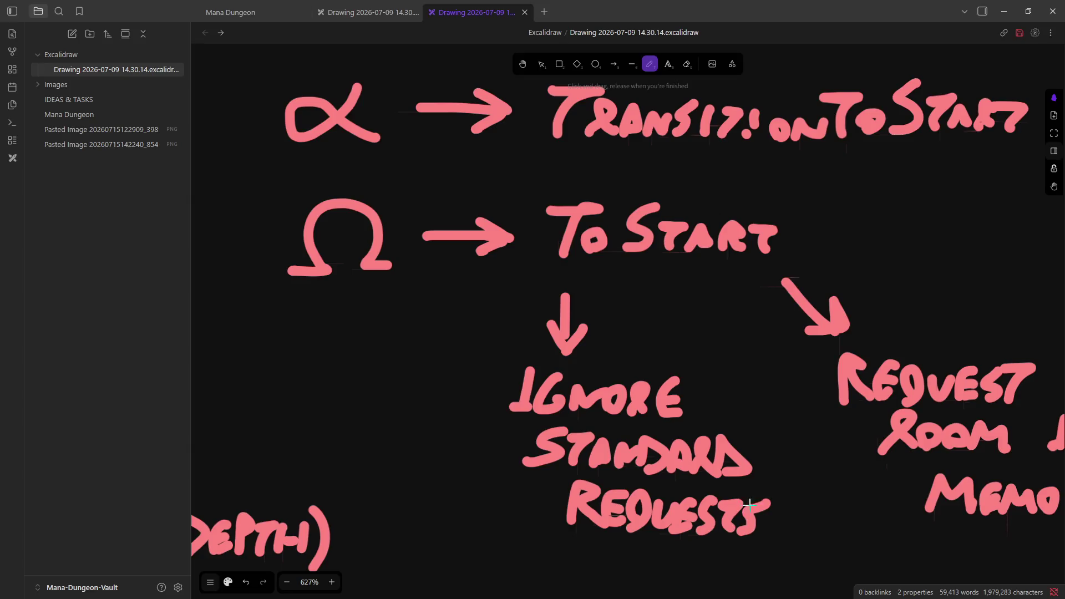
{"action": "scroll", "coordinate": [658, 439], "scroll_direction": "down", "scroll_amount": 2}
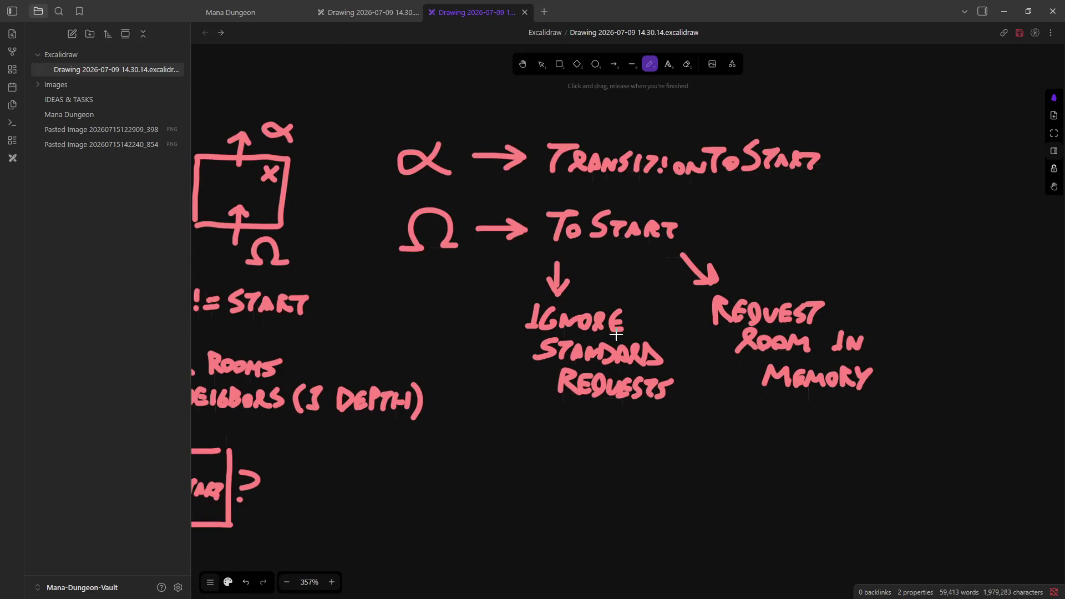
Step: Zoom out on the Excalidraw sketch, minimize Obsidian, and bring the Unity editor into focus
{"action": "left_click", "coordinate": [1004, 11]}
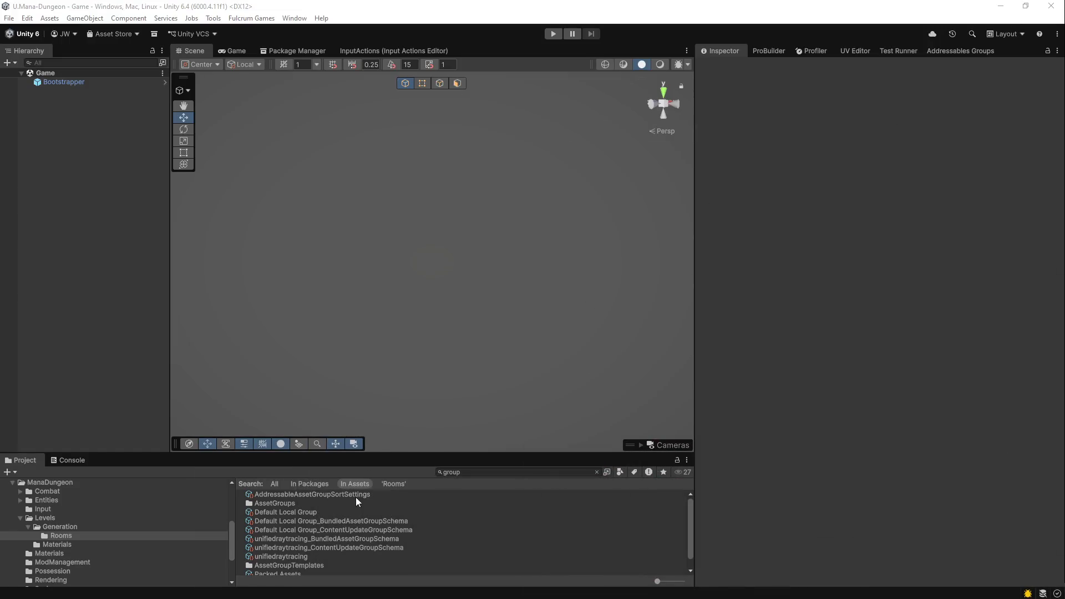
{"action": "left_click", "coordinate": [478, 474]}
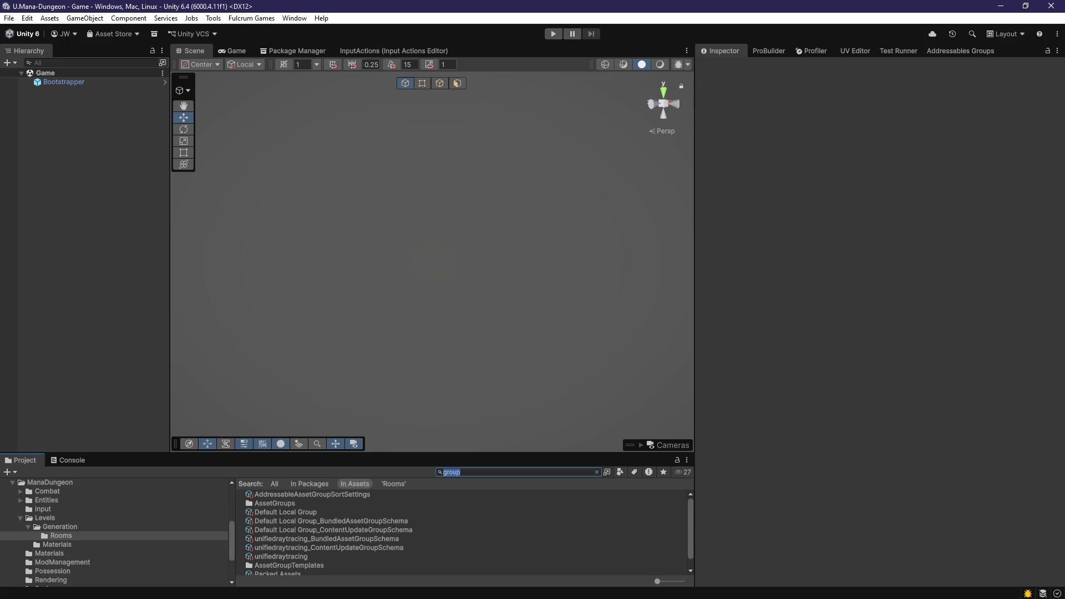
{"action": "key", "text": "alt+Tab"}
Step: Freedraw a square box below the Ignore Standard Requests note, split by a wavy vertical line
{"action": "scroll", "coordinate": [657, 347], "scroll_direction": "down", "scroll_amount": 5}
{"action": "scroll", "coordinate": [616, 324], "scroll_direction": "up", "scroll_amount": 5}
{"action": "scroll", "coordinate": [595, 323], "scroll_direction": "down", "scroll_amount": 3}
{"action": "scroll", "coordinate": [606, 335], "scroll_direction": "up", "scroll_amount": 2}
{"action": "scroll", "coordinate": [594, 335], "scroll_direction": "down", "scroll_amount": 2}
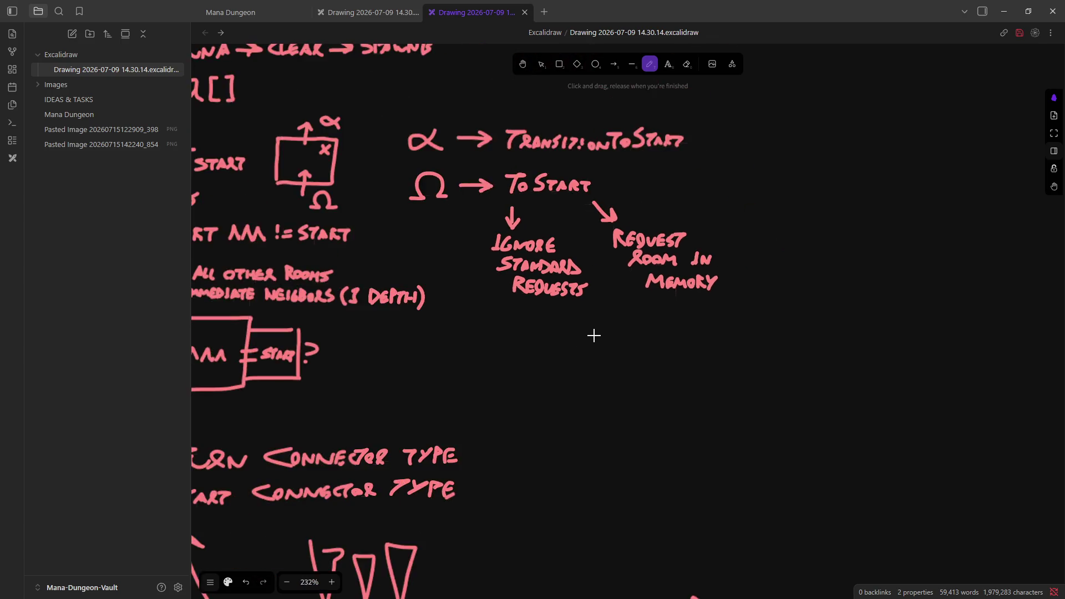
{"action": "scroll", "coordinate": [594, 335], "scroll_direction": "up", "scroll_amount": 2}
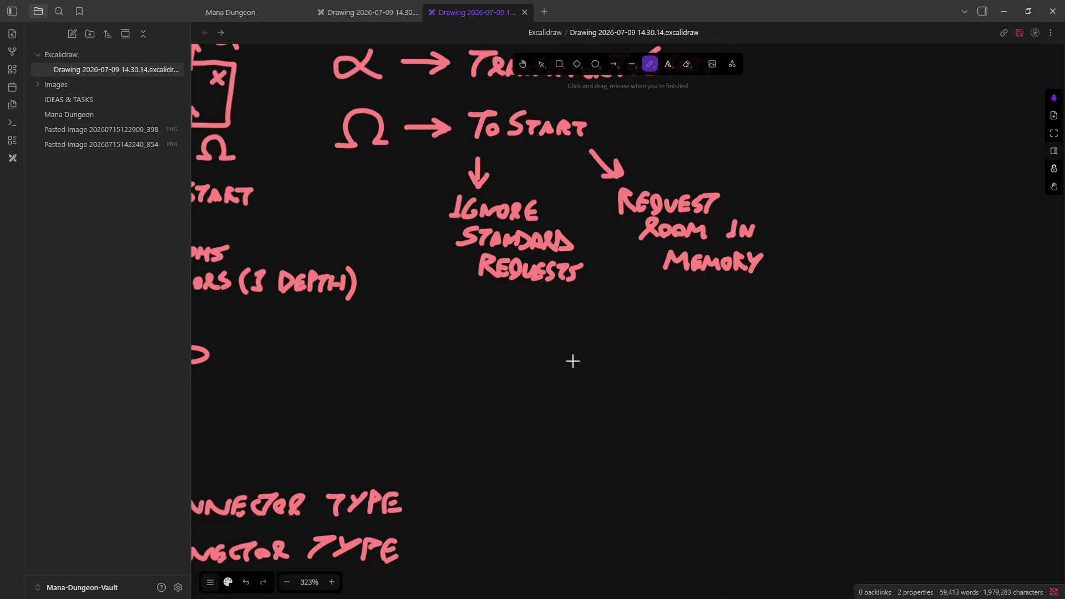
{"action": "mouse_move", "coordinate": [493, 414]}
{"action": "left_mouse_down"}
{"action": "mouse_move", "coordinate": [509, 335]}
{"action": "mouse_move", "coordinate": [624, 332]}
{"action": "mouse_move", "coordinate": [620, 468]}
{"action": "mouse_move", "coordinate": [502, 466]}
{"action": "mouse_move", "coordinate": [490, 456]}
{"action": "mouse_move", "coordinate": [493, 405]}
{"action": "left_mouse_up"}
{"action": "scroll", "coordinate": [533, 425], "scroll_direction": "up", "scroll_amount": 3}
Step: Draw two wavy lines inside the box, plus a ∝-labelled left doorway with a small wall
{"action": "mouse_move", "coordinate": [534, 497]}
{"action": "left_mouse_down"}
{"action": "mouse_move", "coordinate": [545, 357]}
{"action": "mouse_move", "coordinate": [531, 273]}
{"action": "left_mouse_up"}
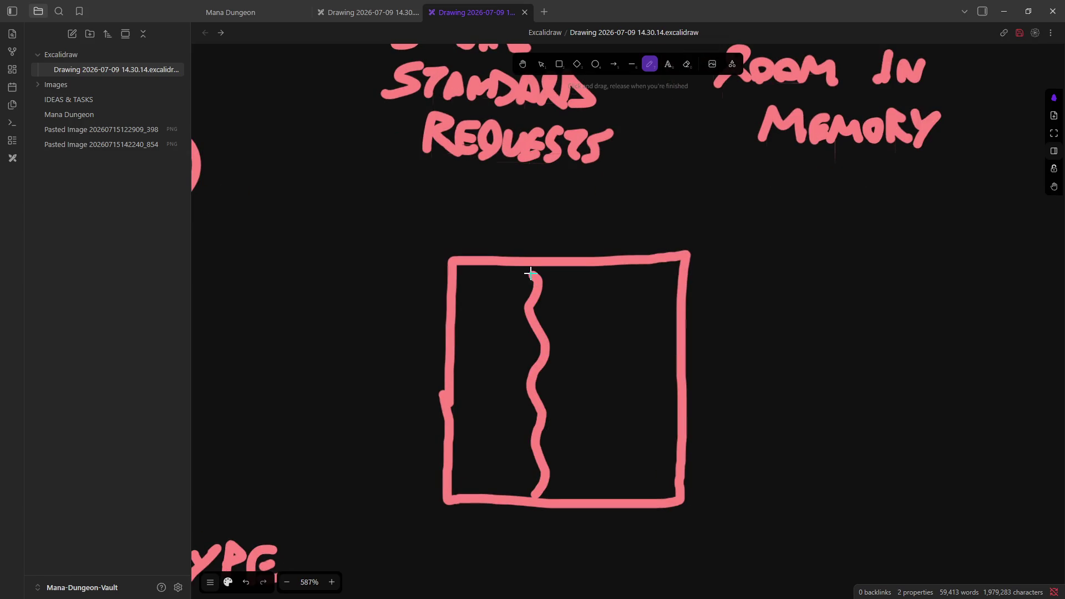
{"action": "left_click_drag", "start_coordinate": [581, 497], "coordinate": [583, 268]}
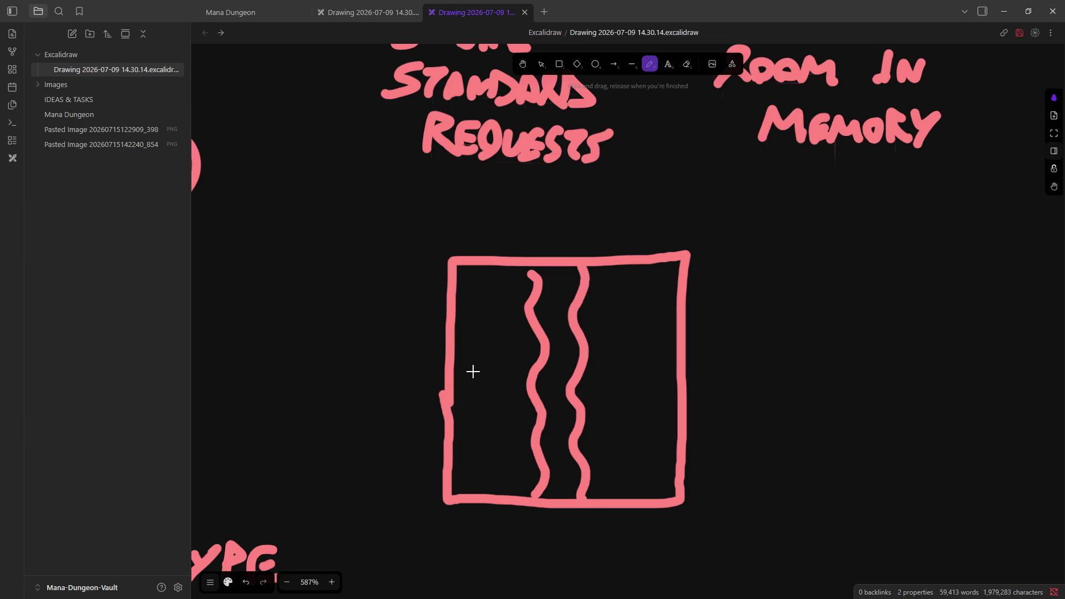
{"action": "mouse_move", "coordinate": [466, 398]}
{"action": "left_mouse_down"}
{"action": "mouse_move", "coordinate": [419, 398]}
{"action": "mouse_move", "coordinate": [476, 367]}
{"action": "left_mouse_up"}
{"action": "mouse_move", "coordinate": [388, 373]}
{"action": "left_mouse_down"}
{"action": "mouse_move", "coordinate": [354, 371]}
{"action": "mouse_move", "coordinate": [388, 395]}
{"action": "left_mouse_up"}
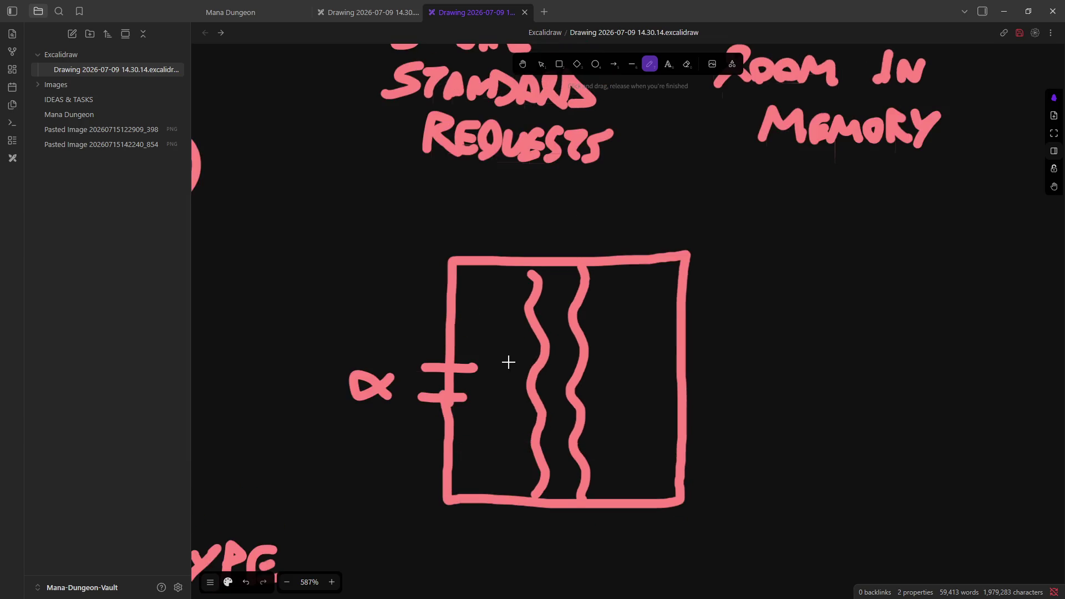
{"action": "mouse_move", "coordinate": [451, 414]}
{"action": "left_mouse_down"}
{"action": "mouse_move", "coordinate": [491, 421]}
{"action": "mouse_move", "coordinate": [488, 349]}
{"action": "left_mouse_up"}
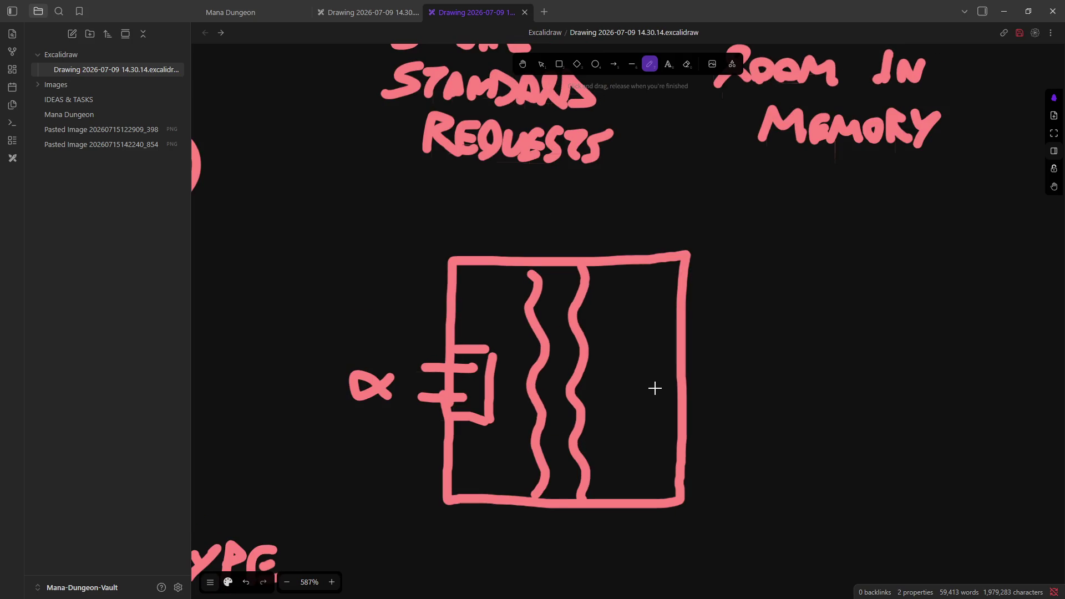
Step: Draw a right-wall doorway with an exit arrow and an x beside the left doorway
{"action": "left_click_drag", "start_coordinate": [667, 408], "coordinate": [702, 406]}
{"action": "mouse_move", "coordinate": [670, 367]}
{"action": "left_mouse_down"}
{"action": "mouse_move", "coordinate": [744, 385]}
{"action": "mouse_move", "coordinate": [735, 375]}
{"action": "mouse_move", "coordinate": [724, 397]}
{"action": "left_mouse_up"}
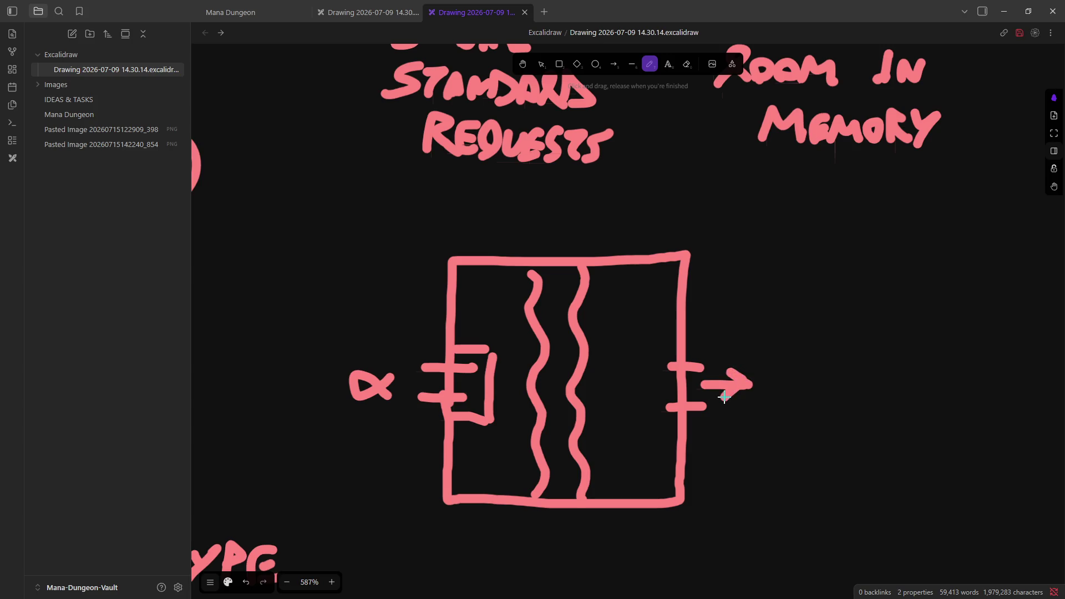
{"action": "scroll", "coordinate": [702, 383], "scroll_direction": "up", "scroll_amount": 1}
{"action": "scroll", "coordinate": [698, 386], "scroll_direction": "down", "scroll_amount": 1}
{"action": "mouse_move", "coordinate": [506, 399]}
{"action": "left_mouse_down"}
{"action": "mouse_move", "coordinate": [530, 364]}
{"action": "mouse_move", "coordinate": [527, 397]}
{"action": "left_mouse_up"}
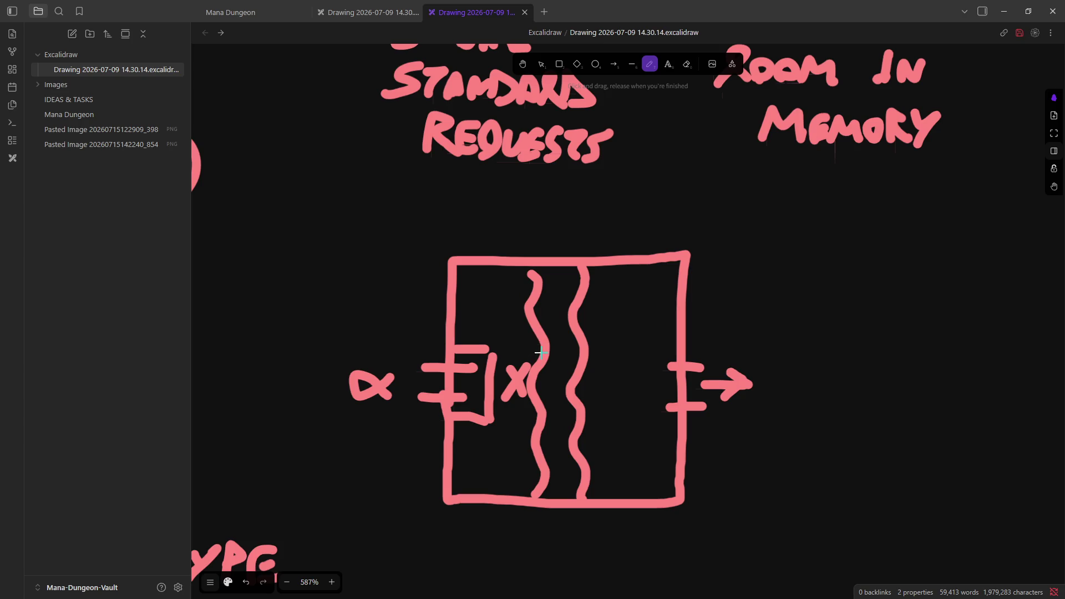
Step: Try horizontal lines across the wavy lines, undoing the unwanted strokes
{"action": "left_click_drag", "start_coordinate": [533, 361], "coordinate": [596, 362]}
{"action": "left_click_drag", "start_coordinate": [531, 408], "coordinate": [577, 409]}
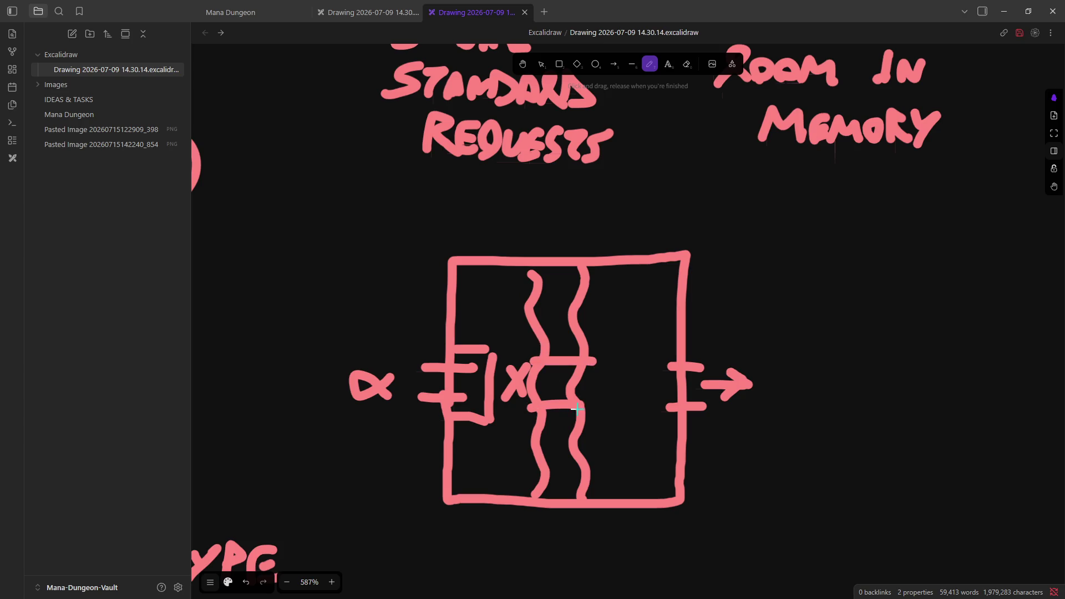
{"action": "key", "text": "ctrl+z"}
{"action": "key", "text": "ctrl+z"}
{"action": "left_click_drag", "start_coordinate": [533, 356], "coordinate": [589, 355]}
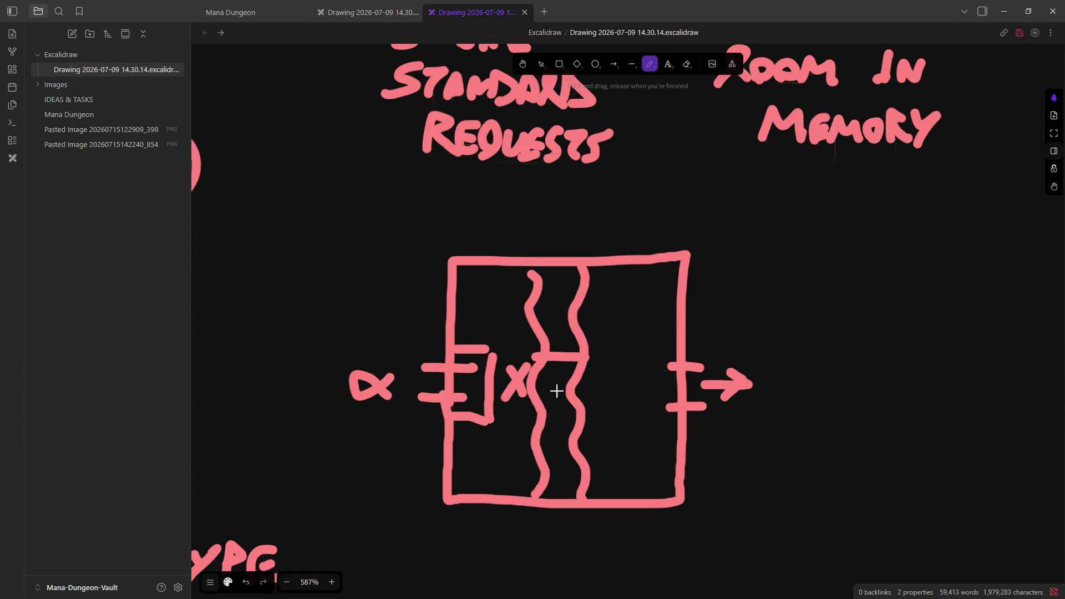
{"action": "left_click_drag", "start_coordinate": [529, 398], "coordinate": [605, 398]}
{"action": "key", "text": "ctrl+z"}
{"action": "key", "text": "ctrl+z"}
{"action": "scroll", "coordinate": [585, 341], "scroll_direction": "down", "scroll_amount": 3}
{"action": "scroll", "coordinate": [585, 341], "scroll_direction": "up", "scroll_amount": 2}
{"action": "scroll", "coordinate": [590, 350], "scroll_direction": "up", "scroll_amount": 1}
{"action": "scroll", "coordinate": [594, 355], "scroll_direction": "down", "scroll_amount": 1}
Step: Add small squares along the box's left wall, top and lower left
{"action": "mouse_move", "coordinate": [459, 319]}
{"action": "left_mouse_down"}
{"action": "mouse_move", "coordinate": [466, 312]}
{"action": "mouse_move", "coordinate": [465, 331]}
{"action": "mouse_move", "coordinate": [495, 277]}
{"action": "mouse_move", "coordinate": [471, 294]}
{"action": "left_mouse_up"}
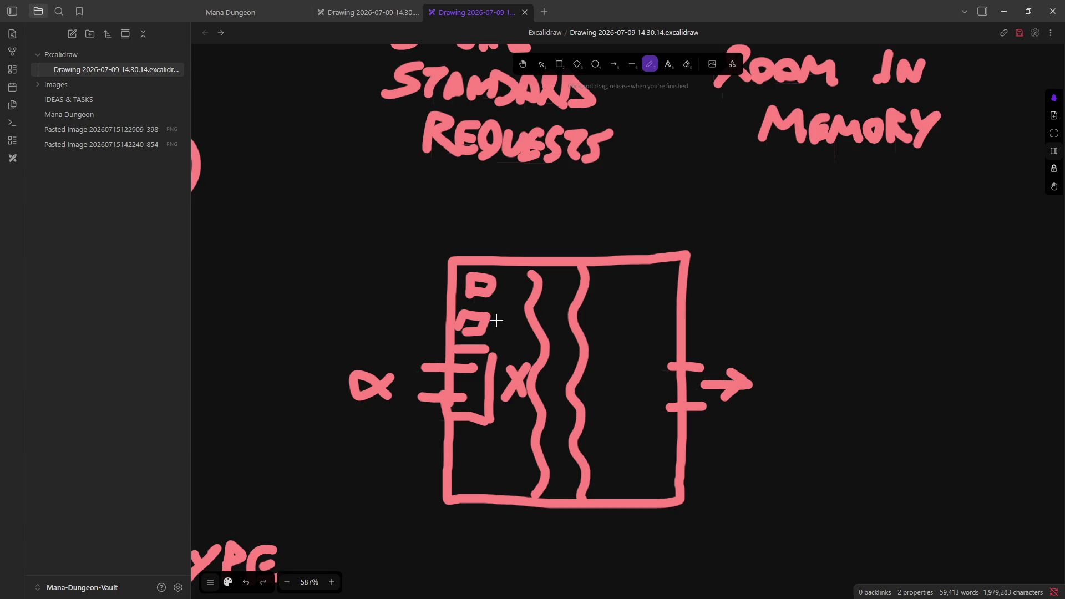
{"action": "mouse_move", "coordinate": [463, 456]}
{"action": "left_mouse_down"}
{"action": "mouse_move", "coordinate": [471, 432]}
{"action": "mouse_move", "coordinate": [463, 451]}
{"action": "left_mouse_up"}
{"action": "mouse_move", "coordinate": [469, 491]}
{"action": "left_mouse_down"}
{"action": "mouse_move", "coordinate": [481, 473]}
{"action": "mouse_move", "coordinate": [466, 488]}
{"action": "left_mouse_up"}
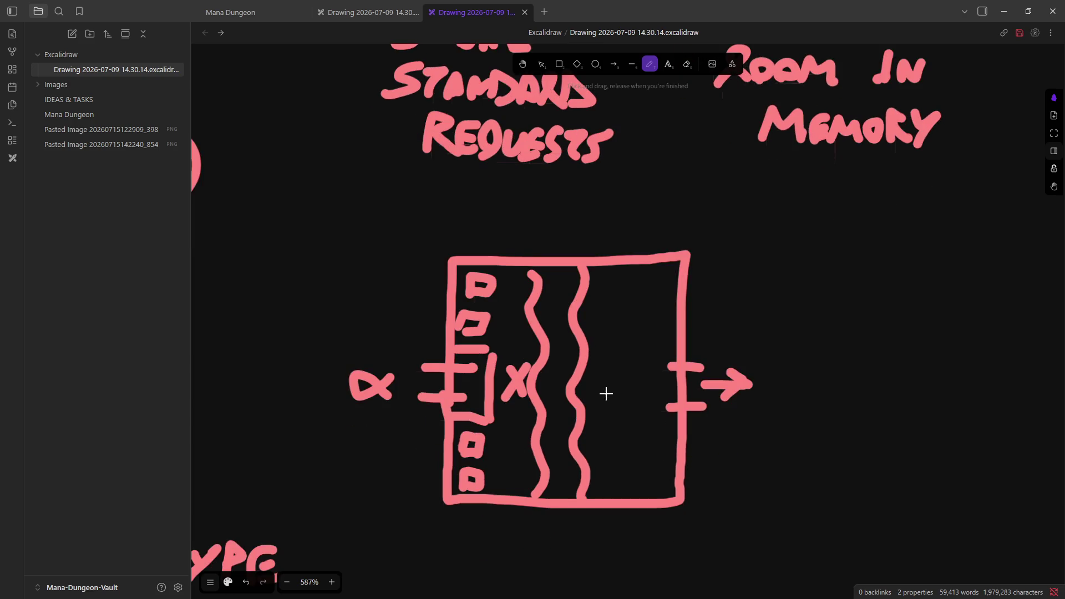
{"action": "scroll", "coordinate": [588, 378], "scroll_direction": "up", "scroll_amount": 1}
{"action": "scroll", "coordinate": [590, 379], "scroll_direction": "down", "scroll_amount": 1}
{"action": "scroll", "coordinate": [593, 383], "scroll_direction": "up", "scroll_amount": 1}
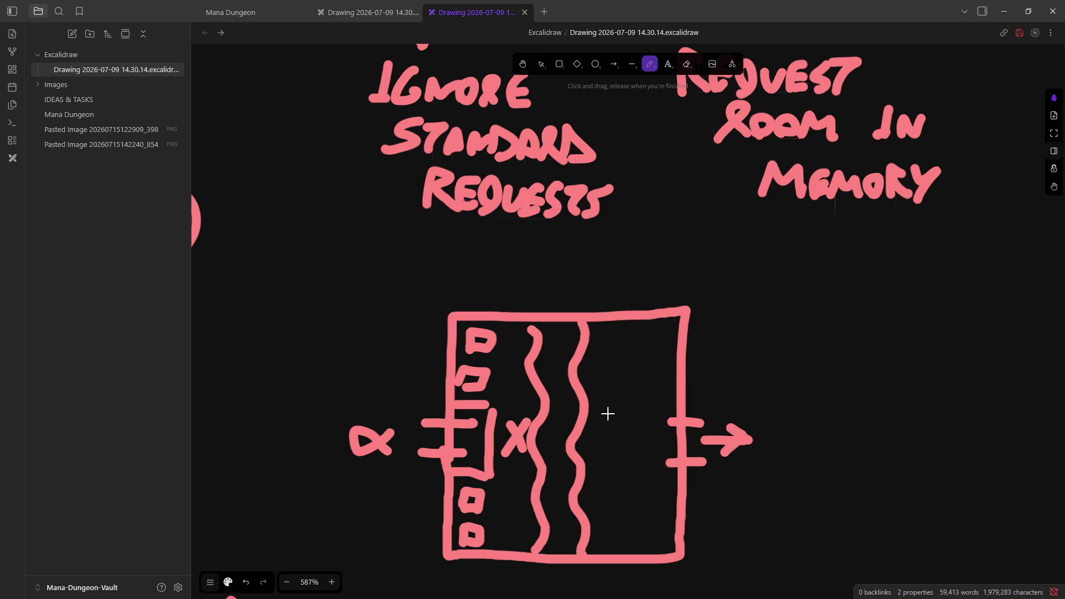
{"action": "scroll", "coordinate": [608, 393], "scroll_direction": "down", "scroll_amount": 2}
{"action": "scroll", "coordinate": [609, 392], "scroll_direction": "up", "scroll_amount": 2}
{"action": "scroll", "coordinate": [542, 448], "scroll_direction": "down", "scroll_amount": 1}
{"action": "scroll", "coordinate": [552, 440], "scroll_direction": "up", "scroll_amount": 1}
{"action": "scroll", "coordinate": [705, 413], "scroll_direction": "up", "scroll_amount": 1}
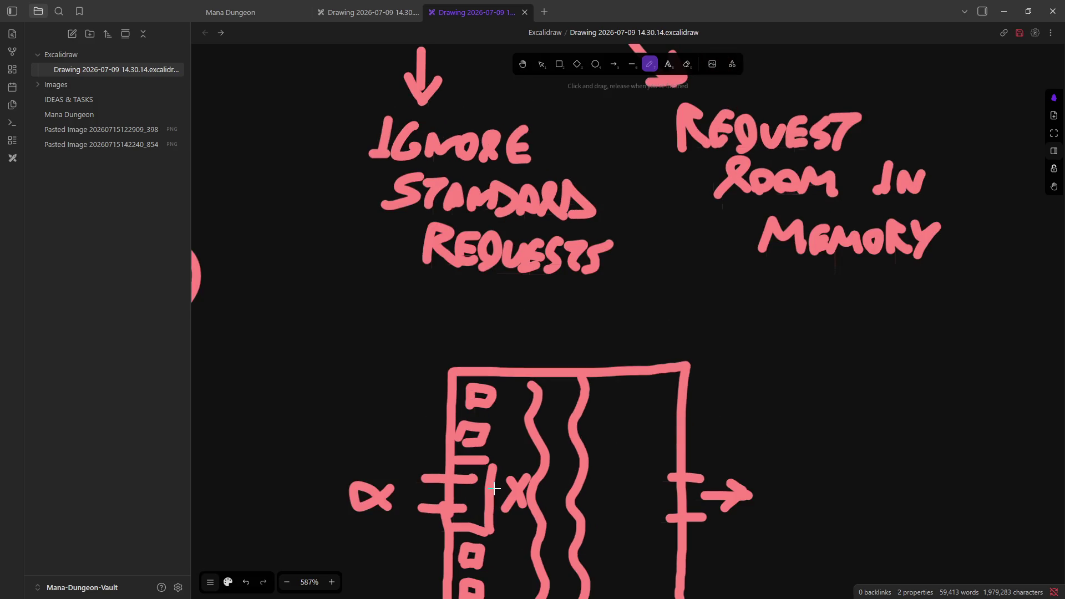
{"action": "scroll", "coordinate": [494, 487], "scroll_direction": "down", "scroll_amount": 2}
{"action": "scroll", "coordinate": [494, 482], "scroll_direction": "up", "scroll_amount": 1}
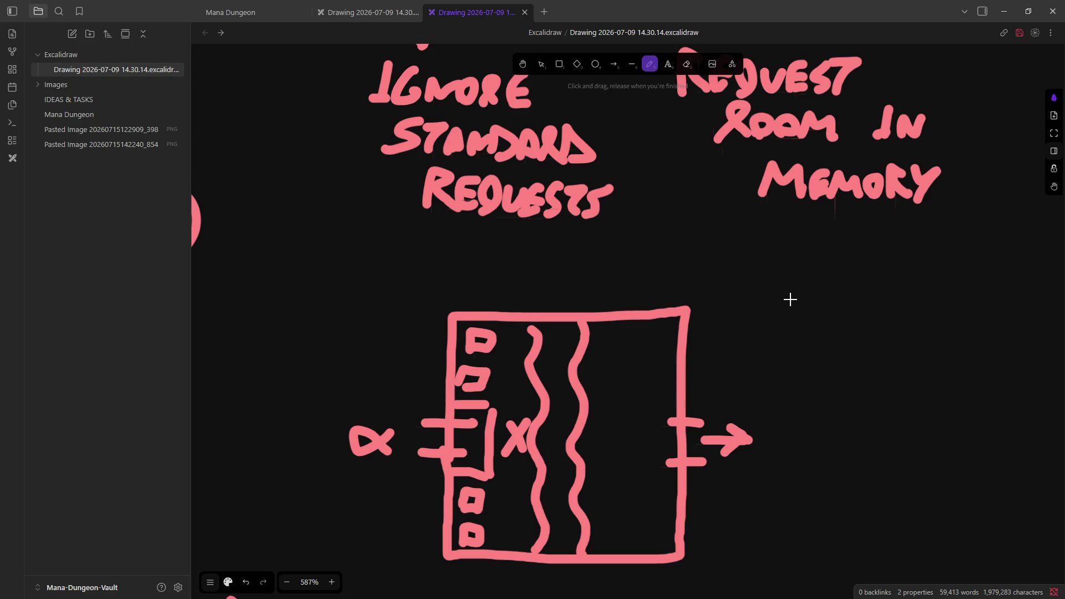
{"action": "scroll", "coordinate": [791, 300], "scroll_direction": "down", "scroll_amount": 15, "text": "ctrl"}
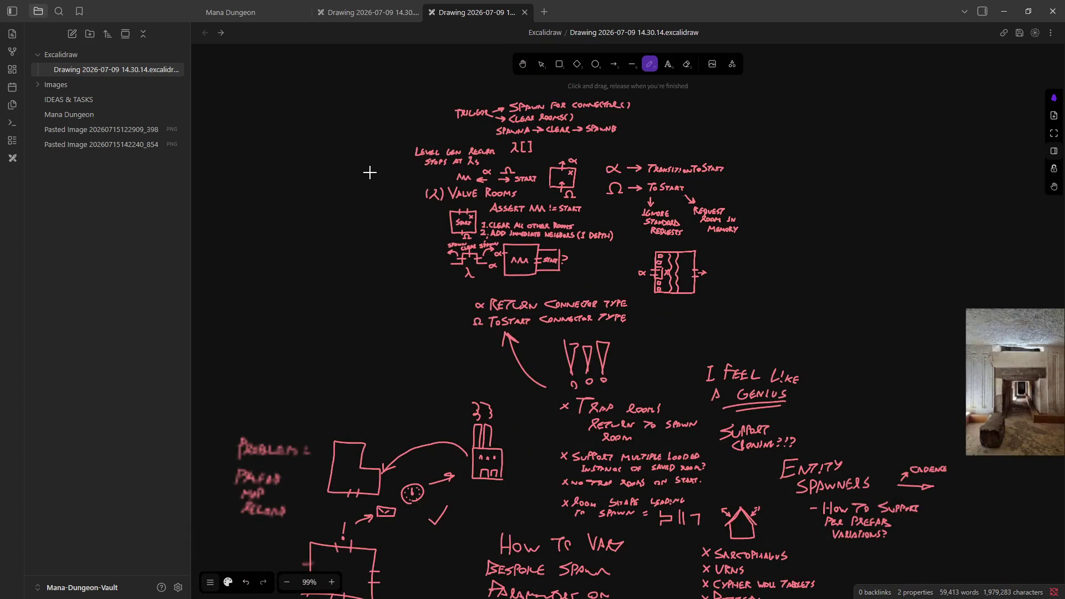
Step: Handwrite 'LANDMARK SYSTEM + MUSIC ORBS?' in a blank area near the room diagrams
{"action": "scroll", "coordinate": [369, 173], "scroll_direction": "up", "scroll_amount": 3, "text": "ctrl"}
{"action": "scroll", "coordinate": [488, 350], "scroll_direction": "down", "scroll_amount": 3, "text": "ctrl"}
{"action": "scroll", "coordinate": [317, 350], "scroll_direction": "up", "scroll_amount": 8, "text": "ctrl"}
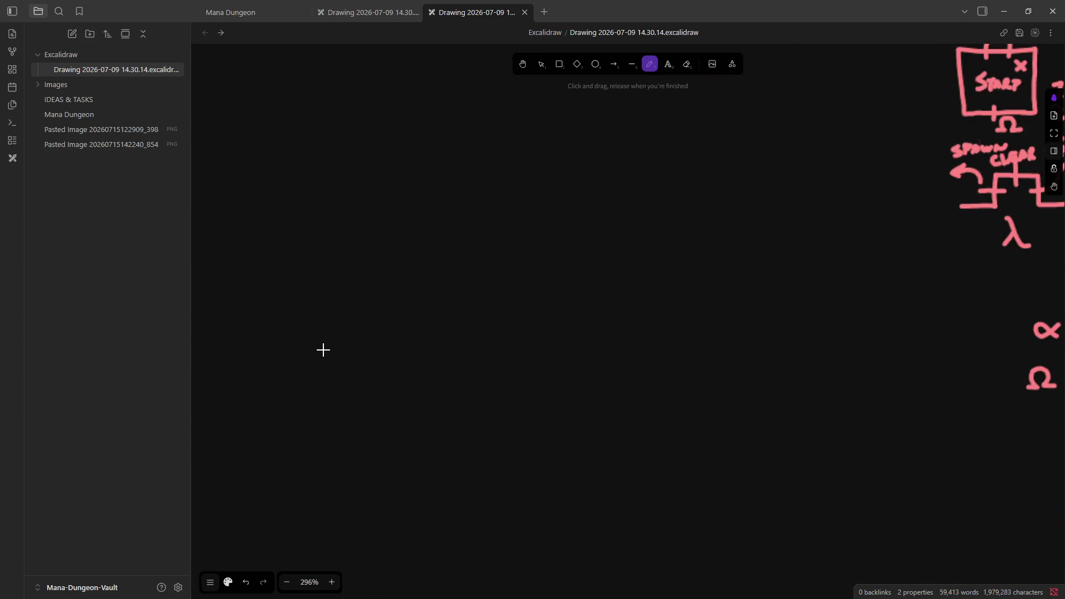
{"action": "mouse_move", "coordinate": [400, 332]}
{"action": "left_mouse_down"}
{"action": "mouse_move", "coordinate": [395, 373]}
{"action": "mouse_move", "coordinate": [445, 361]}
{"action": "mouse_move", "coordinate": [457, 378]}
{"action": "mouse_move", "coordinate": [488, 364]}
{"action": "mouse_move", "coordinate": [536, 377]}
{"action": "left_mouse_up"}
{"action": "mouse_move", "coordinate": [442, 396]}
{"action": "left_mouse_down"}
{"action": "mouse_move", "coordinate": [415, 417]}
{"action": "mouse_move", "coordinate": [488, 399]}
{"action": "mouse_move", "coordinate": [493, 418]}
{"action": "mouse_move", "coordinate": [506, 402]}
{"action": "mouse_move", "coordinate": [516, 415]}
{"action": "mouse_move", "coordinate": [472, 455]}
{"action": "mouse_move", "coordinate": [487, 441]}
{"action": "mouse_move", "coordinate": [552, 439]}
{"action": "mouse_move", "coordinate": [587, 454]}
{"action": "mouse_move", "coordinate": [630, 436]}
{"action": "mouse_move", "coordinate": [661, 441]}
{"action": "left_mouse_up"}
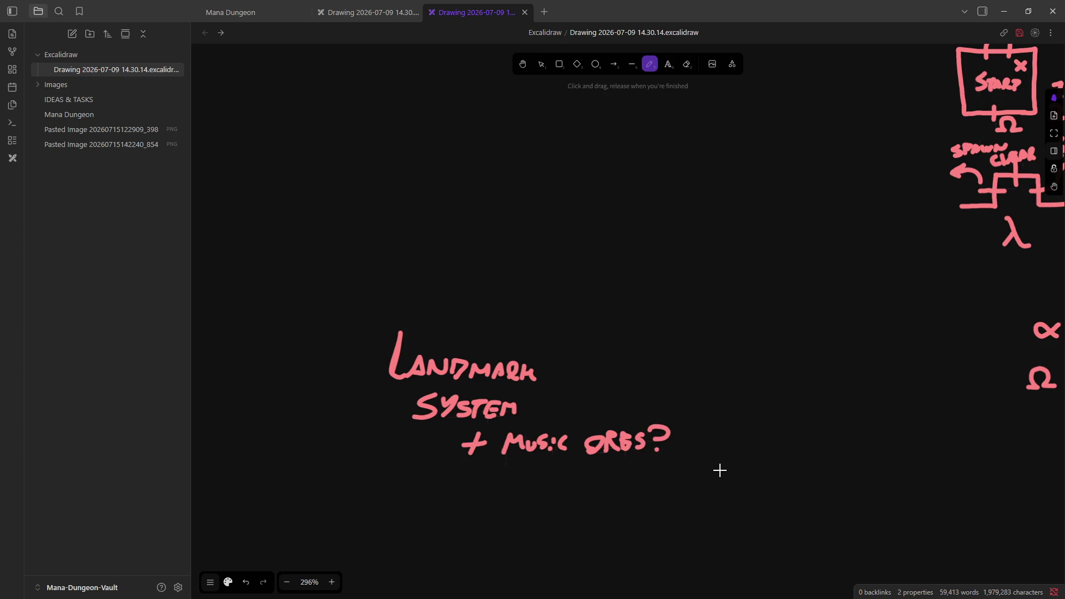
{"action": "scroll", "coordinate": [433, 444], "scroll_direction": "down", "scroll_amount": 5}
Step: Review the level-generation and connector-type notes, then minimize Obsidian to return to Unity
{"action": "scroll", "coordinate": [464, 416], "scroll_direction": "up", "scroll_amount": 3}
{"action": "scroll", "coordinate": [499, 399], "scroll_direction": "down", "scroll_amount": 4}
{"action": "scroll", "coordinate": [548, 411], "scroll_direction": "up", "scroll_amount": 5}
{"action": "scroll", "coordinate": [616, 305], "scroll_direction": "down", "scroll_amount": 4}
{"action": "scroll", "coordinate": [619, 322], "scroll_direction": "up", "scroll_amount": 4}
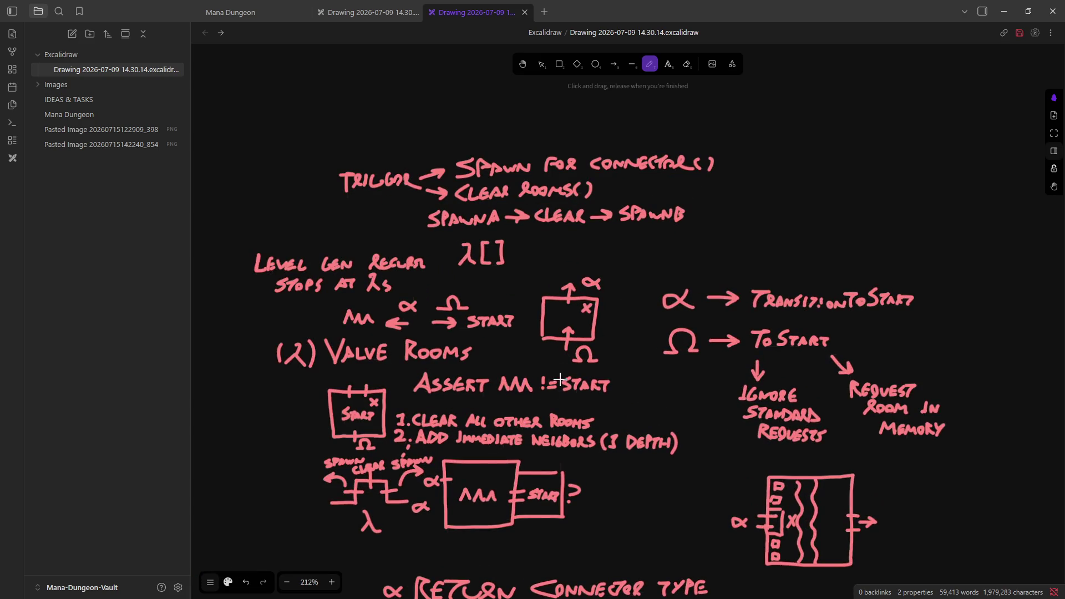
{"action": "scroll", "coordinate": [555, 389], "scroll_direction": "down", "scroll_amount": 3}
{"action": "scroll", "coordinate": [606, 405], "scroll_direction": "up", "scroll_amount": 1}
{"action": "scroll", "coordinate": [600, 300], "scroll_direction": "down", "scroll_amount": 4}
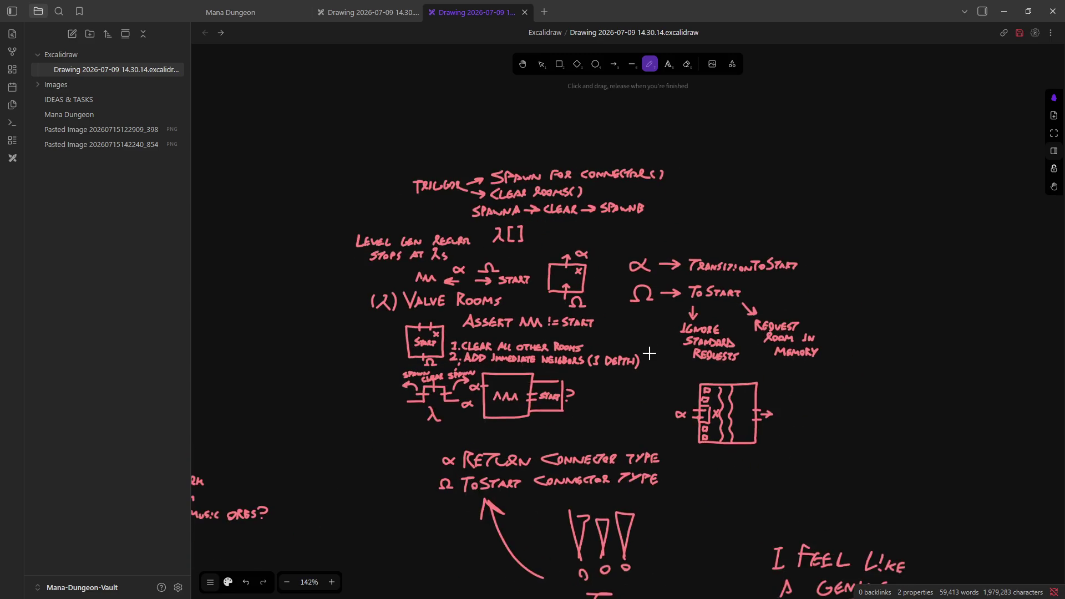
{"action": "scroll", "coordinate": [650, 356], "scroll_direction": "up", "scroll_amount": 5}
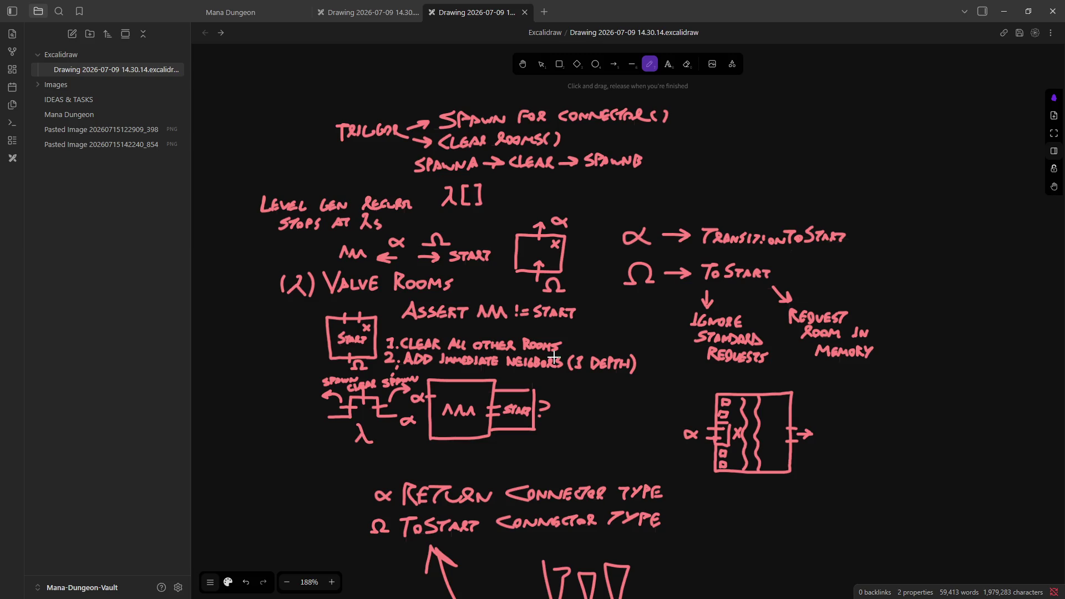
{"action": "left_click", "coordinate": [1003, 9]}
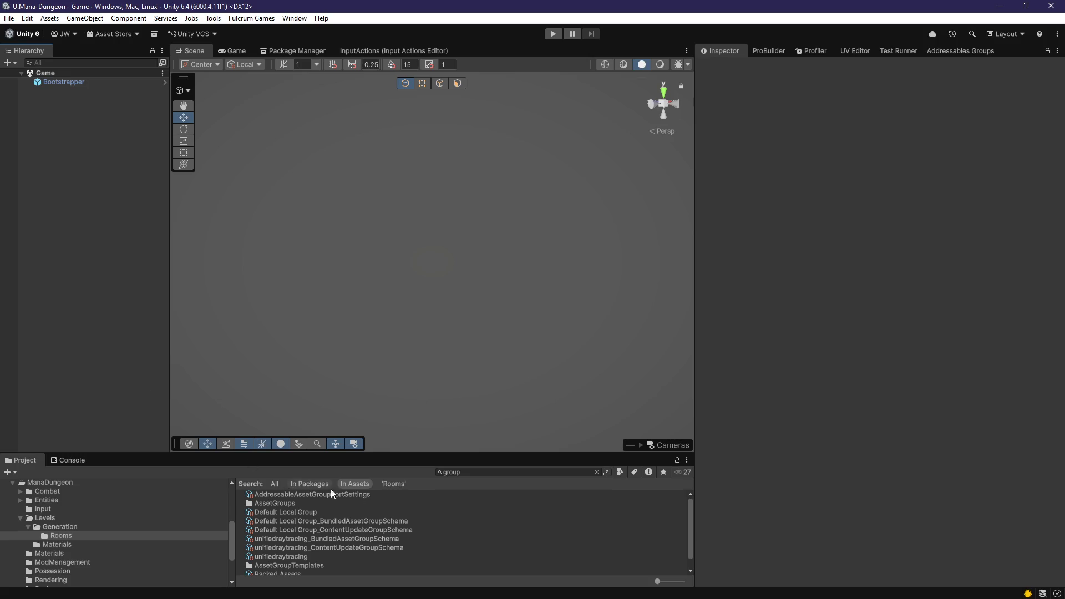
{"action": "left_click", "coordinate": [596, 472]}
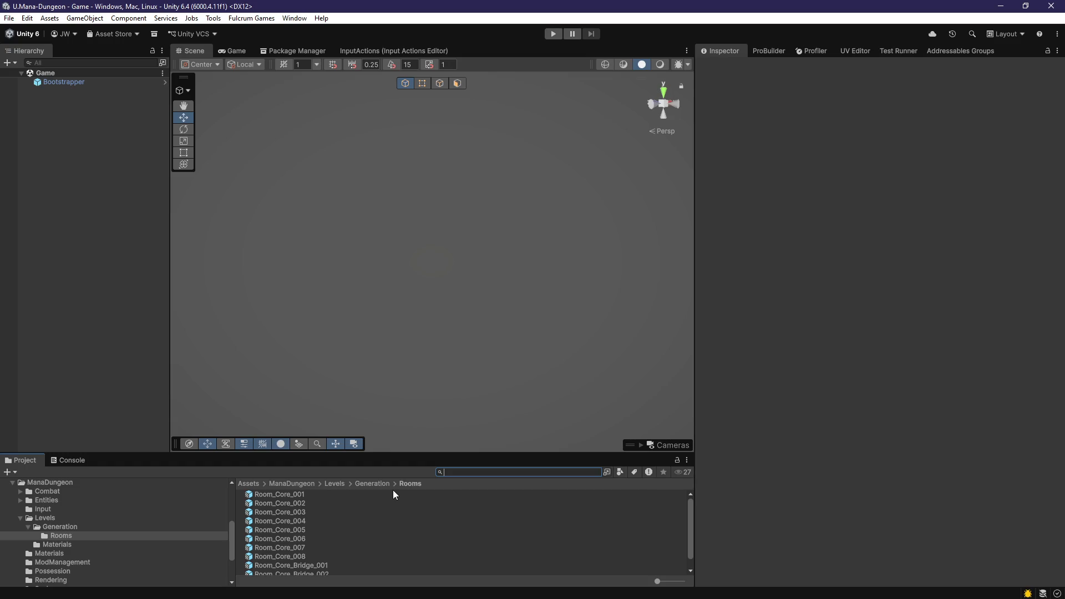
{"action": "left_click", "coordinate": [307, 559]}
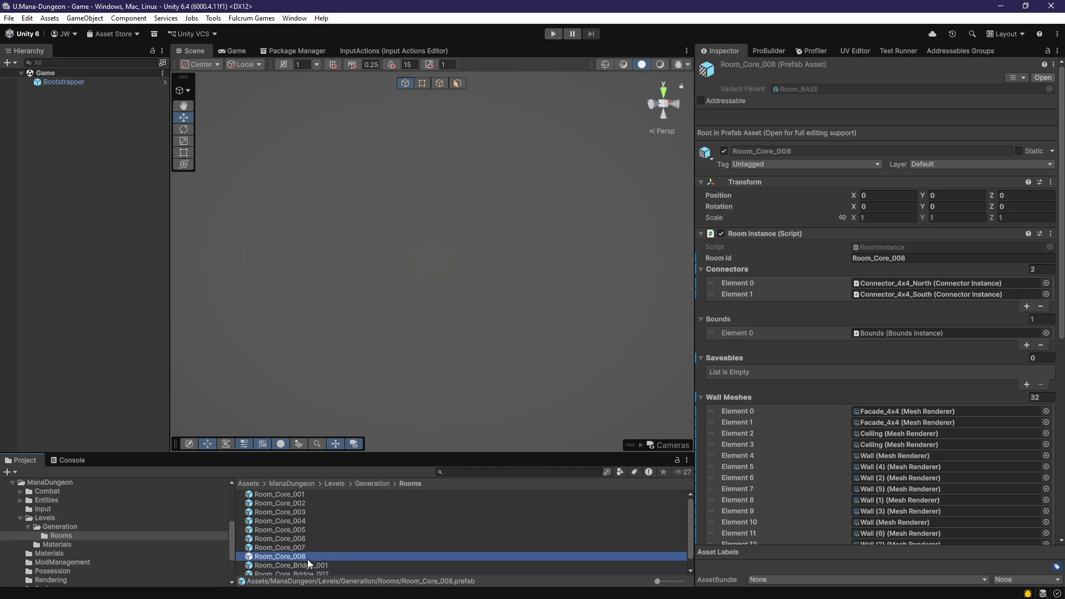
{"action": "scroll", "coordinate": [308, 558], "scroll_direction": "down", "scroll_amount": 1}
{"action": "left_click", "coordinate": [295, 537]}
{"action": "left_click", "coordinate": [295, 544]}
{"action": "left_click", "coordinate": [298, 538]}
{"action": "left_click", "coordinate": [275, 546]}
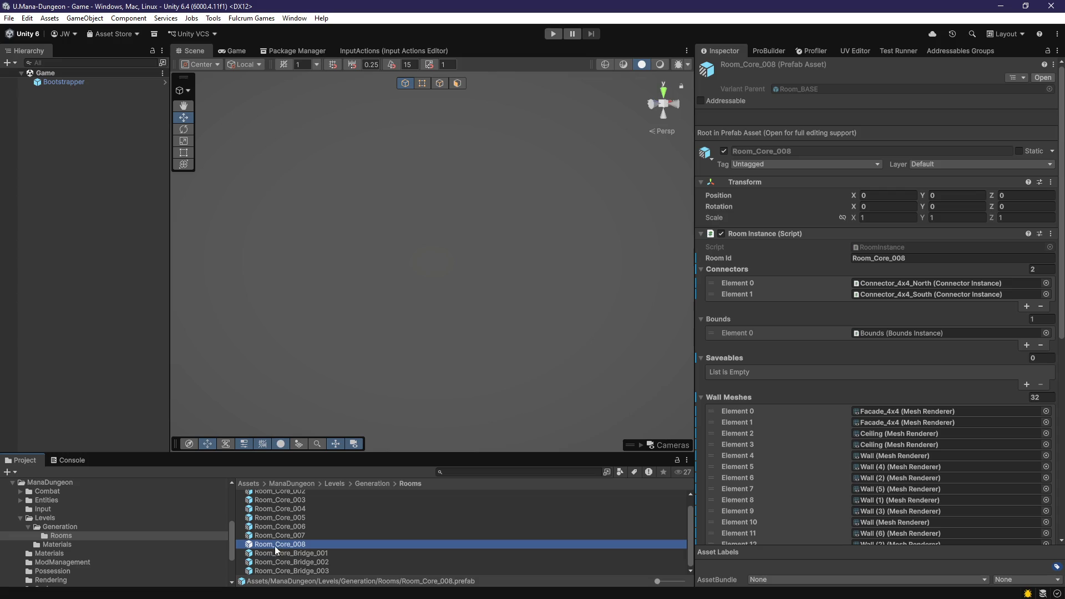
{"action": "mouse_move", "coordinate": [286, 545]}
{"action": "left_mouse_down"}
{"action": "mouse_move", "coordinate": [166, 444]}
{"action": "mouse_move", "coordinate": [92, 343]}
{"action": "mouse_move", "coordinate": [91, 260]}
{"action": "left_mouse_up"}
{"action": "double_click", "coordinate": [84, 92]}
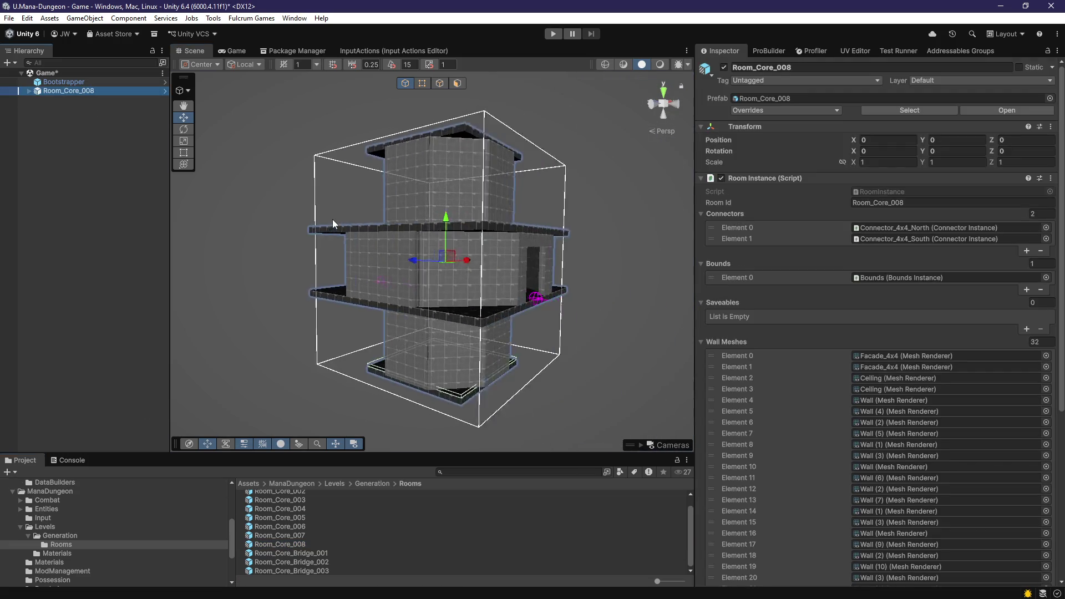
{"action": "left_click", "coordinate": [72, 100]}
{"action": "left_click", "coordinate": [69, 90]}
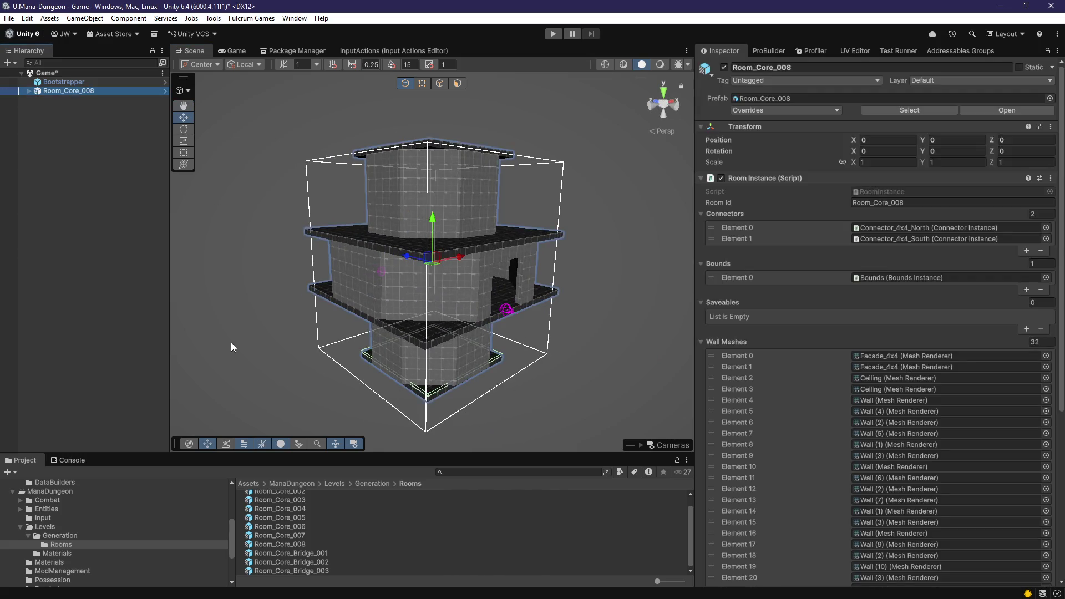
{"action": "key", "text": "Delete"}
{"action": "left_click", "coordinate": [303, 528]}
{"action": "left_click_drag", "start_coordinate": [130, 314], "coordinate": [131, 315]}
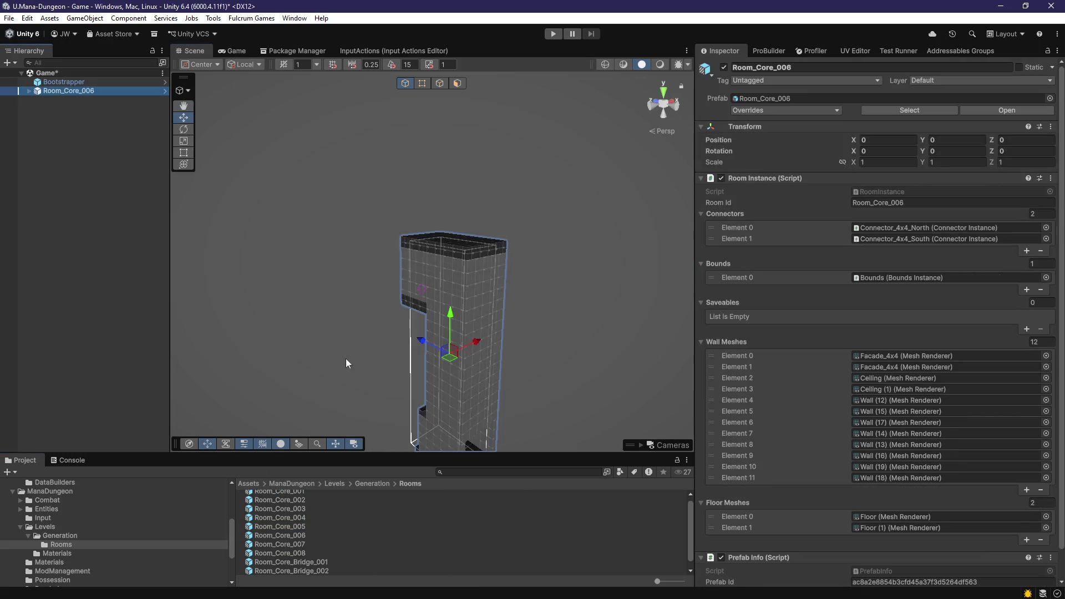
{"action": "key", "text": "ctrl+z"}
{"action": "key", "text": "ctrl+z"}
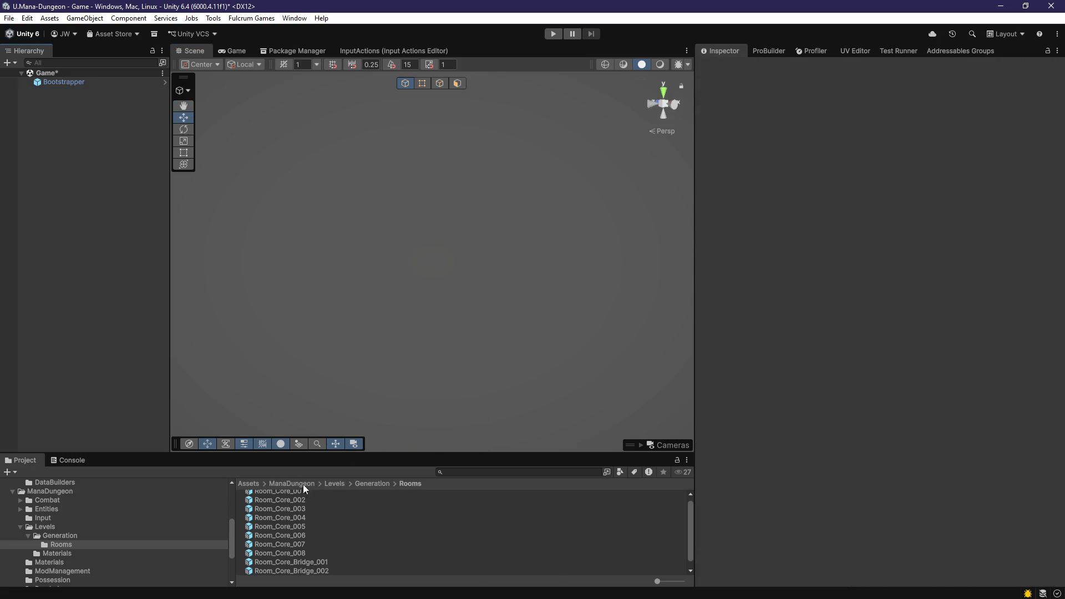
{"action": "left_click_drag", "start_coordinate": [294, 543], "coordinate": [126, 306]}
Step: Expand Room_Core_007 and delete Connector_4x4_South, Connector_4x4_West and West (1)
{"action": "scroll", "coordinate": [431, 377], "scroll_direction": "up", "scroll_amount": 3}
{"action": "mouse_move", "coordinate": [391, 368]}
{"action": "left_mouse_down"}
{"action": "mouse_move", "coordinate": [506, 404]}
{"action": "mouse_move", "coordinate": [440, 288]}
{"action": "left_mouse_up"}
{"action": "left_click", "coordinate": [440, 288]}
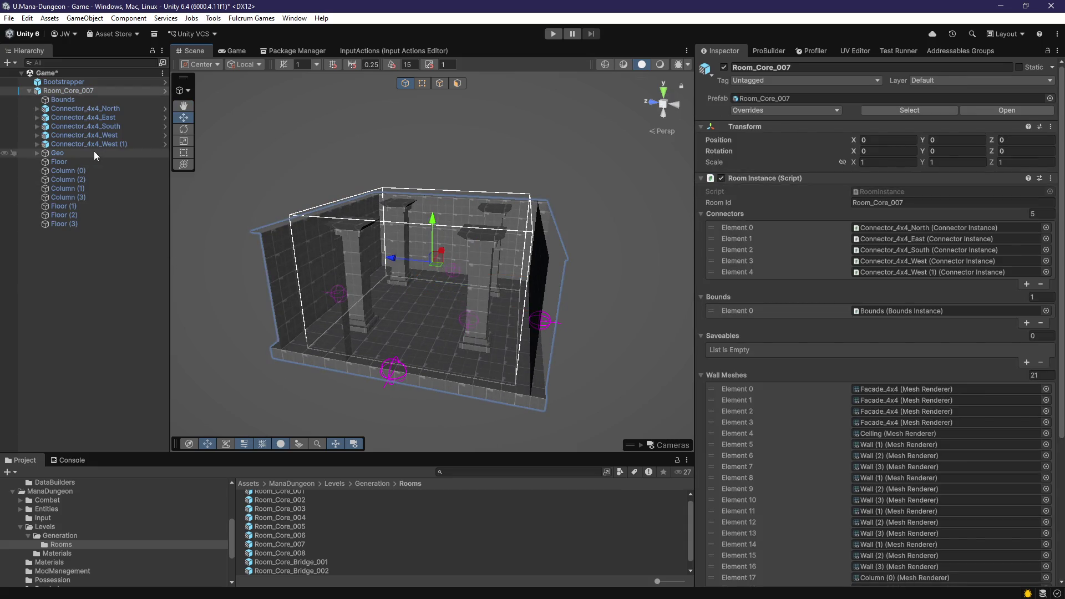
{"action": "left_click", "coordinate": [83, 126]}
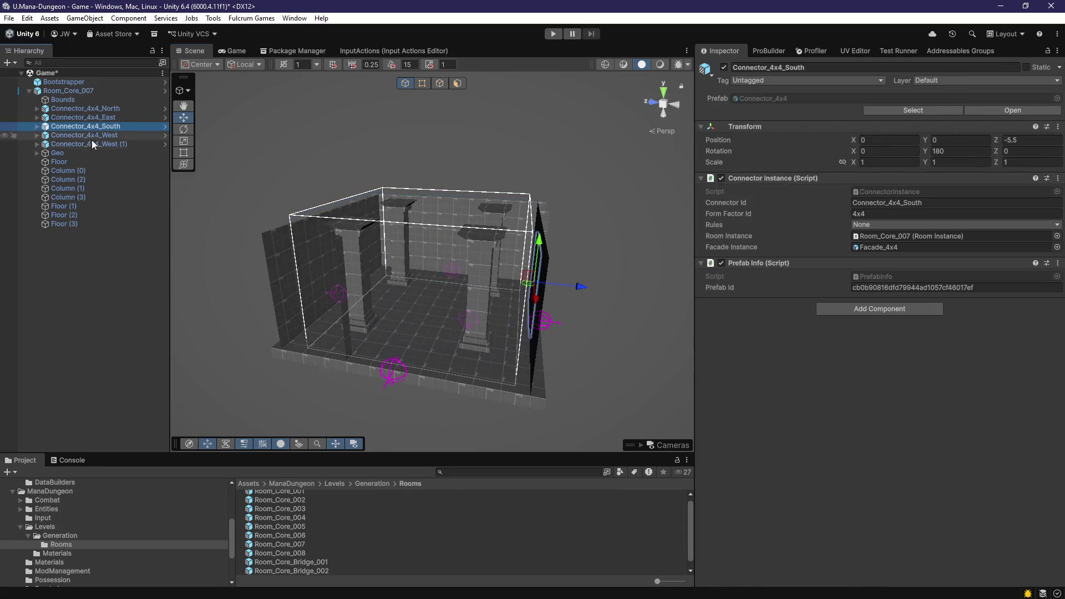
{"action": "left_click", "coordinate": [92, 145], "text": "shift"}
{"action": "key", "text": "Delete"}
{"action": "left_click", "coordinate": [85, 127]}
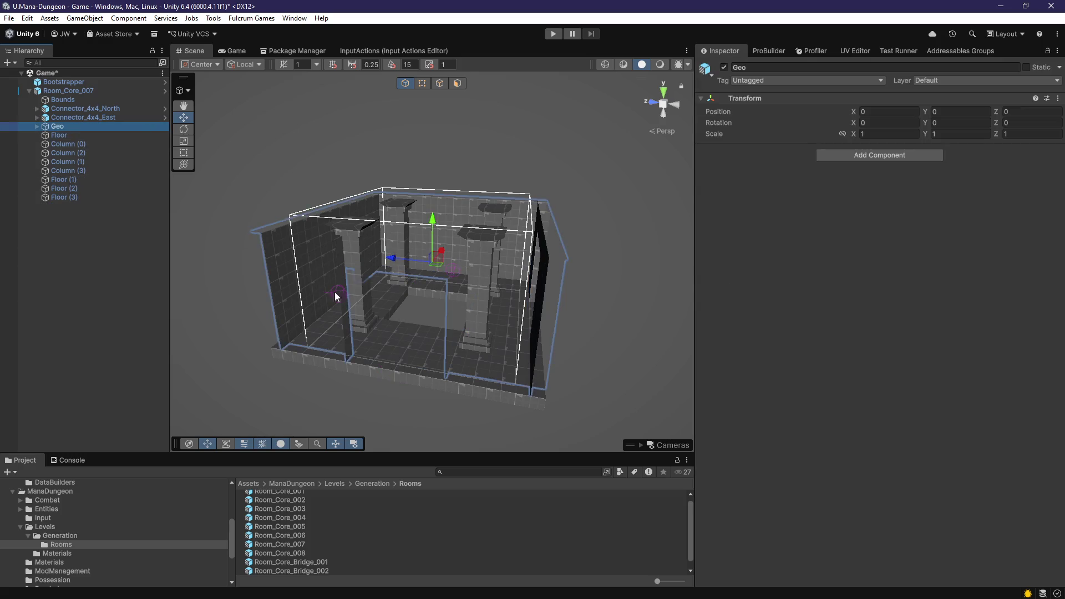
{"action": "left_click_drag", "start_coordinate": [334, 291], "coordinate": [452, 299]}
{"action": "scroll", "coordinate": [452, 299], "scroll_direction": "up", "scroll_amount": 3}
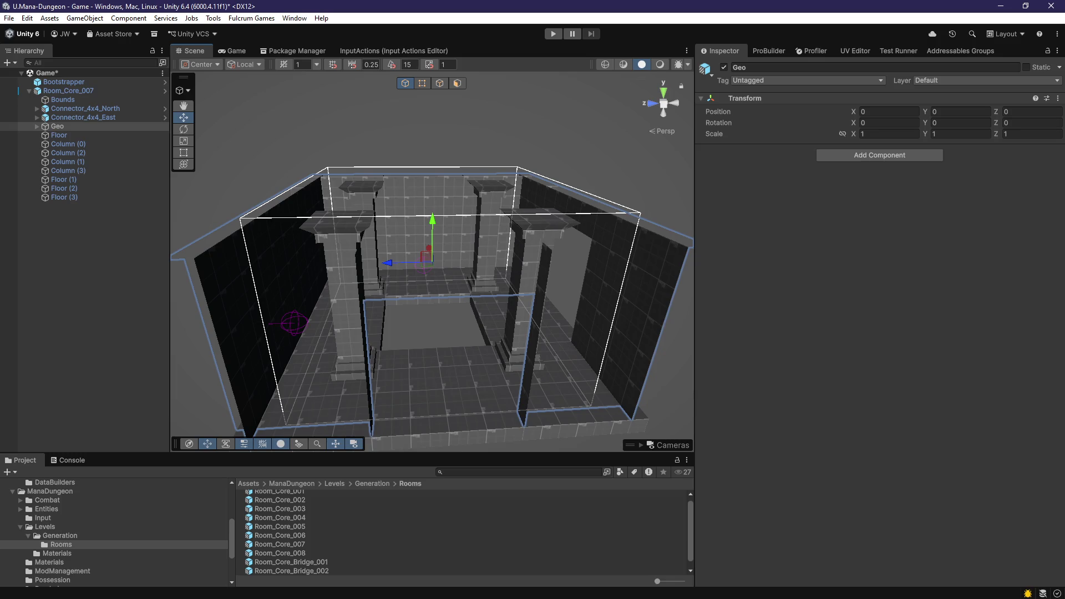
{"action": "key", "text": "alt+Tab"}
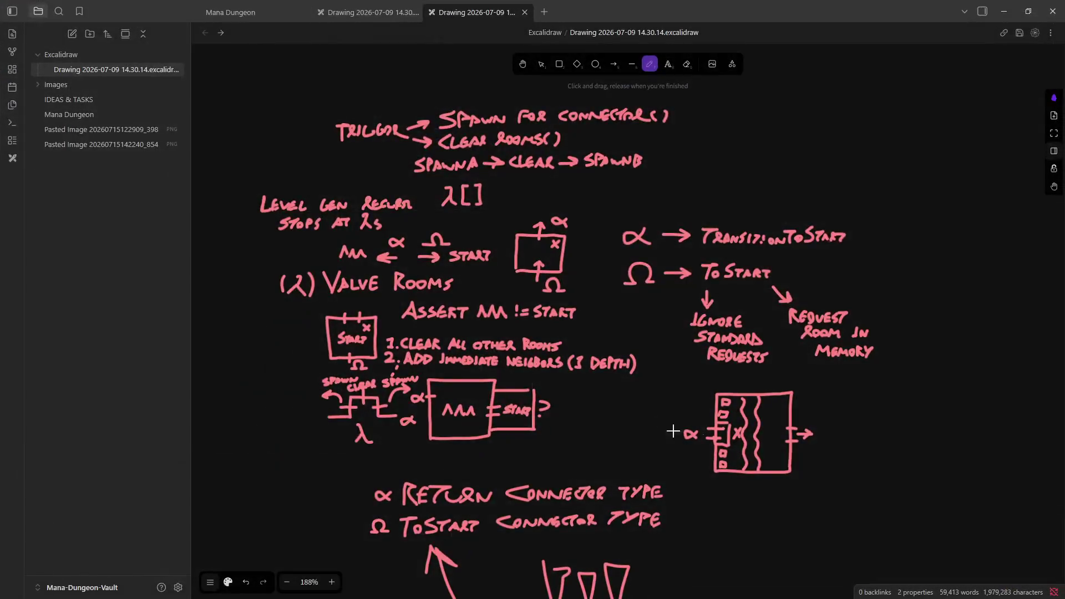
Step: Freedraw a bracket with a short tick left of the Return and ToStart connector notes
{"action": "scroll", "coordinate": [333, 422], "scroll_direction": "down", "scroll_amount": 1}
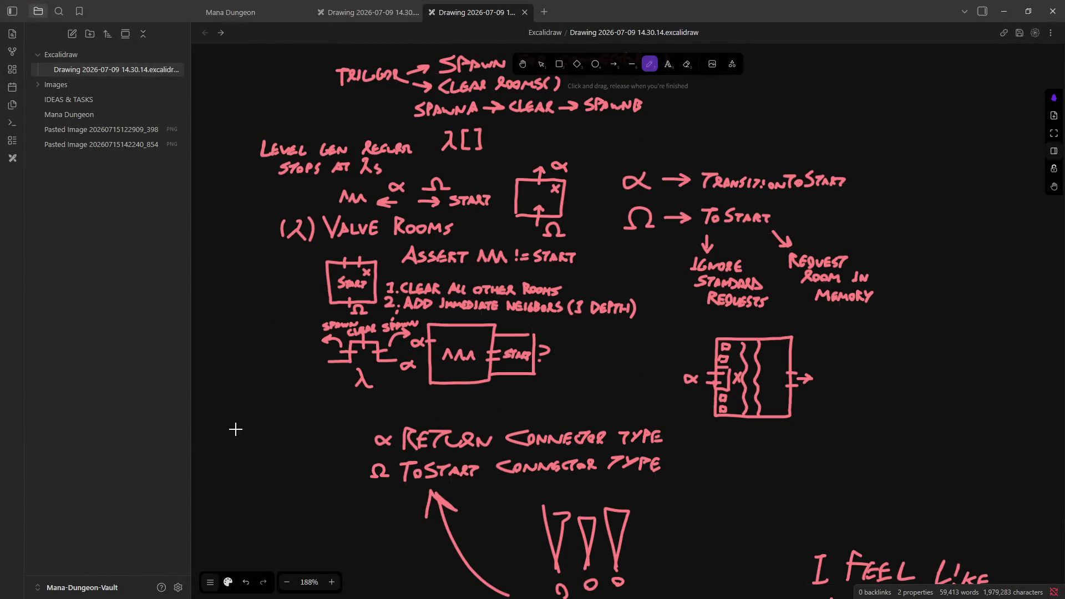
{"action": "mouse_move", "coordinate": [295, 450]}
{"action": "left_mouse_down"}
{"action": "mouse_move", "coordinate": [281, 401]}
{"action": "mouse_move", "coordinate": [260, 397]}
{"action": "left_mouse_up"}
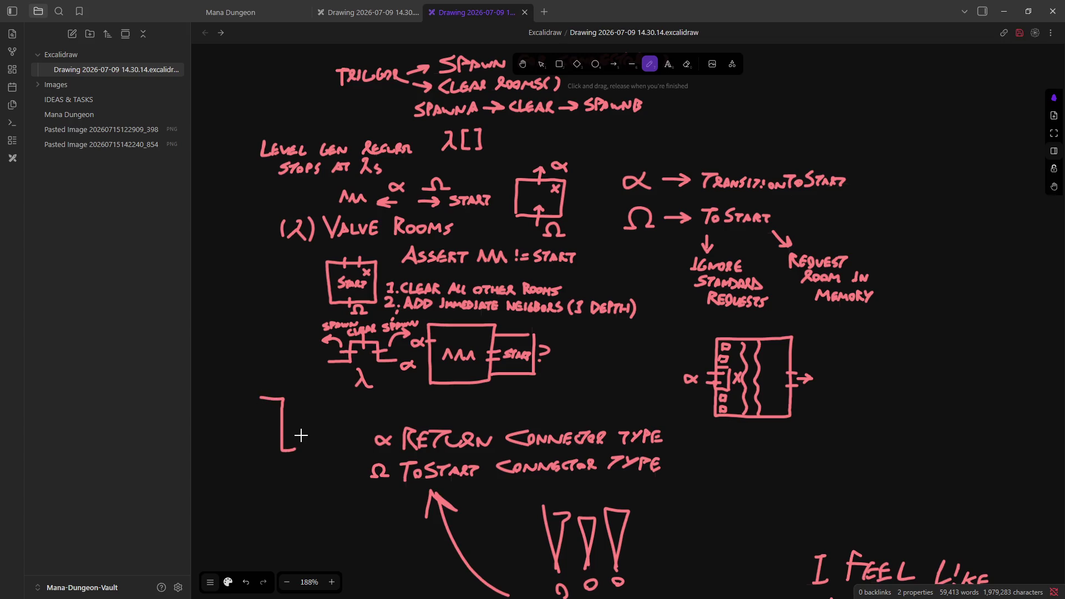
{"action": "mouse_move", "coordinate": [297, 450]}
{"action": "left_mouse_down"}
{"action": "mouse_move", "coordinate": [275, 436]}
{"action": "mouse_move", "coordinate": [290, 425]}
{"action": "mouse_move", "coordinate": [275, 412]}
{"action": "left_mouse_up"}
Step: Undo to restore the South connector, then delete Connector_4x4_East and both West connectors
{"action": "left_click", "coordinate": [1004, 11]}
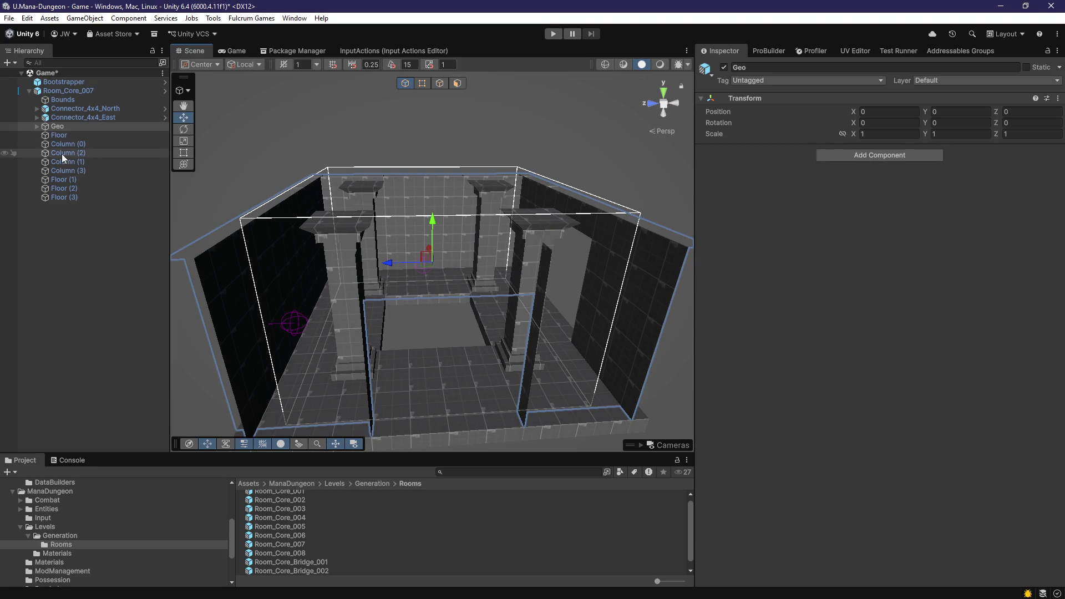
{"action": "left_click", "coordinate": [84, 109]}
{"action": "left_click", "coordinate": [87, 116]}
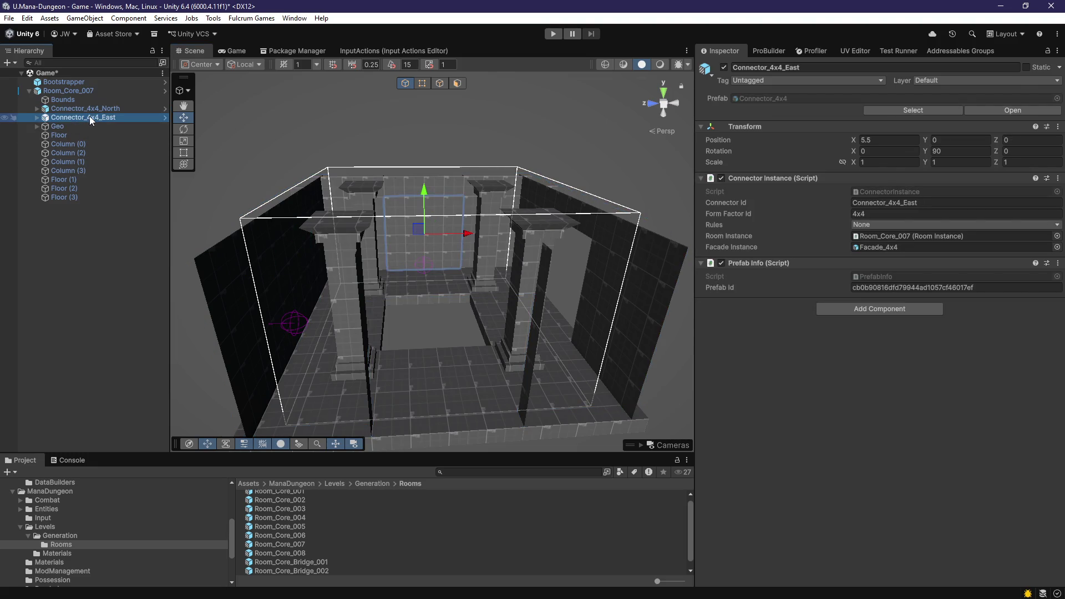
{"action": "key", "text": "Down"}
{"action": "key", "text": "ctrl+z"}
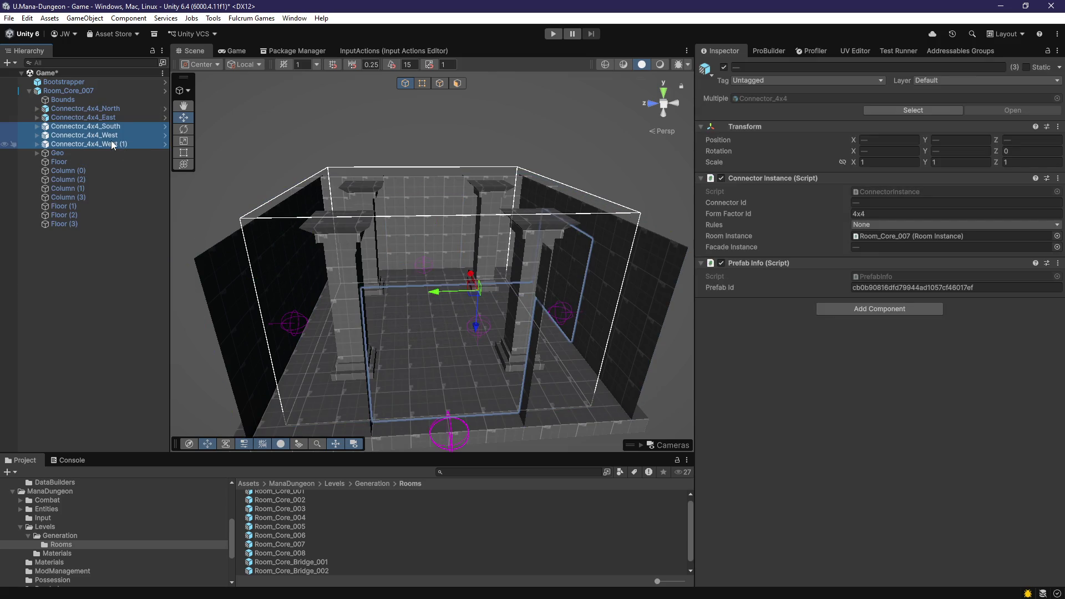
{"action": "left_click", "coordinate": [109, 118]}
{"action": "left_click", "coordinate": [89, 144], "text": "shift"}
{"action": "left_click", "coordinate": [85, 126], "text": "ctrl"}
{"action": "key", "text": "Delete"}
Step: Delete Floor, Floor (2) and Floor (3), leaving only Floor (1)
{"action": "left_click_drag", "start_coordinate": [405, 259], "coordinate": [377, 318]}
{"action": "left_click", "coordinate": [377, 322]}
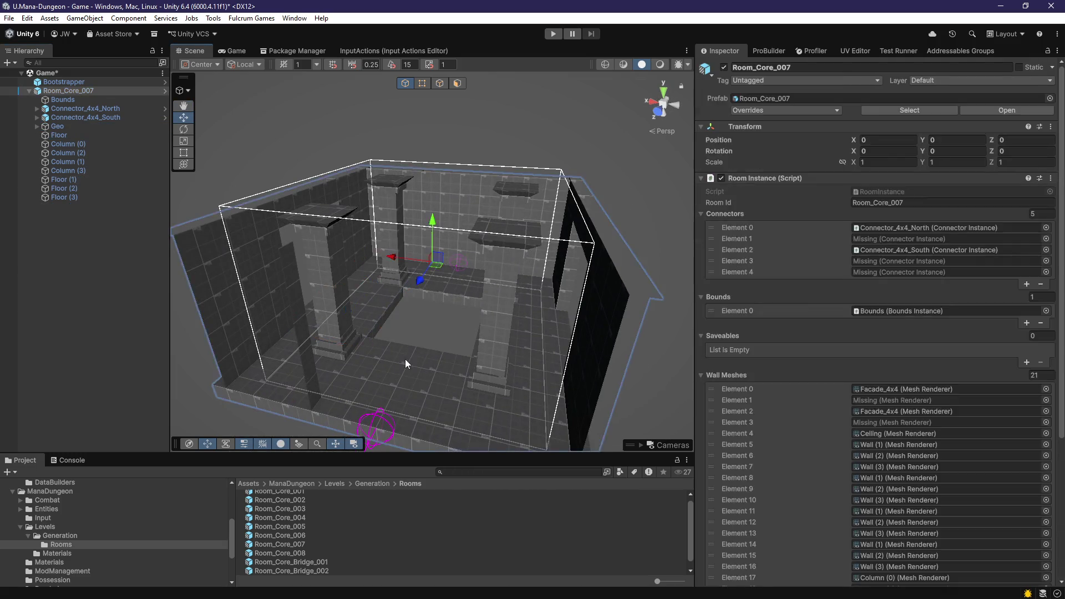
{"action": "key", "text": "Delete"}
{"action": "left_click", "coordinate": [542, 336]}
{"action": "key", "text": "Delete"}
{"action": "left_click", "coordinate": [461, 291]}
{"action": "key", "text": "Delete"}
Step: Expand Geo and try reparenting the Ceiling and Walls, dismissing the restructure warnings
{"action": "left_click", "coordinate": [76, 127]}
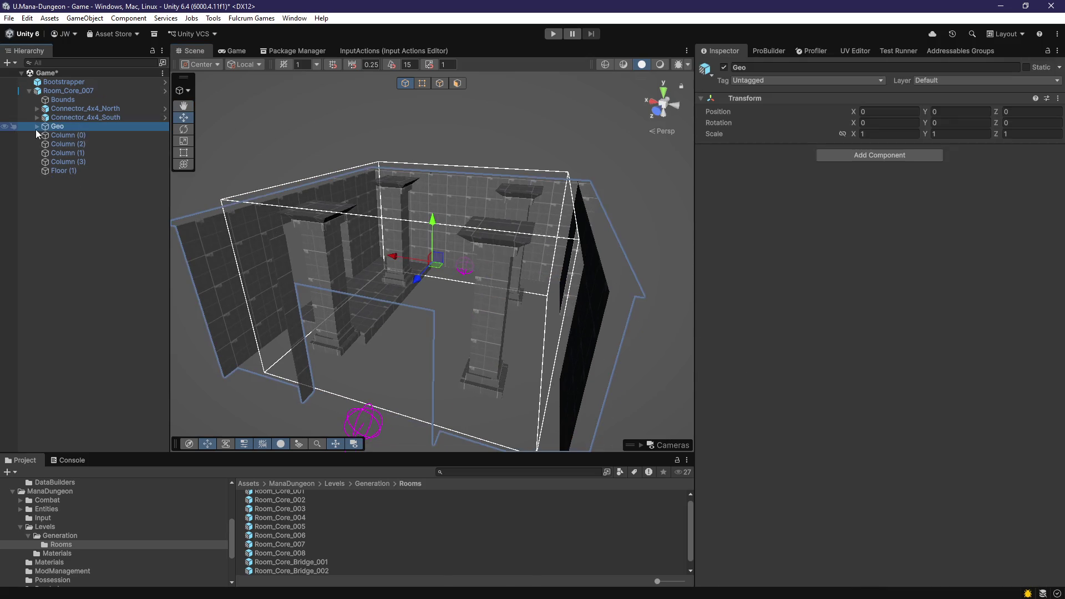
{"action": "left_click", "coordinate": [37, 126]}
{"action": "key", "text": "Down"}
{"action": "left_click", "coordinate": [88, 241], "text": "shift"}
{"action": "left_click_drag", "start_coordinate": [76, 164], "coordinate": [72, 118]}
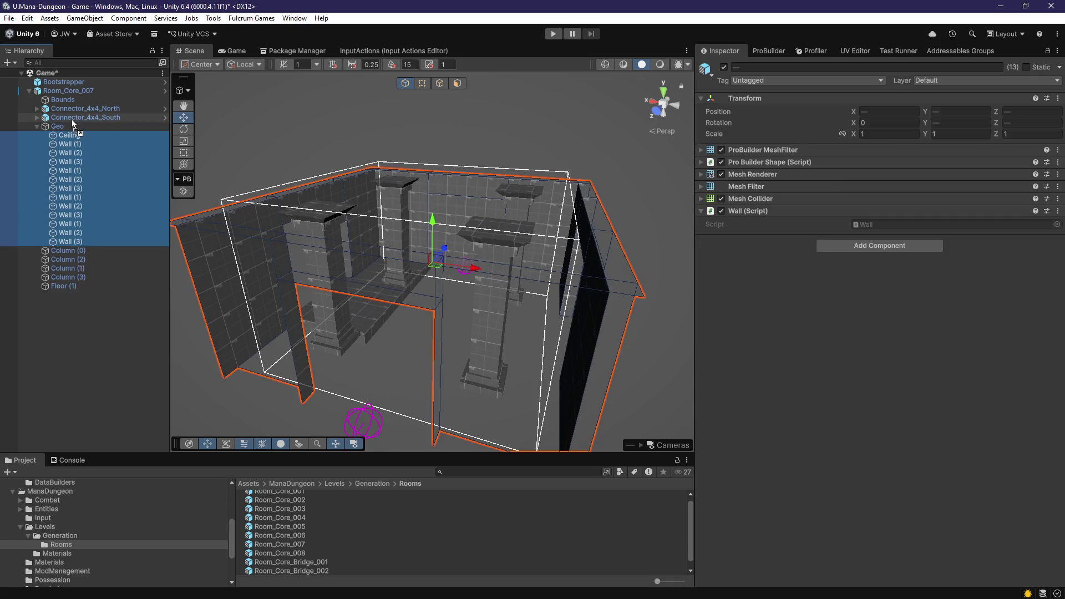
{"action": "left_click", "coordinate": [598, 336]}
{"action": "left_click_drag", "start_coordinate": [85, 180], "coordinate": [66, 120]}
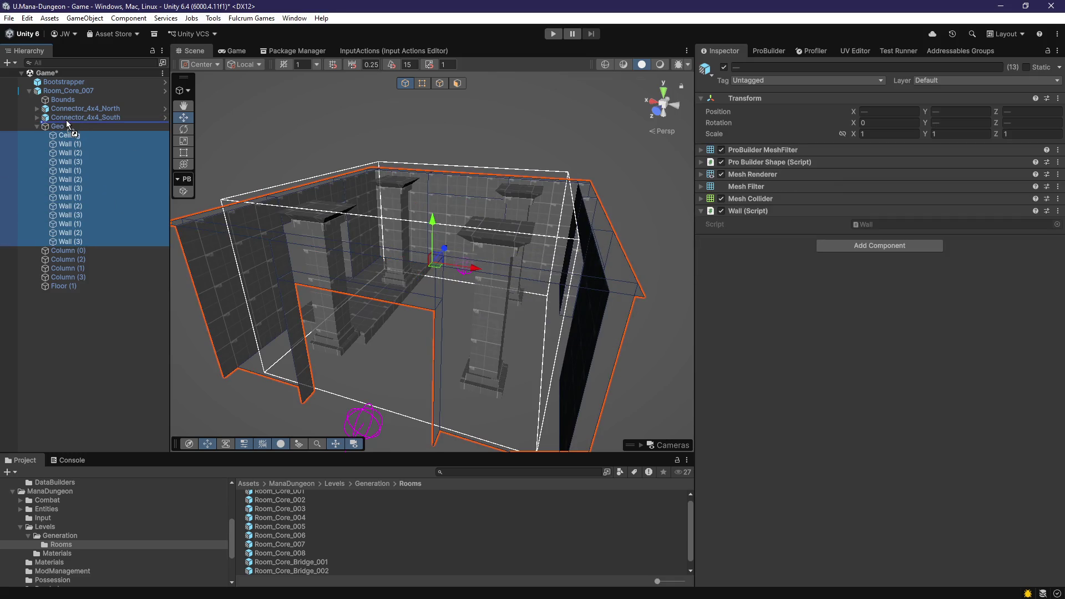
{"action": "key", "text": "Escape"}
Step: Rename the room instance to Room_Transition_001
{"action": "left_click", "coordinate": [68, 91]}
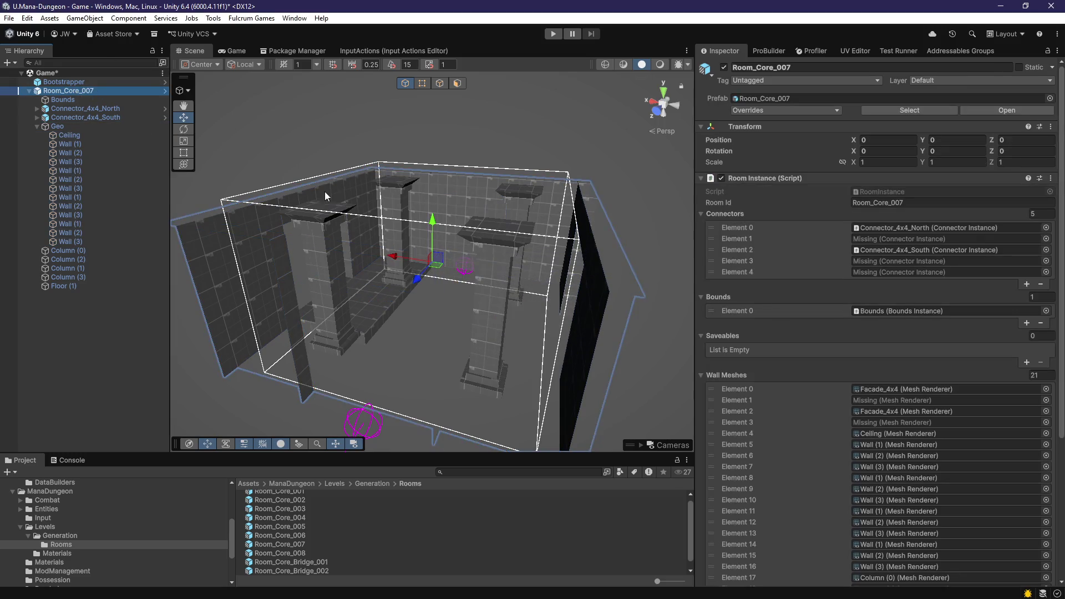
{"action": "left_click", "coordinate": [124, 92]}
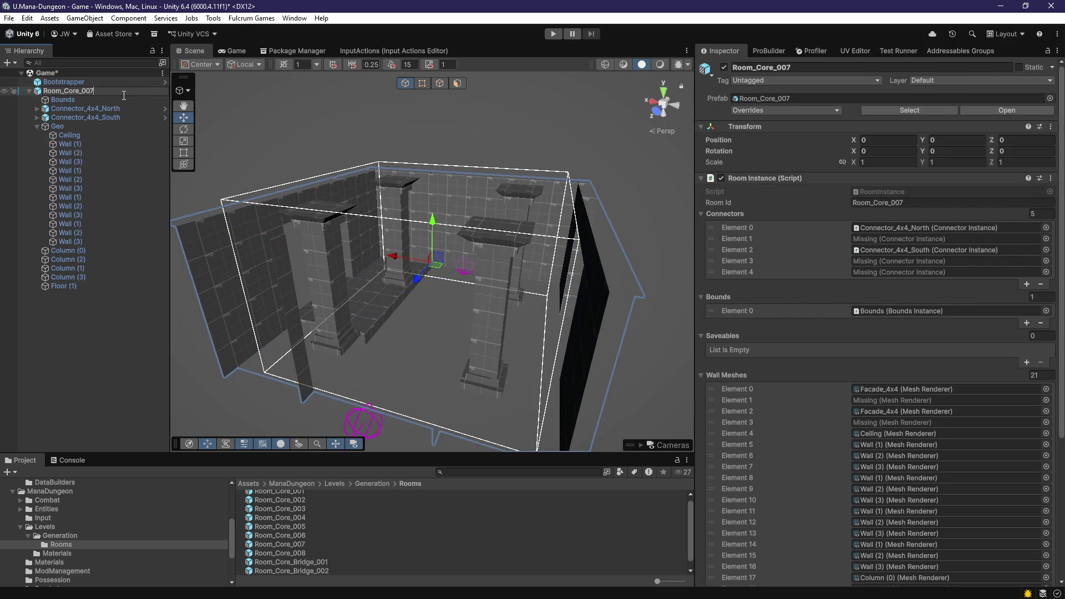
{"action": "type", "text": "8"}
{"action": "type", "text": "9"}
{"action": "key", "text": "Return"}
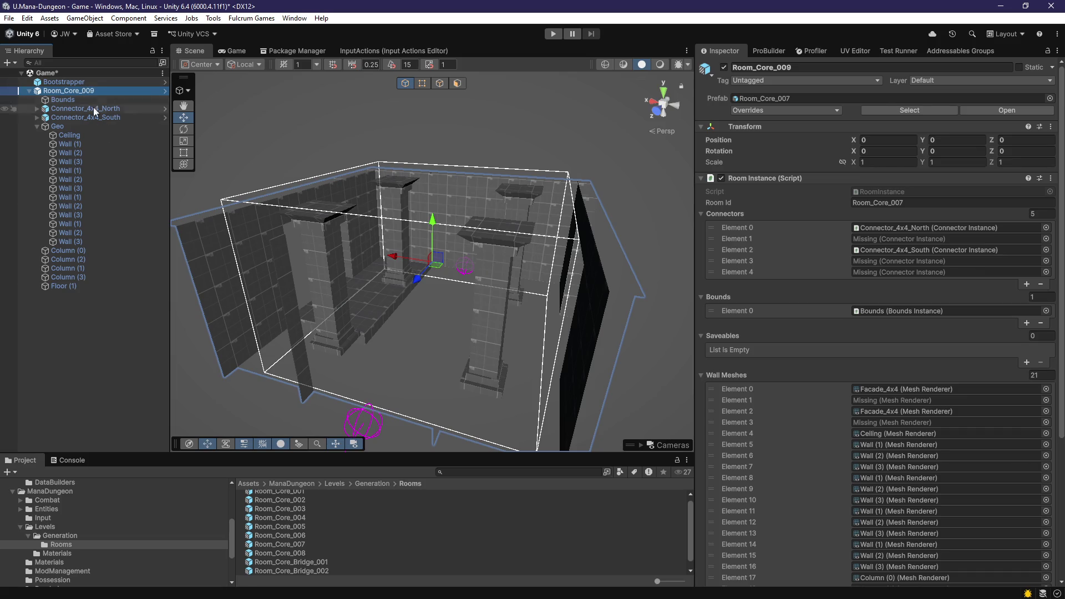
{"action": "type", "text": "Room_"}
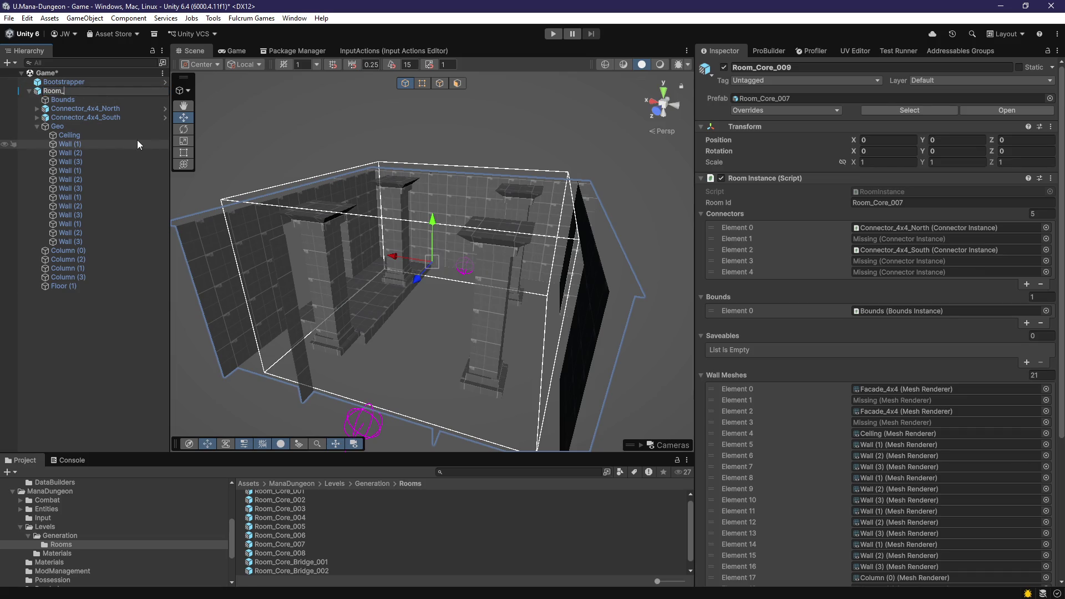
{"action": "type", "text": "Transition_001"}
{"action": "key", "text": "Return"}
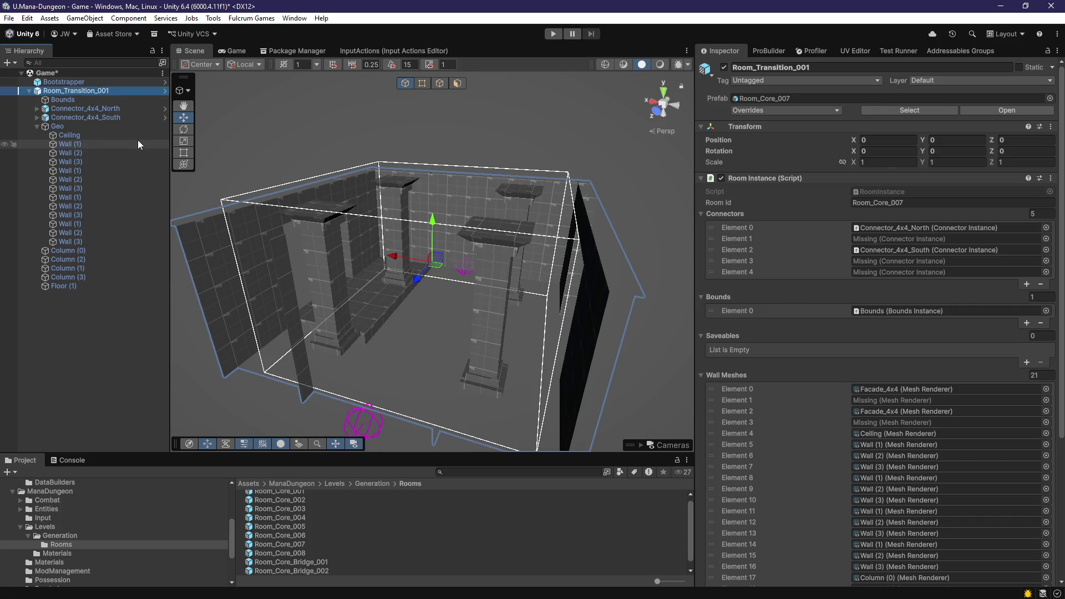
{"action": "left_click", "coordinate": [81, 135]}
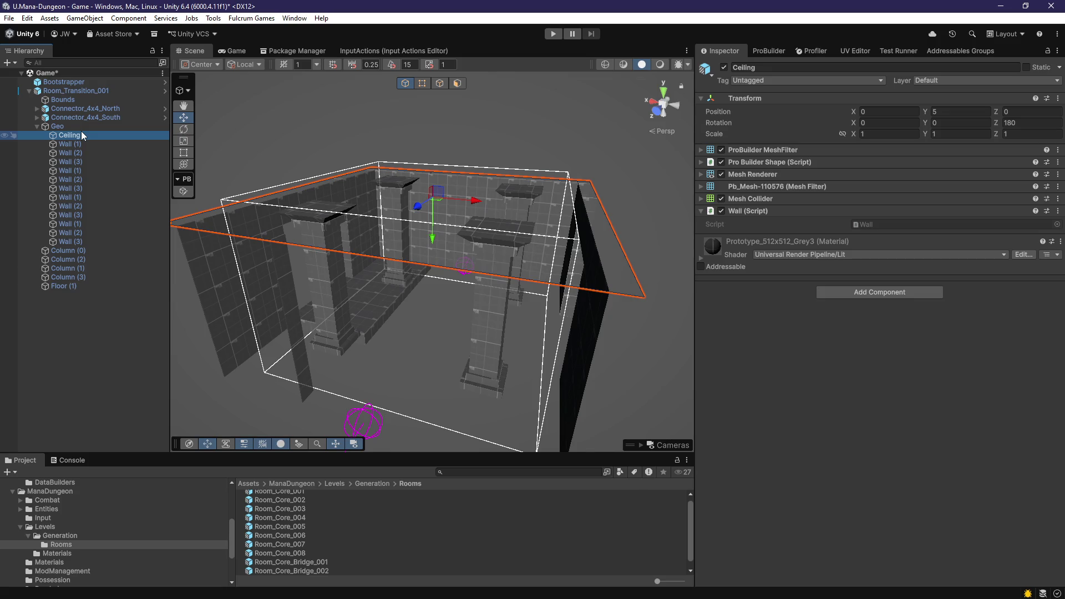
Step: Move the Ceiling and Wall pieces under Geo, dismissing the restructure warning
{"action": "mouse_move", "coordinate": [388, 361]}
{"action": "left_mouse_down"}
{"action": "mouse_move", "coordinate": [417, 289]}
{"action": "mouse_move", "coordinate": [418, 248]}
{"action": "mouse_move", "coordinate": [389, 238]}
{"action": "left_mouse_up"}
{"action": "left_click", "coordinate": [88, 138]}
{"action": "left_click", "coordinate": [90, 245], "text": "shift"}
{"action": "left_click_drag", "start_coordinate": [90, 245], "coordinate": [61, 124]}
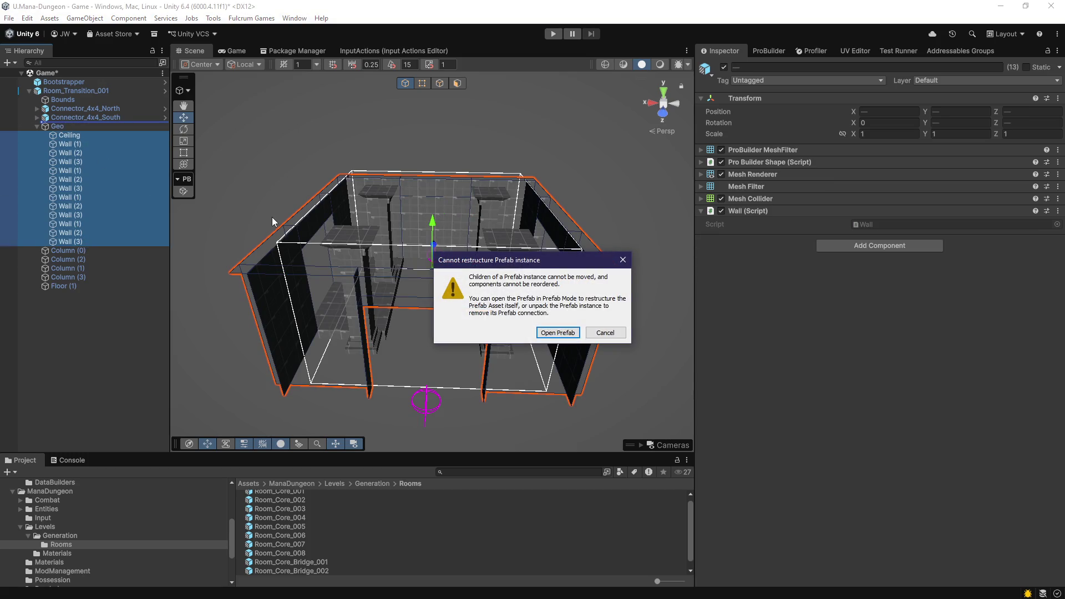
{"action": "left_click", "coordinate": [605, 333]}
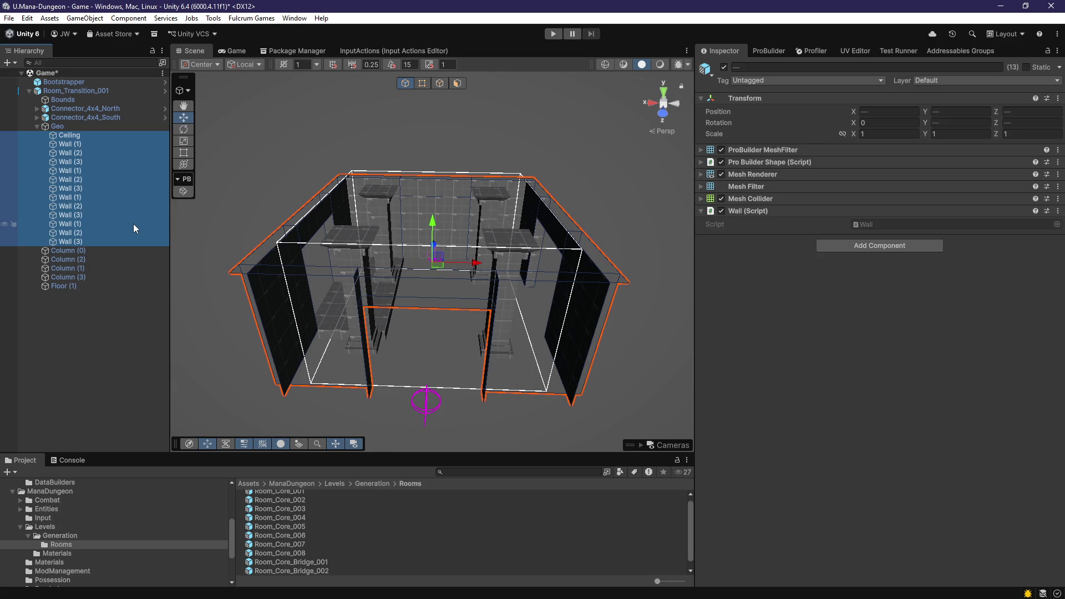
Step: Inspect Wall (3), Wall (1), Wall (2), Ceiling and Bounds, then open Room_Transition_001's context menu
{"action": "mouse_move", "coordinate": [311, 318]}
{"action": "left_mouse_down"}
{"action": "mouse_move", "coordinate": [442, 351]}
{"action": "mouse_move", "coordinate": [422, 371]}
{"action": "mouse_move", "coordinate": [383, 325]}
{"action": "left_mouse_up"}
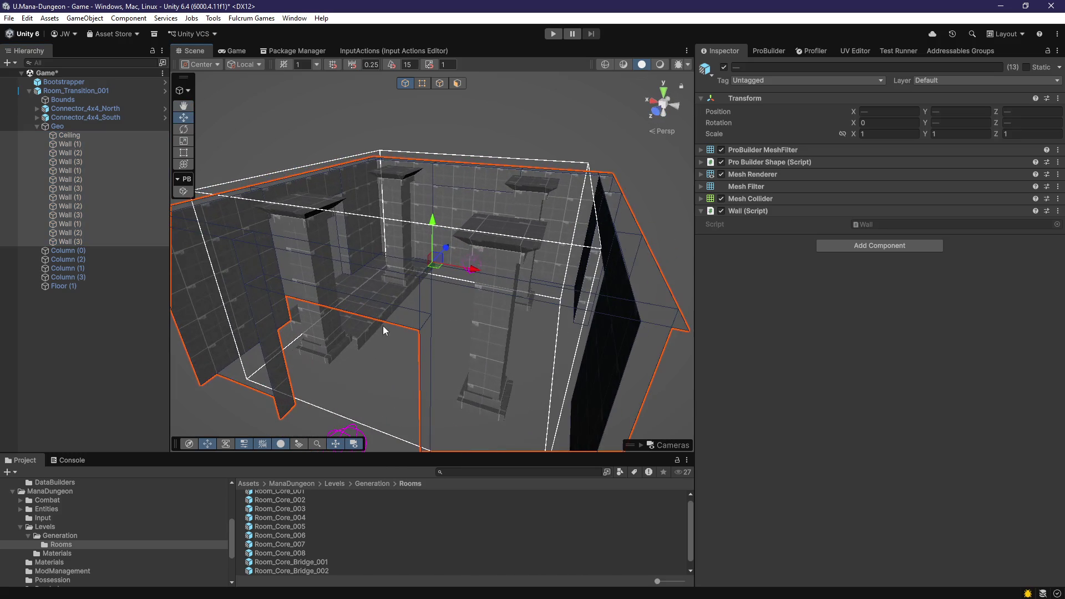
{"action": "left_click", "coordinate": [99, 242]}
{"action": "left_click", "coordinate": [95, 223]}
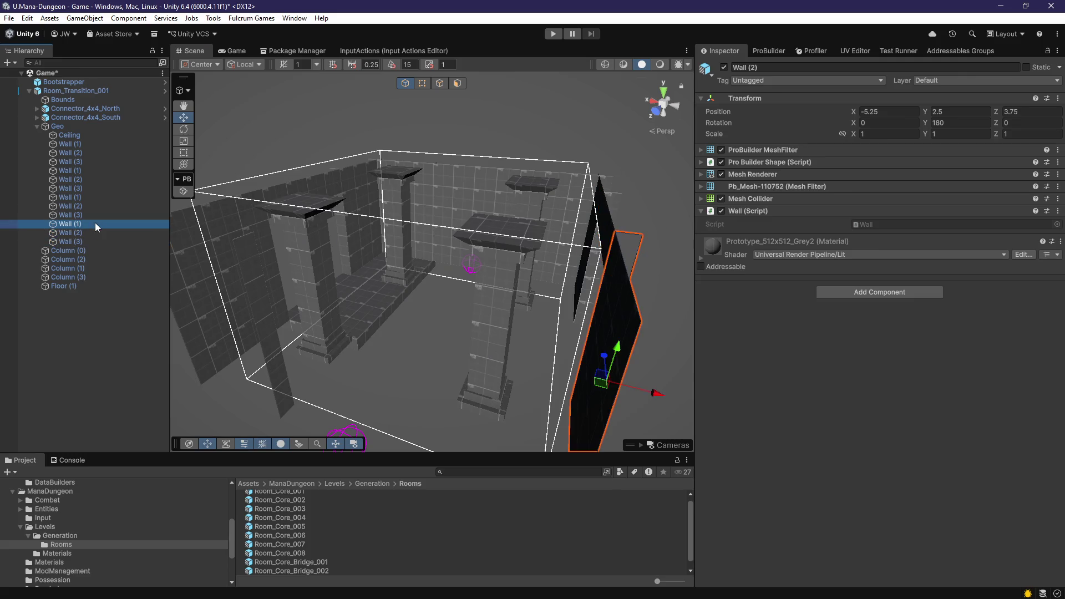
{"action": "left_click", "coordinate": [86, 152]}
{"action": "left_click", "coordinate": [82, 135]}
{"action": "left_click", "coordinate": [73, 98]}
{"action": "left_click", "coordinate": [78, 92]}
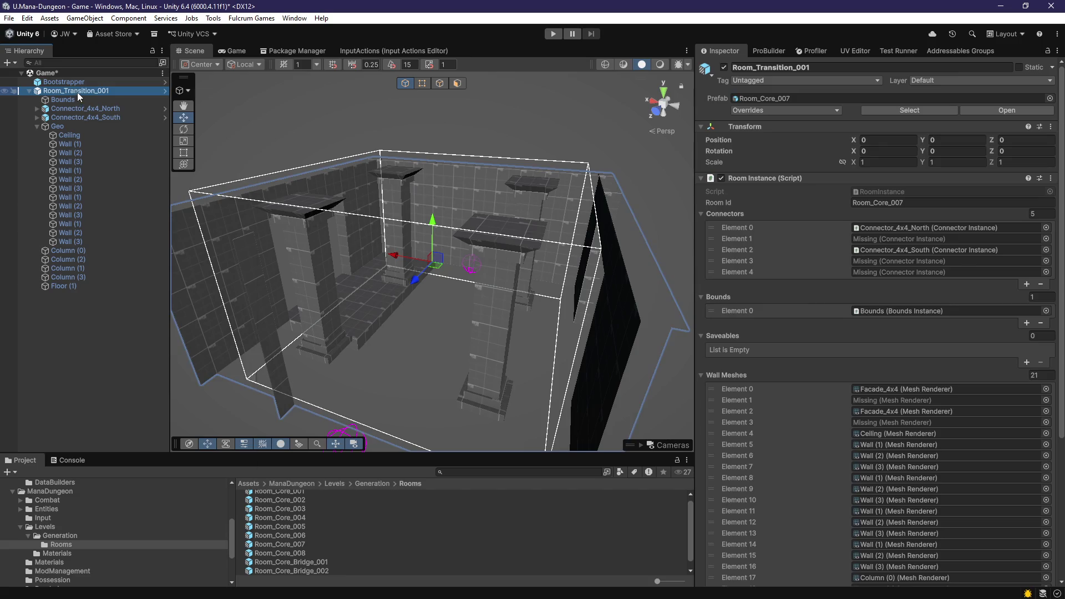
{"action": "right_click", "coordinate": [77, 92]}
Step: Unpack Room_Transition_001 and save it into the Rooms folder as a prefab variant
{"action": "mouse_move", "coordinate": [136, 274]}
{"action": "left_click", "coordinate": [294, 359]}
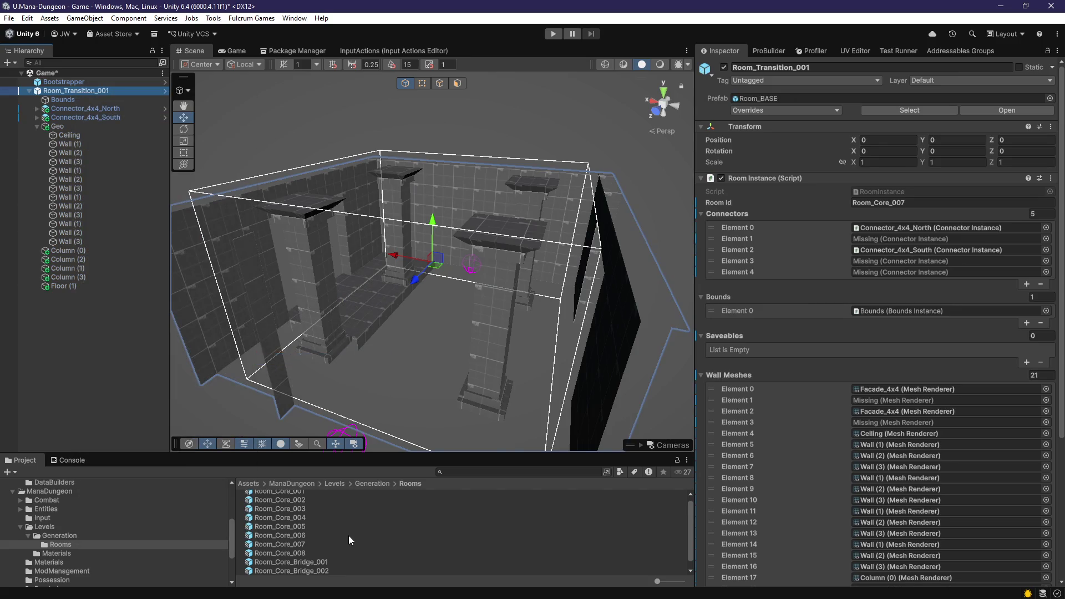
{"action": "left_click_drag", "start_coordinate": [81, 92], "coordinate": [65, 564]}
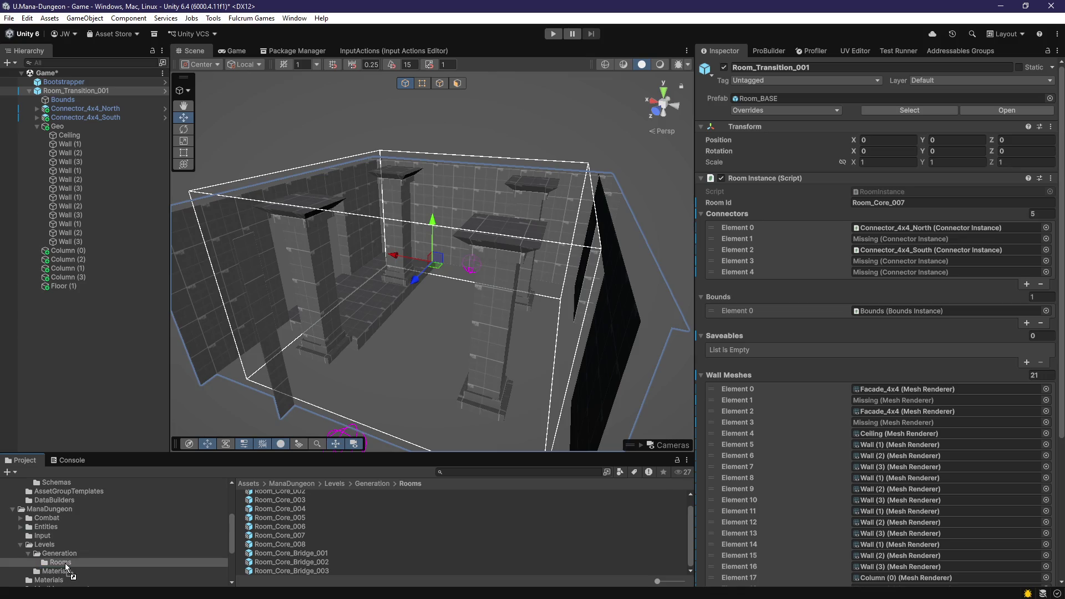
{"action": "left_click", "coordinate": [555, 322]}
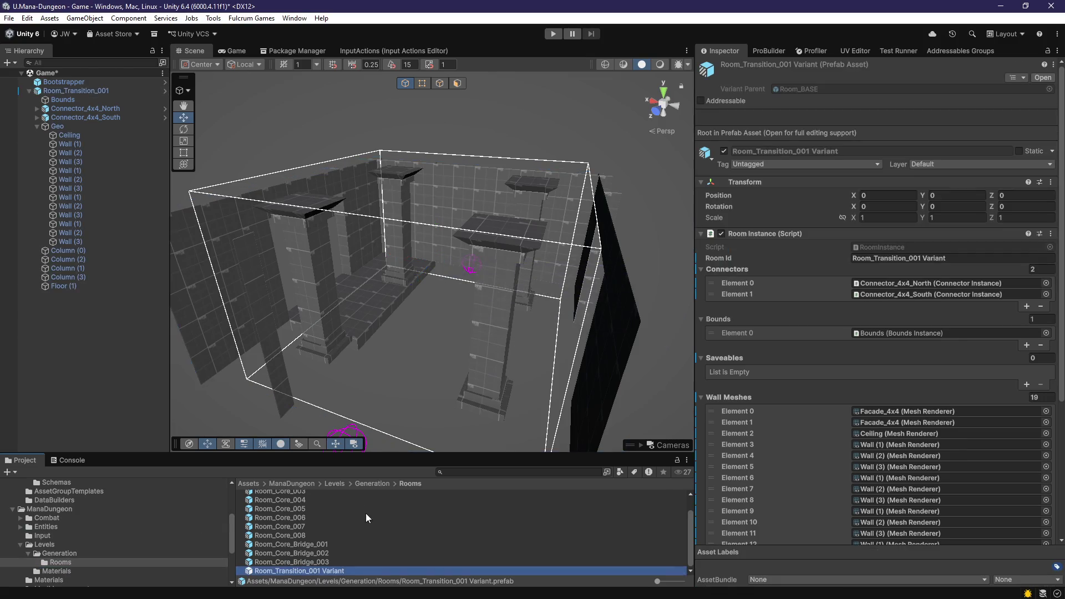
Step: Rename the new variant asset to Room_Transition_001, dropping the 'Variant' suffix
{"action": "left_click", "coordinate": [335, 571]}
{"action": "double_click", "coordinate": [335, 570]}
{"action": "key", "text": "BackSpace"}
{"action": "key", "text": "BackSpace"}
{"action": "key", "text": "Return"}
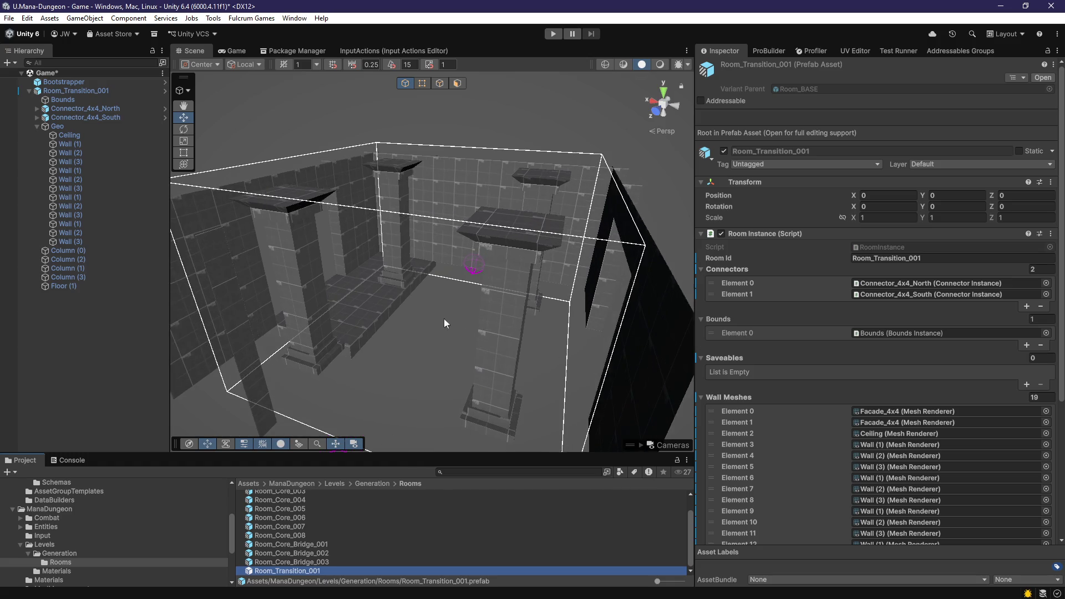
{"action": "left_click", "coordinate": [393, 313]}
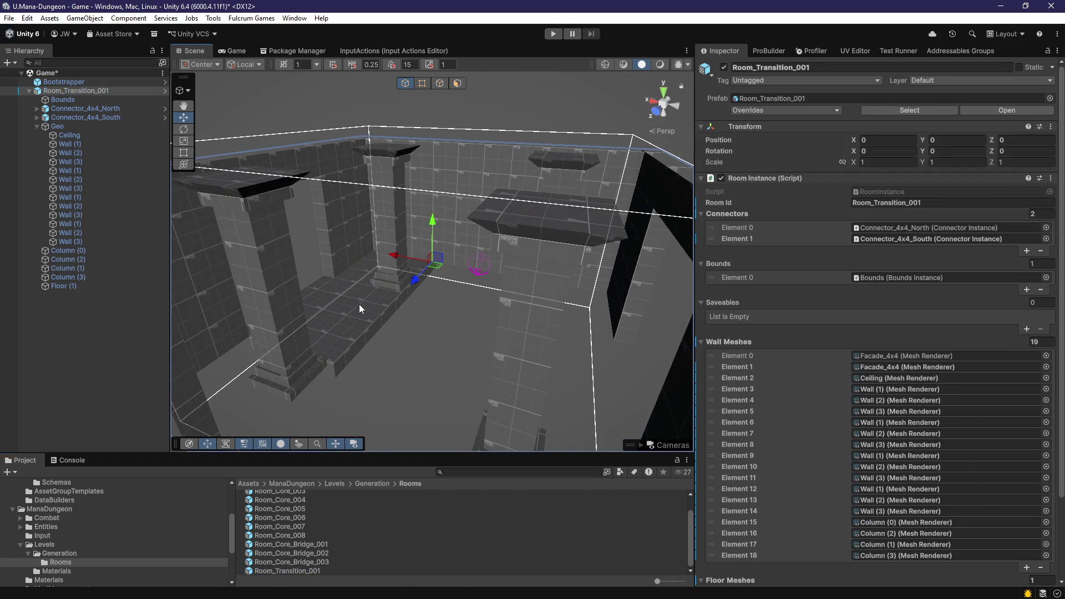
Step: Widen Floor (1) by stretching its right edge face outward in face mode
{"action": "left_click", "coordinate": [359, 308]}
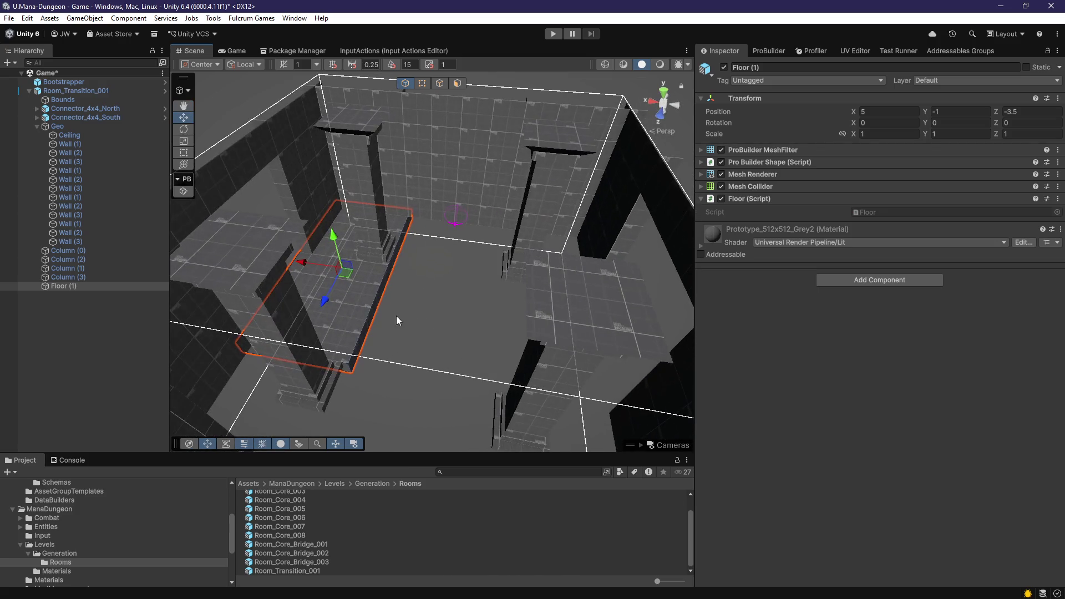
{"action": "mouse_move", "coordinate": [398, 327]}
{"action": "left_mouse_down"}
{"action": "mouse_move", "coordinate": [434, 321]}
{"action": "mouse_move", "coordinate": [437, 332]}
{"action": "mouse_move", "coordinate": [415, 315]}
{"action": "mouse_move", "coordinate": [428, 268]}
{"action": "mouse_move", "coordinate": [424, 340]}
{"action": "mouse_move", "coordinate": [502, 344]}
{"action": "mouse_move", "coordinate": [445, 357]}
{"action": "mouse_move", "coordinate": [511, 396]}
{"action": "mouse_move", "coordinate": [527, 337]}
{"action": "mouse_move", "coordinate": [362, 166]}
{"action": "left_mouse_up"}
{"action": "scroll", "coordinate": [410, 325], "scroll_direction": "up", "scroll_amount": 5}
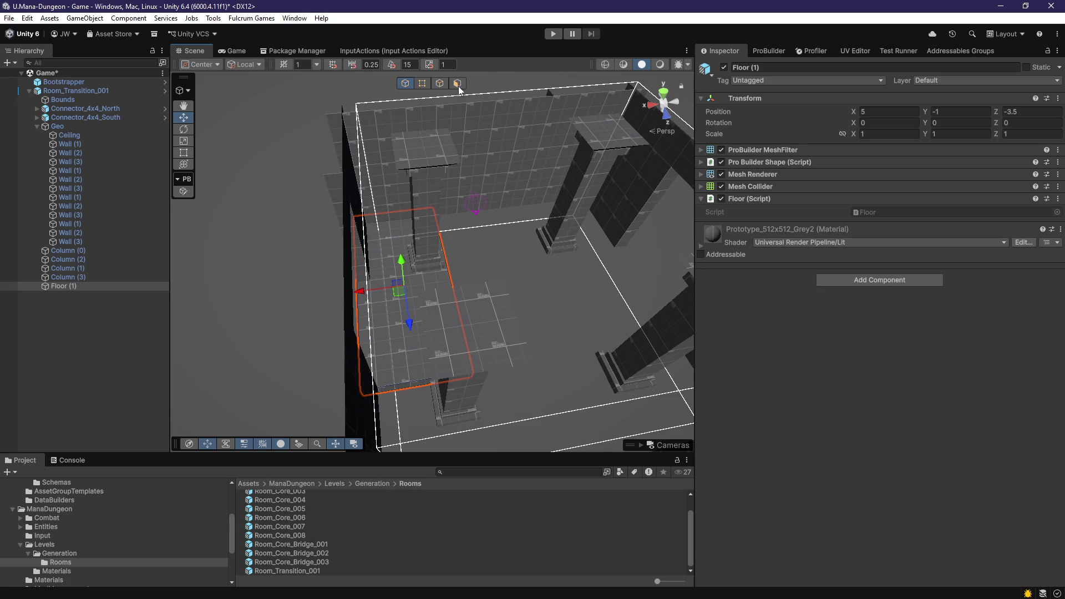
{"action": "left_click", "coordinate": [457, 83]}
{"action": "mouse_move", "coordinate": [293, 297]}
{"action": "left_mouse_down"}
{"action": "mouse_move", "coordinate": [469, 324]}
{"action": "mouse_move", "coordinate": [357, 346]}
{"action": "mouse_move", "coordinate": [517, 331]}
{"action": "mouse_move", "coordinate": [357, 298]}
{"action": "mouse_move", "coordinate": [405, 421]}
{"action": "left_mouse_up"}
{"action": "mouse_move", "coordinate": [353, 342]}
{"action": "left_mouse_down"}
{"action": "mouse_move", "coordinate": [461, 353]}
{"action": "mouse_move", "coordinate": [413, 355]}
{"action": "mouse_move", "coordinate": [446, 402]}
{"action": "mouse_move", "coordinate": [458, 362]}
{"action": "mouse_move", "coordinate": [414, 334]}
{"action": "mouse_move", "coordinate": [480, 328]}
{"action": "mouse_move", "coordinate": [573, 341]}
{"action": "mouse_move", "coordinate": [499, 333]}
{"action": "mouse_move", "coordinate": [448, 352]}
{"action": "mouse_move", "coordinate": [464, 374]}
{"action": "mouse_move", "coordinate": [495, 364]}
{"action": "mouse_move", "coordinate": [524, 381]}
{"action": "left_mouse_up"}
Step: Duplicate Floor (1) as Floor (2) and move the copy further along Z
{"action": "key", "text": "ctrl+d"}
{"action": "mouse_move", "coordinate": [461, 388]}
{"action": "left_mouse_down"}
{"action": "mouse_move", "coordinate": [398, 238]}
{"action": "mouse_move", "coordinate": [407, 254]}
{"action": "mouse_move", "coordinate": [488, 222]}
{"action": "mouse_move", "coordinate": [498, 255]}
{"action": "left_mouse_up"}
{"action": "left_click", "coordinate": [457, 84]}
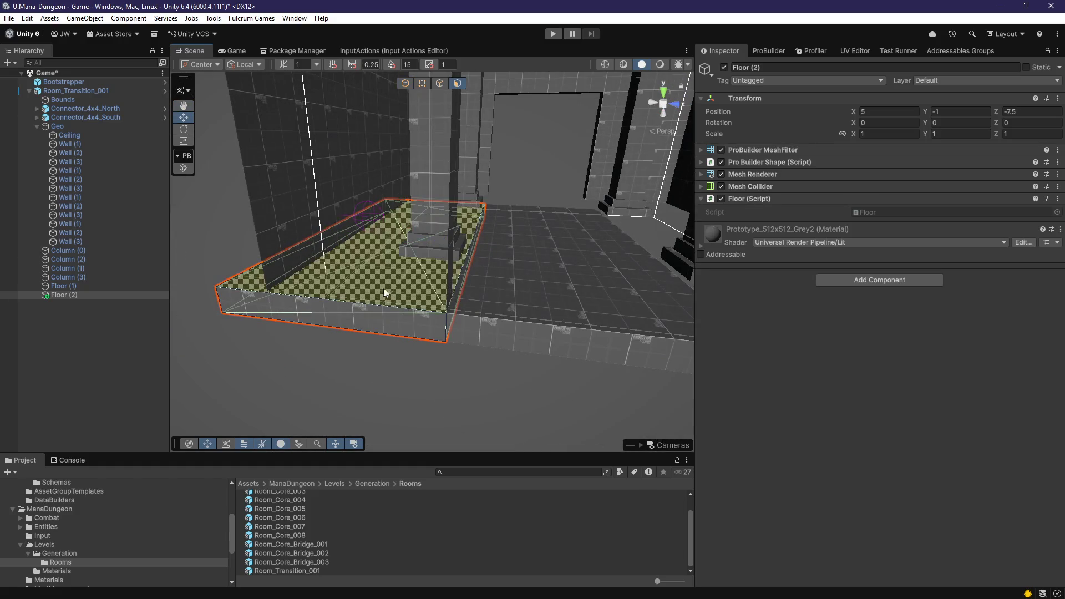
{"action": "left_click_drag", "start_coordinate": [556, 305], "coordinate": [293, 274]}
{"action": "left_click", "coordinate": [357, 249]}
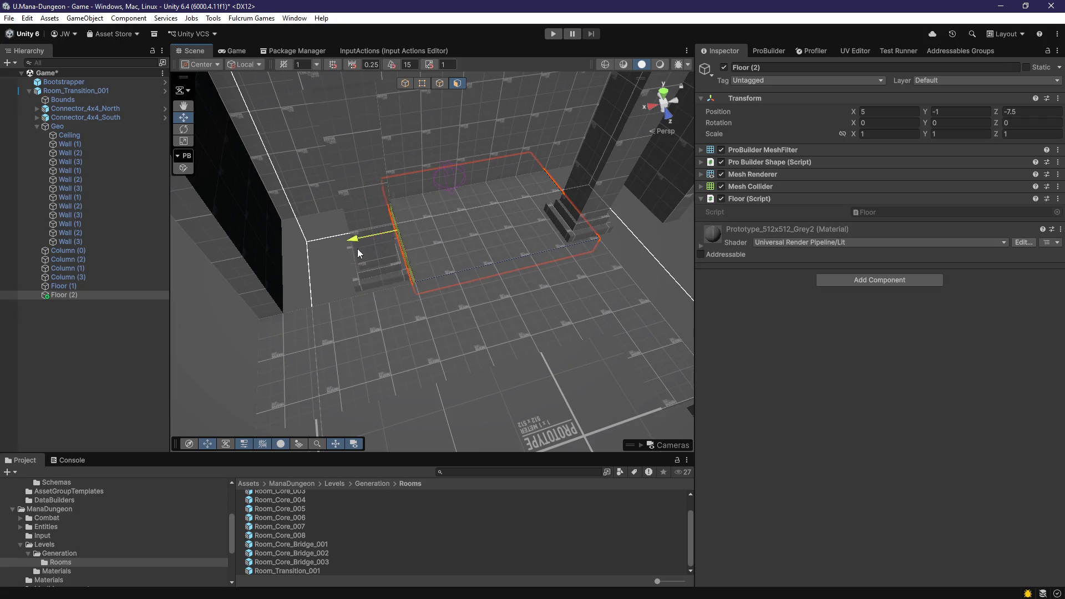
{"action": "mouse_move", "coordinate": [394, 246]}
{"action": "left_mouse_down", "text": "alt"}
{"action": "mouse_move", "coordinate": [423, 341]}
{"action": "mouse_move", "coordinate": [248, 385]}
{"action": "mouse_move", "coordinate": [245, 344]}
{"action": "mouse_move", "coordinate": [260, 306]}
{"action": "left_mouse_up", "text": "alt"}
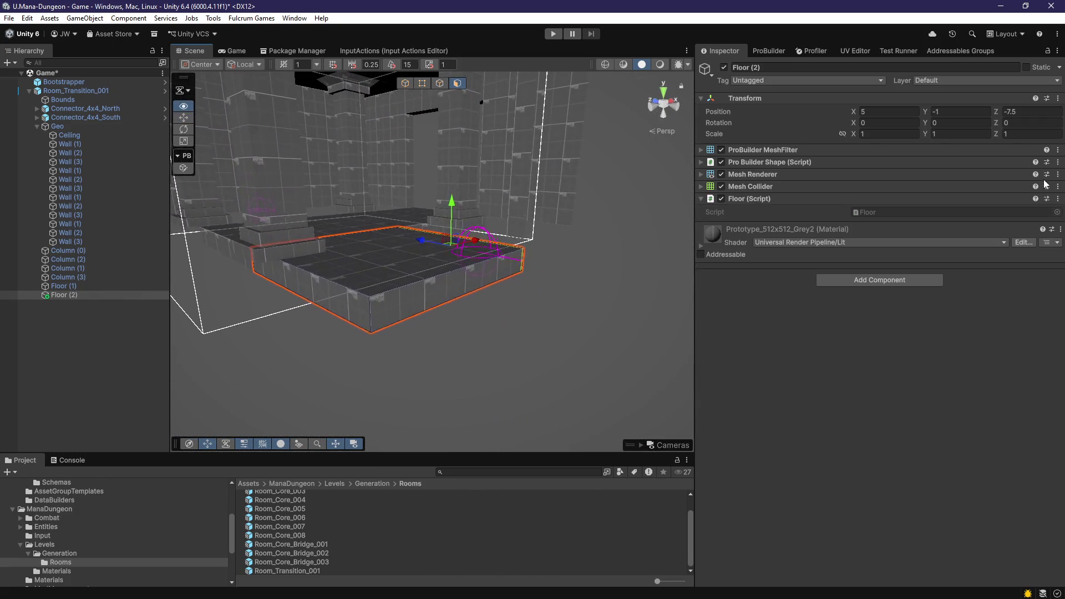
{"action": "left_click_drag", "start_coordinate": [577, 333], "coordinate": [505, 393], "text": "alt"}
{"action": "left_click", "coordinate": [350, 291]}
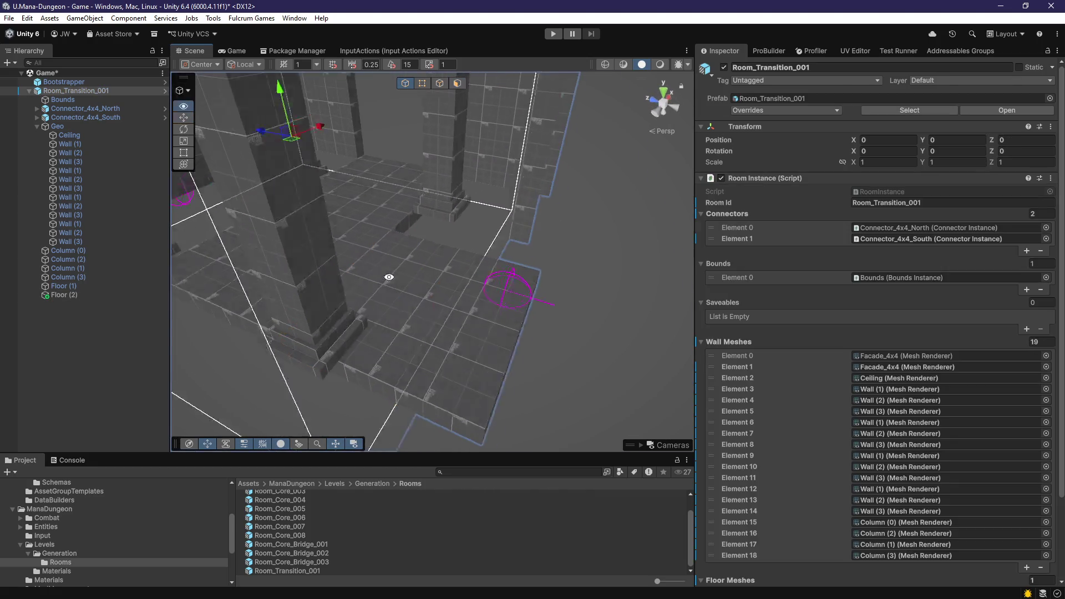
{"action": "left_click_drag", "start_coordinate": [350, 291], "coordinate": [248, 311], "text": "alt"}
Step: Duplicate Floor (1) again as Floor (3), moving it to Z -11.5 and sideways along X
{"action": "left_click", "coordinate": [247, 311]}
{"action": "left_click_drag", "start_coordinate": [402, 348], "coordinate": [504, 336], "text": "alt"}
{"action": "key", "text": "ctrl+d"}
{"action": "mouse_move", "coordinate": [311, 288]}
{"action": "left_mouse_down"}
{"action": "mouse_move", "coordinate": [451, 264]}
{"action": "mouse_move", "coordinate": [507, 282]}
{"action": "mouse_move", "coordinate": [289, 322]}
{"action": "mouse_move", "coordinate": [530, 321]}
{"action": "mouse_move", "coordinate": [508, 308]}
{"action": "mouse_move", "coordinate": [353, 323]}
{"action": "left_mouse_up"}
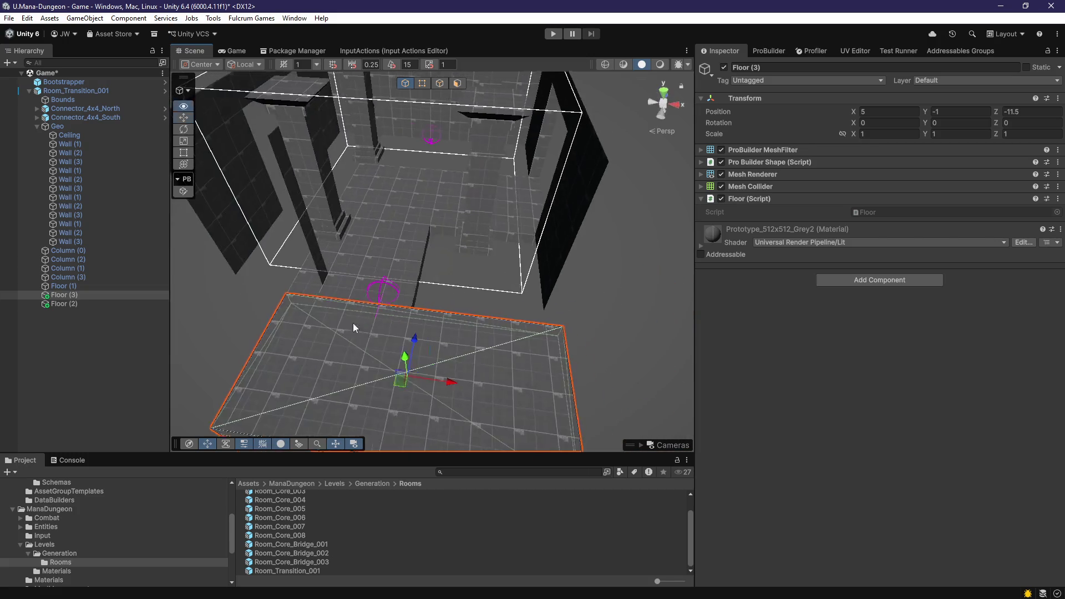
{"action": "mouse_move", "coordinate": [446, 378]}
{"action": "left_mouse_down"}
{"action": "mouse_move", "coordinate": [287, 372]}
{"action": "mouse_move", "coordinate": [490, 374]}
{"action": "mouse_move", "coordinate": [435, 105]}
{"action": "left_mouse_up"}
{"action": "left_click", "coordinate": [458, 84]}
{"action": "mouse_move", "coordinate": [378, 262]}
{"action": "left_mouse_down", "text": "alt"}
{"action": "mouse_move", "coordinate": [435, 359]}
{"action": "mouse_move", "coordinate": [468, 326]}
{"action": "mouse_move", "coordinate": [568, 361]}
{"action": "mouse_move", "coordinate": [514, 352]}
{"action": "left_mouse_up", "text": "alt"}
{"action": "mouse_move", "coordinate": [425, 333]}
{"action": "left_mouse_down", "text": "alt"}
{"action": "mouse_move", "coordinate": [378, 358]}
{"action": "mouse_move", "coordinate": [421, 361]}
{"action": "mouse_move", "coordinate": [339, 368]}
{"action": "mouse_move", "coordinate": [323, 345]}
{"action": "mouse_move", "coordinate": [350, 333]}
{"action": "mouse_move", "coordinate": [373, 357]}
{"action": "mouse_move", "coordinate": [359, 345]}
{"action": "mouse_move", "coordinate": [395, 333]}
{"action": "mouse_move", "coordinate": [382, 298]}
{"action": "mouse_move", "coordinate": [622, 209]}
{"action": "left_mouse_up", "text": "alt"}
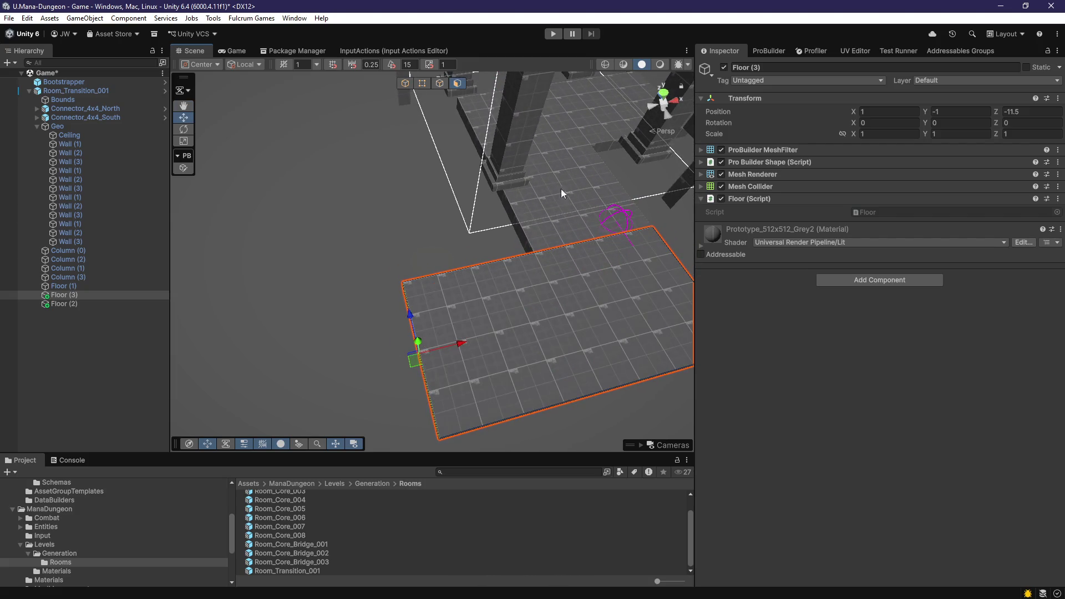
{"action": "mouse_move", "coordinate": [530, 198]}
{"action": "left_mouse_down", "text": "alt"}
{"action": "mouse_move", "coordinate": [416, 243]}
{"action": "mouse_move", "coordinate": [414, 319]}
{"action": "mouse_move", "coordinate": [588, 226]}
{"action": "left_mouse_up", "text": "alt"}
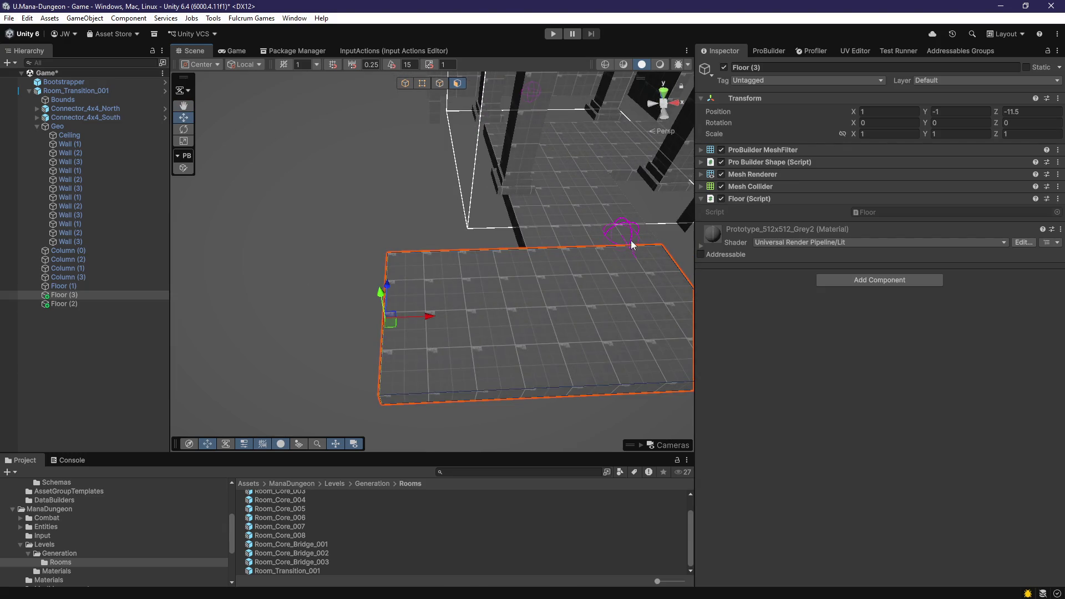
{"action": "mouse_move", "coordinate": [397, 277]}
{"action": "left_mouse_down", "text": "alt"}
{"action": "mouse_move", "coordinate": [419, 298]}
{"action": "mouse_move", "coordinate": [507, 317]}
{"action": "mouse_move", "coordinate": [391, 328]}
{"action": "mouse_move", "coordinate": [465, 364]}
{"action": "mouse_move", "coordinate": [517, 276]}
{"action": "mouse_move", "coordinate": [529, 331]}
{"action": "left_mouse_up", "text": "alt"}
{"action": "left_click", "coordinate": [545, 242]}
Step: Add floor copies Floor (4) along X and Floor (5) at X -5.5
{"action": "key", "text": "ctrl+d"}
{"action": "mouse_move", "coordinate": [611, 266]}
{"action": "left_mouse_down"}
{"action": "mouse_move", "coordinate": [421, 266]}
{"action": "mouse_move", "coordinate": [428, 278]}
{"action": "left_mouse_up"}
{"action": "left_click_drag", "start_coordinate": [428, 277], "coordinate": [459, 349], "text": "alt"}
{"action": "left_click", "coordinate": [557, 232]}
{"action": "left_click", "coordinate": [559, 232]}
{"action": "mouse_move", "coordinate": [567, 228]}
{"action": "left_mouse_down", "text": "alt"}
{"action": "mouse_move", "coordinate": [619, 235]}
{"action": "mouse_move", "coordinate": [344, 224]}
{"action": "mouse_move", "coordinate": [370, 225]}
{"action": "left_mouse_up", "text": "alt"}
{"action": "key", "text": "ctrl+d"}
{"action": "mouse_move", "coordinate": [370, 225]}
{"action": "left_mouse_down", "text": "alt"}
{"action": "mouse_move", "coordinate": [508, 273]}
{"action": "mouse_move", "coordinate": [654, 301]}
{"action": "mouse_move", "coordinate": [504, 292]}
{"action": "mouse_move", "coordinate": [368, 400]}
{"action": "mouse_move", "coordinate": [434, 327]}
{"action": "mouse_move", "coordinate": [375, 258]}
{"action": "left_mouse_up", "text": "alt"}
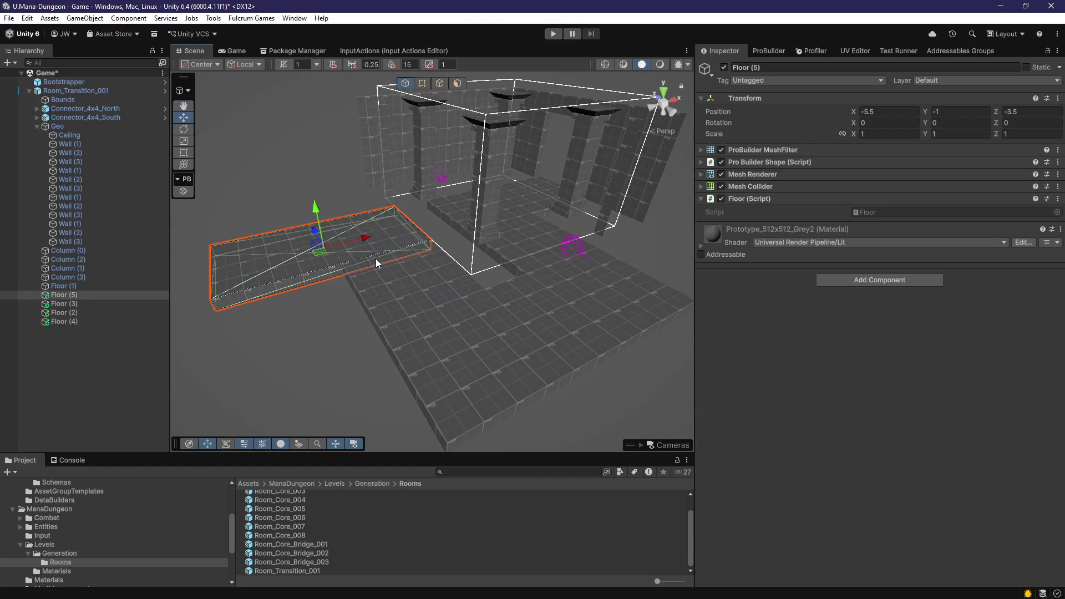
Step: Delete the four columns and cancel an attempted reorder of the ceiling and wall pieces
{"action": "double_click", "coordinate": [77, 286]}
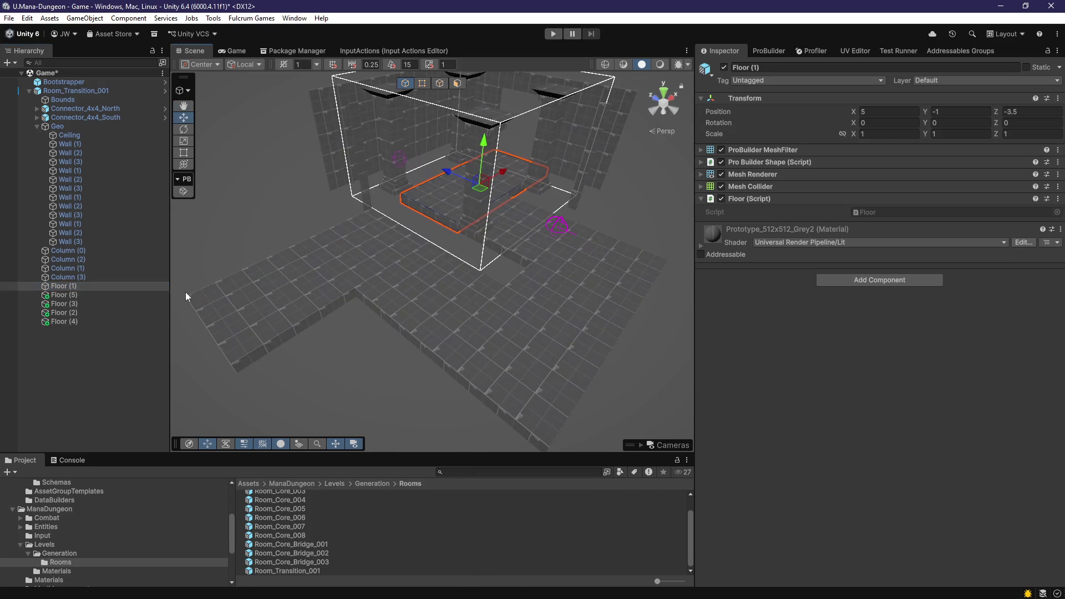
{"action": "left_click", "coordinate": [84, 280]}
{"action": "left_click", "coordinate": [90, 249], "text": "shift"}
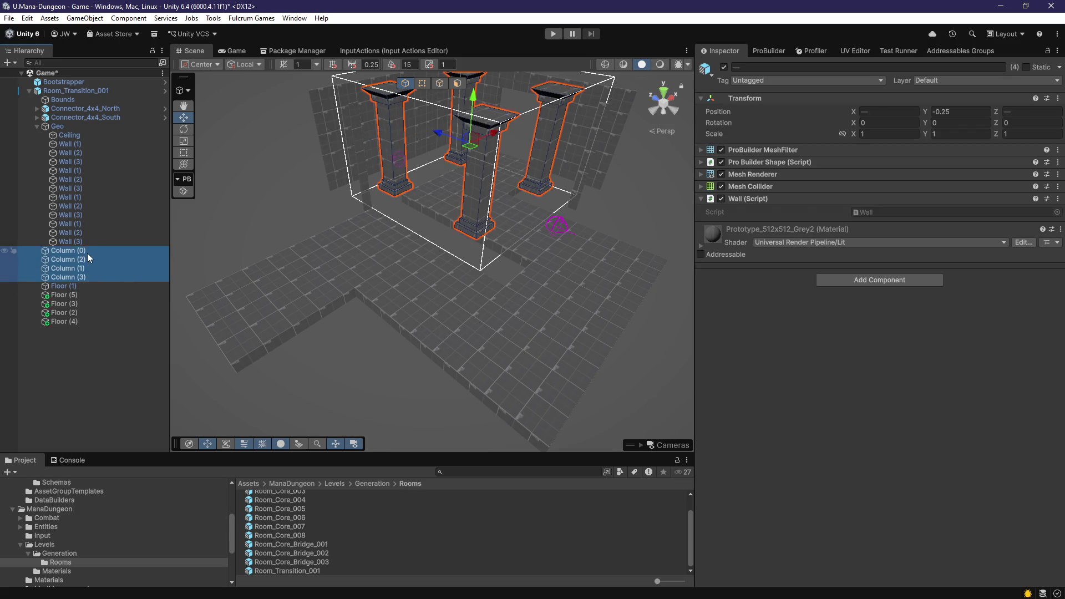
{"action": "key", "text": "Delete"}
{"action": "left_click", "coordinate": [86, 245]}
{"action": "left_click", "coordinate": [71, 138], "text": "shift"}
{"action": "left_click_drag", "start_coordinate": [71, 137], "coordinate": [76, 123]}
{"action": "key", "text": "Escape"}
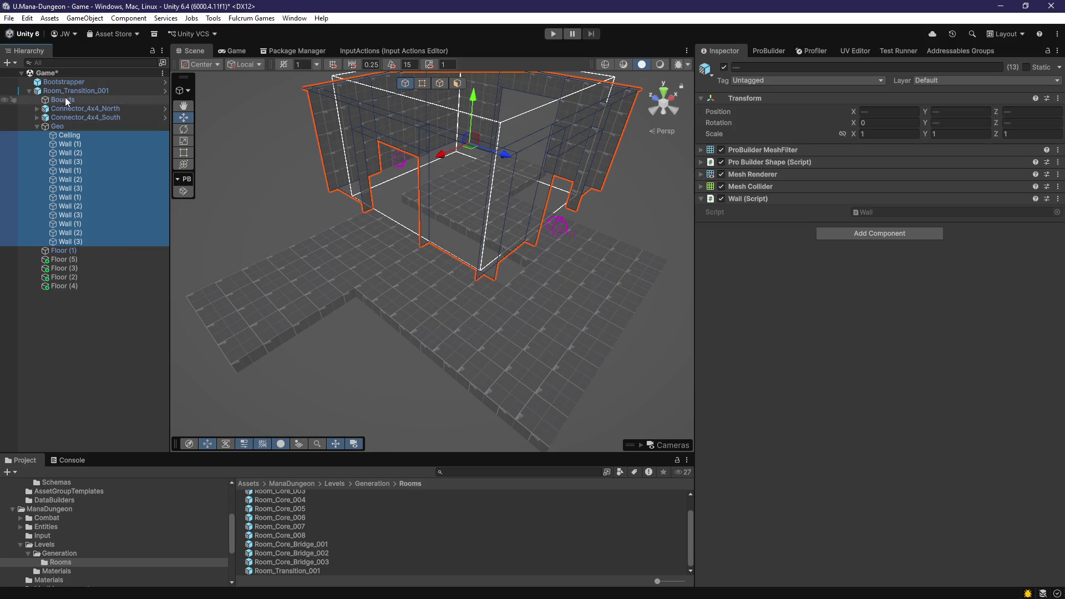
Step: Apply all overrides to the Room_Transition_001 prefab
{"action": "left_click", "coordinate": [65, 91]}
{"action": "left_click", "coordinate": [778, 109]}
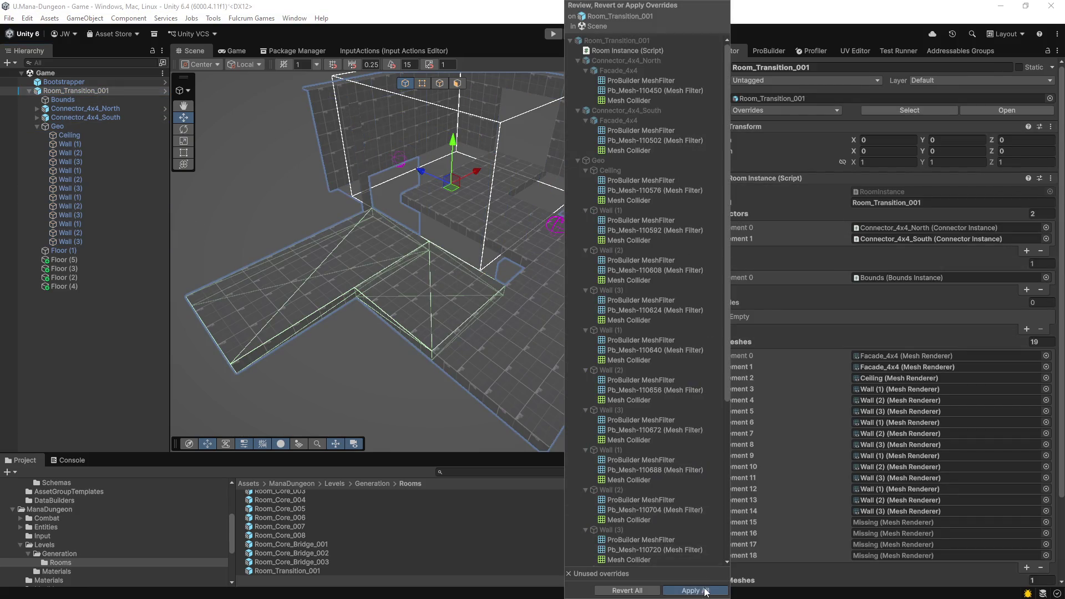
{"action": "left_click", "coordinate": [692, 585]}
Step: Open the Room_Transition_001 prefab in Prefab Mode and select Floor (1) alone
{"action": "double_click", "coordinate": [774, 99]}
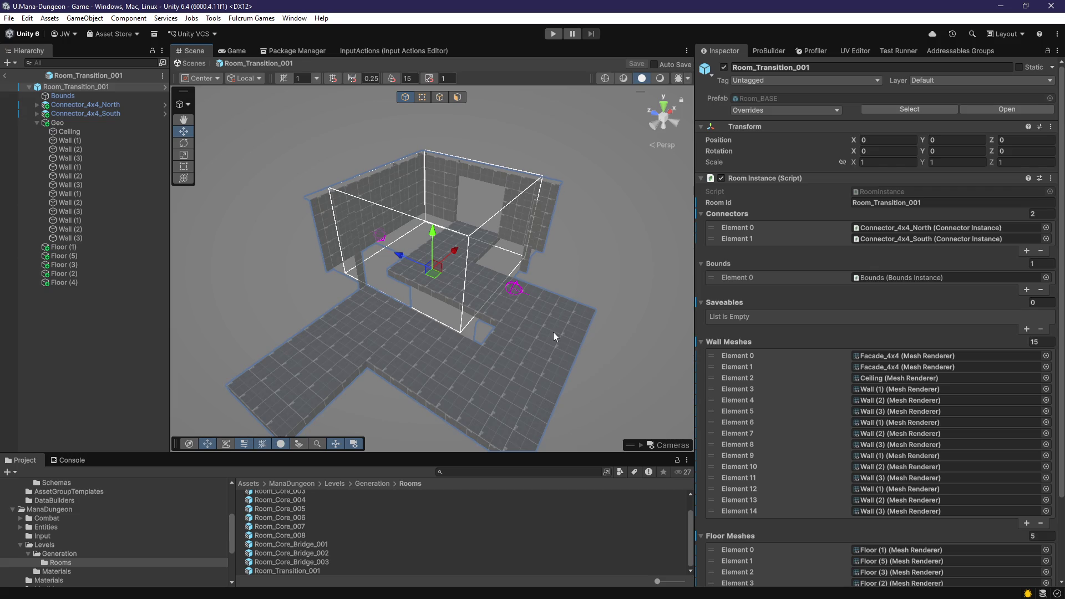
{"action": "left_click", "coordinate": [554, 380]}
{"action": "key", "text": "f"}
{"action": "mouse_move", "coordinate": [495, 335]}
{"action": "left_mouse_down"}
{"action": "mouse_move", "coordinate": [511, 363]}
{"action": "mouse_move", "coordinate": [540, 351]}
{"action": "mouse_move", "coordinate": [665, 357]}
{"action": "mouse_move", "coordinate": [367, 404]}
{"action": "left_mouse_up"}
{"action": "left_click", "coordinate": [379, 270], "text": "shift"}
{"action": "left_click", "coordinate": [318, 261], "text": "shift"}
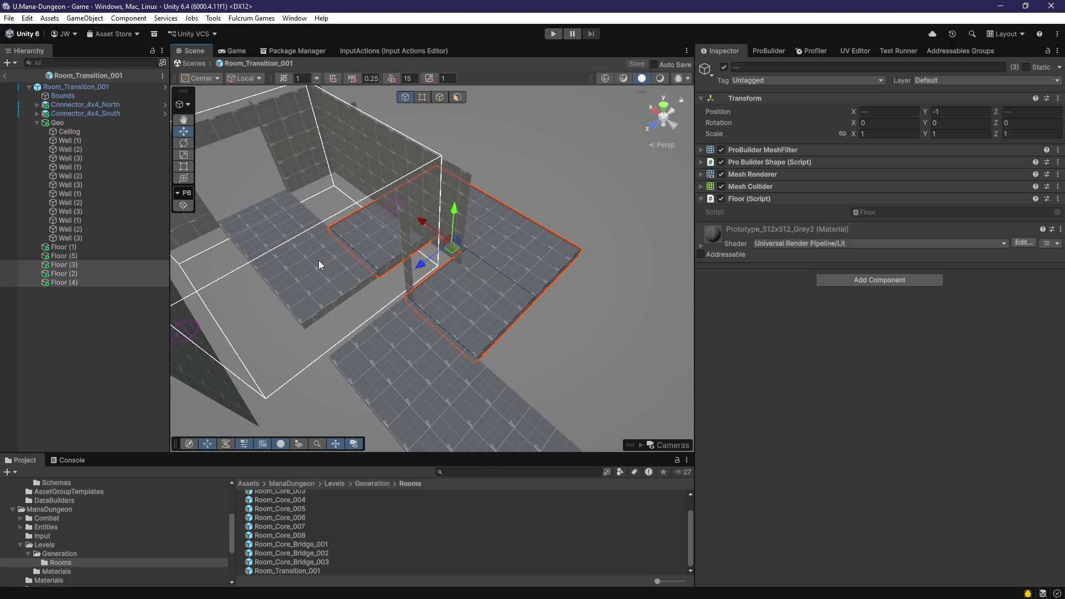
{"action": "left_click", "coordinate": [355, 327]}
{"action": "key", "text": "f"}
{"action": "left_click", "coordinate": [278, 330]}
Step: Duplicate Floor (1) as Floor (6), raise its top face into a tall wall, and move it to the list bottom
{"action": "key", "text": "ctrl+d"}
{"action": "mouse_move", "coordinate": [572, 395]}
{"action": "left_mouse_down"}
{"action": "mouse_move", "coordinate": [268, 217]}
{"action": "mouse_move", "coordinate": [492, 421]}
{"action": "mouse_move", "coordinate": [344, 317]}
{"action": "mouse_move", "coordinate": [445, 355]}
{"action": "mouse_move", "coordinate": [410, 360]}
{"action": "mouse_move", "coordinate": [388, 333]}
{"action": "mouse_move", "coordinate": [225, 333]}
{"action": "mouse_move", "coordinate": [238, 339]}
{"action": "mouse_move", "coordinate": [488, 229]}
{"action": "left_mouse_up"}
{"action": "left_click", "coordinate": [456, 100]}
{"action": "mouse_move", "coordinate": [361, 326]}
{"action": "left_mouse_down"}
{"action": "mouse_move", "coordinate": [384, 285]}
{"action": "mouse_move", "coordinate": [290, 214]}
{"action": "mouse_move", "coordinate": [439, 237]}
{"action": "mouse_move", "coordinate": [504, 335]}
{"action": "mouse_move", "coordinate": [352, 392]}
{"action": "mouse_move", "coordinate": [505, 329]}
{"action": "mouse_move", "coordinate": [453, 325]}
{"action": "left_mouse_up"}
{"action": "mouse_move", "coordinate": [404, 297]}
{"action": "left_mouse_down"}
{"action": "mouse_move", "coordinate": [418, 128]}
{"action": "mouse_move", "coordinate": [503, 268]}
{"action": "mouse_move", "coordinate": [466, 228]}
{"action": "mouse_move", "coordinate": [544, 228]}
{"action": "mouse_move", "coordinate": [544, 266]}
{"action": "mouse_move", "coordinate": [306, 257]}
{"action": "mouse_move", "coordinate": [361, 245]}
{"action": "mouse_move", "coordinate": [550, 257]}
{"action": "mouse_move", "coordinate": [543, 245]}
{"action": "mouse_move", "coordinate": [515, 261]}
{"action": "left_mouse_up"}
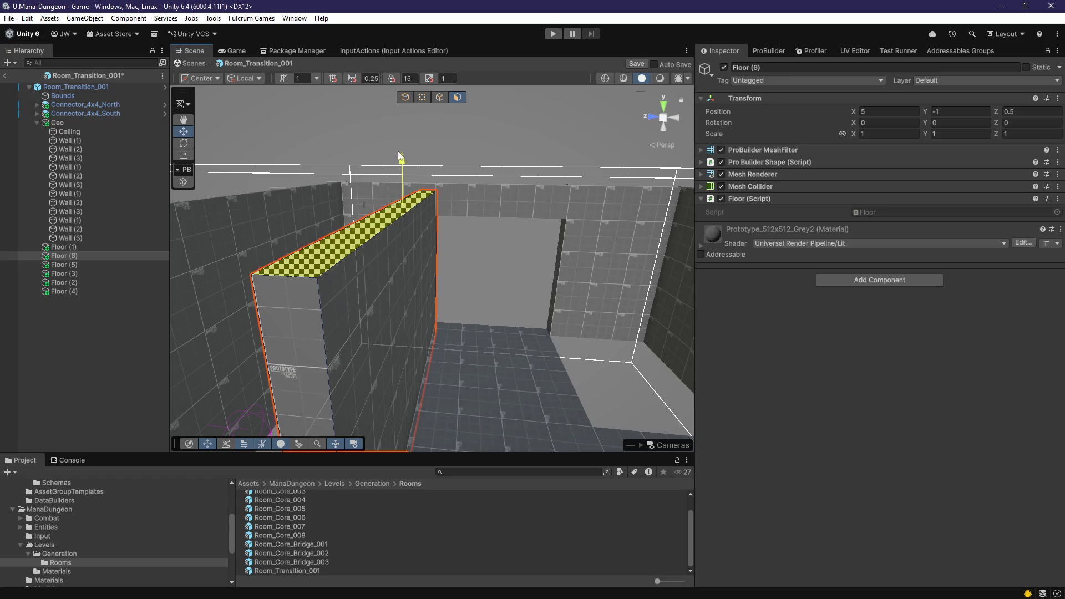
{"action": "scroll", "coordinate": [402, 153], "scroll_direction": "up", "scroll_amount": 4}
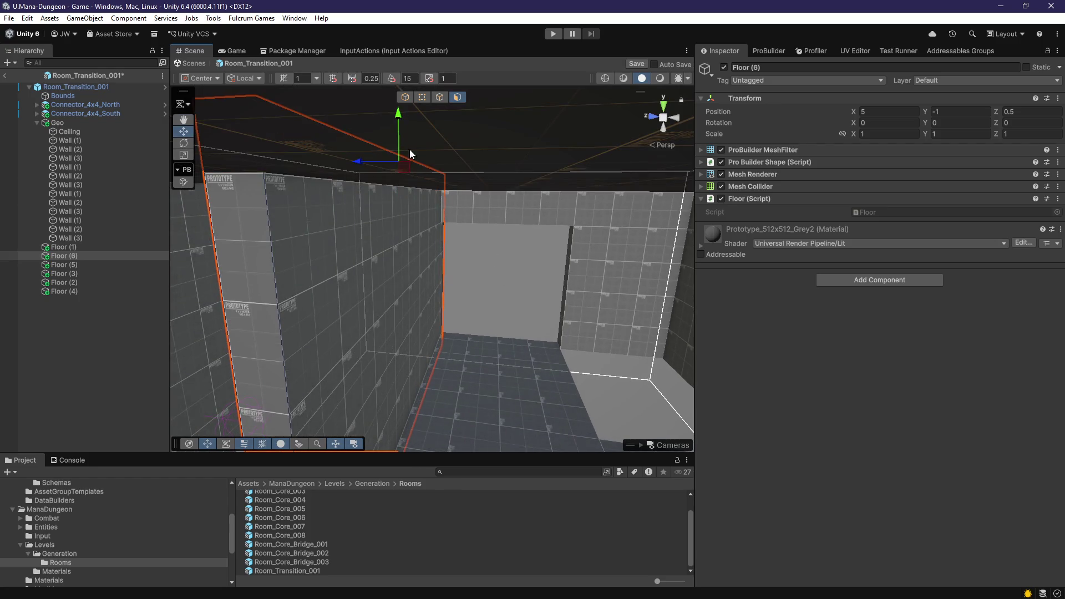
{"action": "scroll", "coordinate": [409, 149], "scroll_direction": "down", "scroll_amount": 3}
{"action": "mouse_move", "coordinate": [424, 171]}
{"action": "left_mouse_down"}
{"action": "mouse_move", "coordinate": [438, 267]}
{"action": "mouse_move", "coordinate": [455, 233]}
{"action": "mouse_move", "coordinate": [459, 328]}
{"action": "mouse_move", "coordinate": [405, 314]}
{"action": "mouse_move", "coordinate": [463, 290]}
{"action": "mouse_move", "coordinate": [417, 324]}
{"action": "mouse_move", "coordinate": [403, 288]}
{"action": "left_mouse_up"}
{"action": "scroll", "coordinate": [465, 195], "scroll_direction": "up", "scroll_amount": 2}
{"action": "left_click_drag", "start_coordinate": [78, 258], "coordinate": [71, 295]}
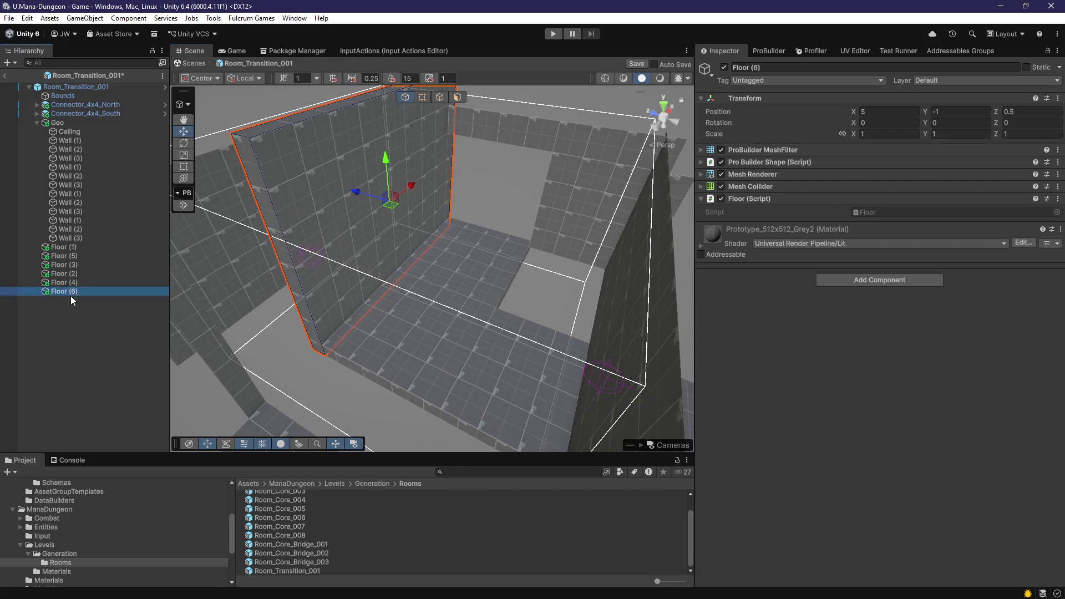
{"action": "key", "text": "F2"}
Step: Name the new piece 'Wall' and duplicate it as Wall (1) moved along Z
{"action": "type", "text": "Wall"}
{"action": "key", "text": "Return"}
{"action": "left_click_drag", "start_coordinate": [552, 340], "coordinate": [393, 272]}
{"action": "key", "text": "ctrl+d"}
{"action": "mouse_move", "coordinate": [335, 207]}
{"action": "left_mouse_down"}
{"action": "mouse_move", "coordinate": [504, 239]}
{"action": "mouse_move", "coordinate": [484, 239]}
{"action": "mouse_move", "coordinate": [479, 187]}
{"action": "left_mouse_up"}
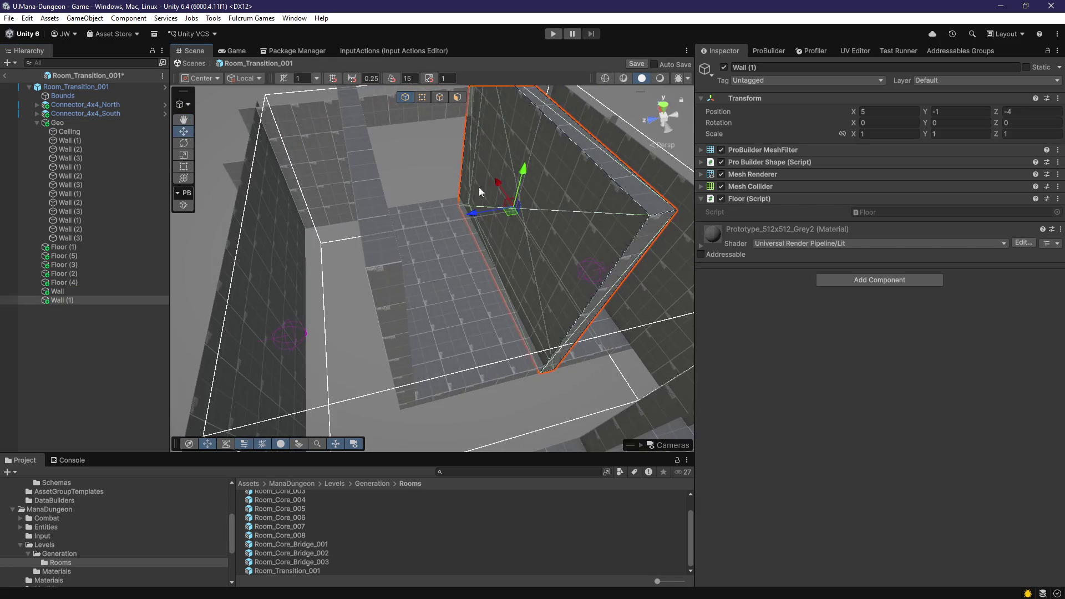
{"action": "left_click", "coordinate": [457, 99]}
{"action": "left_click", "coordinate": [594, 320]}
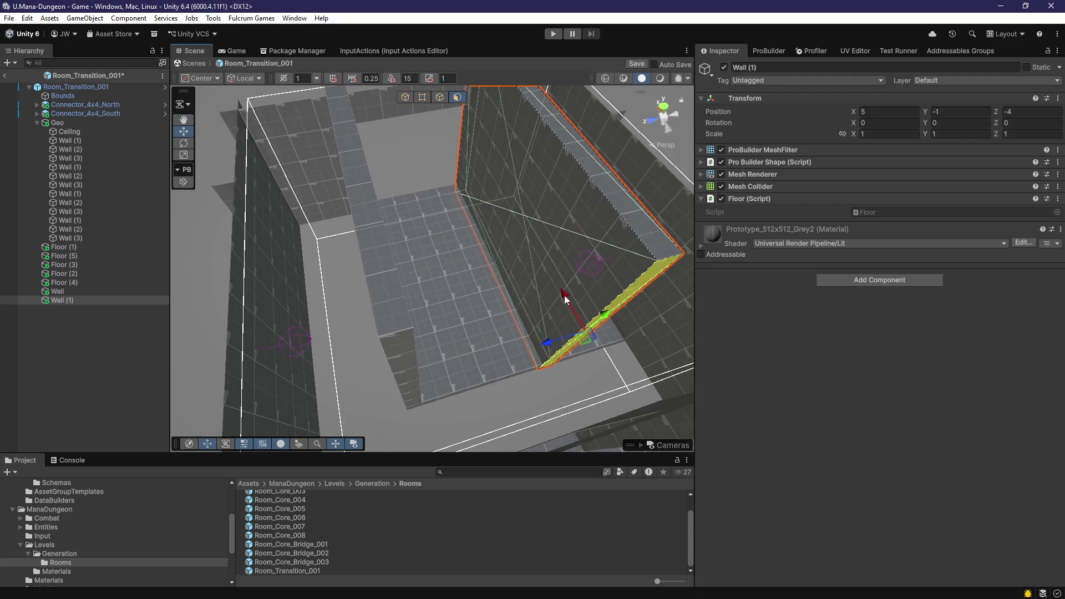
{"action": "key", "text": "Escape"}
{"action": "mouse_move", "coordinate": [558, 248]}
{"action": "left_mouse_down"}
{"action": "mouse_move", "coordinate": [527, 297]}
{"action": "mouse_move", "coordinate": [420, 300]}
{"action": "left_mouse_up"}
Step: Duplicate Wall as Wall (2) and place it at X -3.5
{"action": "left_click", "coordinate": [341, 285]}
{"action": "key", "text": "ctrl+d"}
{"action": "left_click_drag", "start_coordinate": [341, 162], "coordinate": [289, 388]}
{"action": "mouse_move", "coordinate": [413, 355]}
{"action": "left_mouse_down"}
{"action": "mouse_move", "coordinate": [415, 332]}
{"action": "mouse_move", "coordinate": [382, 376]}
{"action": "mouse_move", "coordinate": [411, 364]}
{"action": "left_mouse_up"}
{"action": "left_click_drag", "start_coordinate": [248, 323], "coordinate": [254, 317]}
{"action": "key", "text": "f"}
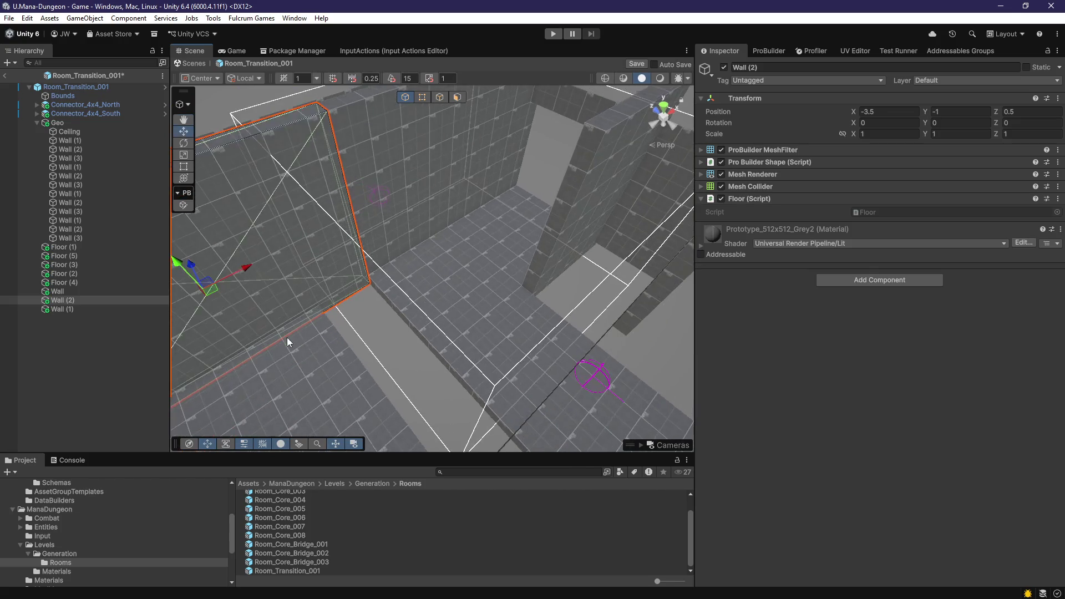
Step: Duplicate Wall (2) as Wall (3) and pull its end face outward to lengthen it
{"action": "left_click", "coordinate": [458, 97]}
{"action": "mouse_move", "coordinate": [367, 288]}
{"action": "left_mouse_down"}
{"action": "mouse_move", "coordinate": [405, 281]}
{"action": "mouse_move", "coordinate": [405, 359]}
{"action": "mouse_move", "coordinate": [312, 340]}
{"action": "mouse_move", "coordinate": [551, 238]}
{"action": "mouse_move", "coordinate": [433, 227]}
{"action": "mouse_move", "coordinate": [440, 235]}
{"action": "left_mouse_up"}
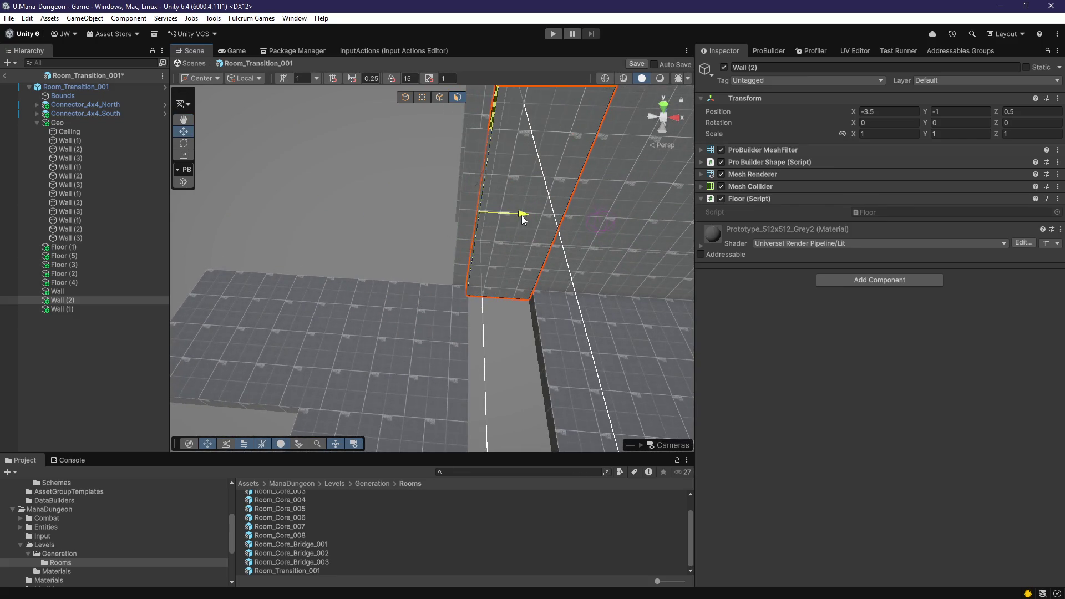
{"action": "mouse_move", "coordinate": [404, 303]}
{"action": "left_mouse_down"}
{"action": "mouse_move", "coordinate": [539, 223]}
{"action": "mouse_move", "coordinate": [602, 330]}
{"action": "mouse_move", "coordinate": [391, 238]}
{"action": "mouse_move", "coordinate": [441, 290]}
{"action": "mouse_move", "coordinate": [440, 237]}
{"action": "mouse_move", "coordinate": [480, 316]}
{"action": "mouse_move", "coordinate": [511, 308]}
{"action": "mouse_move", "coordinate": [476, 311]}
{"action": "mouse_move", "coordinate": [494, 282]}
{"action": "mouse_move", "coordinate": [499, 218]}
{"action": "mouse_move", "coordinate": [521, 402]}
{"action": "mouse_move", "coordinate": [502, 342]}
{"action": "mouse_move", "coordinate": [351, 358]}
{"action": "mouse_move", "coordinate": [375, 363]}
{"action": "mouse_move", "coordinate": [454, 291]}
{"action": "mouse_move", "coordinate": [600, 328]}
{"action": "mouse_move", "coordinate": [610, 303]}
{"action": "left_mouse_up"}
{"action": "scroll", "coordinate": [601, 329], "scroll_direction": "up", "scroll_amount": 3}
{"action": "key", "text": "ctrl+d"}
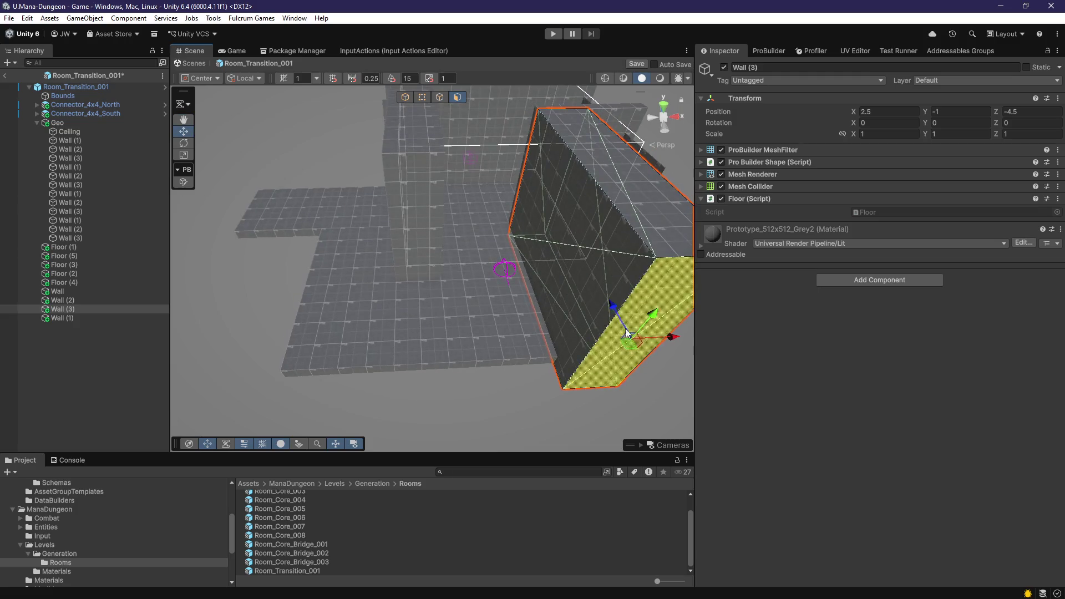
{"action": "left_click", "coordinate": [606, 293]}
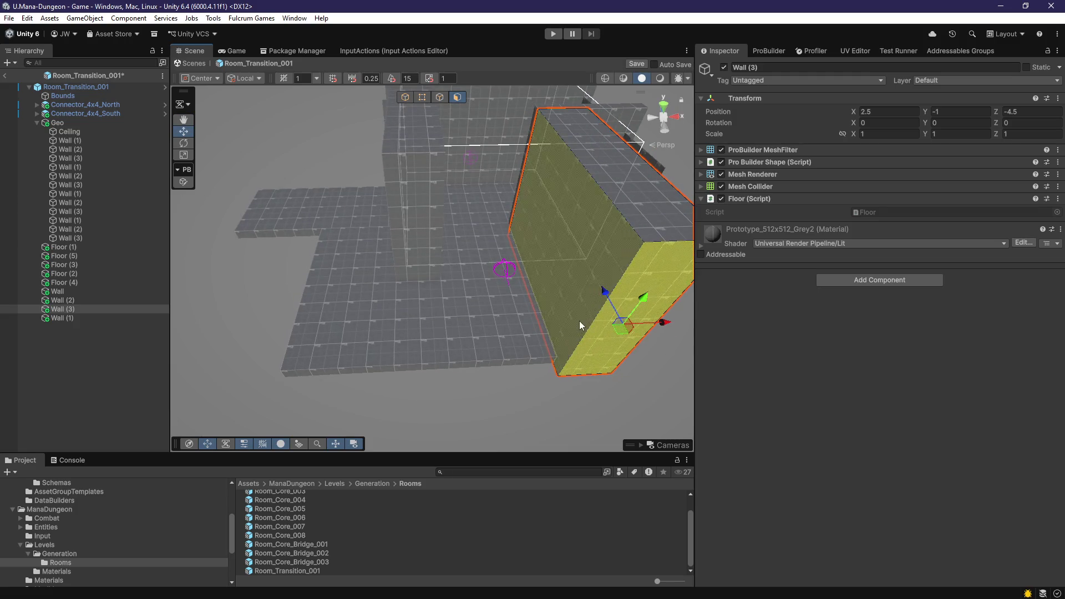
{"action": "mouse_move", "coordinate": [604, 293]}
{"action": "left_mouse_down"}
{"action": "mouse_move", "coordinate": [494, 220]}
{"action": "mouse_move", "coordinate": [517, 289]}
{"action": "mouse_move", "coordinate": [548, 99]}
{"action": "left_mouse_up"}
{"action": "key", "text": "g"}
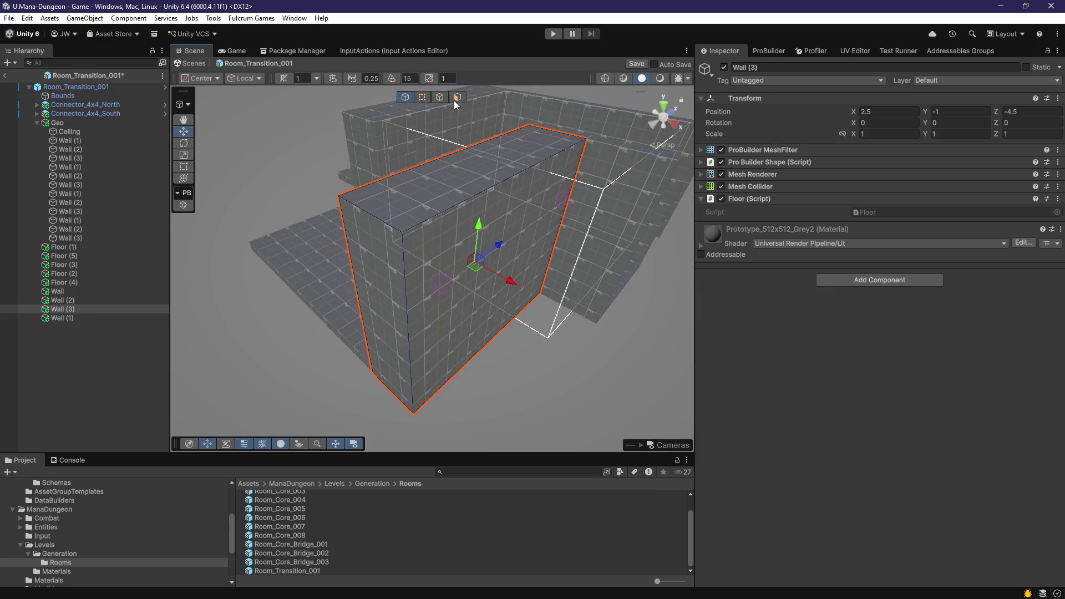
{"action": "left_click", "coordinate": [457, 97]}
{"action": "mouse_move", "coordinate": [455, 298]}
{"action": "left_mouse_down"}
{"action": "mouse_move", "coordinate": [588, 324]}
{"action": "mouse_move", "coordinate": [548, 327]}
{"action": "mouse_move", "coordinate": [565, 349]}
{"action": "left_mouse_up"}
Step: Duplicate a wall as Wall (4) at X 0.75, Z -12 and lengthen it along X
{"action": "key", "text": "g"}
{"action": "left_click", "coordinate": [576, 208]}
{"action": "key", "text": "ctrl+d"}
{"action": "left_click_drag", "start_coordinate": [580, 217], "coordinate": [560, 382]}
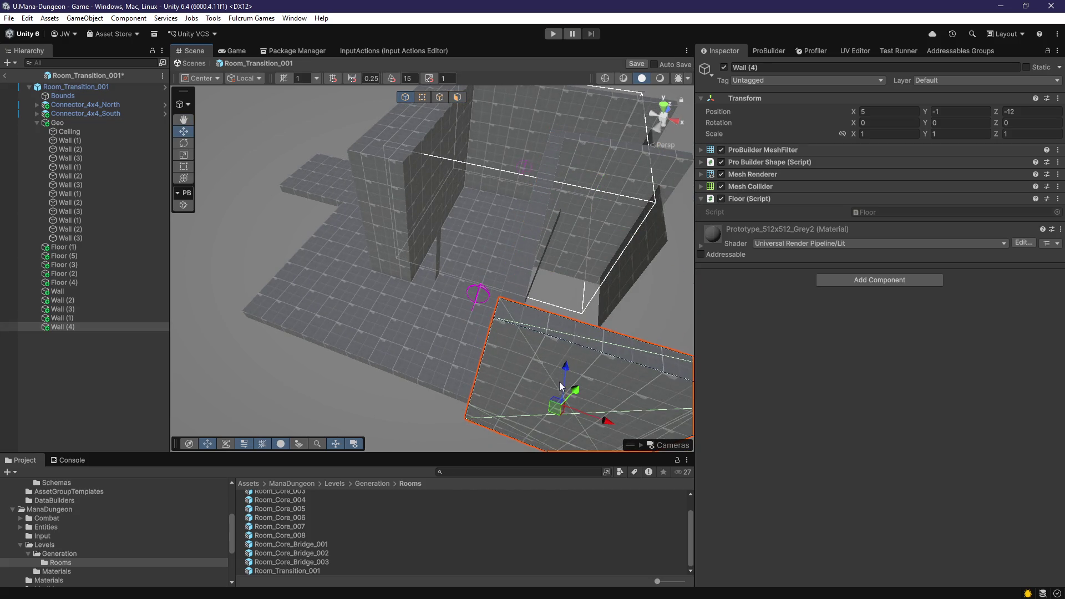
{"action": "mouse_move", "coordinate": [608, 424]}
{"action": "left_mouse_down"}
{"action": "mouse_move", "coordinate": [432, 411]}
{"action": "mouse_move", "coordinate": [446, 417]}
{"action": "mouse_move", "coordinate": [546, 212]}
{"action": "left_mouse_up"}
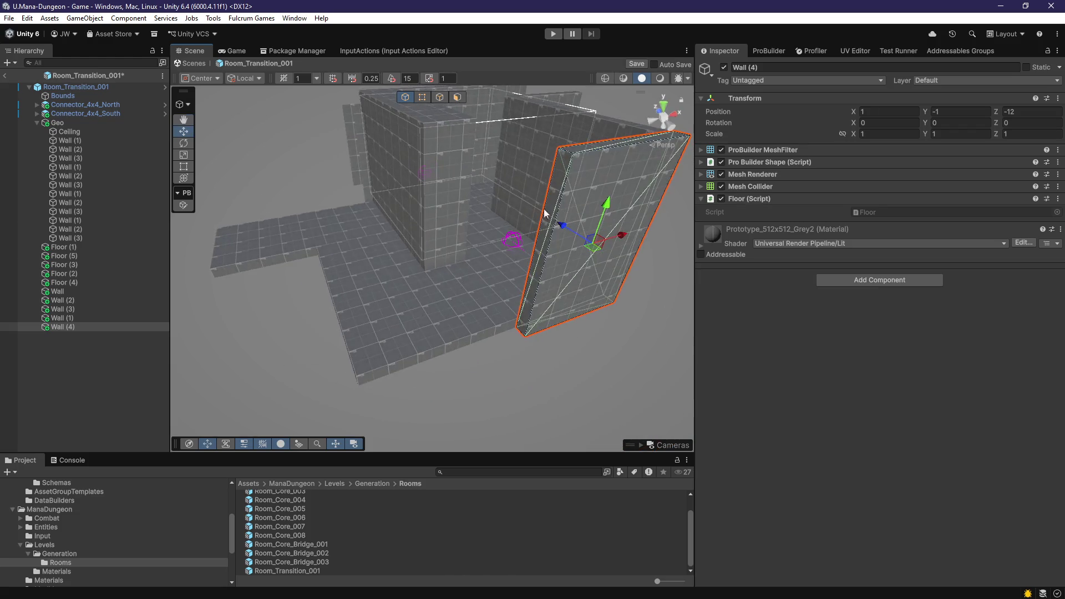
{"action": "key", "text": "g"}
{"action": "left_click", "coordinate": [539, 265]}
{"action": "mouse_move", "coordinate": [533, 277]}
{"action": "left_mouse_down"}
{"action": "mouse_move", "coordinate": [482, 370]}
{"action": "mouse_move", "coordinate": [493, 362]}
{"action": "mouse_move", "coordinate": [300, 369]}
{"action": "mouse_move", "coordinate": [459, 349]}
{"action": "mouse_move", "coordinate": [536, 377]}
{"action": "mouse_move", "coordinate": [663, 332]}
{"action": "mouse_move", "coordinate": [650, 342]}
{"action": "left_mouse_up"}
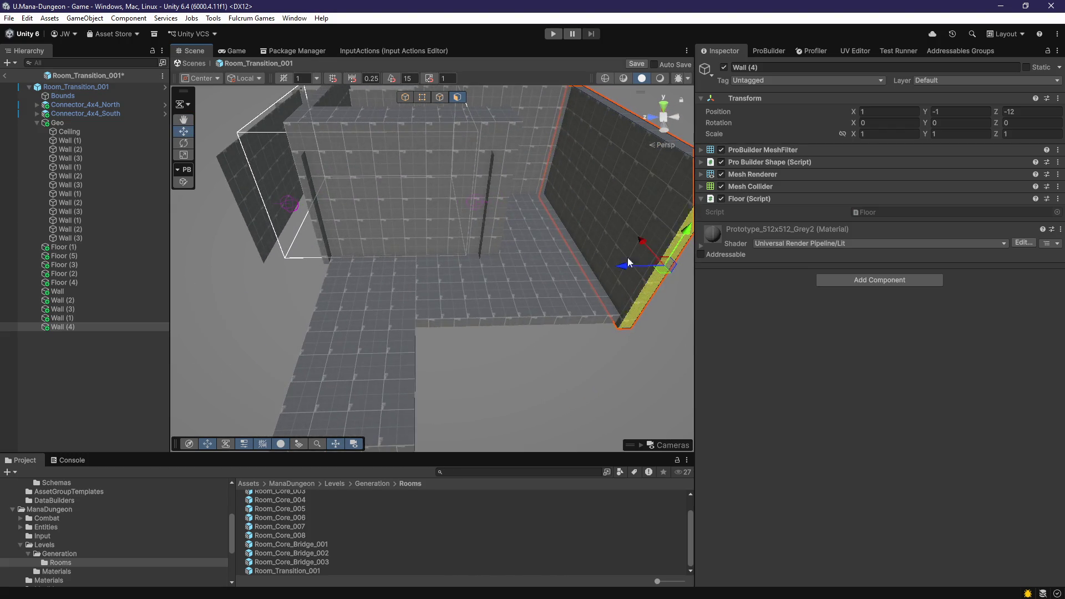
{"action": "mouse_move", "coordinate": [644, 245]}
{"action": "left_mouse_down"}
{"action": "mouse_move", "coordinate": [555, 188]}
{"action": "mouse_move", "coordinate": [427, 278]}
{"action": "left_mouse_up"}
Step: Duplicate Wall (3) as Wall (5) at X -8, deleting an extra copy
{"action": "left_click", "coordinate": [555, 187]}
{"action": "key", "text": "ctrl+d"}
{"action": "mouse_move", "coordinate": [590, 189]}
{"action": "left_mouse_down"}
{"action": "mouse_move", "coordinate": [444, 389]}
{"action": "mouse_move", "coordinate": [361, 438]}
{"action": "mouse_move", "coordinate": [461, 304]}
{"action": "mouse_move", "coordinate": [608, 274]}
{"action": "mouse_move", "coordinate": [558, 306]}
{"action": "mouse_move", "coordinate": [554, 417]}
{"action": "mouse_move", "coordinate": [478, 292]}
{"action": "left_mouse_up"}
{"action": "key", "text": "l"}
{"action": "mouse_move", "coordinate": [548, 338]}
{"action": "left_mouse_down"}
{"action": "mouse_move", "coordinate": [365, 353]}
{"action": "mouse_move", "coordinate": [529, 360]}
{"action": "mouse_move", "coordinate": [553, 219]}
{"action": "mouse_move", "coordinate": [506, 311]}
{"action": "mouse_move", "coordinate": [591, 223]}
{"action": "mouse_move", "coordinate": [567, 368]}
{"action": "mouse_move", "coordinate": [222, 358]}
{"action": "mouse_move", "coordinate": [402, 355]}
{"action": "mouse_move", "coordinate": [336, 361]}
{"action": "mouse_move", "coordinate": [425, 277]}
{"action": "left_mouse_up"}
{"action": "key", "text": "Escape"}
{"action": "key", "text": "ctrl+d"}
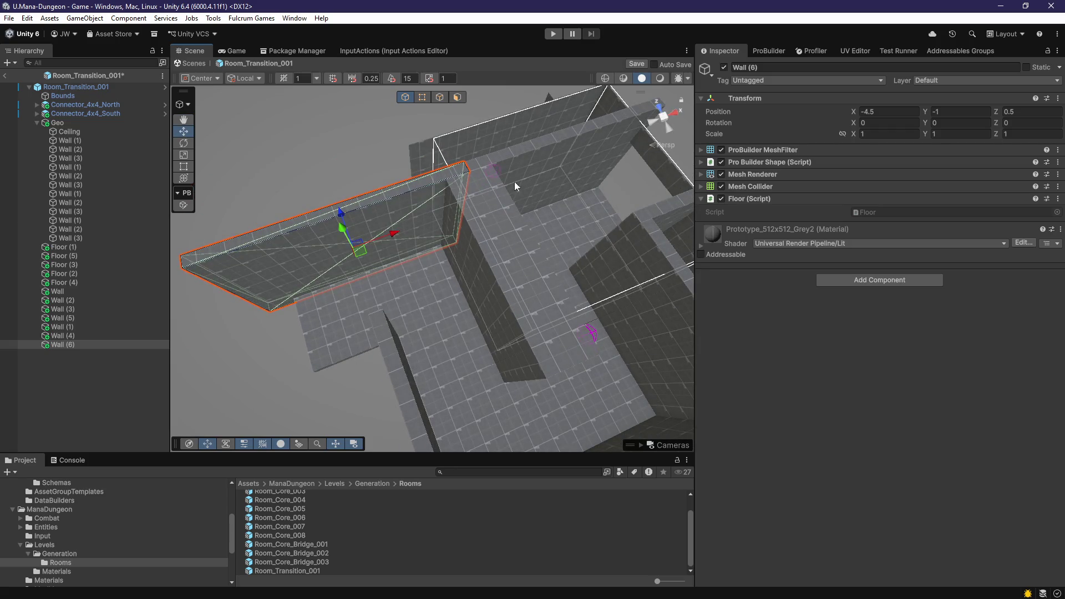
{"action": "key", "text": "Delete"}
Step: Select Wall (2) and pick its narrow end face in face mode
{"action": "left_click", "coordinate": [476, 194]}
{"action": "left_click_drag", "start_coordinate": [458, 227], "coordinate": [451, 101]}
{"action": "left_click", "coordinate": [456, 98]}
{"action": "mouse_move", "coordinate": [403, 202]}
{"action": "left_mouse_down"}
{"action": "mouse_move", "coordinate": [490, 252]}
{"action": "mouse_move", "coordinate": [399, 294]}
{"action": "left_mouse_up"}
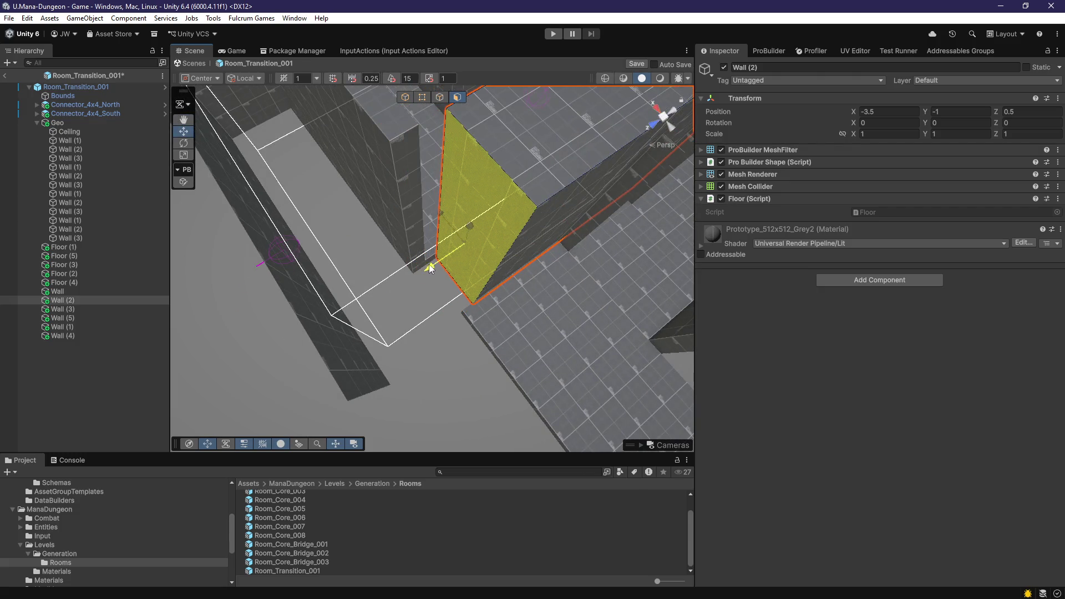
{"action": "left_click", "coordinate": [406, 181]}
{"action": "mouse_move", "coordinate": [406, 180]}
{"action": "left_mouse_down"}
{"action": "mouse_move", "coordinate": [568, 301]}
{"action": "mouse_move", "coordinate": [291, 245]}
{"action": "mouse_move", "coordinate": [532, 296]}
{"action": "mouse_move", "coordinate": [334, 305]}
{"action": "mouse_move", "coordinate": [412, 291]}
{"action": "mouse_move", "coordinate": [476, 315]}
{"action": "mouse_move", "coordinate": [457, 328]}
{"action": "mouse_move", "coordinate": [472, 178]}
{"action": "mouse_move", "coordinate": [577, 152]}
{"action": "mouse_move", "coordinate": [461, 233]}
{"action": "left_mouse_up"}
{"action": "key", "text": "g"}
Step: Duplicate a wall as a new Wall (6) and move it along Z to -4
{"action": "key", "text": "ctrl+d"}
{"action": "mouse_move", "coordinate": [644, 262]}
{"action": "left_mouse_down"}
{"action": "mouse_move", "coordinate": [665, 257]}
{"action": "mouse_move", "coordinate": [355, 304]}
{"action": "mouse_move", "coordinate": [473, 288]}
{"action": "mouse_move", "coordinate": [561, 305]}
{"action": "mouse_move", "coordinate": [547, 324]}
{"action": "mouse_move", "coordinate": [511, 193]}
{"action": "left_mouse_up"}
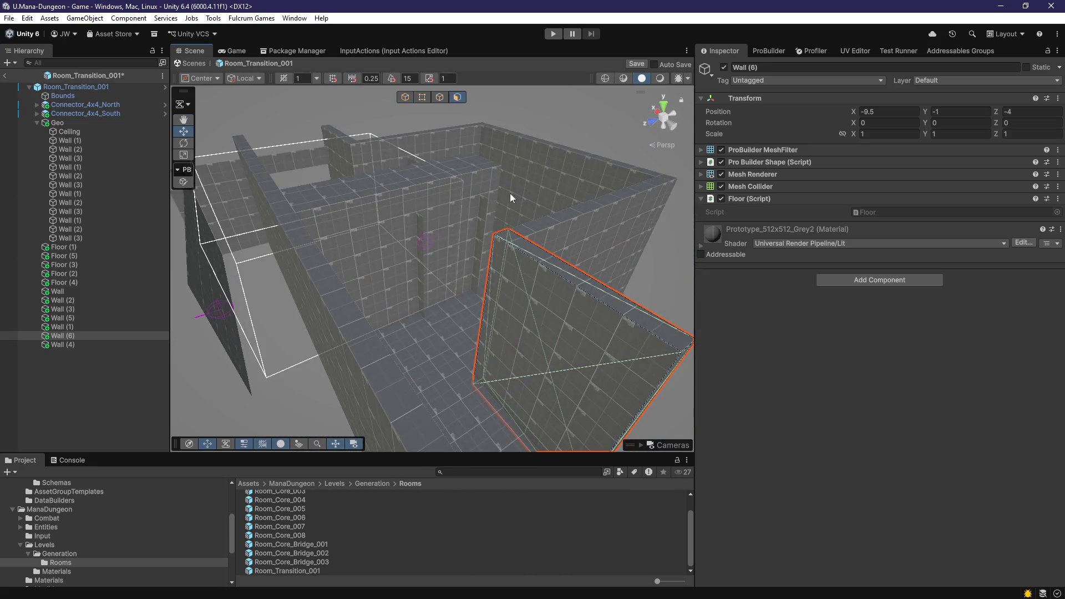
{"action": "left_click", "coordinate": [499, 302]}
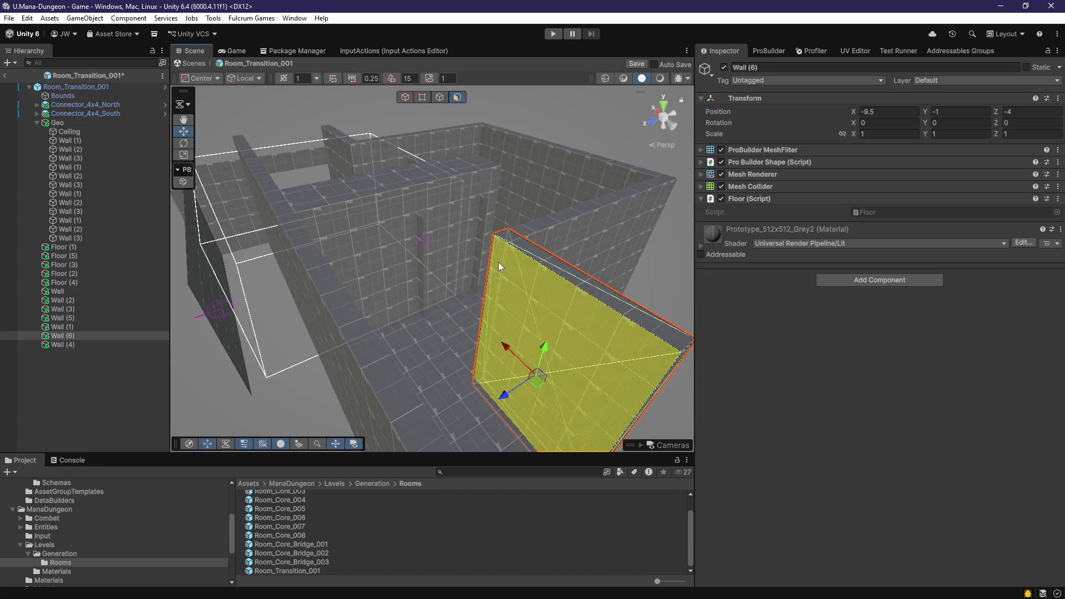
{"action": "left_click", "coordinate": [498, 264]}
{"action": "left_click", "coordinate": [504, 277]}
{"action": "mouse_move", "coordinate": [515, 322]}
{"action": "left_mouse_down"}
{"action": "mouse_move", "coordinate": [417, 348]}
{"action": "mouse_move", "coordinate": [451, 361]}
{"action": "mouse_move", "coordinate": [474, 361]}
{"action": "mouse_move", "coordinate": [374, 328]}
{"action": "left_mouse_up"}
{"action": "key", "text": "Escape"}
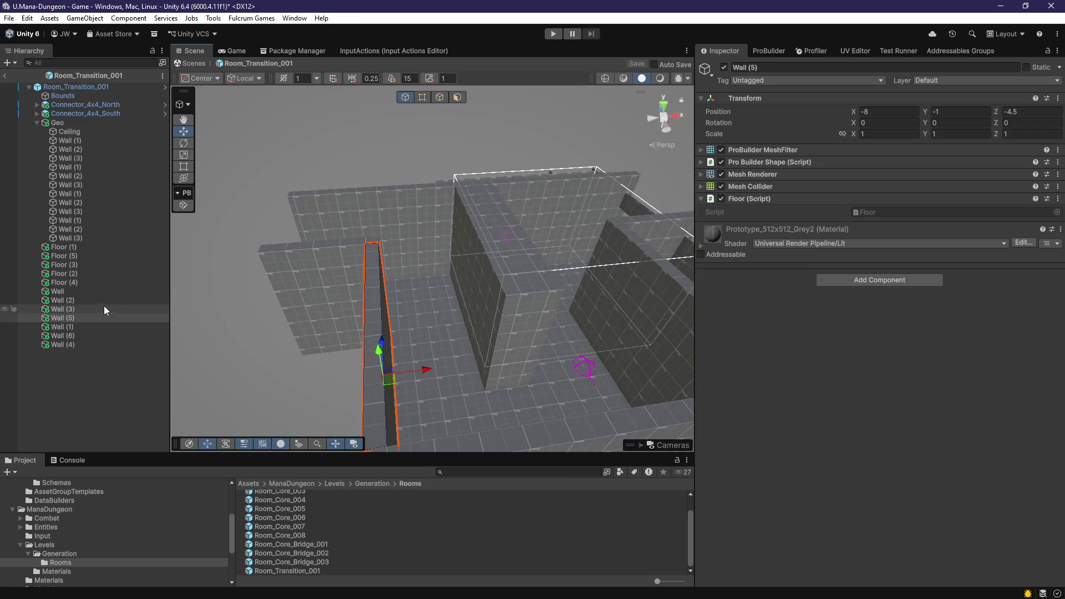
{"action": "double_click", "coordinate": [81, 300]}
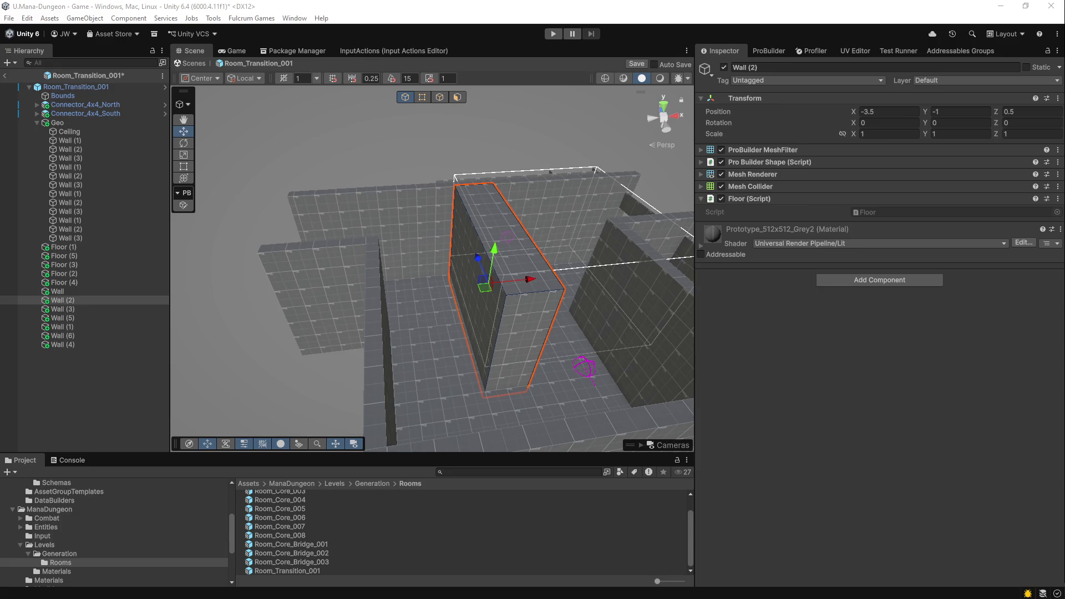
Step: Duplicate the five floor pieces and move the copies below Wall (4) in the Hierarchy
{"action": "mouse_move", "coordinate": [444, 341]}
{"action": "left_mouse_down"}
{"action": "mouse_move", "coordinate": [396, 342]}
{"action": "mouse_move", "coordinate": [508, 354]}
{"action": "mouse_move", "coordinate": [455, 340]}
{"action": "mouse_move", "coordinate": [510, 315]}
{"action": "mouse_move", "coordinate": [483, 333]}
{"action": "mouse_move", "coordinate": [508, 351]}
{"action": "mouse_move", "coordinate": [533, 309]}
{"action": "mouse_move", "coordinate": [435, 311]}
{"action": "mouse_move", "coordinate": [421, 221]}
{"action": "left_mouse_up"}
{"action": "left_click", "coordinate": [485, 371]}
{"action": "left_click", "coordinate": [501, 389], "text": "shift"}
{"action": "left_click", "coordinate": [466, 355], "text": "shift"}
{"action": "left_click", "coordinate": [354, 359], "text": "shift"}
{"action": "left_click", "coordinate": [458, 318], "text": "shift"}
{"action": "key", "text": "ctrl+d"}
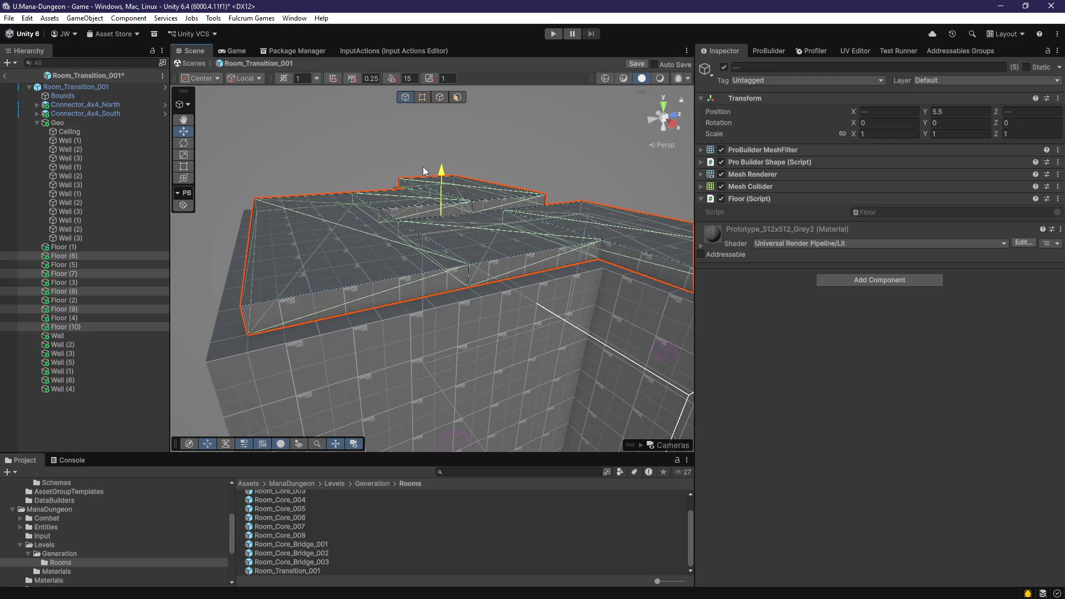
{"action": "left_click_drag", "start_coordinate": [59, 327], "coordinate": [73, 391]}
Step: Rename the first three floor copies to Ceiling, Ceiling (1) and Ceiling (2)
{"action": "left_click", "coordinate": [71, 354]}
{"action": "key", "text": "F2"}
{"action": "type", "text": "Ceiling"}
{"action": "key", "text": "Return"}
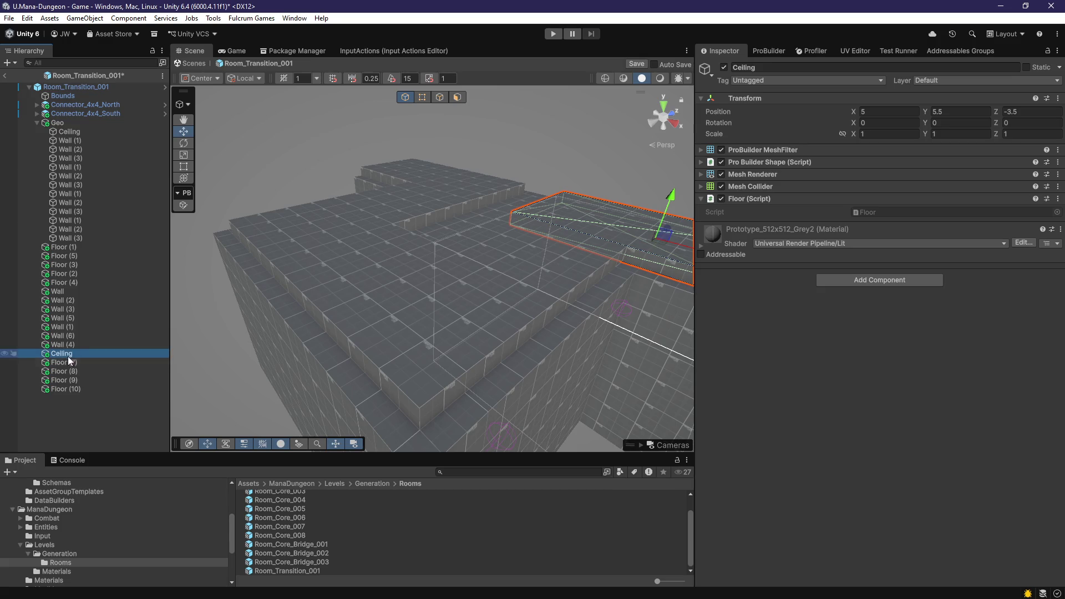
{"action": "left_click", "coordinate": [72, 362]}
{"action": "key", "text": "F2"}
{"action": "type", "text": "Ceiling"}
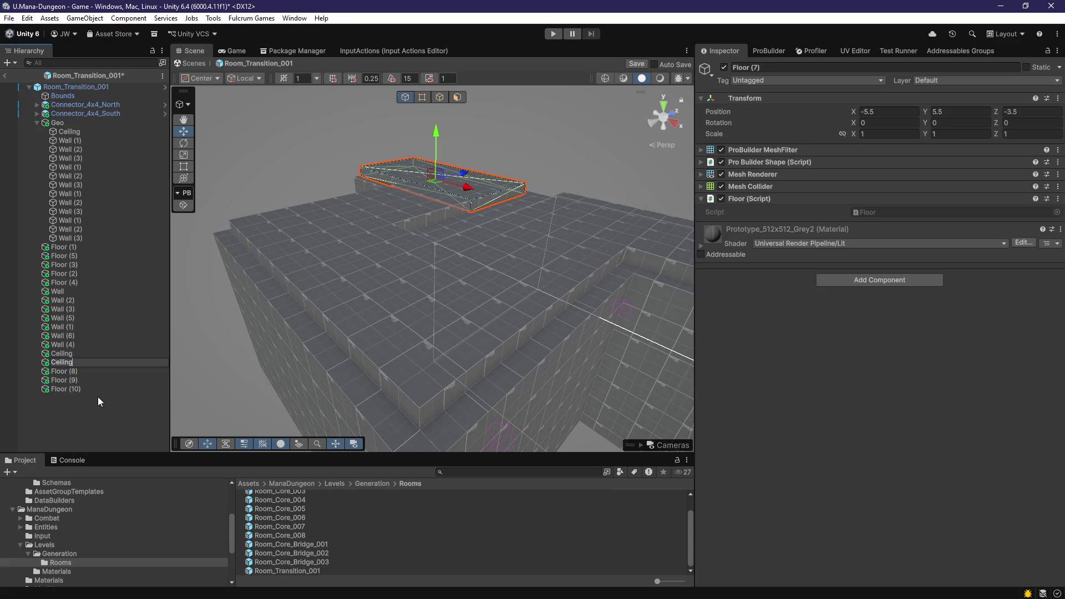
{"action": "type", "text": " (1)"}
{"action": "key", "text": "Return"}
{"action": "left_click", "coordinate": [62, 371]}
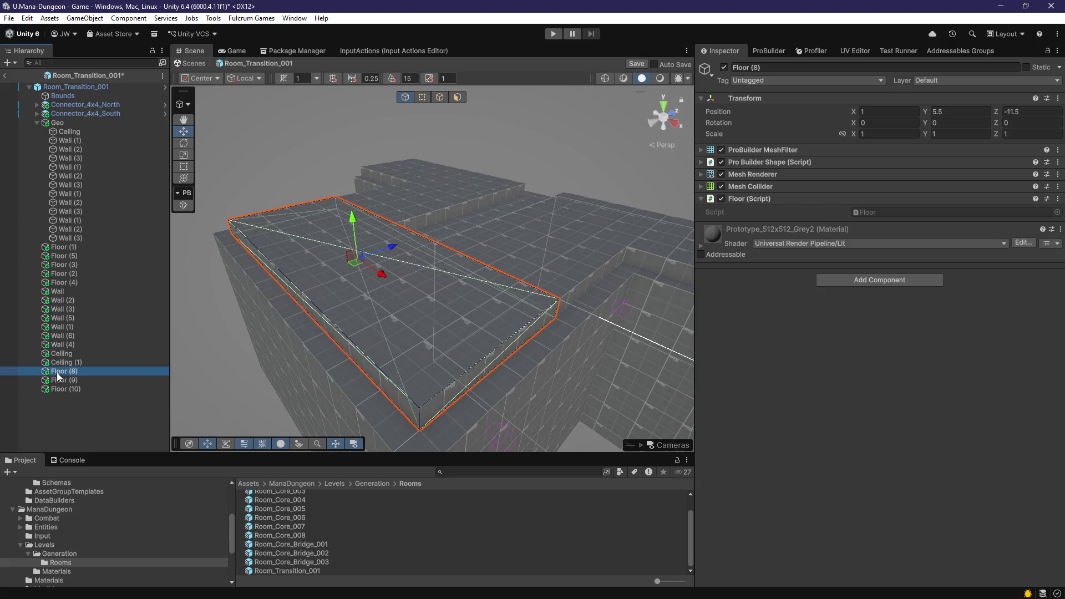
{"action": "key", "text": "F2"}
{"action": "type", "text": "Ceiling (2)"}
{"action": "key", "text": "Return"}
Step: Rename the last two floor copies to Ceiling (3) and Ceiling (4)
{"action": "left_click", "coordinate": [77, 381]}
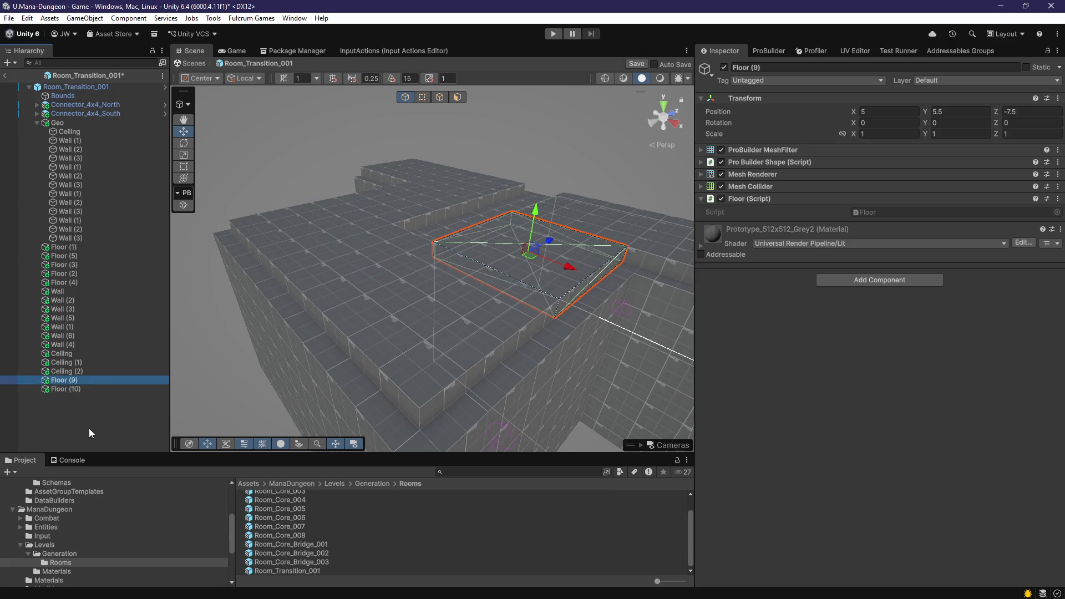
{"action": "key", "text": "F2"}
{"action": "type", "text": "Ceiling (3)"}
{"action": "key", "text": "Return"}
{"action": "left_click", "coordinate": [66, 390]}
{"action": "key", "text": "F2"}
{"action": "type", "text": "Ceiling (4)"}
{"action": "key", "text": "Return"}
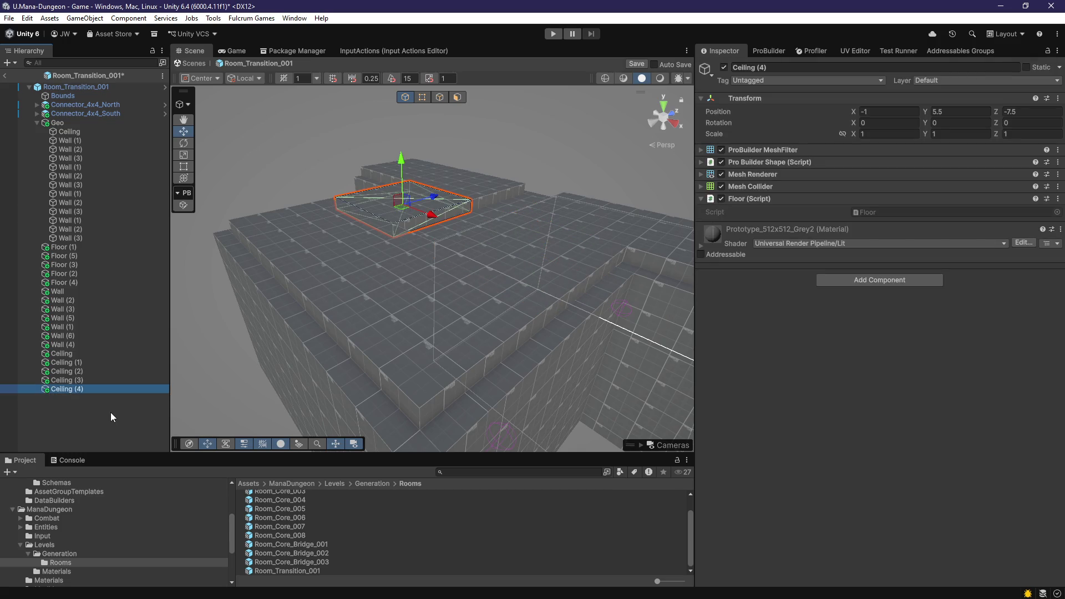
{"action": "left_click_drag", "start_coordinate": [394, 358], "coordinate": [461, 333]}
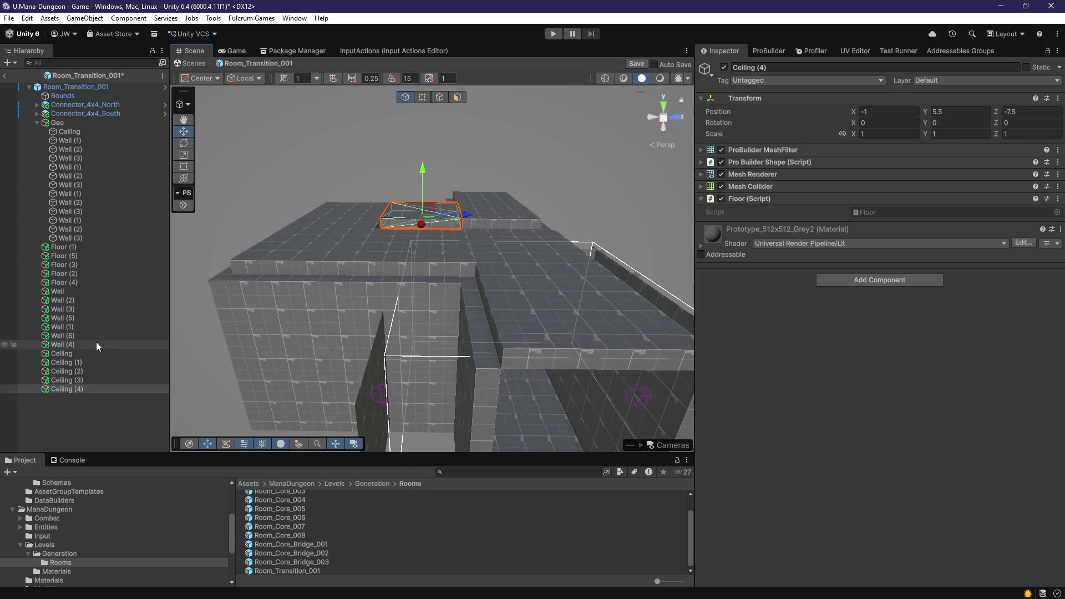
{"action": "left_click", "coordinate": [82, 371]}
Step: Add the Wall script to the new walls and the five ceiling slabs
{"action": "left_click", "coordinate": [81, 396]}
{"action": "left_click", "coordinate": [78, 390]}
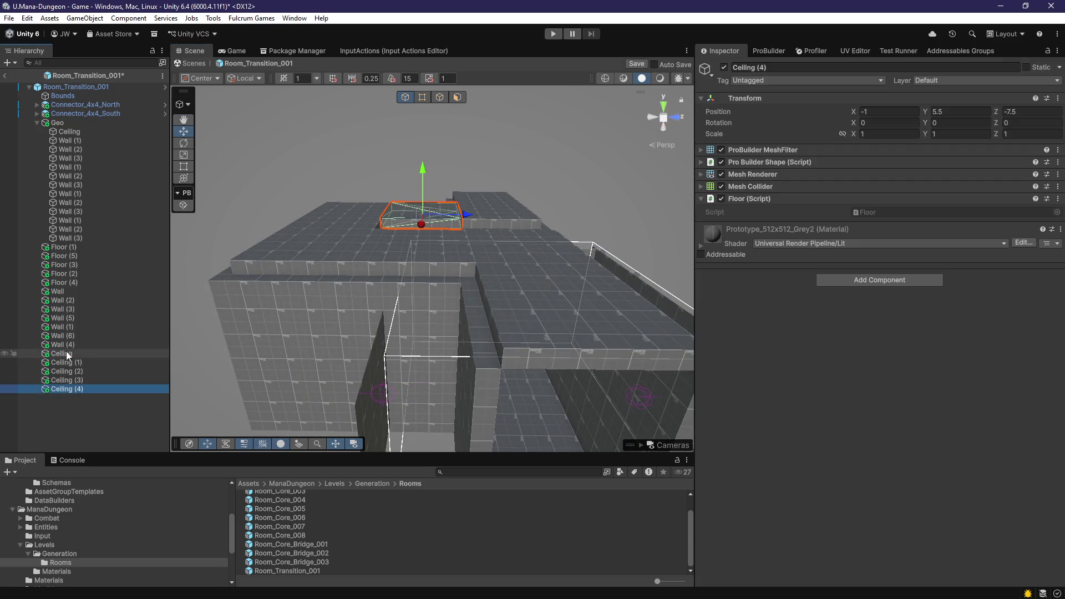
{"action": "left_click", "coordinate": [65, 353], "text": "shift"}
{"action": "left_click", "coordinate": [74, 292], "text": "shift"}
{"action": "left_click", "coordinate": [879, 280]}
{"action": "type", "text": "wall"}
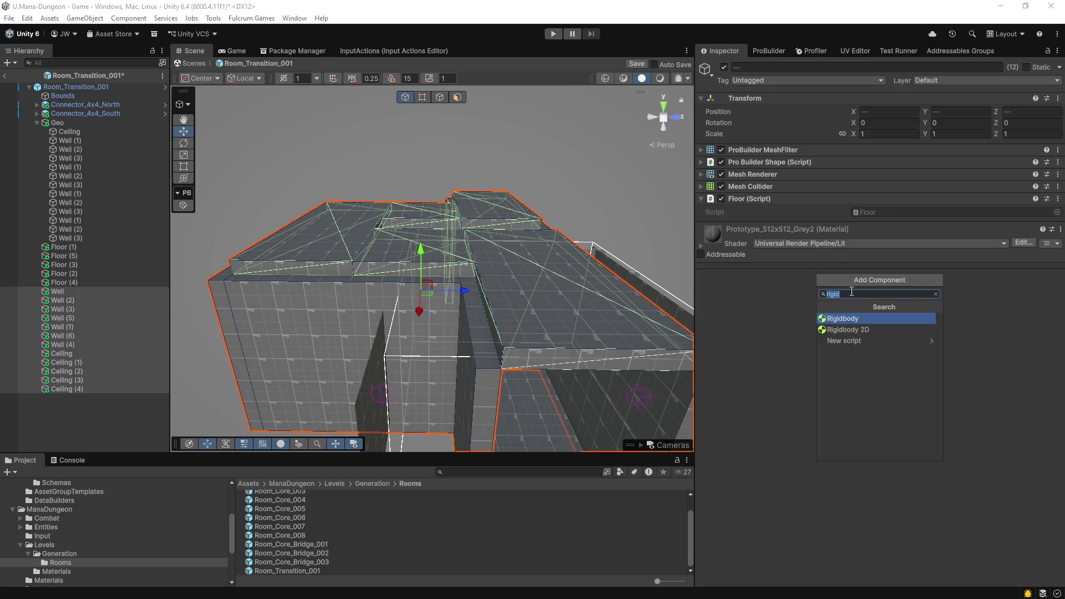
{"action": "left_click", "coordinate": [867, 321]}
Step: Remove the Floor script from the pieces Wall through Ceiling (4)
{"action": "left_click", "coordinate": [82, 281]}
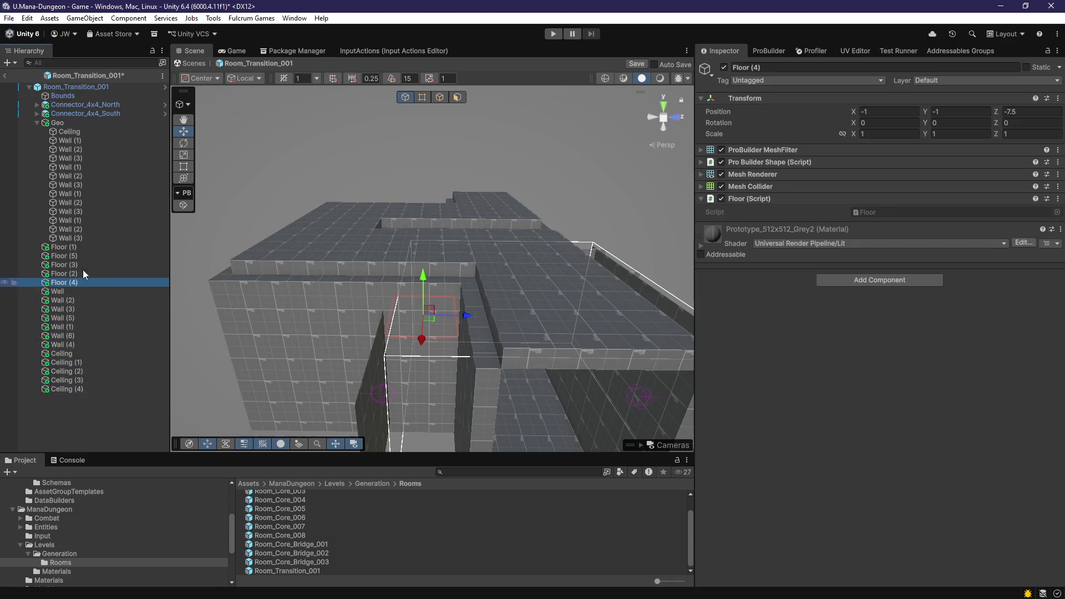
{"action": "left_click", "coordinate": [80, 249], "text": "shift"}
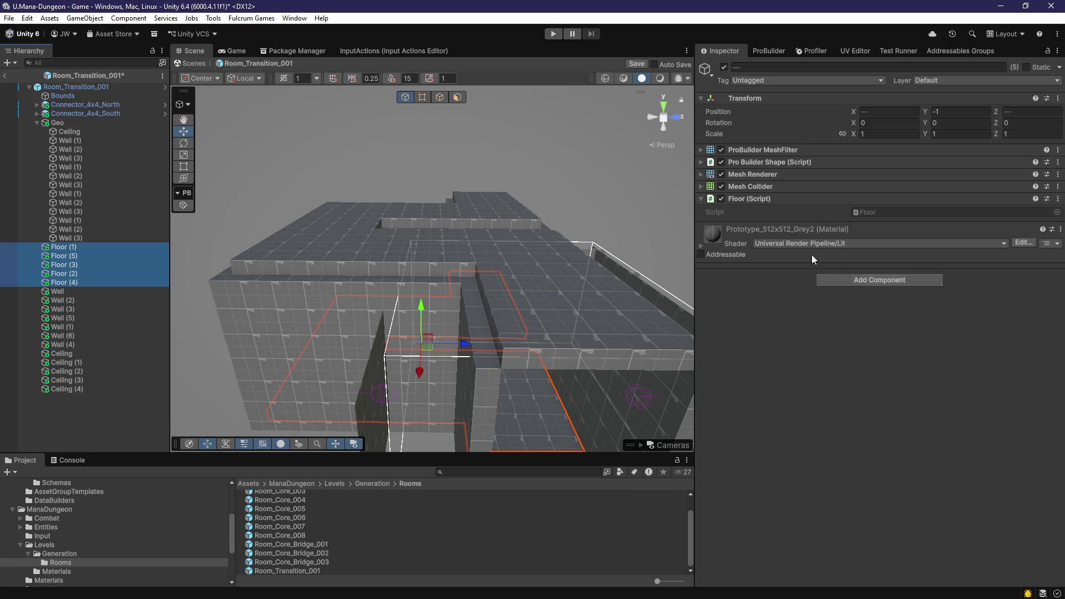
{"action": "left_click", "coordinate": [62, 292]}
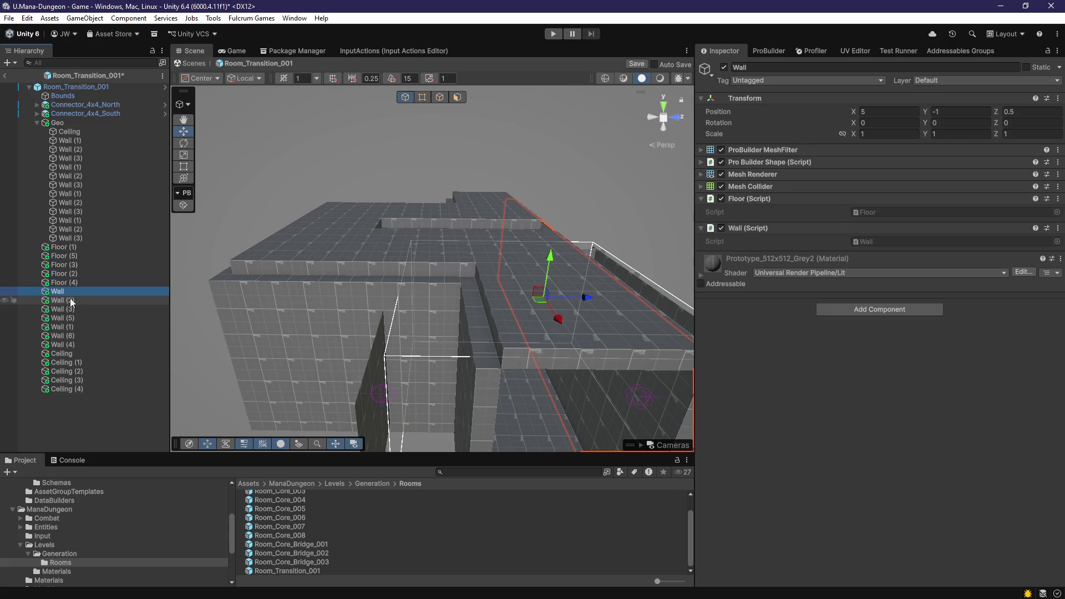
{"action": "left_click", "coordinate": [75, 389], "text": "shift"}
{"action": "right_click", "coordinate": [748, 200]}
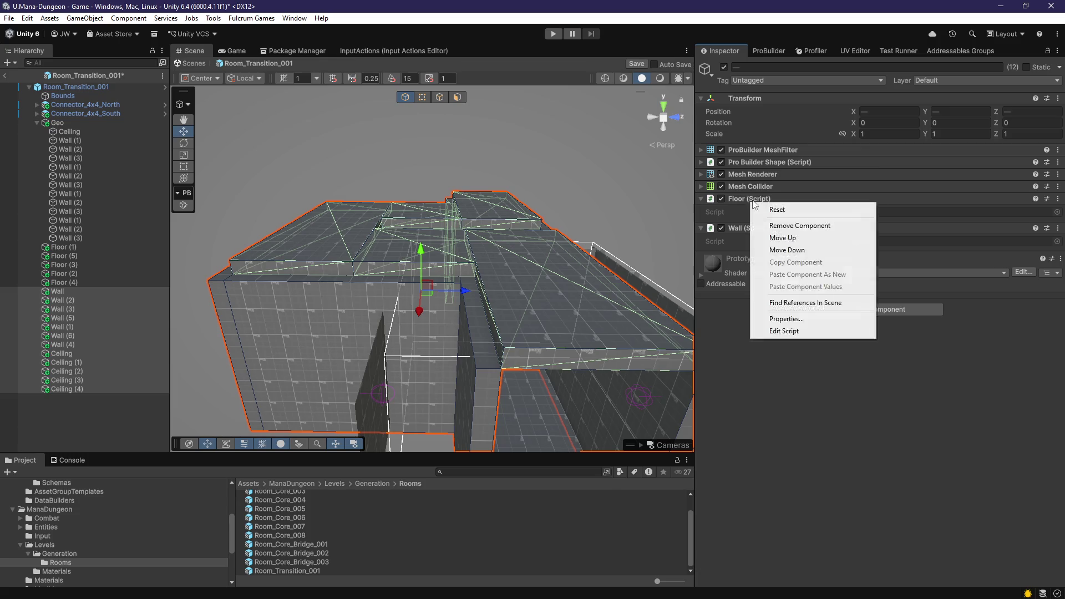
{"action": "left_click", "coordinate": [780, 221]}
Step: Delete the old Geo pieces from Ceiling to Wall (3)
{"action": "left_click", "coordinate": [74, 247]}
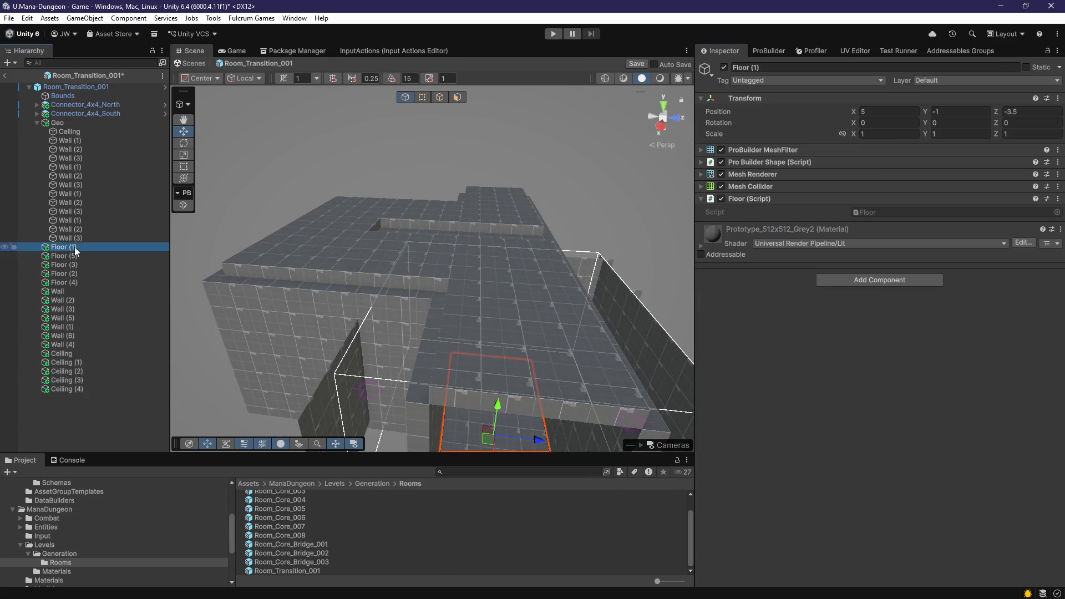
{"action": "left_click", "coordinate": [76, 238]}
{"action": "left_click", "coordinate": [74, 132], "text": "shift"}
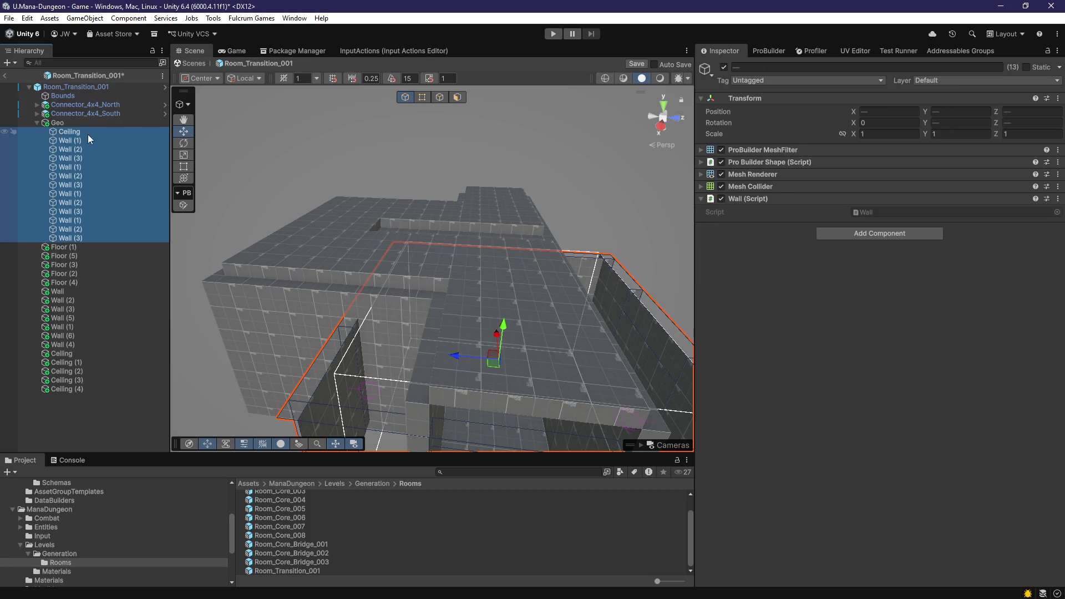
{"action": "key", "text": "Delete"}
Step: Duplicate the original wall as Wall (7) and move it along X to 23.75
{"action": "mouse_move", "coordinate": [427, 289]}
{"action": "left_mouse_down"}
{"action": "mouse_move", "coordinate": [547, 327]}
{"action": "mouse_move", "coordinate": [492, 304]}
{"action": "mouse_move", "coordinate": [473, 328]}
{"action": "mouse_move", "coordinate": [387, 321]}
{"action": "mouse_move", "coordinate": [337, 340]}
{"action": "mouse_move", "coordinate": [354, 319]}
{"action": "left_mouse_up"}
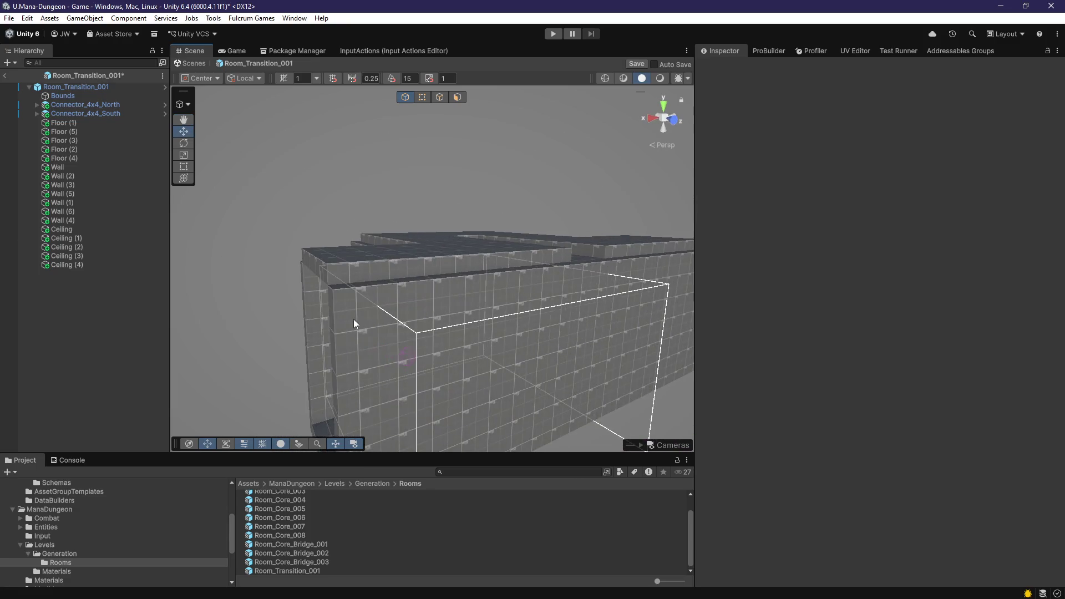
{"action": "left_click", "coordinate": [357, 268]}
{"action": "left_click", "coordinate": [354, 319]}
{"action": "key", "text": "ctrl+d"}
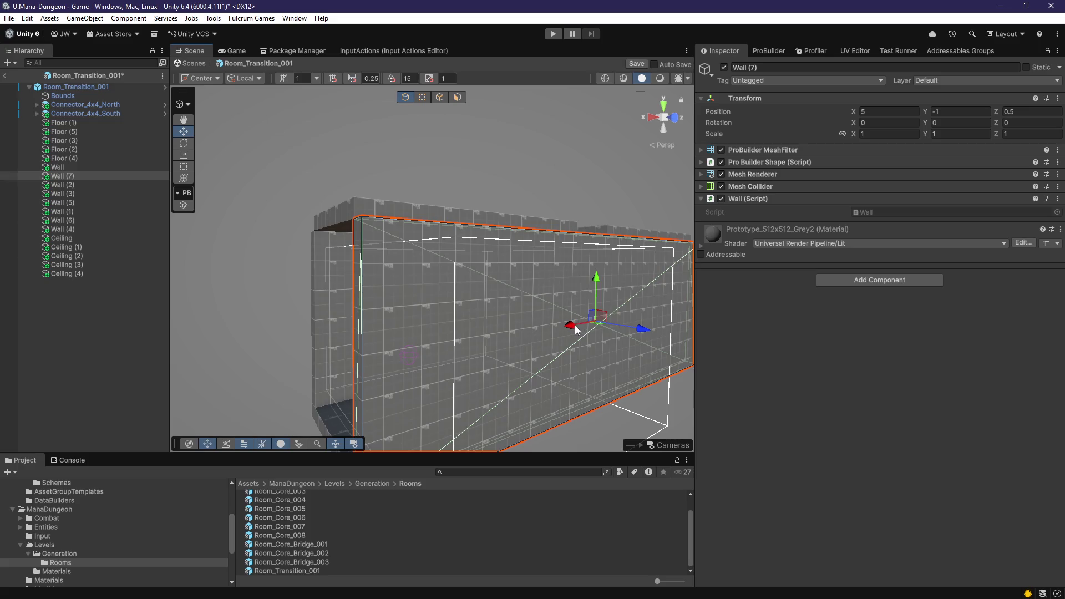
{"action": "left_click_drag", "start_coordinate": [556, 353], "coordinate": [226, 372]}
{"action": "key", "text": "f"}
{"action": "mouse_move", "coordinate": [373, 362]}
{"action": "left_mouse_down"}
{"action": "mouse_move", "coordinate": [141, 369]}
{"action": "mouse_move", "coordinate": [154, 377]}
{"action": "left_mouse_up"}
{"action": "left_click", "coordinate": [323, 259]}
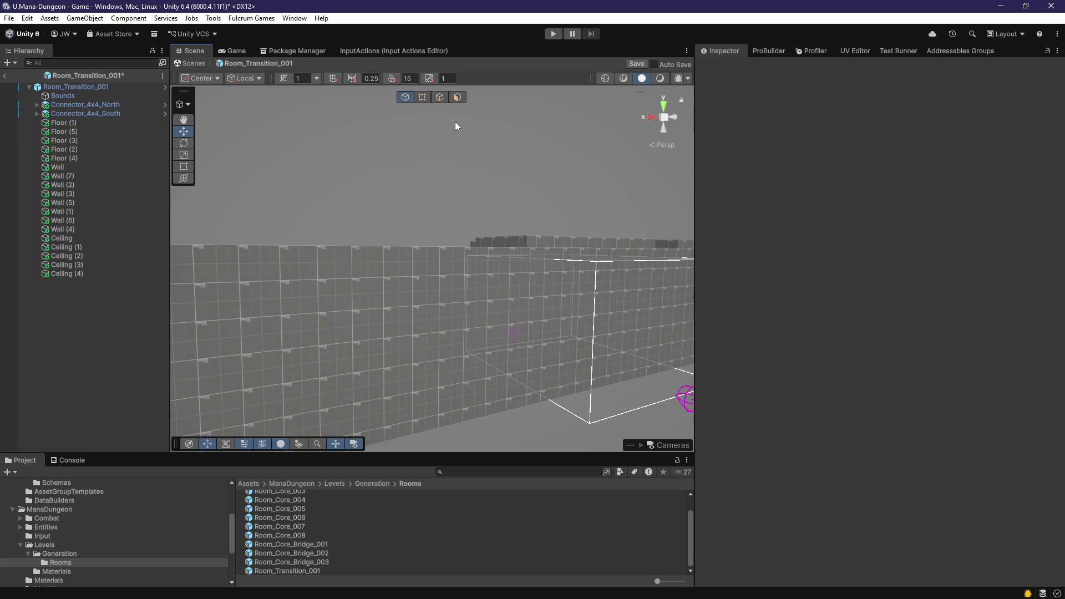
Step: Check Wall (7) from around the room and nudge it to X 23.25
{"action": "scroll", "coordinate": [379, 305], "scroll_direction": "up", "scroll_amount": 3}
{"action": "scroll", "coordinate": [380, 310], "scroll_direction": "up", "scroll_amount": 2}
{"action": "left_click", "coordinate": [448, 324]}
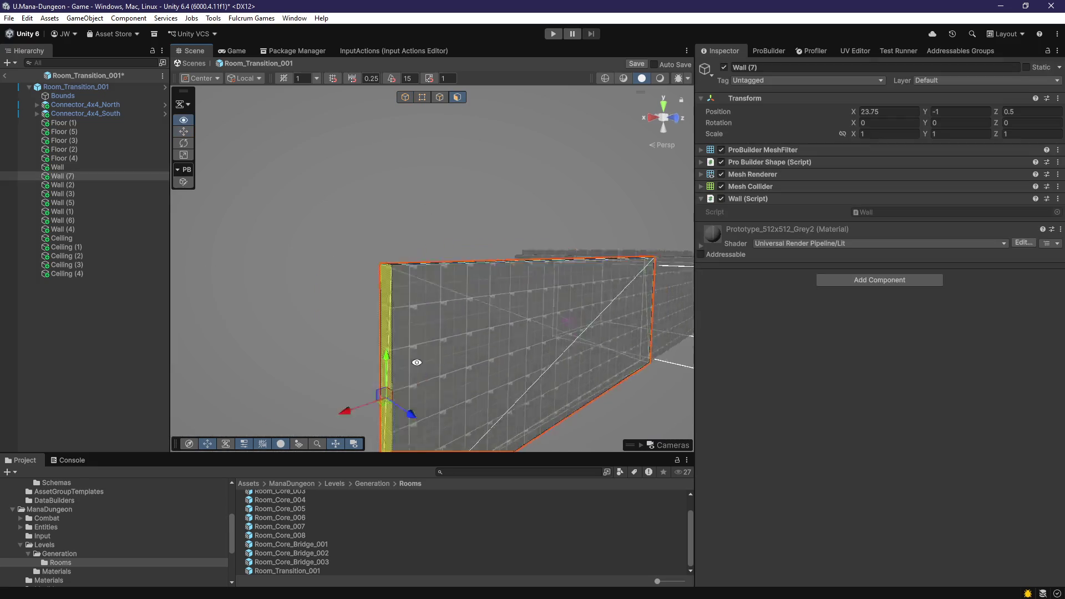
{"action": "key", "text": "f"}
{"action": "left_click_drag", "start_coordinate": [261, 340], "coordinate": [508, 341]}
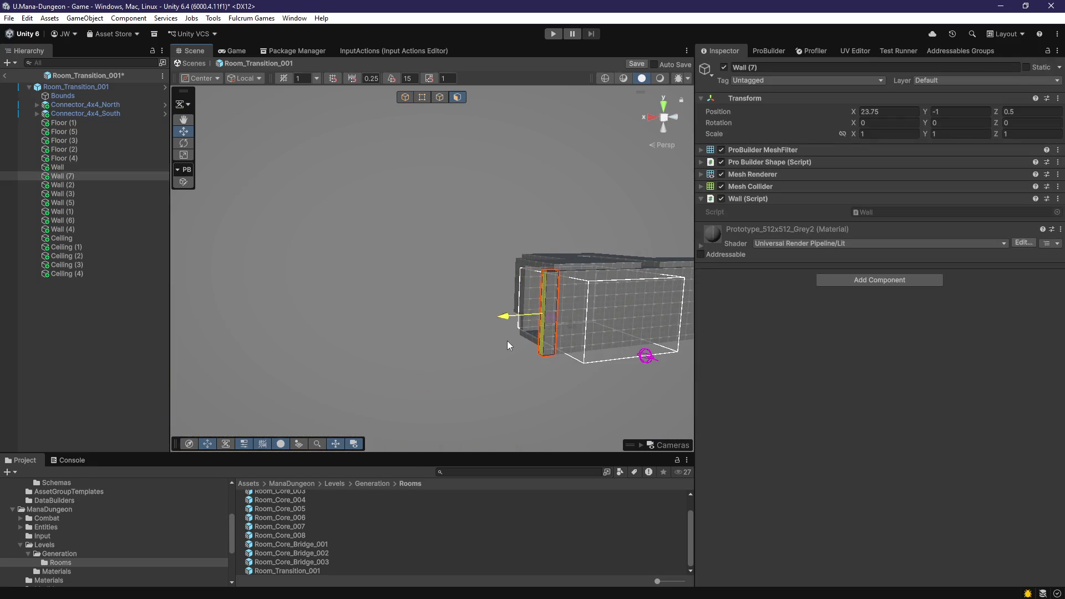
{"action": "scroll", "coordinate": [401, 352], "scroll_direction": "up", "scroll_amount": 3}
{"action": "mouse_move", "coordinate": [401, 351]}
{"action": "left_mouse_down"}
{"action": "mouse_move", "coordinate": [428, 298]}
{"action": "mouse_move", "coordinate": [398, 275]}
{"action": "mouse_move", "coordinate": [448, 272]}
{"action": "mouse_move", "coordinate": [416, 280]}
{"action": "mouse_move", "coordinate": [473, 158]}
{"action": "left_mouse_up"}
{"action": "mouse_move", "coordinate": [360, 245]}
{"action": "left_mouse_down"}
{"action": "mouse_move", "coordinate": [369, 407]}
{"action": "mouse_move", "coordinate": [576, 363]}
{"action": "mouse_move", "coordinate": [747, 406]}
{"action": "mouse_move", "coordinate": [803, 386]}
{"action": "mouse_move", "coordinate": [717, 362]}
{"action": "left_mouse_up"}
{"action": "mouse_move", "coordinate": [466, 334]}
{"action": "left_mouse_down"}
{"action": "mouse_move", "coordinate": [482, 294]}
{"action": "mouse_move", "coordinate": [458, 260]}
{"action": "mouse_move", "coordinate": [433, 389]}
{"action": "left_mouse_up"}
{"action": "left_click_drag", "start_coordinate": [507, 293], "coordinate": [440, 447]}
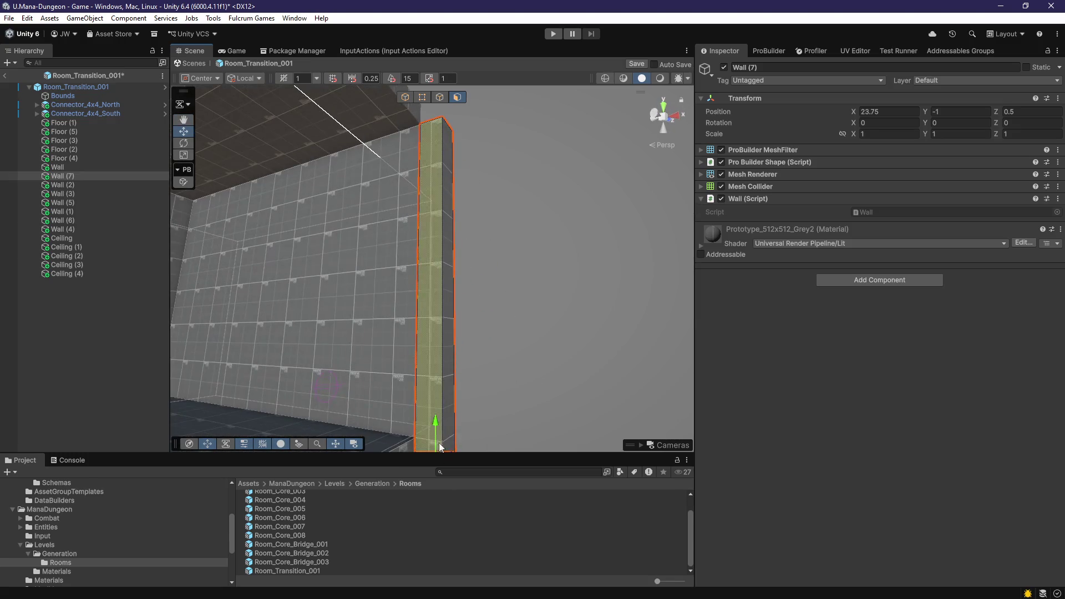
{"action": "left_click_drag", "start_coordinate": [461, 175], "coordinate": [510, 268]}
{"action": "mouse_move", "coordinate": [573, 141]}
{"action": "left_mouse_down"}
{"action": "mouse_move", "coordinate": [597, 213]}
{"action": "mouse_move", "coordinate": [321, 207]}
{"action": "mouse_move", "coordinate": [459, 348]}
{"action": "mouse_move", "coordinate": [435, 358]}
{"action": "mouse_move", "coordinate": [451, 350]}
{"action": "mouse_move", "coordinate": [498, 273]}
{"action": "mouse_move", "coordinate": [488, 338]}
{"action": "left_mouse_up"}
{"action": "mouse_move", "coordinate": [419, 275]}
{"action": "left_mouse_down"}
{"action": "mouse_move", "coordinate": [388, 338]}
{"action": "mouse_move", "coordinate": [382, 268]}
{"action": "mouse_move", "coordinate": [510, 315]}
{"action": "mouse_move", "coordinate": [344, 237]}
{"action": "mouse_move", "coordinate": [367, 232]}
{"action": "left_mouse_up"}
{"action": "key", "text": "g"}
{"action": "mouse_move", "coordinate": [367, 232]}
{"action": "left_mouse_down"}
{"action": "mouse_move", "coordinate": [438, 321]}
{"action": "mouse_move", "coordinate": [519, 351]}
{"action": "mouse_move", "coordinate": [517, 372]}
{"action": "mouse_move", "coordinate": [382, 359]}
{"action": "mouse_move", "coordinate": [511, 355]}
{"action": "mouse_move", "coordinate": [356, 274]}
{"action": "left_mouse_up"}
Step: Duplicate the wall as Wall (8) and move it to X 5
{"action": "key", "text": "ctrl+d"}
{"action": "mouse_move", "coordinate": [549, 277]}
{"action": "left_mouse_down"}
{"action": "mouse_move", "coordinate": [591, 375]}
{"action": "mouse_move", "coordinate": [461, 286]}
{"action": "mouse_move", "coordinate": [461, 100]}
{"action": "left_mouse_up"}
{"action": "key", "text": "f"}
Step: Select the Ceiling piece, switch to face selection and open the UV Editor
{"action": "left_click", "coordinate": [464, 213]}
{"action": "left_click_drag", "start_coordinate": [464, 214], "coordinate": [468, 267], "text": "alt"}
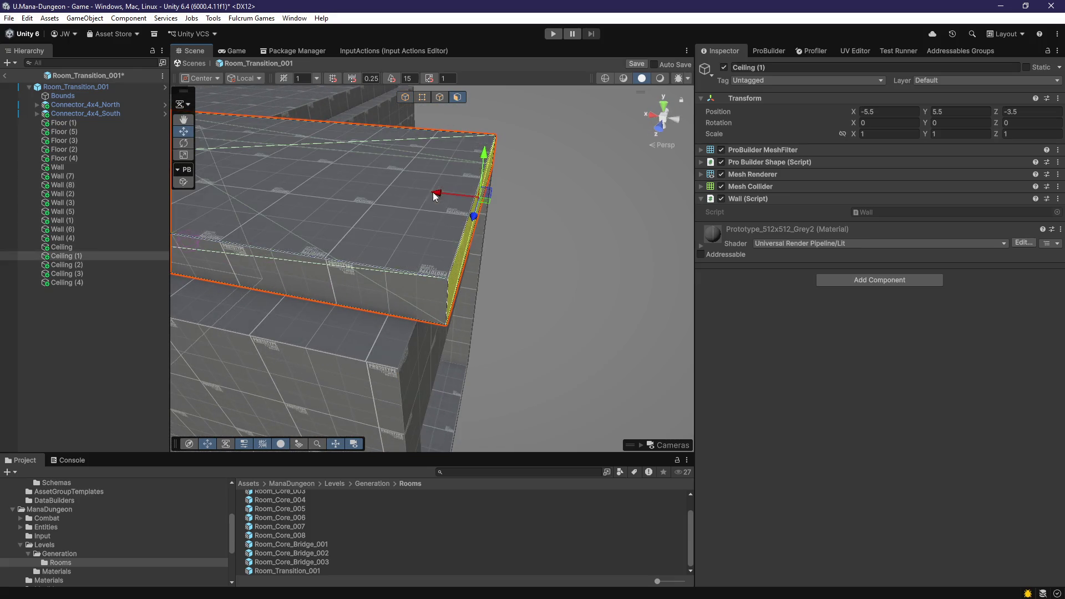
{"action": "mouse_move", "coordinate": [394, 193]}
{"action": "left_mouse_down", "text": "alt"}
{"action": "mouse_move", "coordinate": [348, 184]}
{"action": "mouse_move", "coordinate": [372, 311]}
{"action": "mouse_move", "coordinate": [311, 350]}
{"action": "mouse_move", "coordinate": [518, 307]}
{"action": "mouse_move", "coordinate": [351, 361]}
{"action": "mouse_move", "coordinate": [440, 362]}
{"action": "mouse_move", "coordinate": [300, 369]}
{"action": "mouse_move", "coordinate": [419, 352]}
{"action": "mouse_move", "coordinate": [533, 304]}
{"action": "mouse_move", "coordinate": [356, 241]}
{"action": "mouse_move", "coordinate": [480, 293]}
{"action": "left_mouse_up", "text": "alt"}
{"action": "scroll", "coordinate": [350, 355], "scroll_direction": "up", "scroll_amount": 3}
{"action": "left_click", "coordinate": [447, 274]}
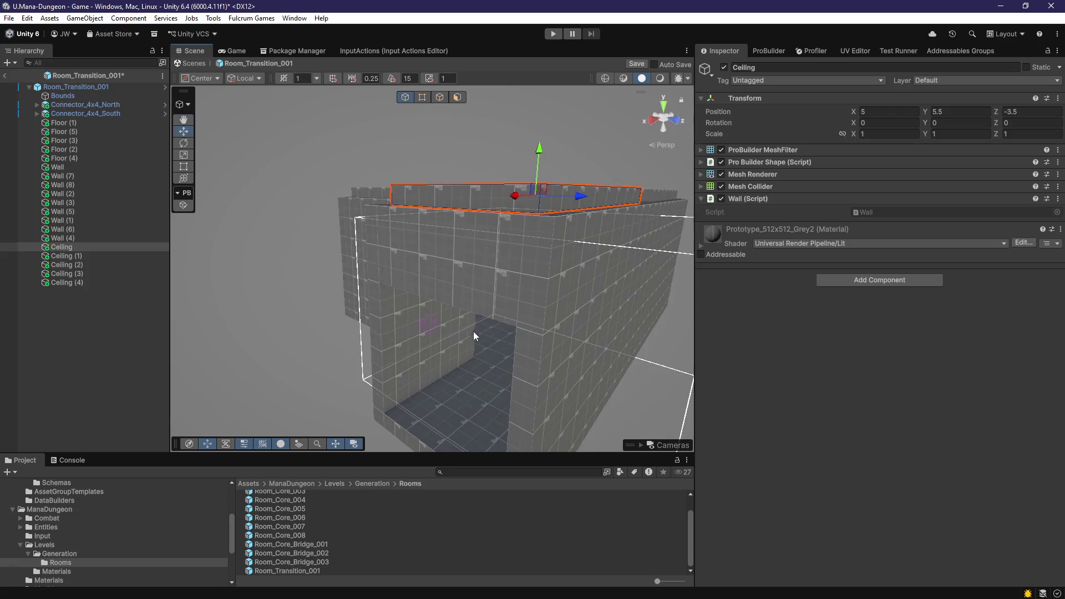
{"action": "scroll", "coordinate": [474, 331], "scroll_direction": "up", "scroll_amount": 5}
{"action": "mouse_move", "coordinate": [494, 393]}
{"action": "left_mouse_down", "text": "alt"}
{"action": "mouse_move", "coordinate": [416, 352]}
{"action": "mouse_move", "coordinate": [607, 336]}
{"action": "left_mouse_up", "text": "alt"}
{"action": "left_click", "coordinate": [458, 100]}
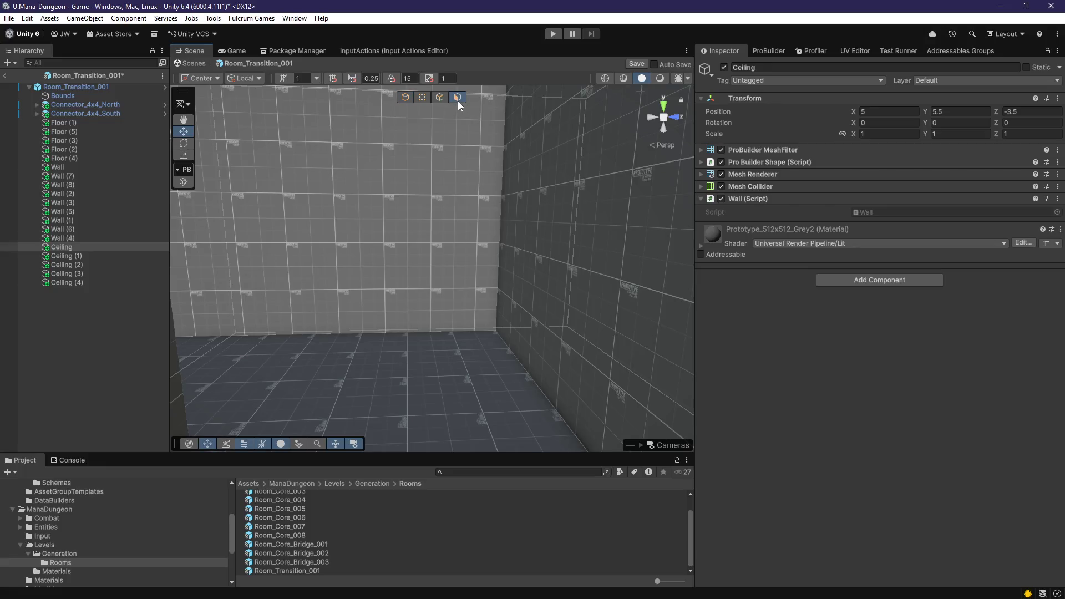
{"action": "left_click", "coordinate": [856, 51]}
Step: Shift Wall (2)'s large face UVs to offset Y -3 and X 6.375
{"action": "left_click", "coordinate": [434, 261]}
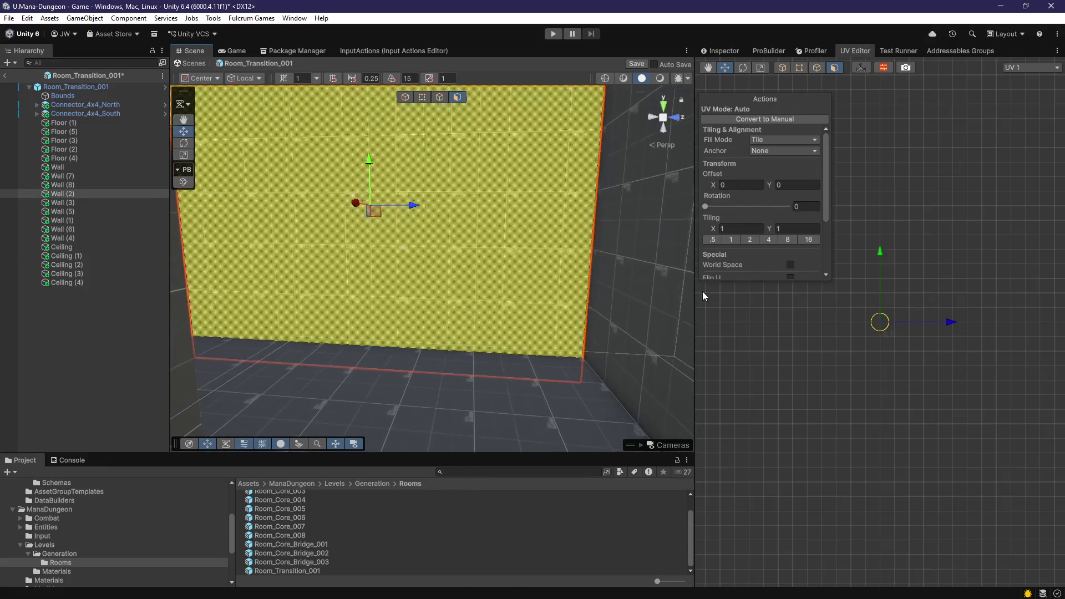
{"action": "scroll", "coordinate": [878, 265], "scroll_direction": "up", "scroll_amount": 5}
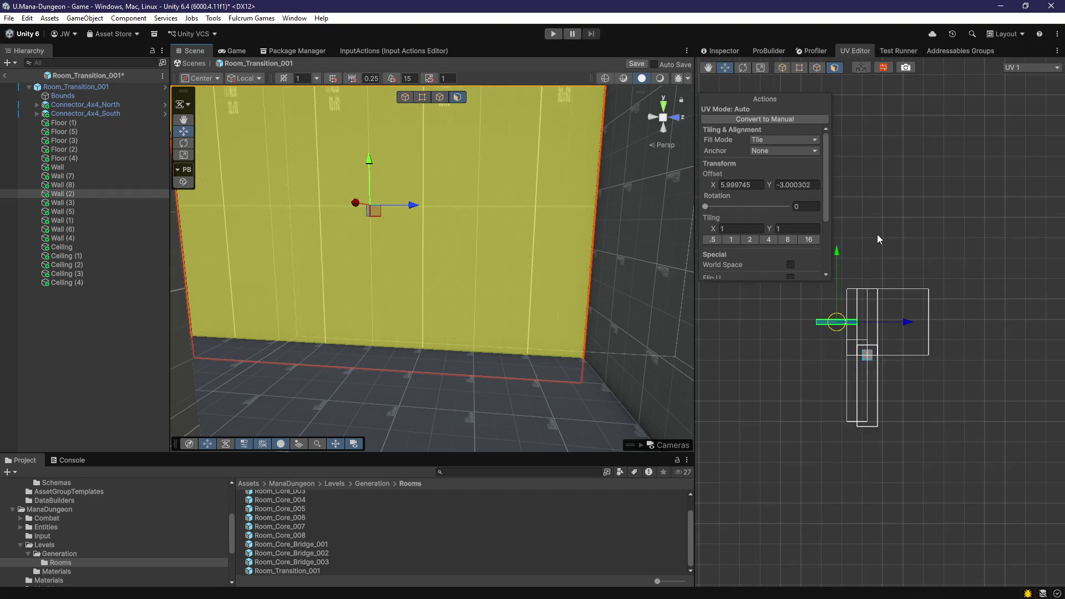
{"action": "scroll", "coordinate": [931, 316], "scroll_direction": "up", "scroll_amount": 10}
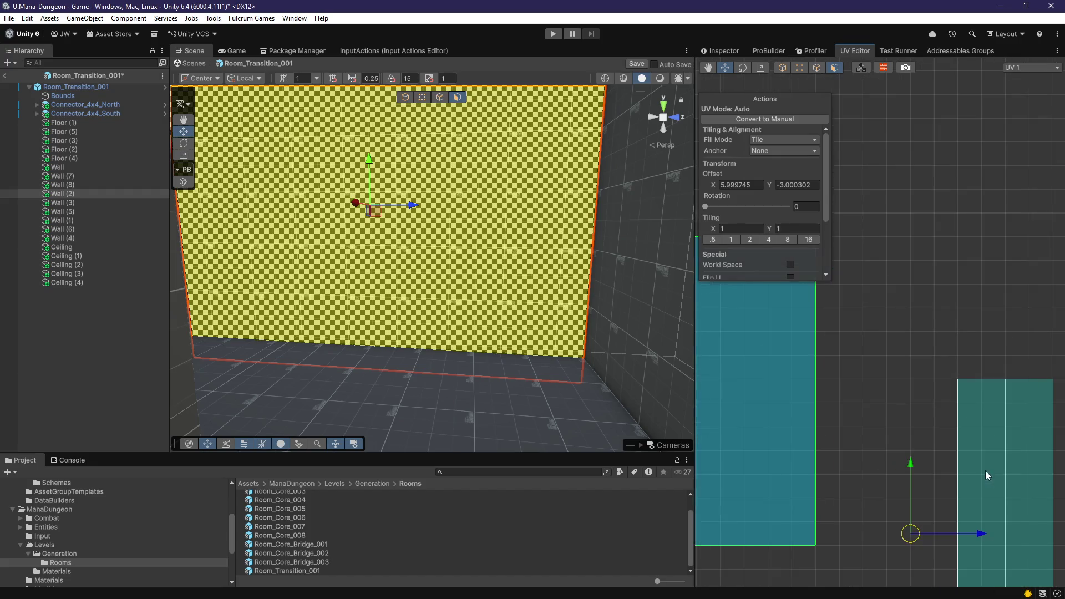
{"action": "mouse_move", "coordinate": [984, 541]}
{"action": "left_mouse_down"}
{"action": "mouse_move", "coordinate": [934, 467]}
{"action": "mouse_move", "coordinate": [820, 356]}
{"action": "mouse_move", "coordinate": [831, 358]}
{"action": "left_mouse_up"}
{"action": "left_click_drag", "start_coordinate": [759, 287], "coordinate": [760, 292]}
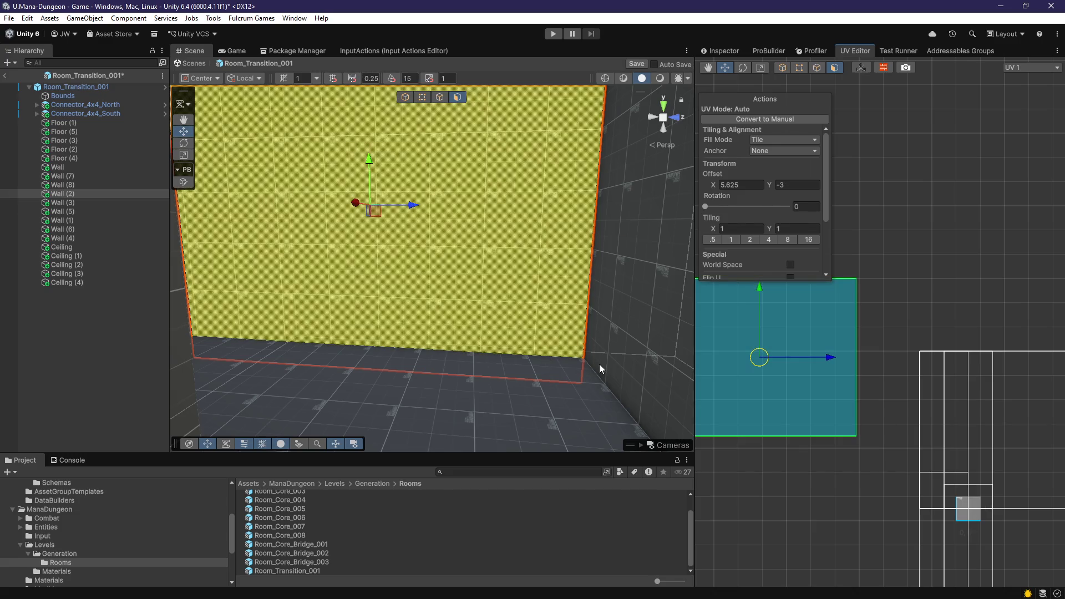
{"action": "mouse_move", "coordinate": [604, 371]}
{"action": "left_mouse_down"}
{"action": "mouse_move", "coordinate": [547, 393]}
{"action": "mouse_move", "coordinate": [463, 312]}
{"action": "mouse_move", "coordinate": [773, 370]}
{"action": "mouse_move", "coordinate": [831, 361]}
{"action": "left_mouse_up"}
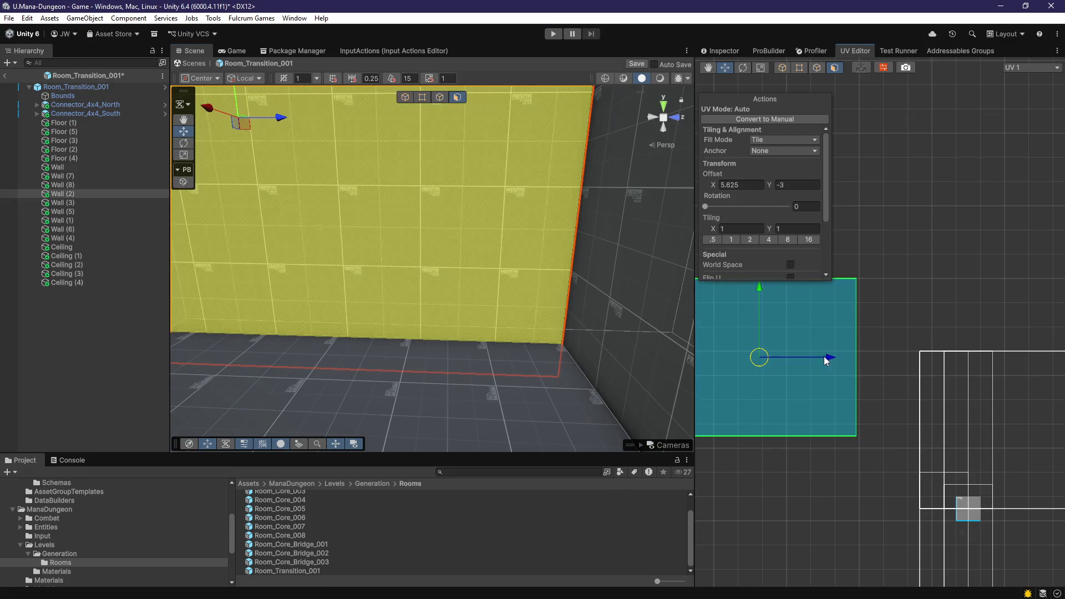
{"action": "mouse_move", "coordinate": [524, 331]}
{"action": "left_mouse_down"}
{"action": "mouse_move", "coordinate": [547, 336]}
{"action": "mouse_move", "coordinate": [445, 360]}
{"action": "mouse_move", "coordinate": [427, 383]}
{"action": "mouse_move", "coordinate": [469, 398]}
{"action": "mouse_move", "coordinate": [456, 347]}
{"action": "mouse_move", "coordinate": [442, 336]}
{"action": "left_mouse_up"}
{"action": "left_click", "coordinate": [441, 333]}
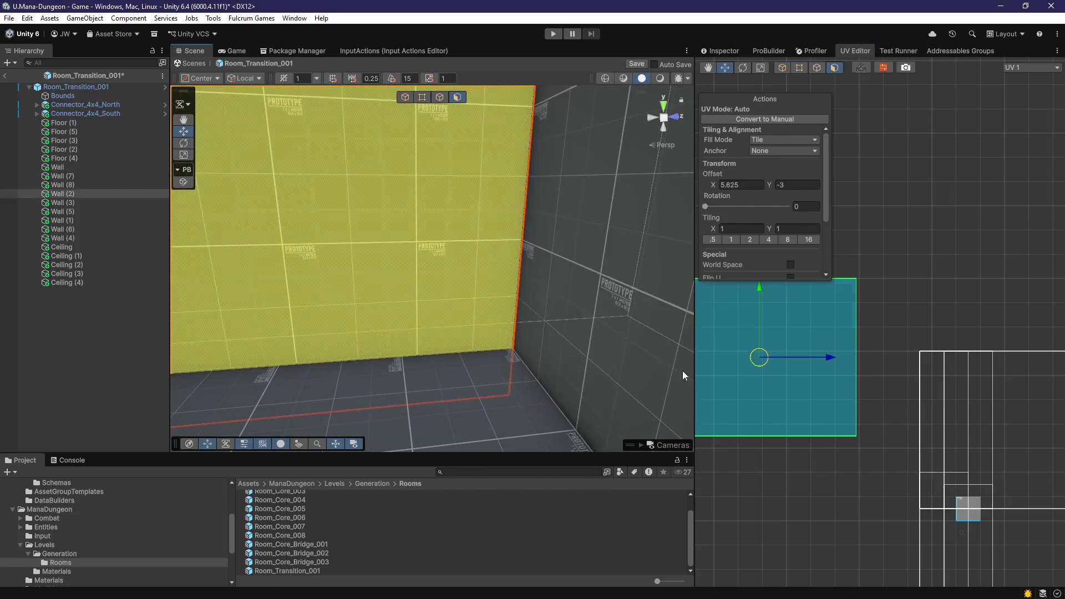
{"action": "left_click_drag", "start_coordinate": [829, 359], "coordinate": [812, 362]}
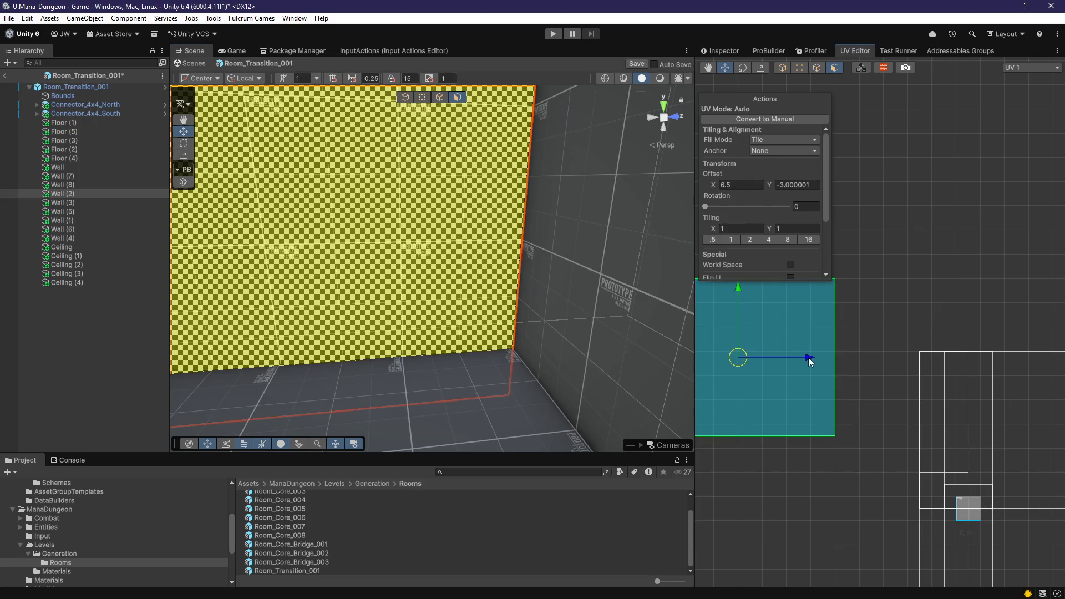
Step: Offset the thin bottom strip face of Wall (7) to Y 0.5
{"action": "left_click", "coordinate": [546, 358]}
{"action": "mouse_move", "coordinate": [546, 358]}
{"action": "left_mouse_down"}
{"action": "mouse_move", "coordinate": [638, 333]}
{"action": "mouse_move", "coordinate": [931, 190]}
{"action": "mouse_move", "coordinate": [476, 297]}
{"action": "mouse_move", "coordinate": [547, 261]}
{"action": "mouse_move", "coordinate": [536, 311]}
{"action": "left_mouse_up"}
{"action": "left_click", "coordinate": [536, 311]}
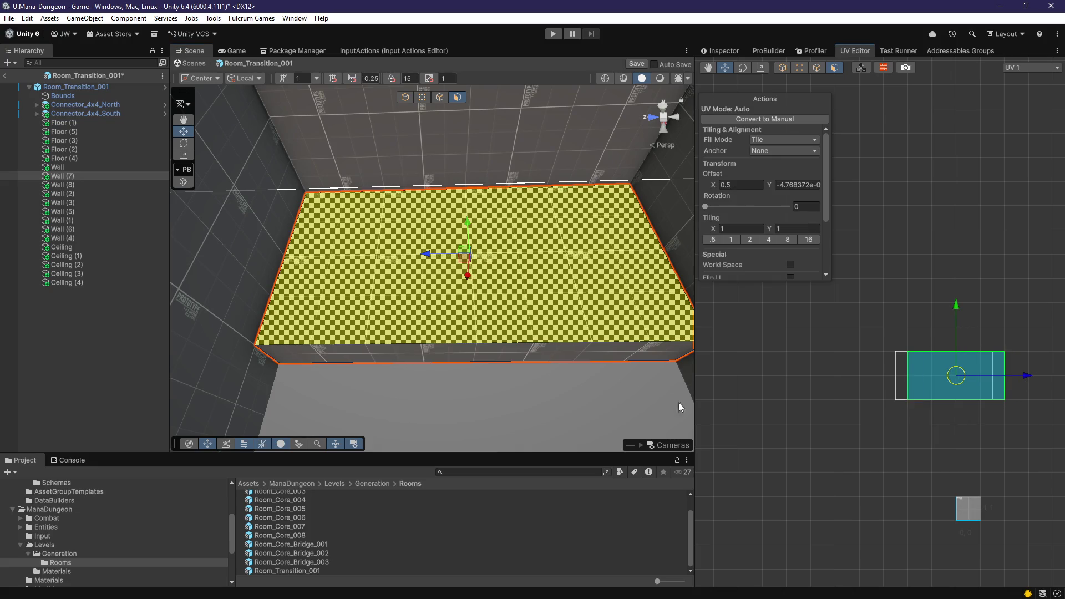
{"action": "left_click", "coordinate": [513, 358]}
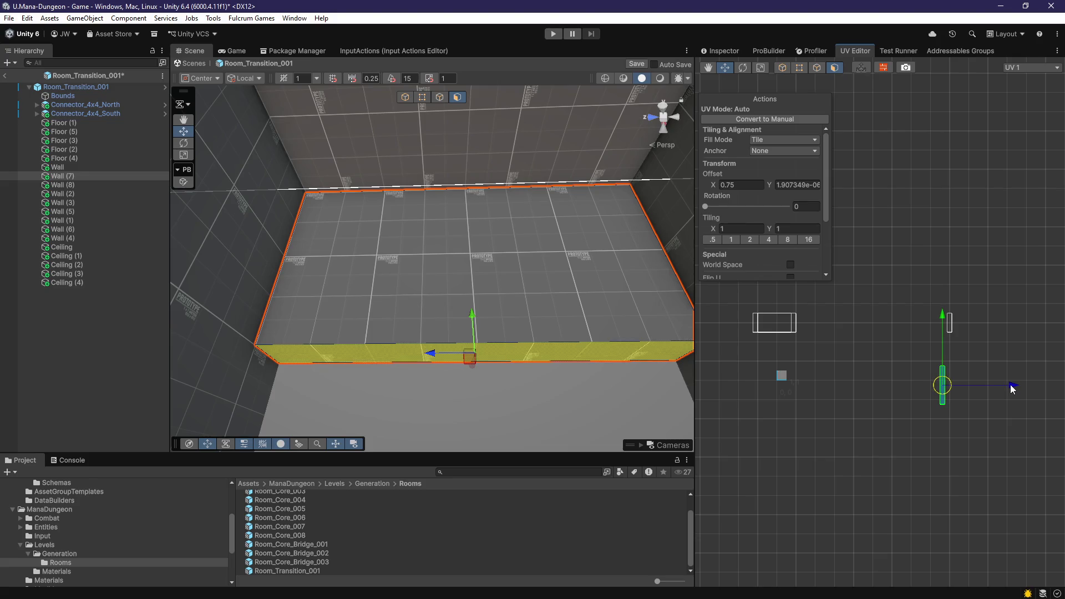
{"action": "left_click_drag", "start_coordinate": [943, 323], "coordinate": [944, 322]}
Step: Offset the ceiling face texture to Y 0.5, then return to object selection
{"action": "scroll", "coordinate": [573, 345], "scroll_direction": "down", "scroll_amount": 5}
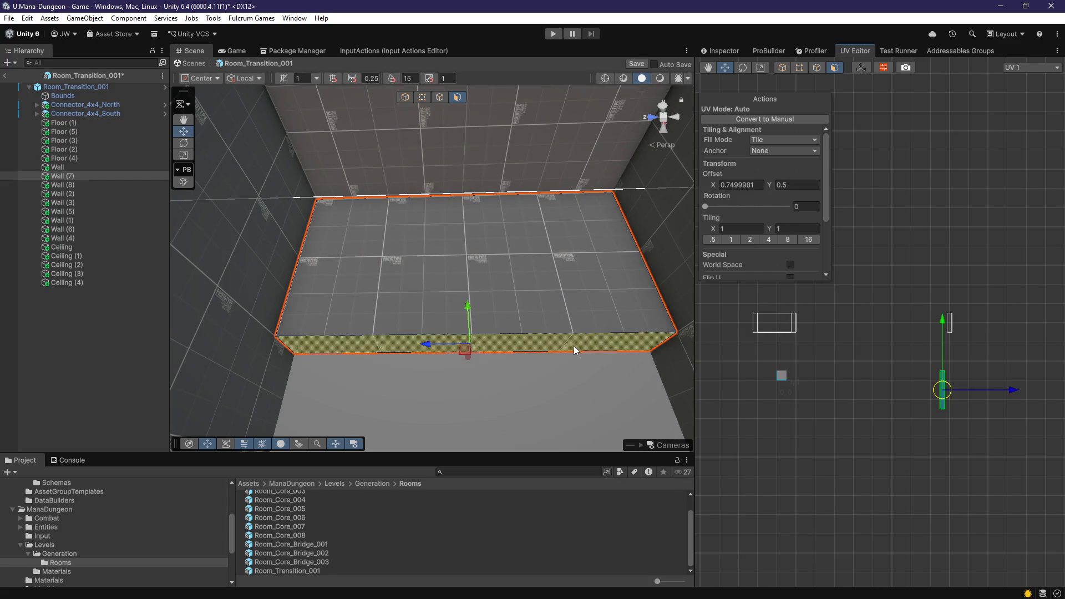
{"action": "left_click", "coordinate": [466, 231]}
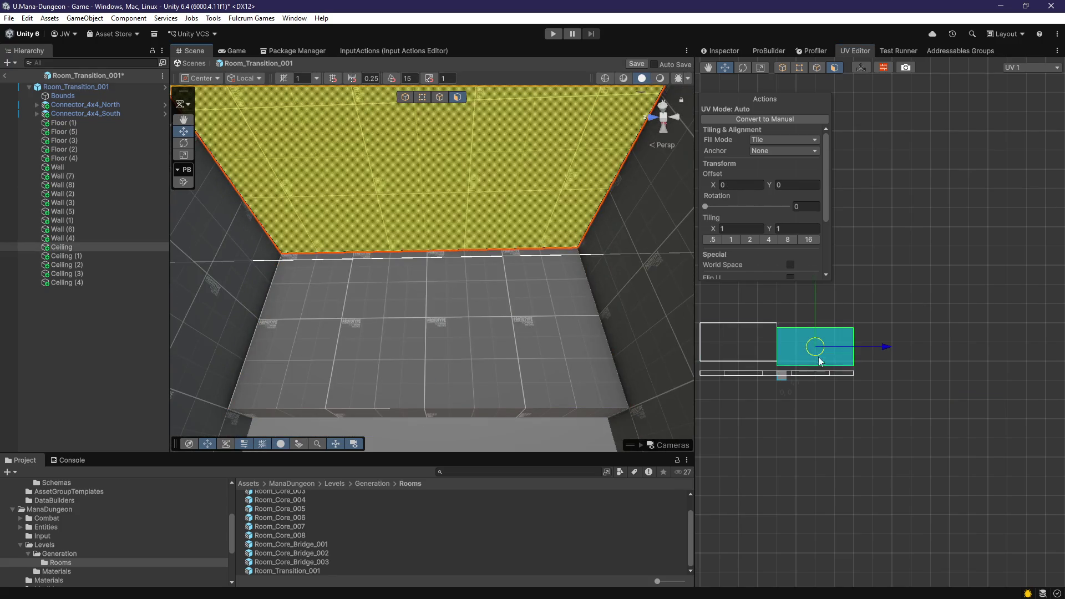
{"action": "scroll", "coordinate": [860, 315], "scroll_direction": "up", "scroll_amount": 3}
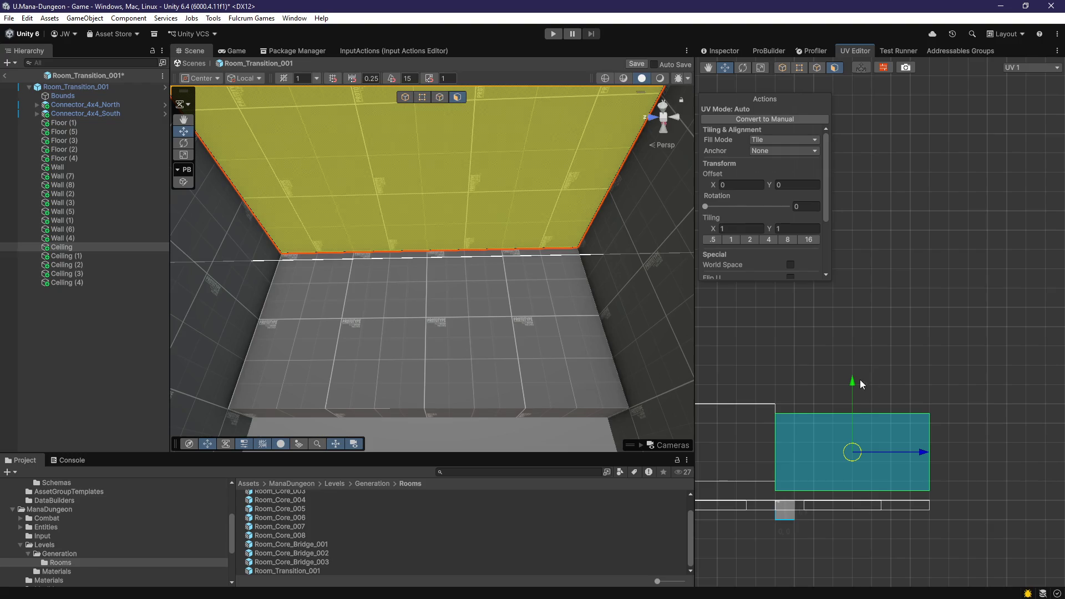
{"action": "left_click_drag", "start_coordinate": [854, 384], "coordinate": [859, 390]}
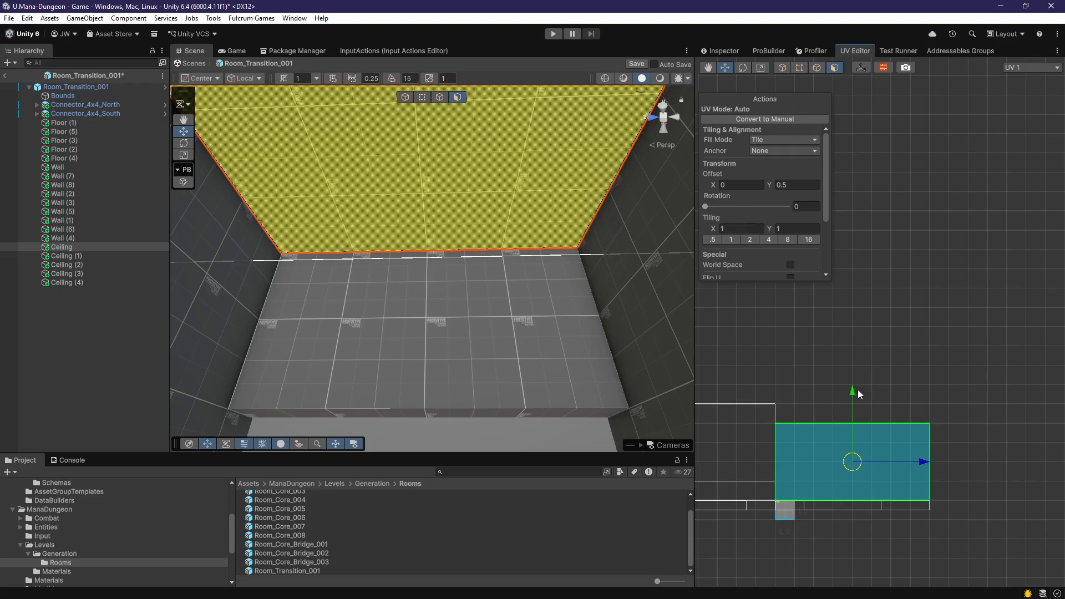
{"action": "left_click", "coordinate": [621, 330]}
{"action": "mouse_move", "coordinate": [621, 331]}
{"action": "left_mouse_down"}
{"action": "mouse_move", "coordinate": [466, 361]}
{"action": "mouse_move", "coordinate": [550, 385]}
{"action": "mouse_move", "coordinate": [483, 353]}
{"action": "mouse_move", "coordinate": [880, 268]}
{"action": "mouse_move", "coordinate": [351, 364]}
{"action": "mouse_move", "coordinate": [287, 417]}
{"action": "left_mouse_up"}
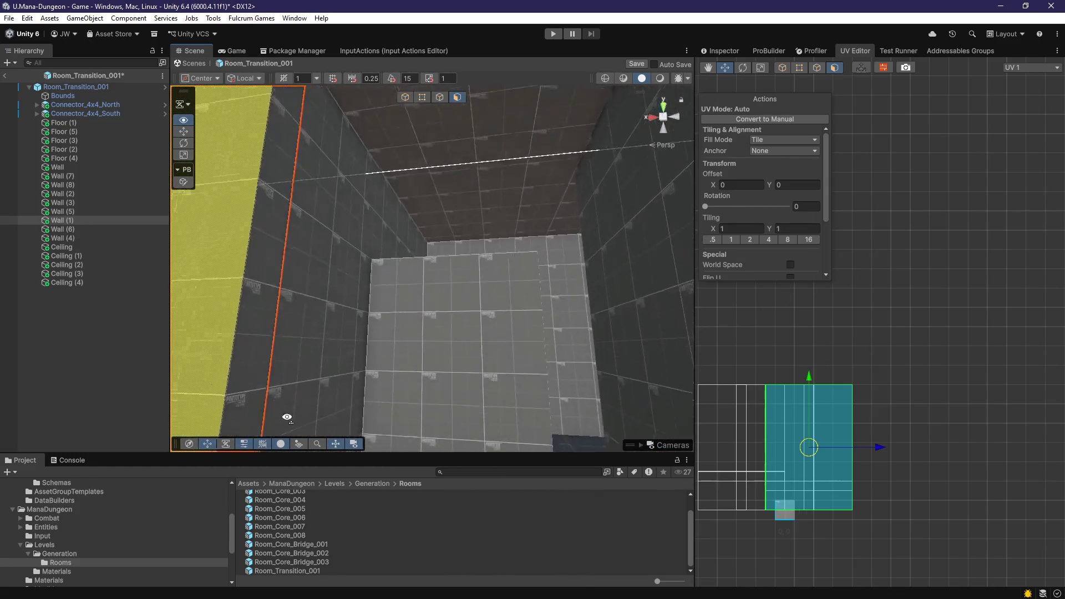
{"action": "left_click", "coordinate": [419, 355]}
{"action": "key", "text": "f"}
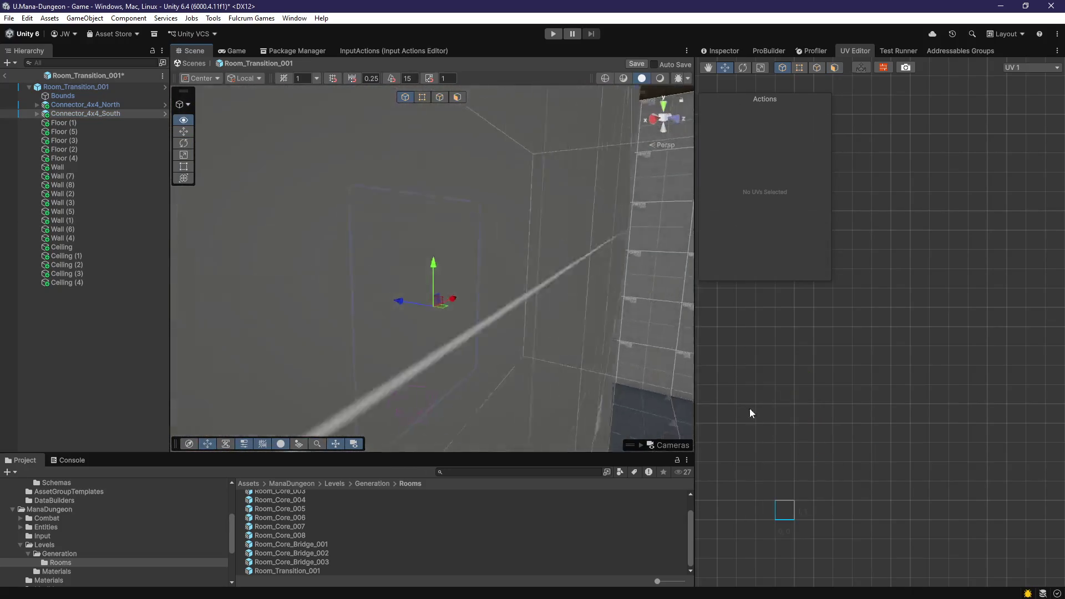
Step: Create an empty GameObject and parent Floor (1) through Ceiling (4) under it
{"action": "mouse_move", "coordinate": [483, 267]}
{"action": "left_mouse_down"}
{"action": "mouse_move", "coordinate": [493, 304]}
{"action": "mouse_move", "coordinate": [481, 317]}
{"action": "mouse_move", "coordinate": [637, 354]}
{"action": "mouse_move", "coordinate": [687, 346]}
{"action": "left_mouse_up"}
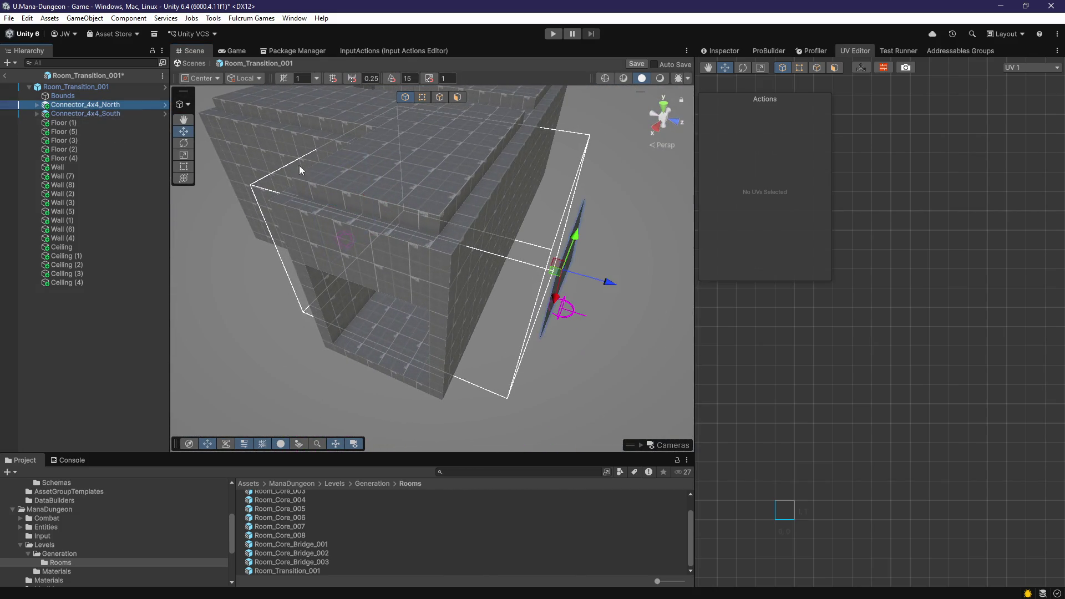
{"action": "scroll", "coordinate": [300, 169], "scroll_direction": "up", "scroll_amount": 5}
{"action": "scroll", "coordinate": [299, 169], "scroll_direction": "down", "scroll_amount": 5}
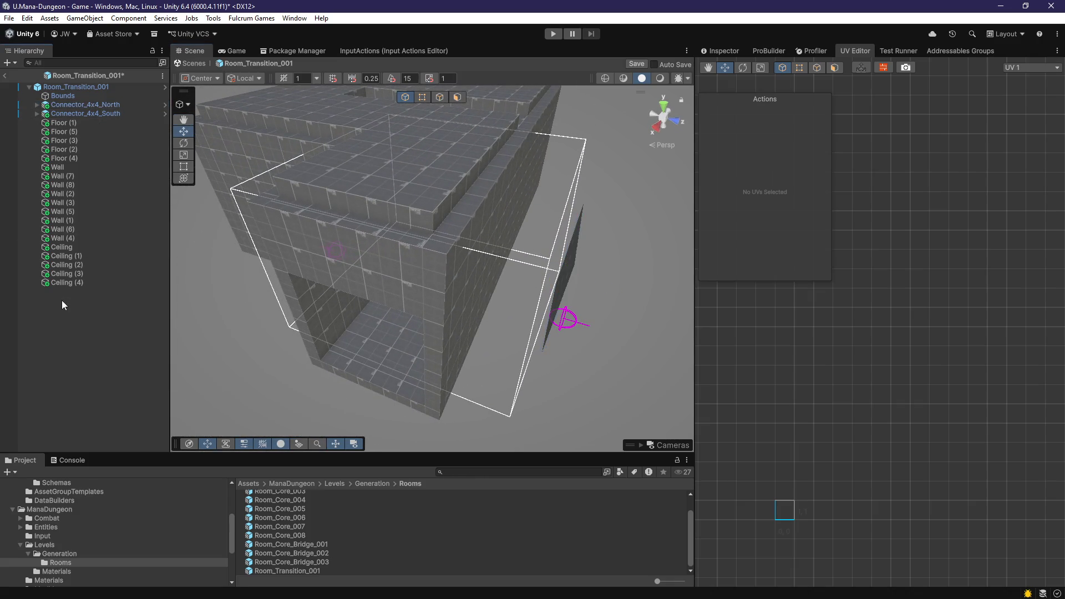
{"action": "right_click", "coordinate": [62, 301]}
{"action": "left_click", "coordinate": [97, 421]}
{"action": "left_click", "coordinate": [72, 292]}
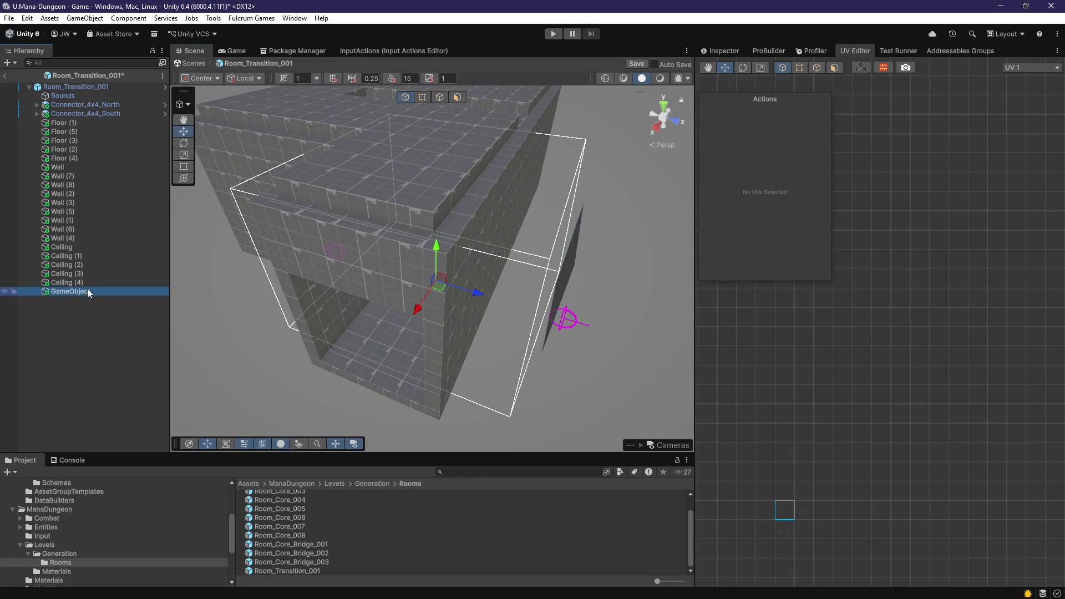
{"action": "left_click", "coordinate": [67, 282]}
{"action": "left_click", "coordinate": [64, 123], "text": "shift"}
{"action": "left_click_drag", "start_coordinate": [89, 205], "coordinate": [81, 291]}
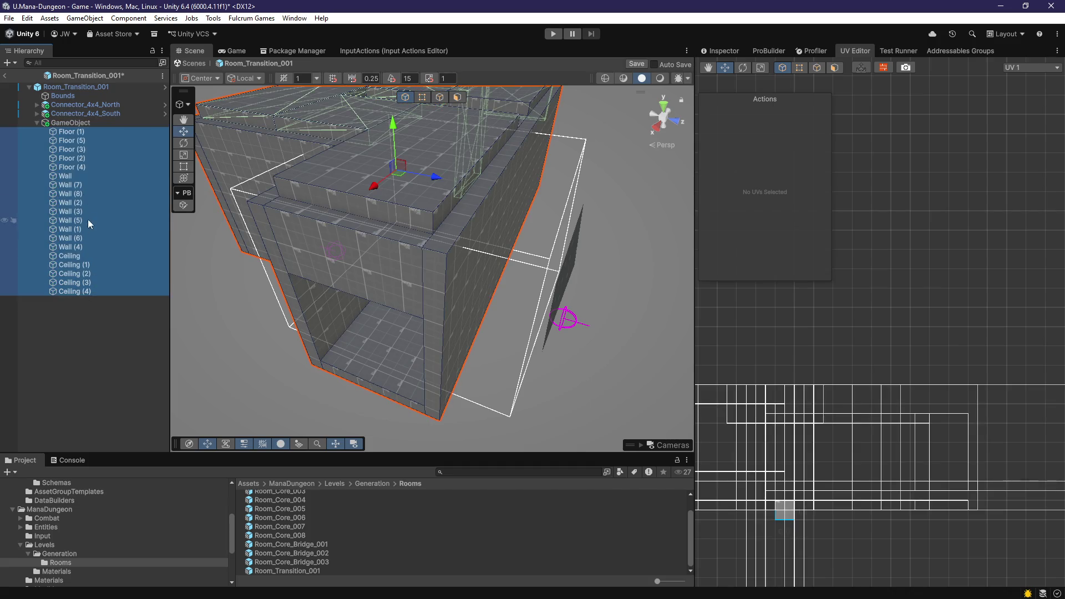
Step: Rotate the GameObject 90° on Y and move it to X 3.75, Z -4
{"action": "left_click", "coordinate": [72, 123]}
{"action": "left_click", "coordinate": [714, 52]}
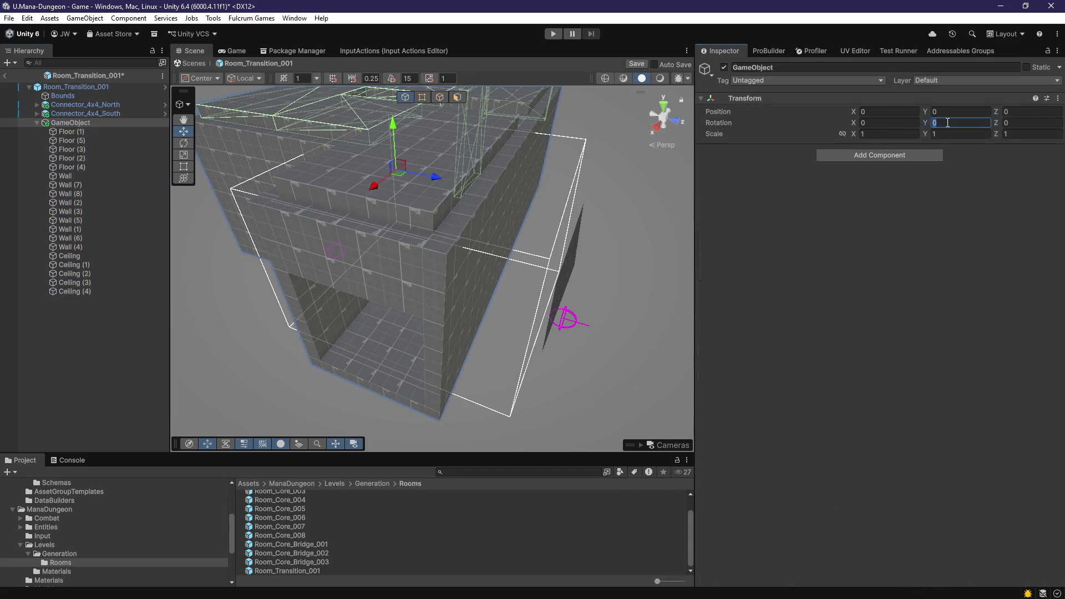
{"action": "type", "text": "90"}
{"action": "key", "text": "Return"}
{"action": "mouse_move", "coordinate": [477, 289]}
{"action": "left_mouse_down"}
{"action": "mouse_move", "coordinate": [653, 285]}
{"action": "mouse_move", "coordinate": [578, 272]}
{"action": "mouse_move", "coordinate": [576, 297]}
{"action": "mouse_move", "coordinate": [515, 344]}
{"action": "mouse_move", "coordinate": [530, 303]}
{"action": "mouse_move", "coordinate": [501, 338]}
{"action": "left_mouse_up"}
{"action": "mouse_move", "coordinate": [535, 297]}
{"action": "left_mouse_down"}
{"action": "mouse_move", "coordinate": [554, 302]}
{"action": "mouse_move", "coordinate": [507, 276]}
{"action": "mouse_move", "coordinate": [414, 352]}
{"action": "mouse_move", "coordinate": [257, 376]}
{"action": "mouse_move", "coordinate": [412, 349]}
{"action": "left_mouse_up"}
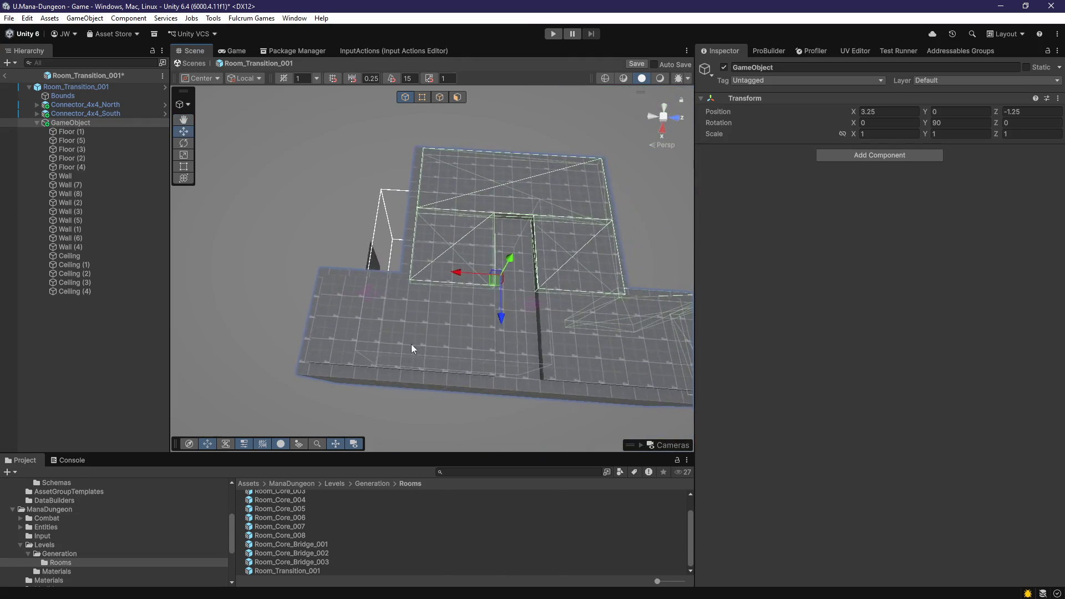
{"action": "mouse_move", "coordinate": [469, 282]}
{"action": "left_mouse_down"}
{"action": "mouse_move", "coordinate": [408, 280]}
{"action": "mouse_move", "coordinate": [421, 280]}
{"action": "mouse_move", "coordinate": [398, 273]}
{"action": "mouse_move", "coordinate": [392, 253]}
{"action": "mouse_move", "coordinate": [426, 298]}
{"action": "mouse_move", "coordinate": [542, 257]}
{"action": "mouse_move", "coordinate": [538, 245]}
{"action": "mouse_move", "coordinate": [474, 251]}
{"action": "mouse_move", "coordinate": [435, 298]}
{"action": "mouse_move", "coordinate": [415, 258]}
{"action": "left_mouse_up"}
{"action": "key", "text": "f"}
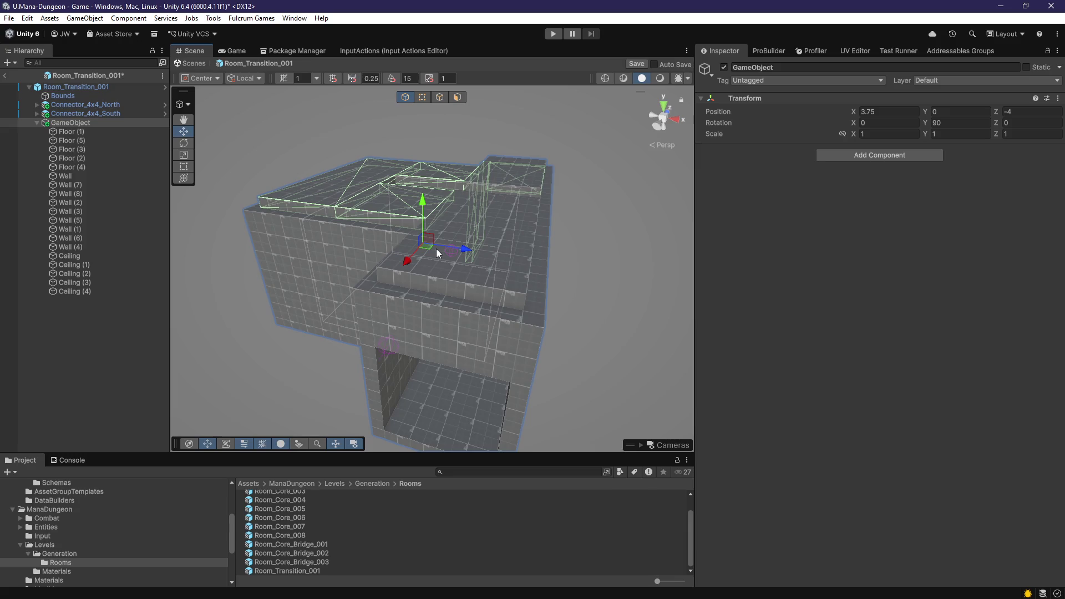
{"action": "mouse_move", "coordinate": [411, 347]}
{"action": "left_mouse_down"}
{"action": "mouse_move", "coordinate": [416, 385]}
{"action": "mouse_move", "coordinate": [428, 388]}
{"action": "mouse_move", "coordinate": [467, 298]}
{"action": "mouse_move", "coordinate": [338, 264]}
{"action": "mouse_move", "coordinate": [245, 295]}
{"action": "mouse_move", "coordinate": [438, 306]}
{"action": "left_mouse_up"}
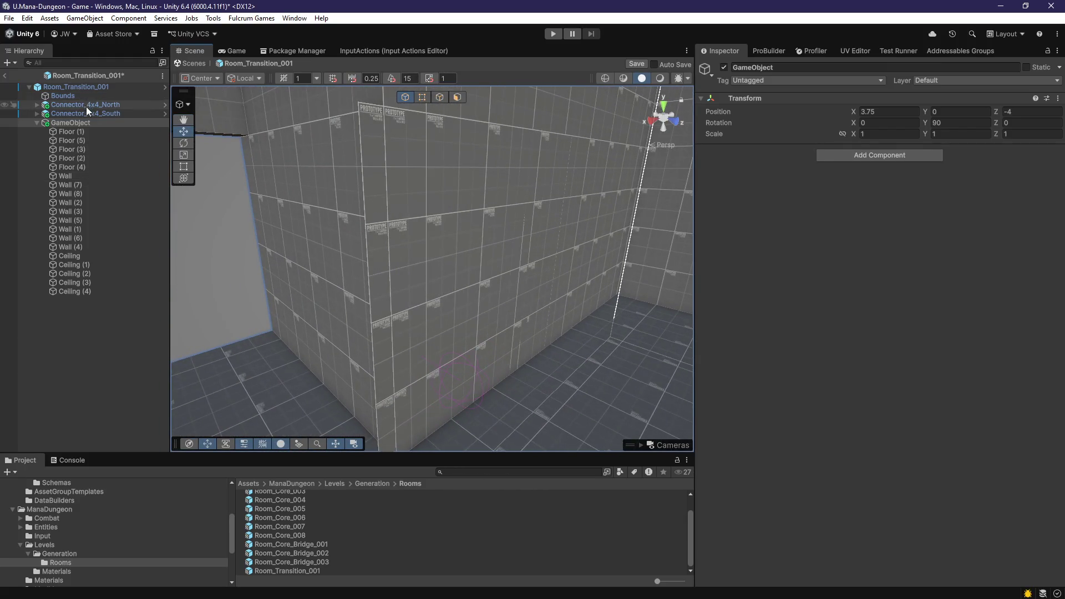
Step: Select Connector_4x4_North and slide it toward X 3.5
{"action": "left_click", "coordinate": [86, 105]}
{"action": "mouse_move", "coordinate": [704, 345]}
{"action": "left_mouse_down"}
{"action": "mouse_move", "coordinate": [632, 305]}
{"action": "mouse_move", "coordinate": [483, 325]}
{"action": "mouse_move", "coordinate": [434, 320]}
{"action": "mouse_move", "coordinate": [462, 270]}
{"action": "left_mouse_up"}
{"action": "left_click_drag", "start_coordinate": [580, 308], "coordinate": [515, 329]}
{"action": "mouse_move", "coordinate": [405, 348]}
{"action": "left_mouse_down"}
{"action": "mouse_move", "coordinate": [375, 353]}
{"action": "mouse_move", "coordinate": [461, 102]}
{"action": "left_mouse_up"}
Step: Select Wall (8) and move it to X 4.75 in Object mode
{"action": "left_click", "coordinate": [458, 97]}
{"action": "left_click", "coordinate": [379, 265]}
{"action": "key", "text": "f"}
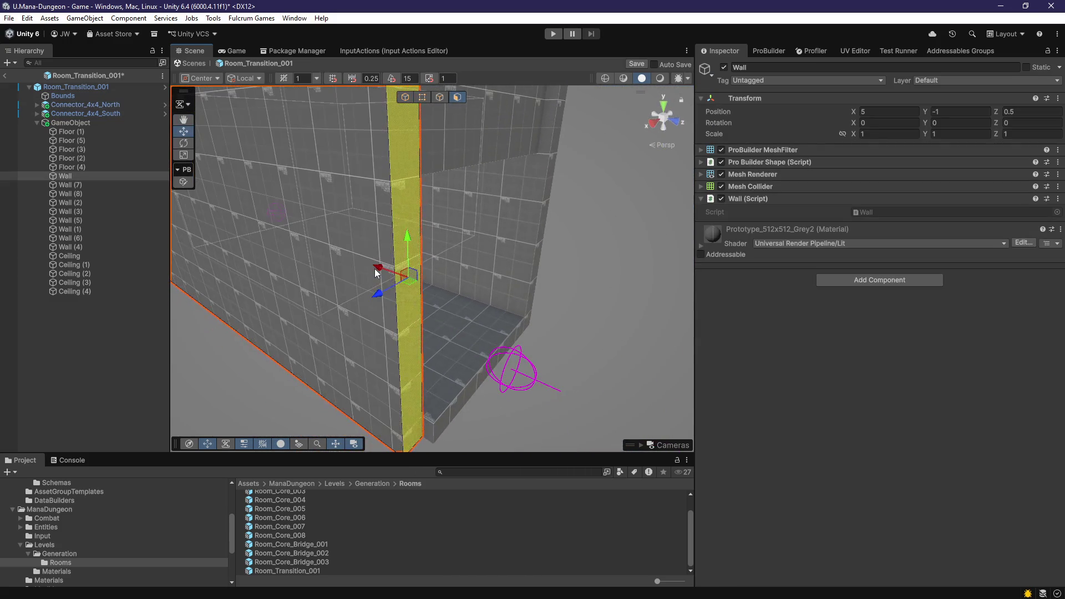
{"action": "scroll", "coordinate": [481, 314], "scroll_direction": "down", "scroll_amount": 3}
{"action": "left_click_drag", "start_coordinate": [464, 228], "coordinate": [414, 262]}
{"action": "left_click", "coordinate": [414, 261]}
{"action": "key", "text": "f"}
{"action": "key", "text": "Escape"}
{"action": "mouse_move", "coordinate": [278, 308]}
{"action": "left_mouse_down"}
{"action": "mouse_move", "coordinate": [508, 300]}
{"action": "mouse_move", "coordinate": [466, 249]}
{"action": "mouse_move", "coordinate": [450, 248]}
{"action": "mouse_move", "coordinate": [481, 218]}
{"action": "mouse_move", "coordinate": [559, 340]}
{"action": "left_mouse_up"}
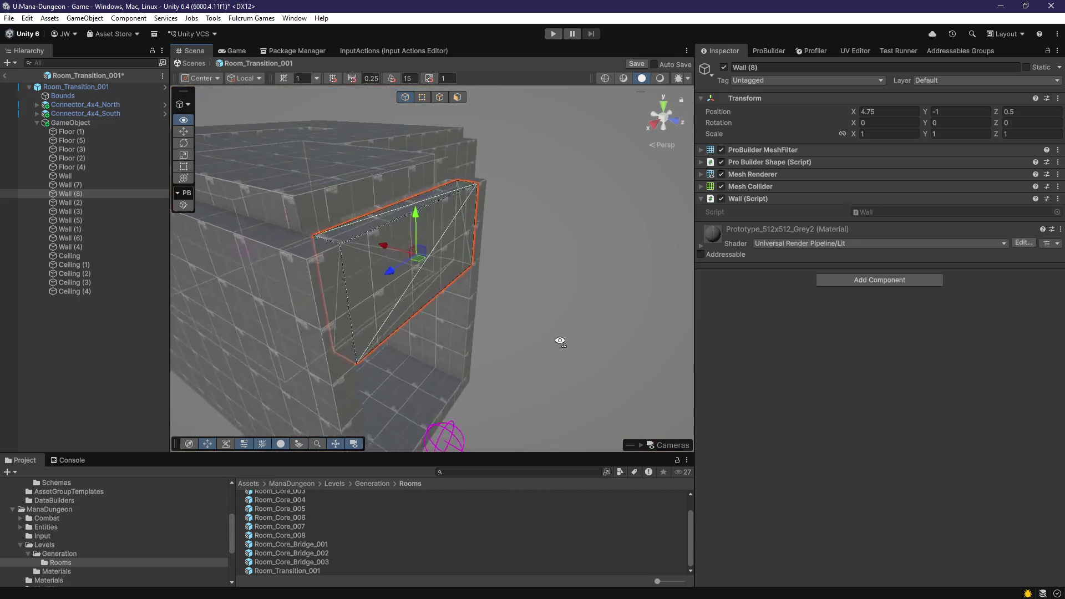
Step: Inspect the Ceiling (1) and Floor (5) faces from inside the room, then return to Object mode
{"action": "left_click", "coordinate": [405, 223]}
{"action": "left_click_drag", "start_coordinate": [406, 223], "coordinate": [465, 261]}
{"action": "key", "text": "h"}
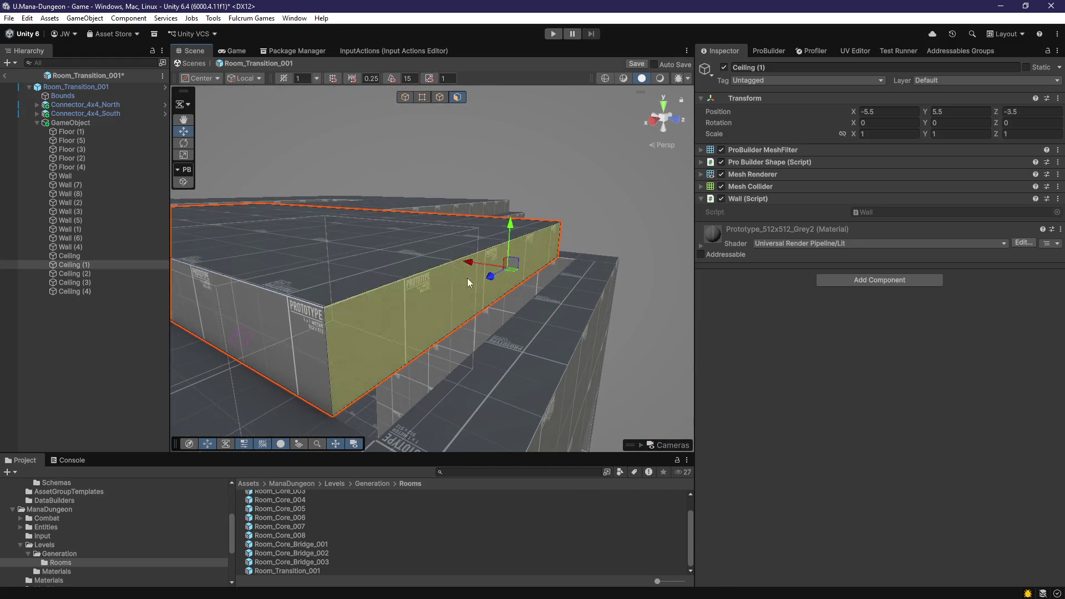
{"action": "left_click", "coordinate": [467, 278]}
{"action": "key", "text": "f"}
{"action": "mouse_move", "coordinate": [452, 456]}
{"action": "left_mouse_down"}
{"action": "mouse_move", "coordinate": [443, 435]}
{"action": "mouse_move", "coordinate": [454, 380]}
{"action": "mouse_move", "coordinate": [499, 379]}
{"action": "left_mouse_up"}
{"action": "key", "text": "f"}
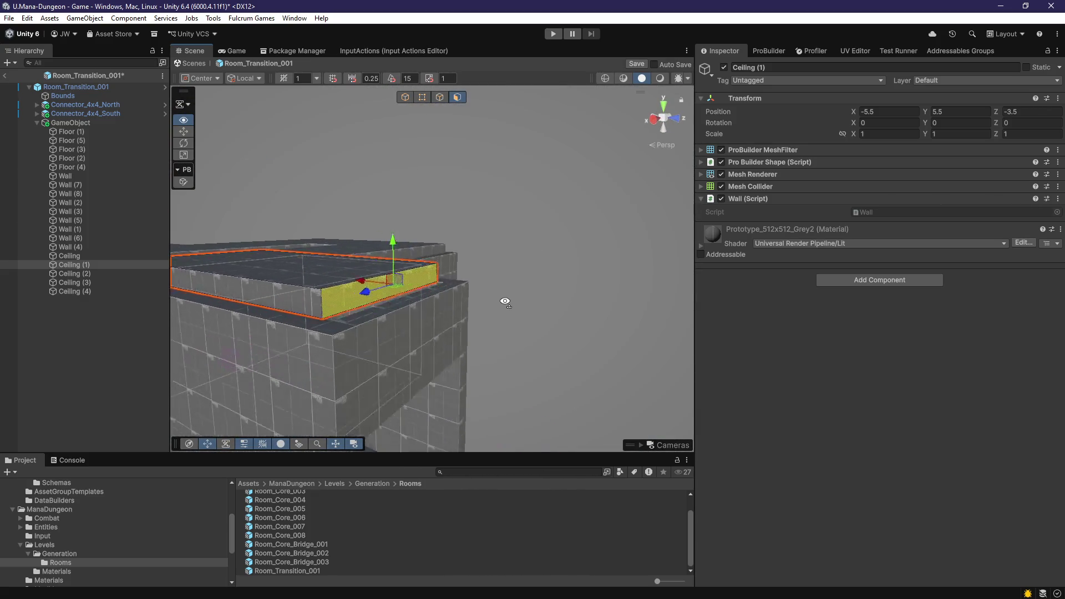
{"action": "mouse_move", "coordinate": [434, 296]}
{"action": "left_mouse_down"}
{"action": "mouse_move", "coordinate": [488, 374]}
{"action": "mouse_move", "coordinate": [385, 381]}
{"action": "mouse_move", "coordinate": [468, 294]}
{"action": "mouse_move", "coordinate": [613, 375]}
{"action": "mouse_move", "coordinate": [452, 326]}
{"action": "mouse_move", "coordinate": [374, 333]}
{"action": "mouse_move", "coordinate": [408, 336]}
{"action": "mouse_move", "coordinate": [273, 258]}
{"action": "left_mouse_up"}
{"action": "left_click", "coordinate": [437, 368]}
{"action": "key", "text": "g"}
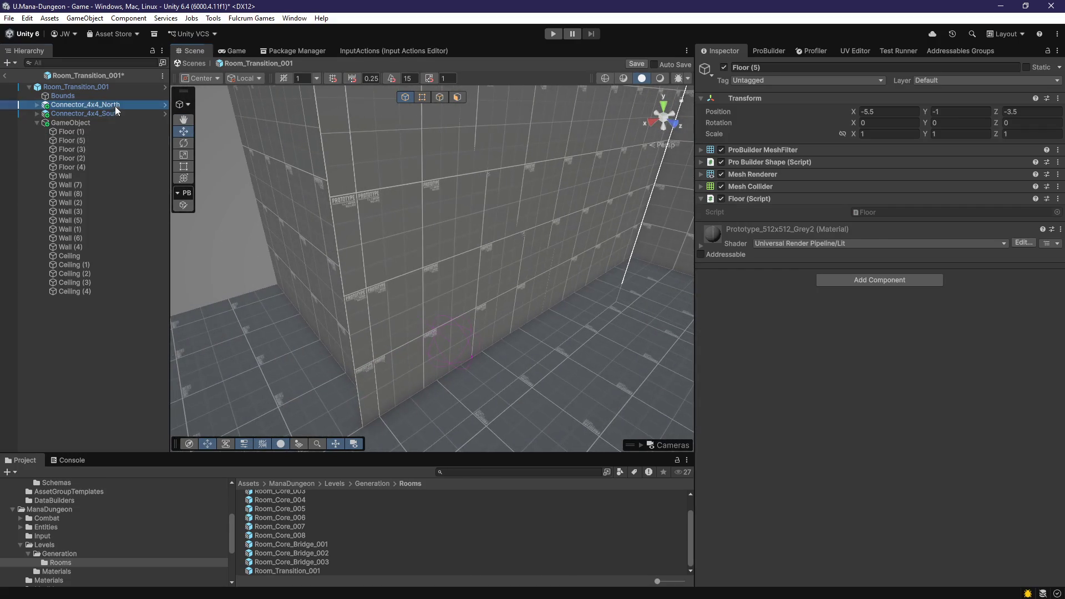
Step: Snap Connector_4x4_North into line at X 3.75, then pick the Ceiling (3) face
{"action": "double_click", "coordinate": [115, 106]}
{"action": "mouse_move", "coordinate": [477, 288]}
{"action": "left_mouse_down"}
{"action": "mouse_move", "coordinate": [500, 281]}
{"action": "mouse_move", "coordinate": [507, 259]}
{"action": "left_mouse_up"}
{"action": "left_click_drag", "start_coordinate": [395, 312], "coordinate": [347, 249]}
{"action": "left_click_drag", "start_coordinate": [404, 288], "coordinate": [412, 291]}
{"action": "mouse_move", "coordinate": [412, 291]}
{"action": "left_mouse_down"}
{"action": "mouse_move", "coordinate": [495, 362]}
{"action": "mouse_move", "coordinate": [386, 338]}
{"action": "mouse_move", "coordinate": [335, 286]}
{"action": "left_mouse_up"}
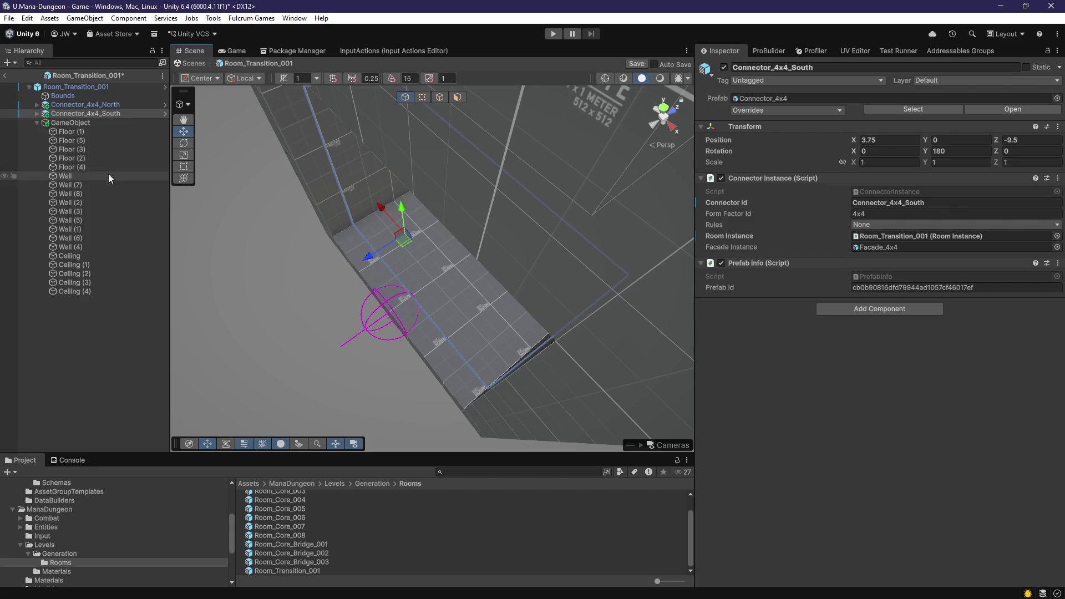
{"action": "key", "text": "f"}
{"action": "mouse_move", "coordinate": [477, 247]}
{"action": "left_mouse_down"}
{"action": "mouse_move", "coordinate": [347, 229]}
{"action": "mouse_move", "coordinate": [409, 240]}
{"action": "mouse_move", "coordinate": [345, 186]}
{"action": "mouse_move", "coordinate": [387, 157]}
{"action": "mouse_move", "coordinate": [293, 171]}
{"action": "mouse_move", "coordinate": [453, 269]}
{"action": "mouse_move", "coordinate": [449, 243]}
{"action": "mouse_move", "coordinate": [374, 283]}
{"action": "mouse_move", "coordinate": [454, 209]}
{"action": "mouse_move", "coordinate": [504, 274]}
{"action": "mouse_move", "coordinate": [466, 162]}
{"action": "mouse_move", "coordinate": [392, 142]}
{"action": "mouse_move", "coordinate": [484, 216]}
{"action": "left_mouse_up"}
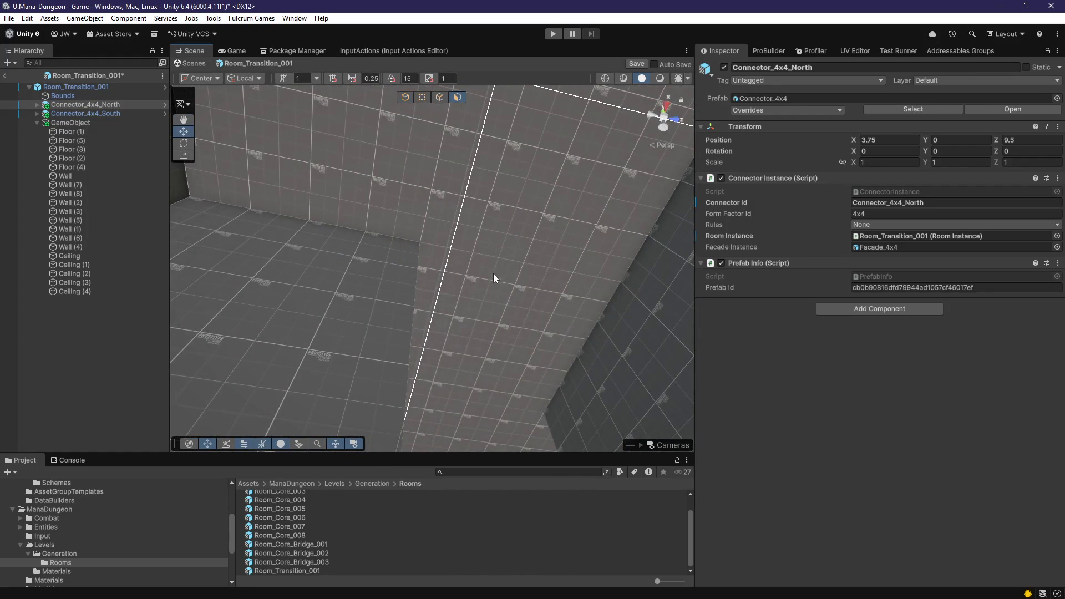
{"action": "left_click", "coordinate": [494, 274]}
{"action": "left_click_drag", "start_coordinate": [495, 298], "coordinate": [620, 329]}
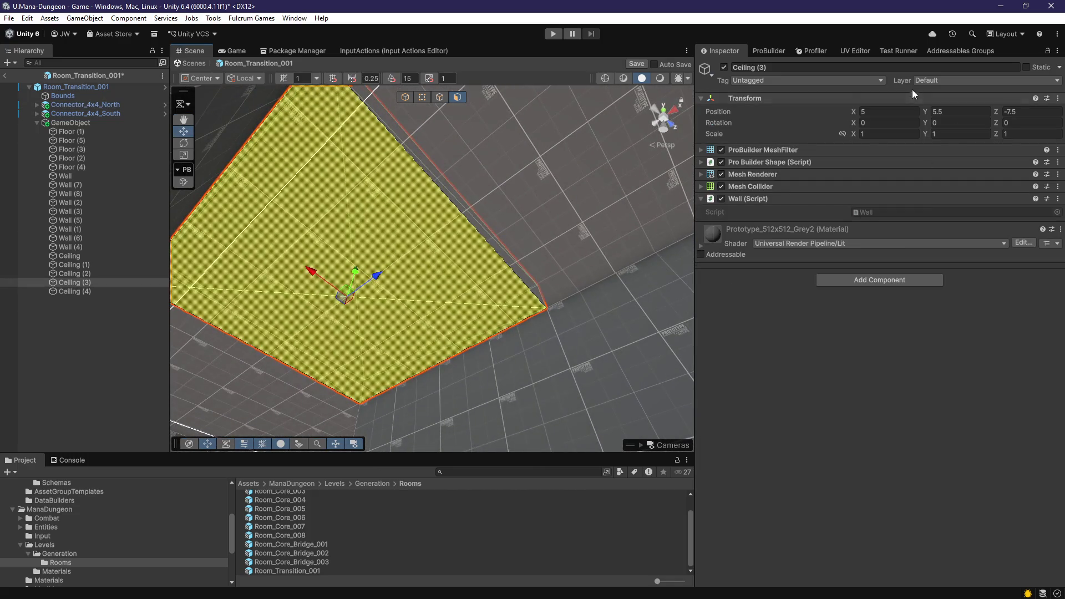
Step: In the UV Editor, offset the Ceiling (3) texture by half a tile and Ceiling (2) vertically
{"action": "left_click", "coordinate": [856, 50]}
{"action": "left_click_drag", "start_coordinate": [889, 382], "coordinate": [895, 370]}
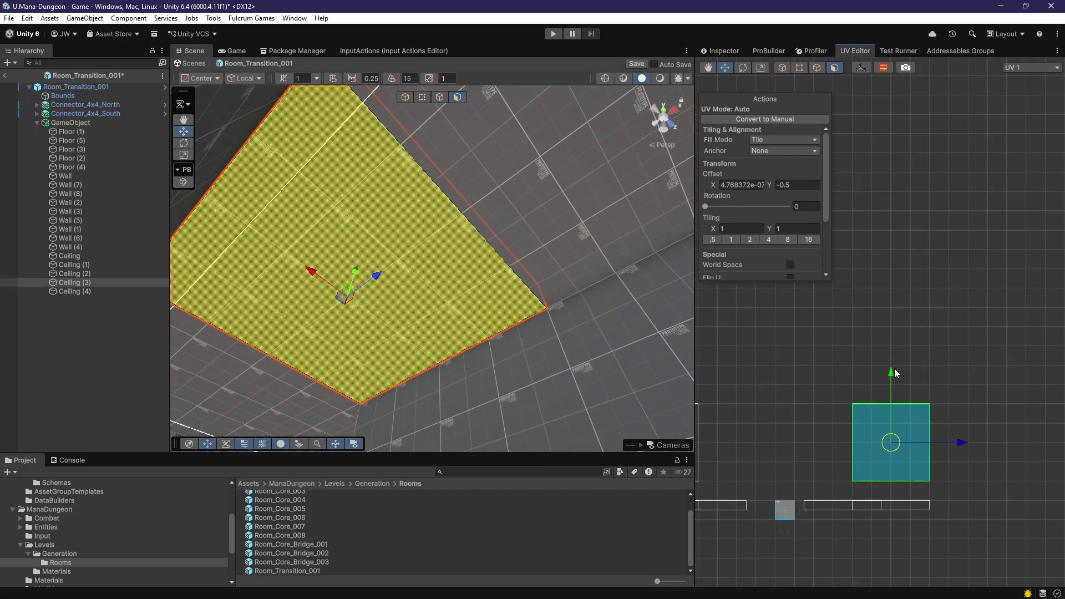
{"action": "mouse_move", "coordinate": [576, 334]}
{"action": "left_mouse_down"}
{"action": "mouse_move", "coordinate": [435, 173]}
{"action": "mouse_move", "coordinate": [435, 285]}
{"action": "left_mouse_up"}
{"action": "left_click", "coordinate": [407, 371]}
{"action": "mouse_move", "coordinate": [406, 371]}
{"action": "left_mouse_down"}
{"action": "mouse_move", "coordinate": [606, 258]}
{"action": "mouse_move", "coordinate": [630, 219]}
{"action": "left_mouse_up"}
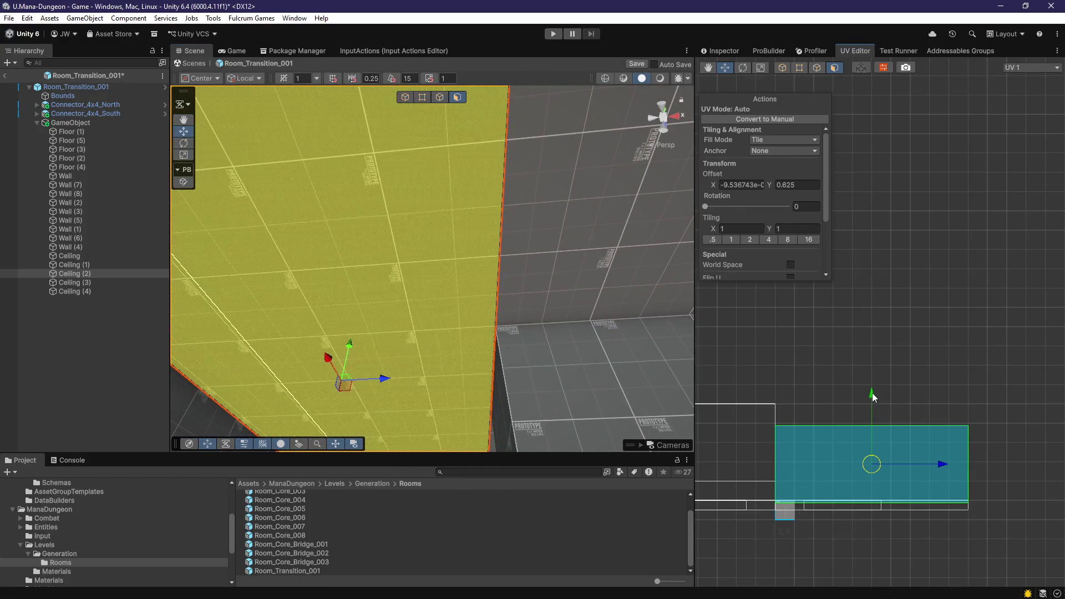
Step: Shift the Wall (3) and Wall (2) face textures sideways by half a tile
{"action": "mouse_move", "coordinate": [515, 356]}
{"action": "left_mouse_down"}
{"action": "mouse_move", "coordinate": [322, 445]}
{"action": "mouse_move", "coordinate": [367, 309]}
{"action": "mouse_move", "coordinate": [301, 371]}
{"action": "mouse_move", "coordinate": [377, 395]}
{"action": "mouse_move", "coordinate": [424, 372]}
{"action": "mouse_move", "coordinate": [435, 400]}
{"action": "left_mouse_up"}
{"action": "left_click", "coordinate": [367, 308]}
{"action": "left_click", "coordinate": [435, 400]}
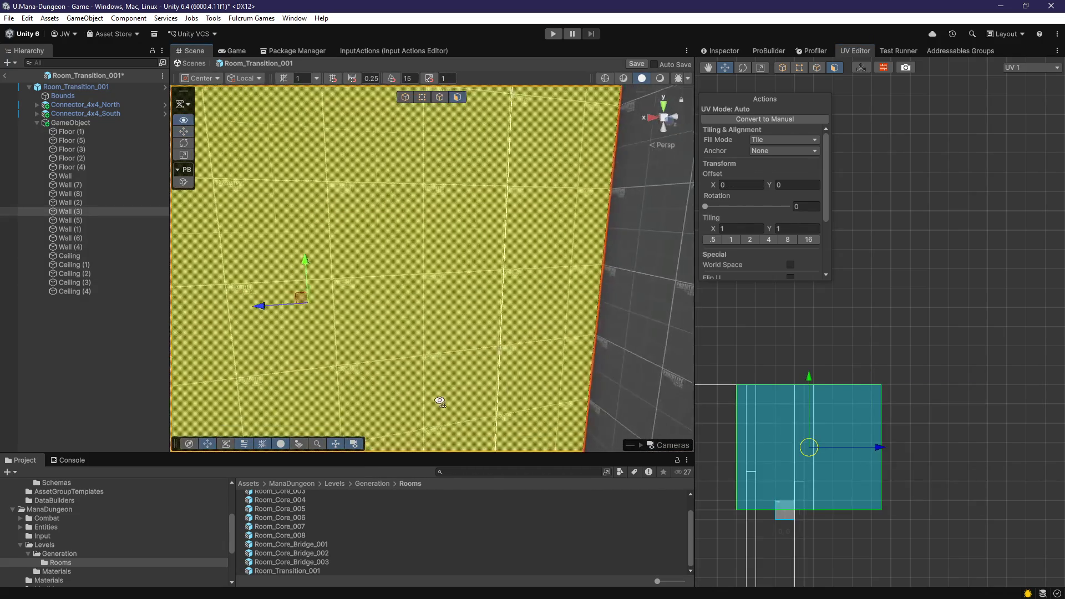
{"action": "left_click_drag", "start_coordinate": [877, 448], "coordinate": [874, 447]}
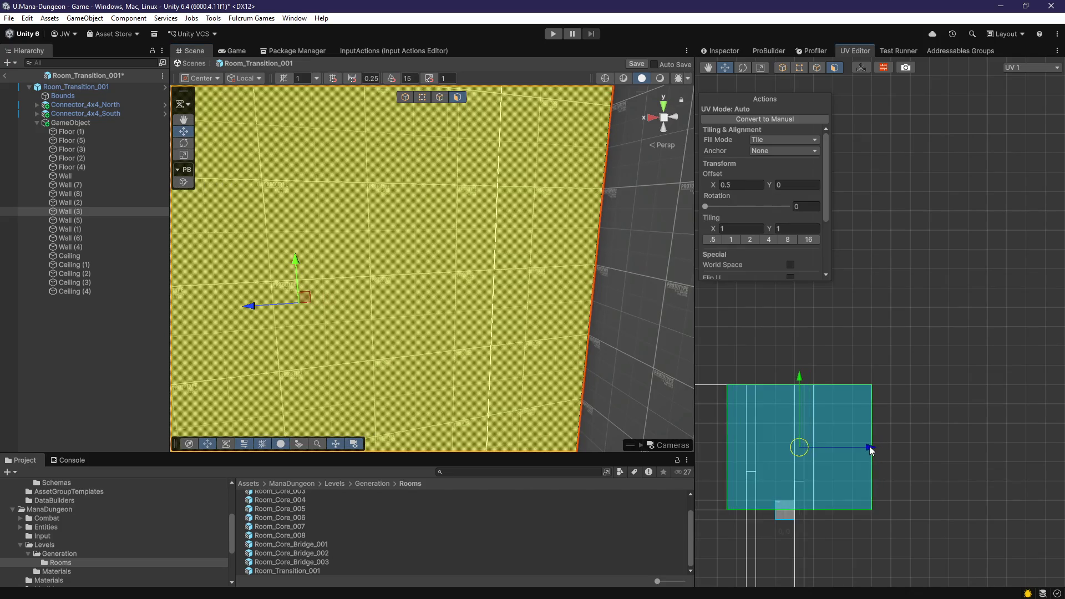
{"action": "mouse_move", "coordinate": [507, 368]}
{"action": "left_mouse_down"}
{"action": "mouse_move", "coordinate": [405, 369]}
{"action": "mouse_move", "coordinate": [471, 352]}
{"action": "mouse_move", "coordinate": [543, 297]}
{"action": "mouse_move", "coordinate": [528, 284]}
{"action": "mouse_move", "coordinate": [628, 452]}
{"action": "mouse_move", "coordinate": [465, 354]}
{"action": "mouse_move", "coordinate": [547, 424]}
{"action": "mouse_move", "coordinate": [526, 333]}
{"action": "mouse_move", "coordinate": [551, 416]}
{"action": "mouse_move", "coordinate": [484, 270]}
{"action": "mouse_move", "coordinate": [540, 179]}
{"action": "mouse_move", "coordinate": [566, 388]}
{"action": "mouse_move", "coordinate": [445, 341]}
{"action": "left_mouse_up"}
{"action": "left_click", "coordinate": [448, 351]}
{"action": "left_click", "coordinate": [445, 341]}
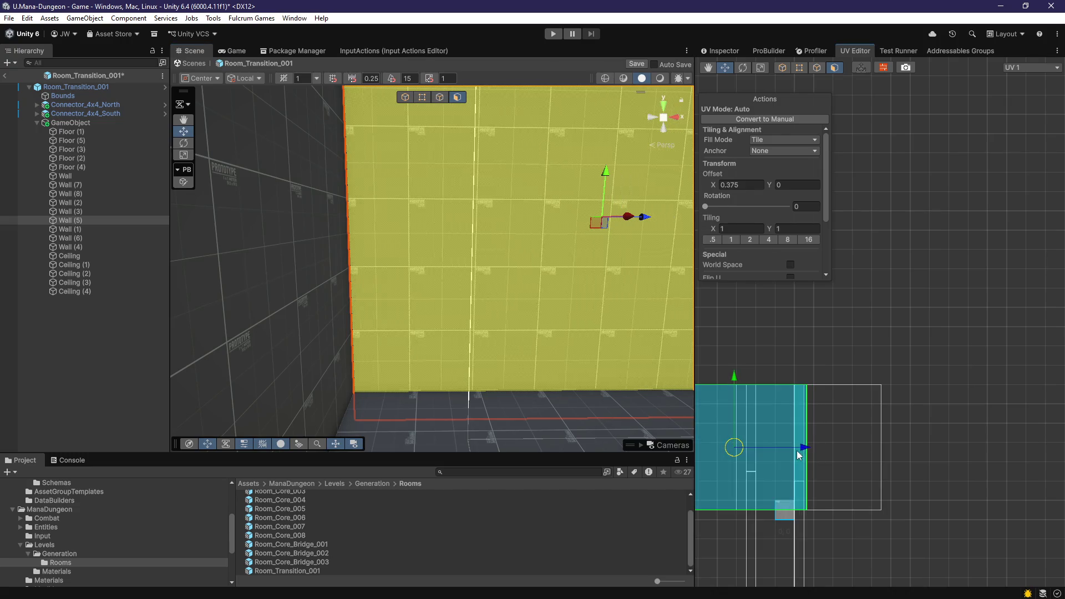
{"action": "mouse_move", "coordinate": [448, 383]}
{"action": "left_mouse_down"}
{"action": "mouse_move", "coordinate": [404, 418]}
{"action": "mouse_move", "coordinate": [392, 412]}
{"action": "mouse_move", "coordinate": [404, 418]}
{"action": "mouse_move", "coordinate": [591, 364]}
{"action": "mouse_move", "coordinate": [482, 368]}
{"action": "mouse_move", "coordinate": [564, 311]}
{"action": "mouse_move", "coordinate": [613, 304]}
{"action": "mouse_move", "coordinate": [551, 318]}
{"action": "left_mouse_up"}
{"action": "left_click", "coordinate": [552, 317]}
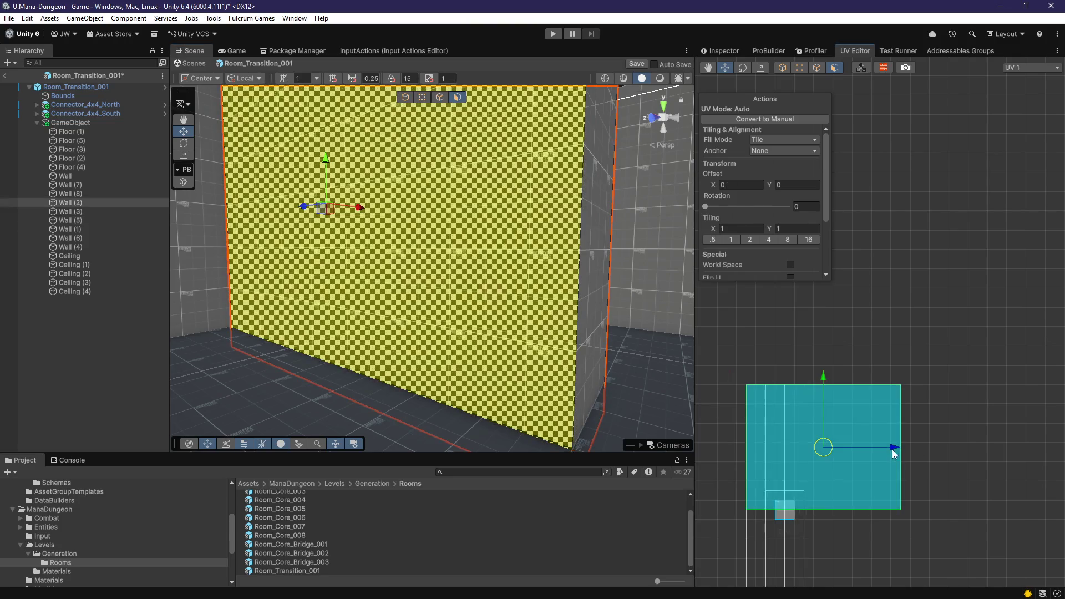
{"action": "left_click_drag", "start_coordinate": [903, 449], "coordinate": [903, 449]}
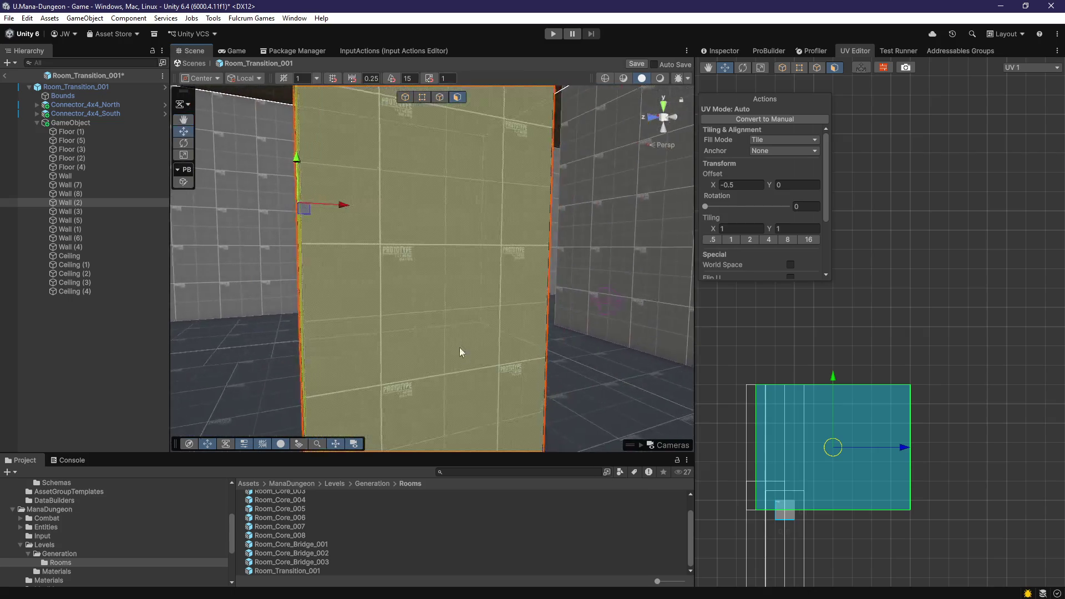
Step: Set the pillar face texture offset to 0.5 and frame the Wall (8) face
{"action": "left_click", "coordinate": [459, 347]}
{"action": "left_click_drag", "start_coordinate": [838, 454], "coordinate": [825, 454]}
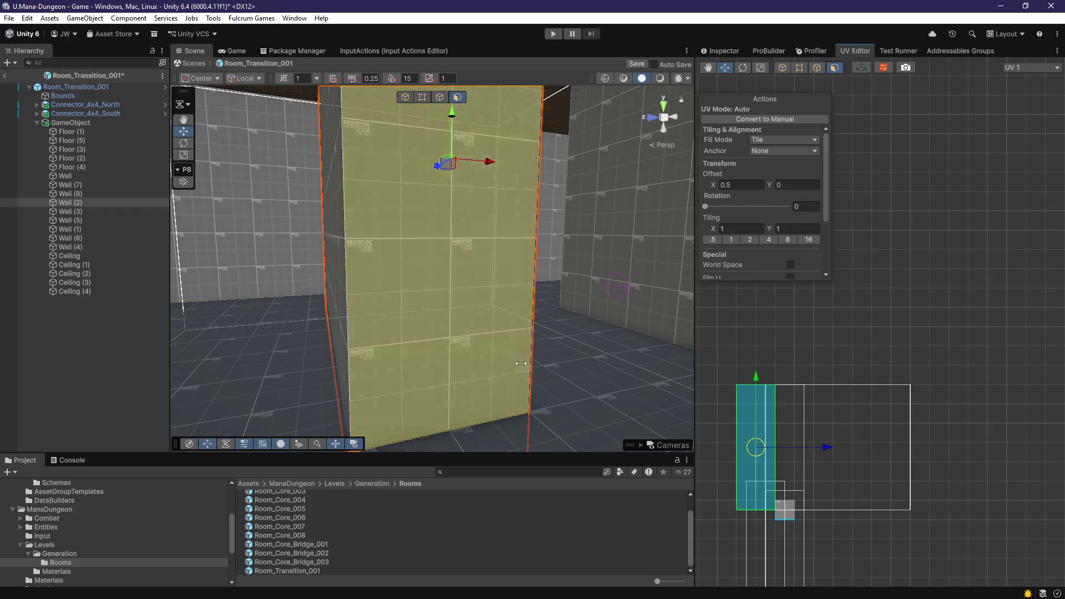
{"action": "left_click_drag", "start_coordinate": [527, 311], "coordinate": [526, 184]}
{"action": "mouse_move", "coordinate": [481, 257]}
{"action": "left_mouse_down"}
{"action": "mouse_move", "coordinate": [509, 416]}
{"action": "mouse_move", "coordinate": [432, 342]}
{"action": "mouse_move", "coordinate": [435, 394]}
{"action": "mouse_move", "coordinate": [316, 380]}
{"action": "mouse_move", "coordinate": [409, 388]}
{"action": "mouse_move", "coordinate": [369, 324]}
{"action": "mouse_move", "coordinate": [401, 260]}
{"action": "left_mouse_up"}
{"action": "left_click", "coordinate": [432, 341]}
{"action": "left_click", "coordinate": [400, 259]}
{"action": "key", "text": "f"}
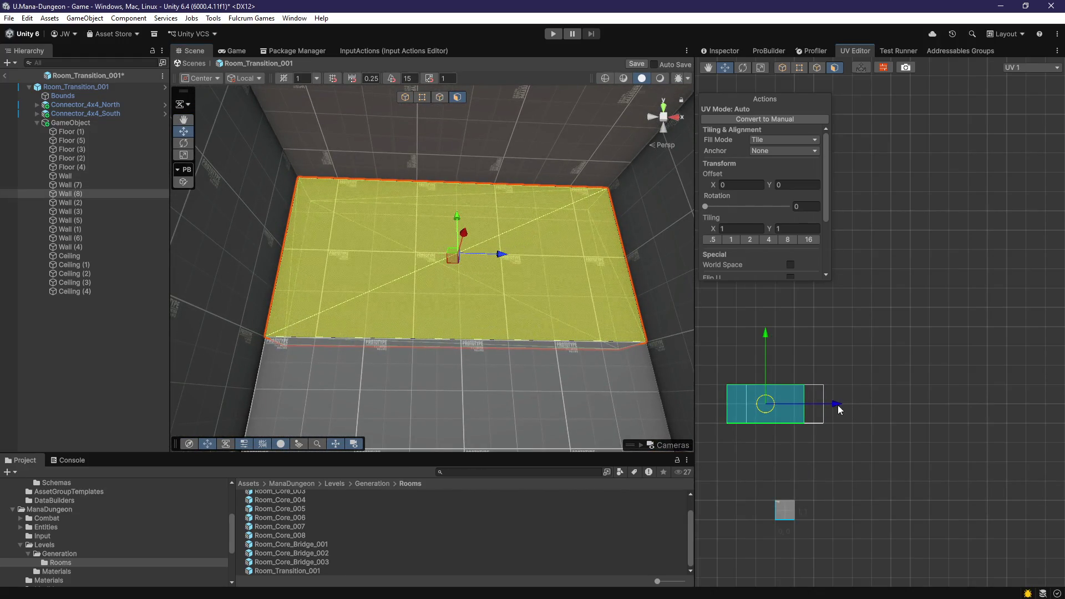
Step: Shift the Ceiling (1) texture sideways and the Floor (5) texture to offset -0.75
{"action": "left_click_drag", "start_coordinate": [533, 356], "coordinate": [424, 299]}
{"action": "left_click", "coordinate": [561, 345]}
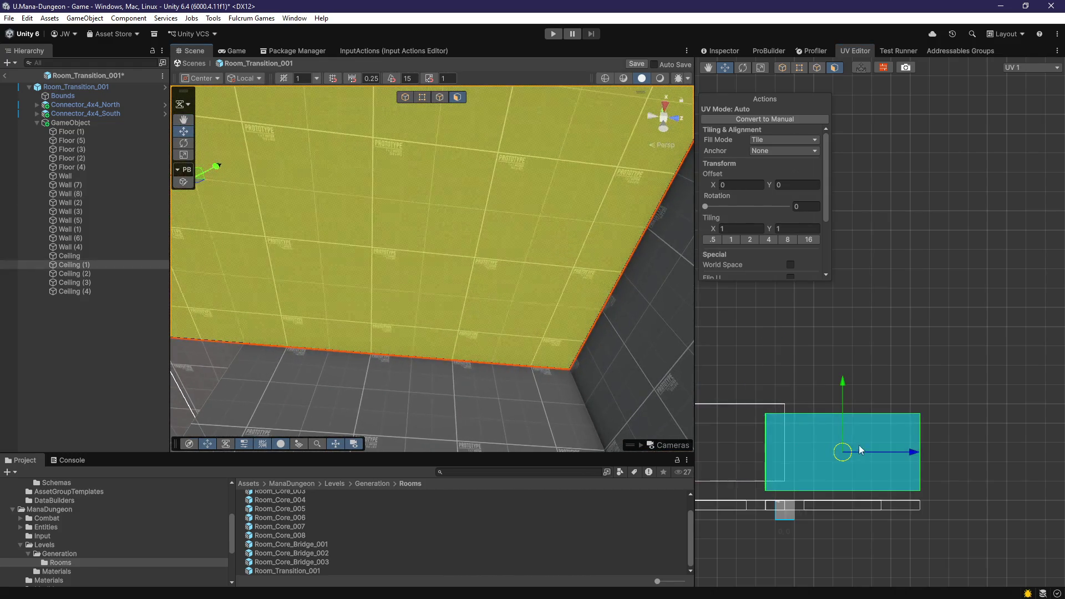
{"action": "left_click_drag", "start_coordinate": [912, 451], "coordinate": [919, 452]}
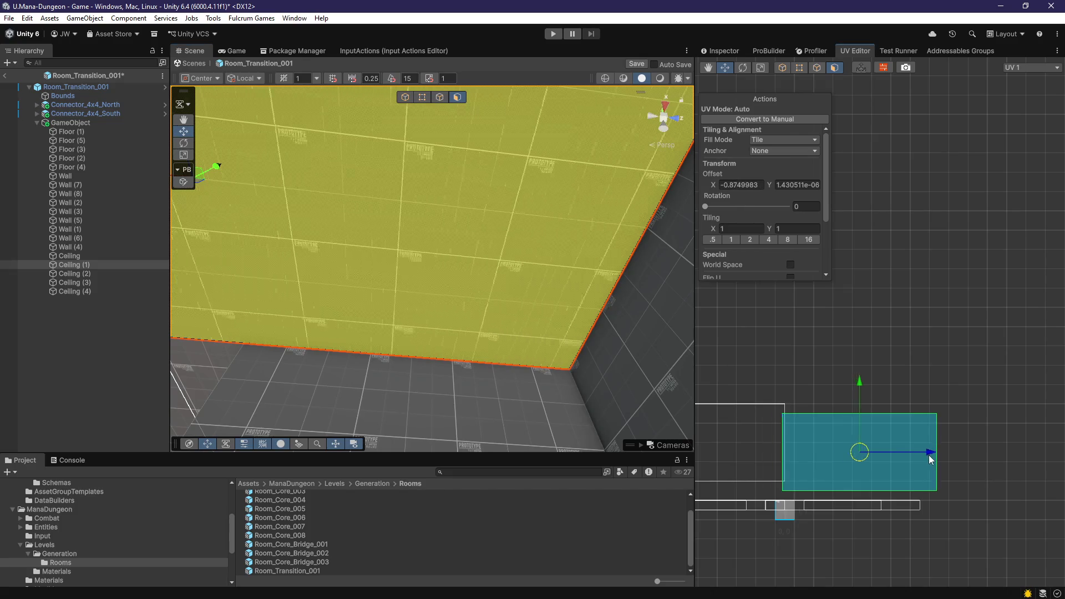
{"action": "mouse_move", "coordinate": [581, 363]}
{"action": "left_mouse_down"}
{"action": "mouse_move", "coordinate": [490, 393]}
{"action": "mouse_move", "coordinate": [482, 369]}
{"action": "mouse_move", "coordinate": [552, 404]}
{"action": "mouse_move", "coordinate": [505, 498]}
{"action": "mouse_move", "coordinate": [562, 548]}
{"action": "mouse_move", "coordinate": [533, 534]}
{"action": "mouse_move", "coordinate": [465, 382]}
{"action": "mouse_move", "coordinate": [469, 405]}
{"action": "mouse_move", "coordinate": [549, 399]}
{"action": "left_mouse_up"}
{"action": "left_click", "coordinate": [465, 382]}
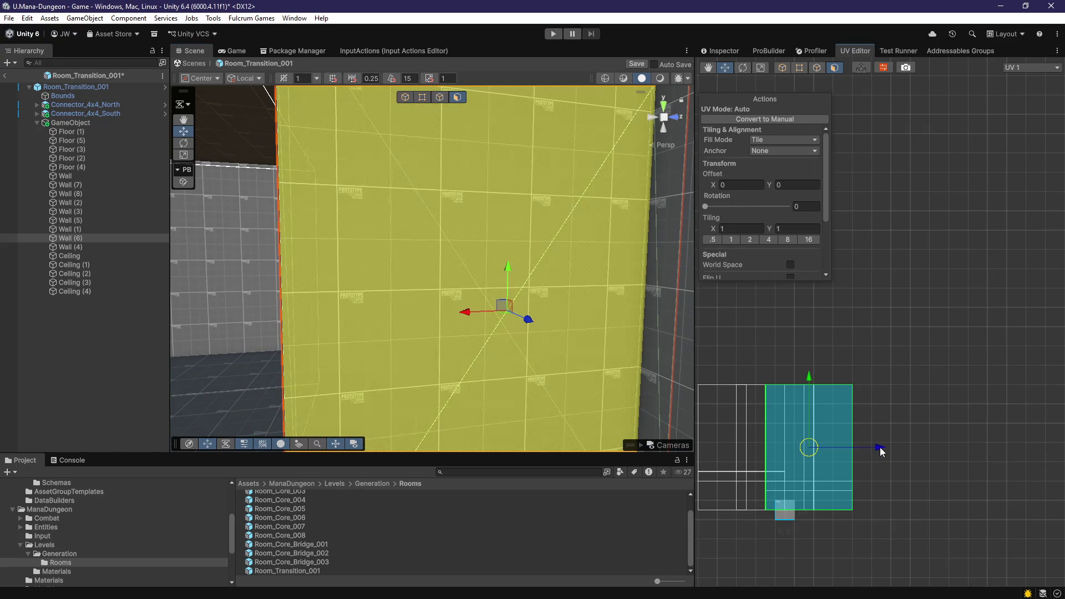
{"action": "mouse_move", "coordinate": [506, 344]}
{"action": "left_mouse_down"}
{"action": "mouse_move", "coordinate": [535, 371]}
{"action": "mouse_move", "coordinate": [477, 482]}
{"action": "left_mouse_up"}
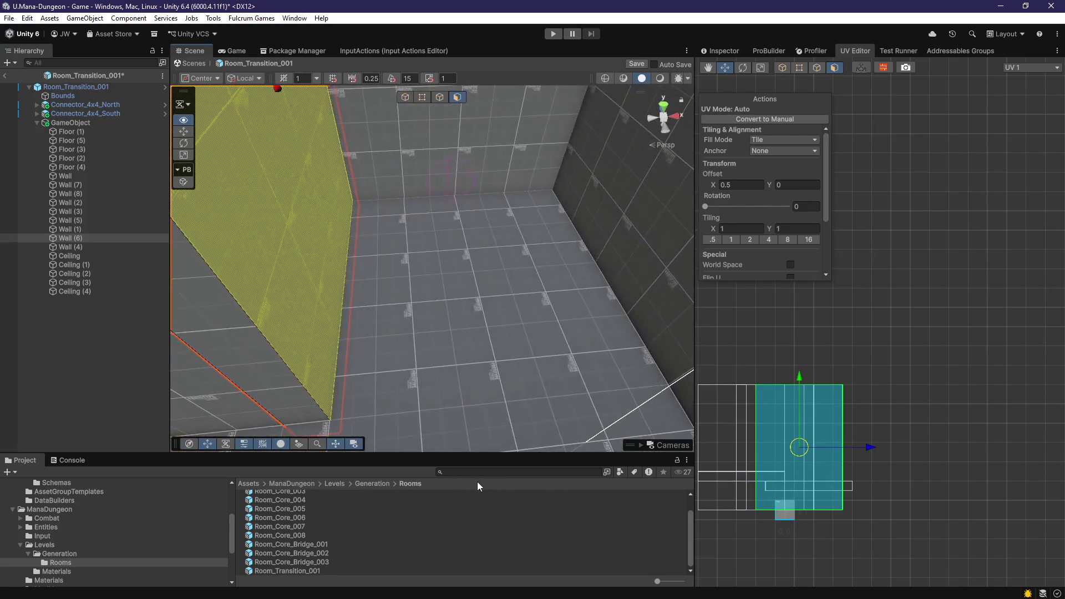
{"action": "left_click", "coordinate": [511, 381]}
{"action": "key", "text": "f"}
{"action": "mouse_move", "coordinate": [511, 380]}
{"action": "left_mouse_down"}
{"action": "mouse_move", "coordinate": [499, 363]}
{"action": "mouse_move", "coordinate": [372, 367]}
{"action": "mouse_move", "coordinate": [583, 411]}
{"action": "left_mouse_up"}
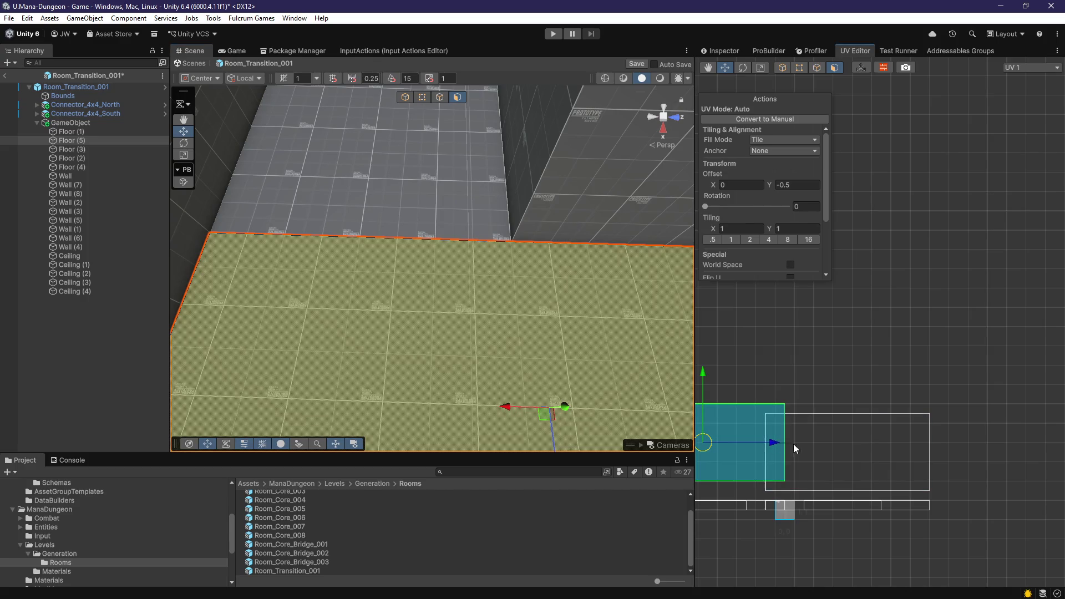
{"action": "left_click_drag", "start_coordinate": [780, 447], "coordinate": [791, 448]}
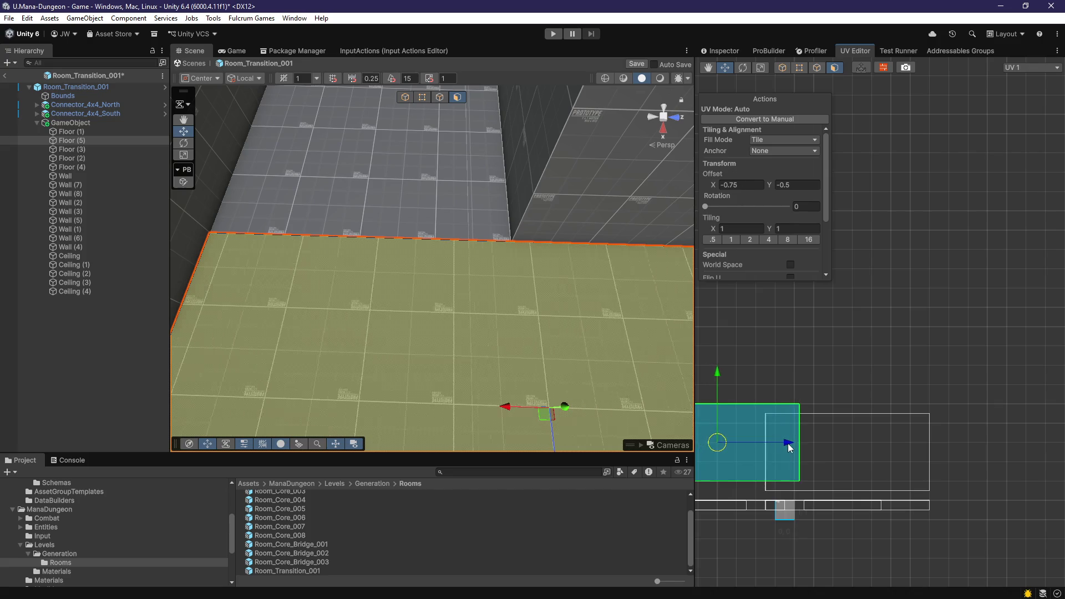
Step: Set Ceiling (1)'s texture offset to X -1.5, Y -0.375, then return to Object mode
{"action": "mouse_move", "coordinate": [555, 344]}
{"action": "left_mouse_down"}
{"action": "mouse_move", "coordinate": [466, 311]}
{"action": "mouse_move", "coordinate": [537, 342]}
{"action": "mouse_move", "coordinate": [420, 325]}
{"action": "mouse_move", "coordinate": [300, 350]}
{"action": "mouse_move", "coordinate": [323, 362]}
{"action": "mouse_move", "coordinate": [521, 371]}
{"action": "mouse_move", "coordinate": [442, 240]}
{"action": "mouse_move", "coordinate": [372, 206]}
{"action": "left_mouse_up"}
{"action": "left_click", "coordinate": [373, 206]}
{"action": "key", "text": "f"}
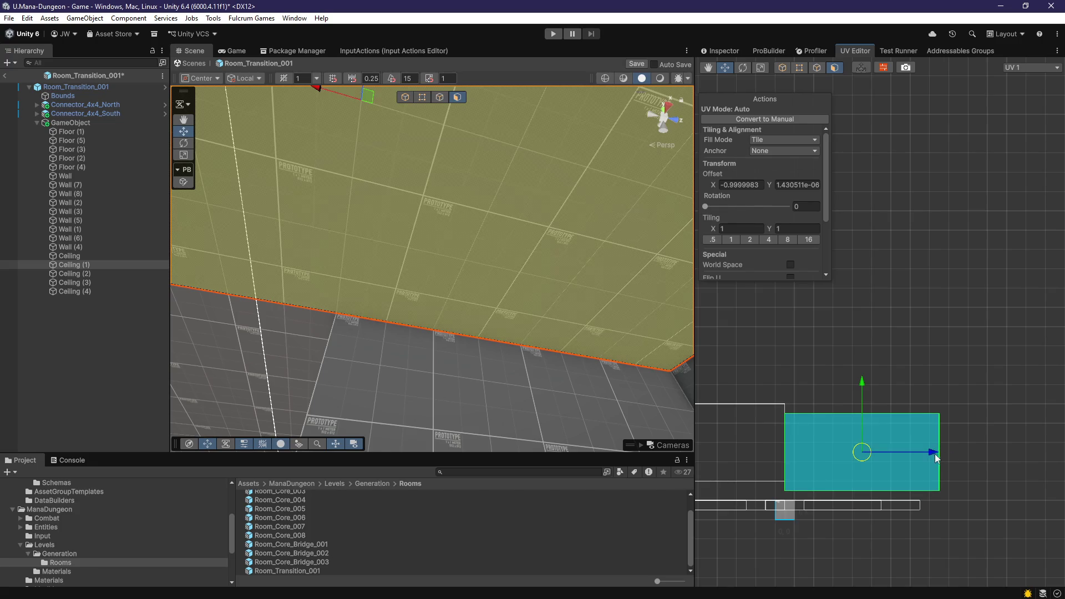
{"action": "left_click_drag", "start_coordinate": [936, 454], "coordinate": [946, 454]}
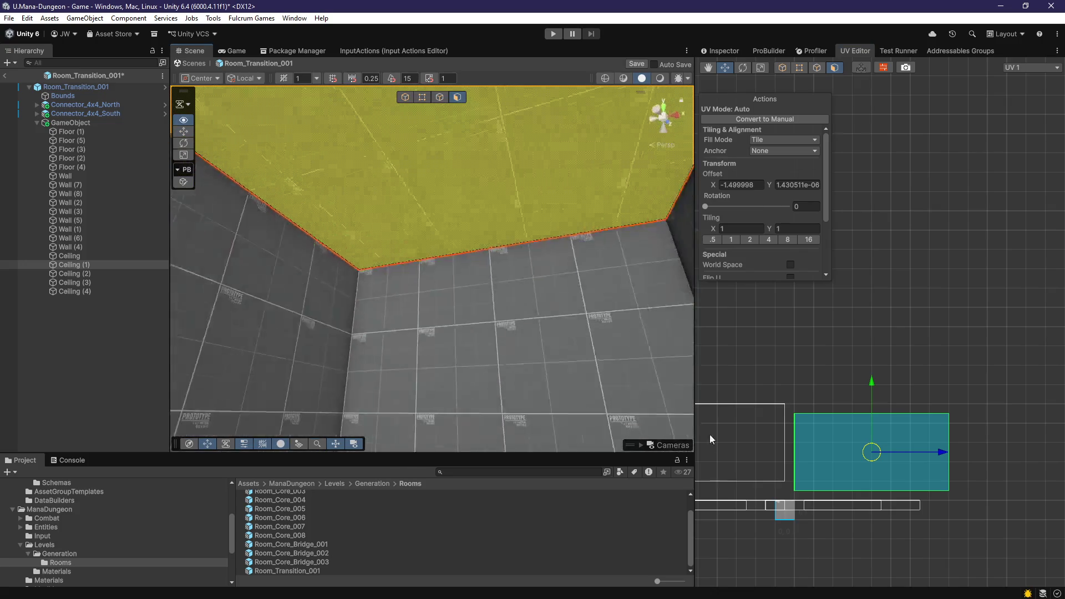
{"action": "mouse_move", "coordinate": [690, 427]}
{"action": "left_mouse_down"}
{"action": "mouse_move", "coordinate": [208, 396]}
{"action": "mouse_move", "coordinate": [416, 380]}
{"action": "mouse_move", "coordinate": [352, 324]}
{"action": "mouse_move", "coordinate": [337, 330]}
{"action": "mouse_move", "coordinate": [466, 350]}
{"action": "mouse_move", "coordinate": [269, 321]}
{"action": "mouse_move", "coordinate": [352, 352]}
{"action": "mouse_move", "coordinate": [800, 404]}
{"action": "mouse_move", "coordinate": [727, 320]}
{"action": "mouse_move", "coordinate": [718, 260]}
{"action": "mouse_move", "coordinate": [948, 372]}
{"action": "mouse_move", "coordinate": [521, 333]}
{"action": "mouse_move", "coordinate": [508, 311]}
{"action": "mouse_move", "coordinate": [540, 294]}
{"action": "mouse_move", "coordinate": [361, 341]}
{"action": "mouse_move", "coordinate": [239, 332]}
{"action": "mouse_move", "coordinate": [267, 231]}
{"action": "mouse_move", "coordinate": [438, 246]}
{"action": "mouse_move", "coordinate": [440, 281]}
{"action": "mouse_move", "coordinate": [378, 228]}
{"action": "mouse_move", "coordinate": [350, 283]}
{"action": "mouse_move", "coordinate": [281, 267]}
{"action": "mouse_move", "coordinate": [443, 340]}
{"action": "mouse_move", "coordinate": [464, 332]}
{"action": "mouse_move", "coordinate": [329, 337]}
{"action": "mouse_move", "coordinate": [448, 272]}
{"action": "mouse_move", "coordinate": [452, 344]}
{"action": "mouse_move", "coordinate": [442, 307]}
{"action": "left_mouse_up"}
{"action": "left_click", "coordinate": [437, 245]}
{"action": "left_click", "coordinate": [448, 272]}
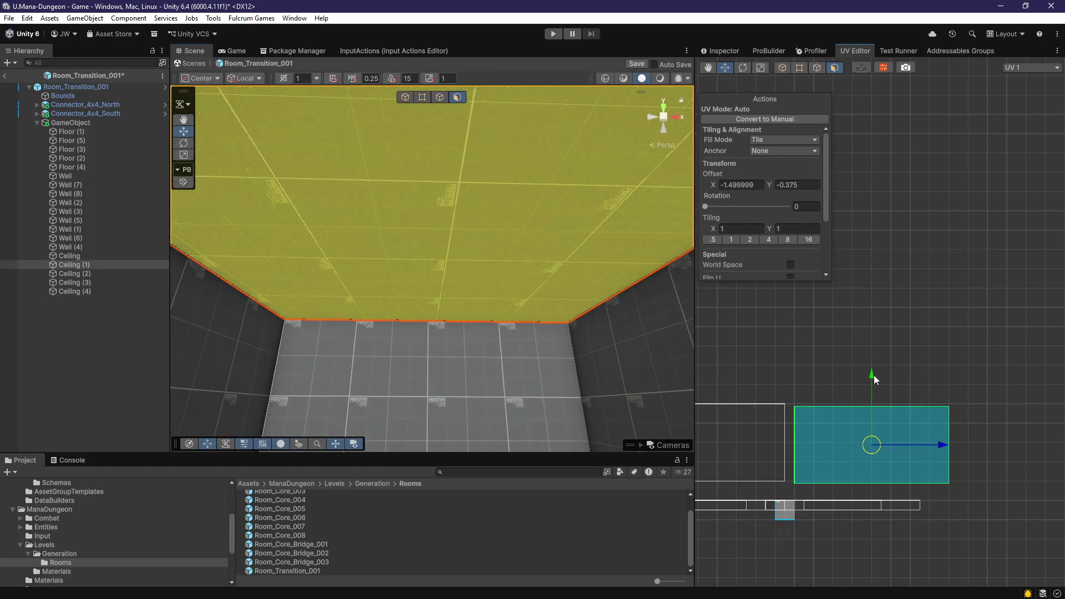
{"action": "mouse_move", "coordinate": [511, 356]}
{"action": "left_mouse_down"}
{"action": "mouse_move", "coordinate": [281, 357]}
{"action": "mouse_move", "coordinate": [418, 306]}
{"action": "mouse_move", "coordinate": [525, 344]}
{"action": "mouse_move", "coordinate": [409, 392]}
{"action": "mouse_move", "coordinate": [466, 352]}
{"action": "mouse_move", "coordinate": [281, 361]}
{"action": "mouse_move", "coordinate": [295, 395]}
{"action": "mouse_move", "coordinate": [451, 344]}
{"action": "mouse_move", "coordinate": [435, 354]}
{"action": "mouse_move", "coordinate": [464, 376]}
{"action": "mouse_move", "coordinate": [444, 367]}
{"action": "left_mouse_up"}
{"action": "left_click", "coordinate": [418, 306]}
{"action": "key", "text": "g"}
Step: Move the Ceiling pieces above the walls in the Hierarchy
{"action": "left_click", "coordinate": [92, 257]}
{"action": "left_click", "coordinate": [80, 291], "text": "shift"}
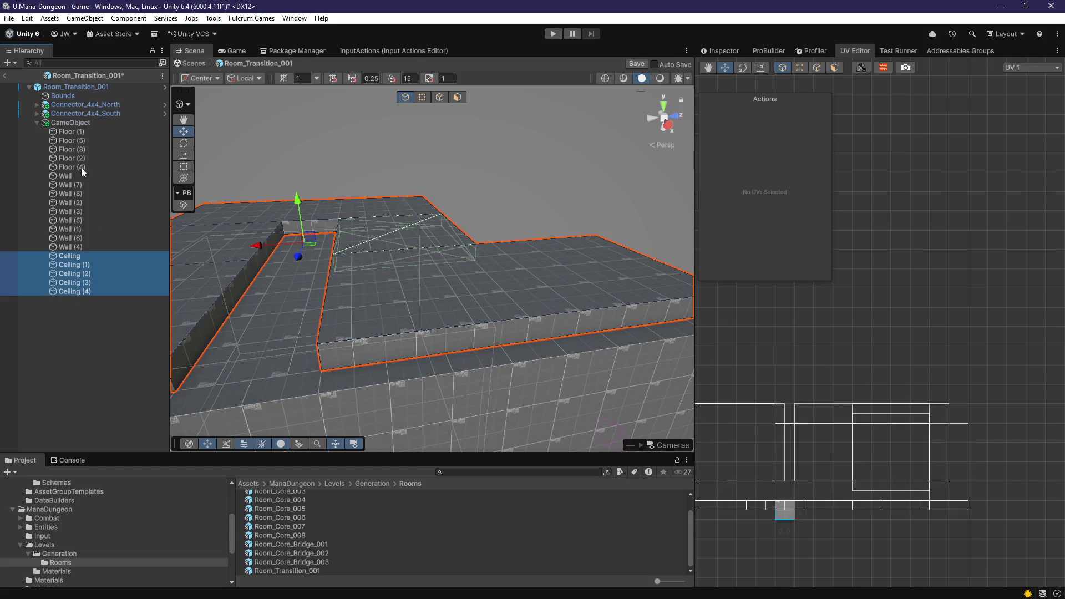
{"action": "left_click_drag", "start_coordinate": [92, 178], "coordinate": [91, 172]}
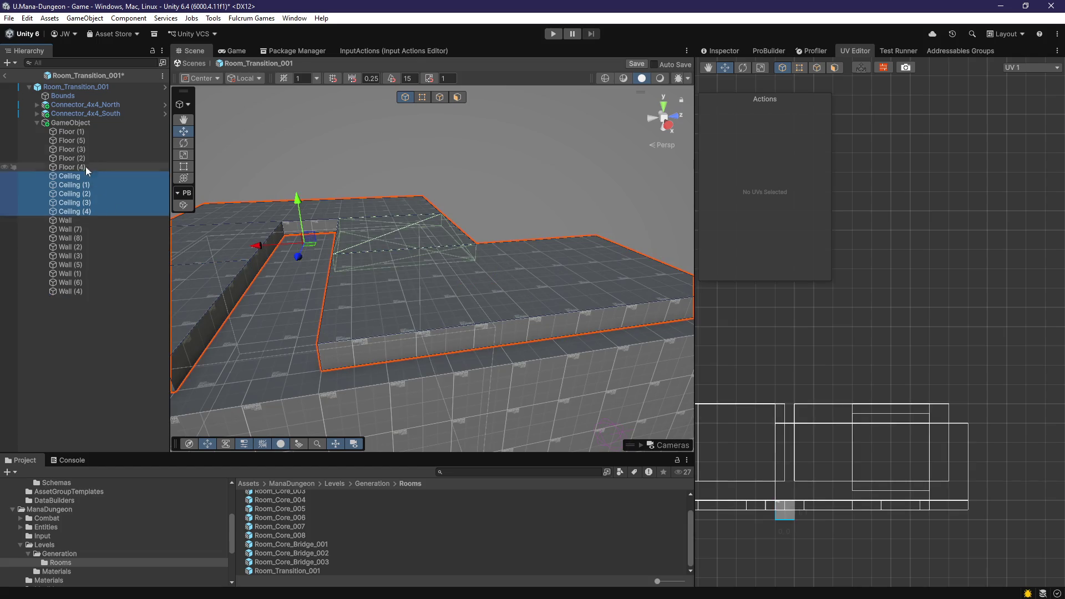
Step: Give Floor (1) through Ceiling (4) the Prototype_512x512_Grey3 material and save
{"action": "left_click", "coordinate": [89, 131]}
{"action": "left_click", "coordinate": [88, 210], "text": "shift"}
{"action": "mouse_move", "coordinate": [459, 305]}
{"action": "left_mouse_down"}
{"action": "mouse_move", "coordinate": [448, 373]}
{"action": "mouse_move", "coordinate": [584, 336]}
{"action": "mouse_move", "coordinate": [750, 71]}
{"action": "left_mouse_up"}
{"action": "left_click", "coordinate": [721, 50]}
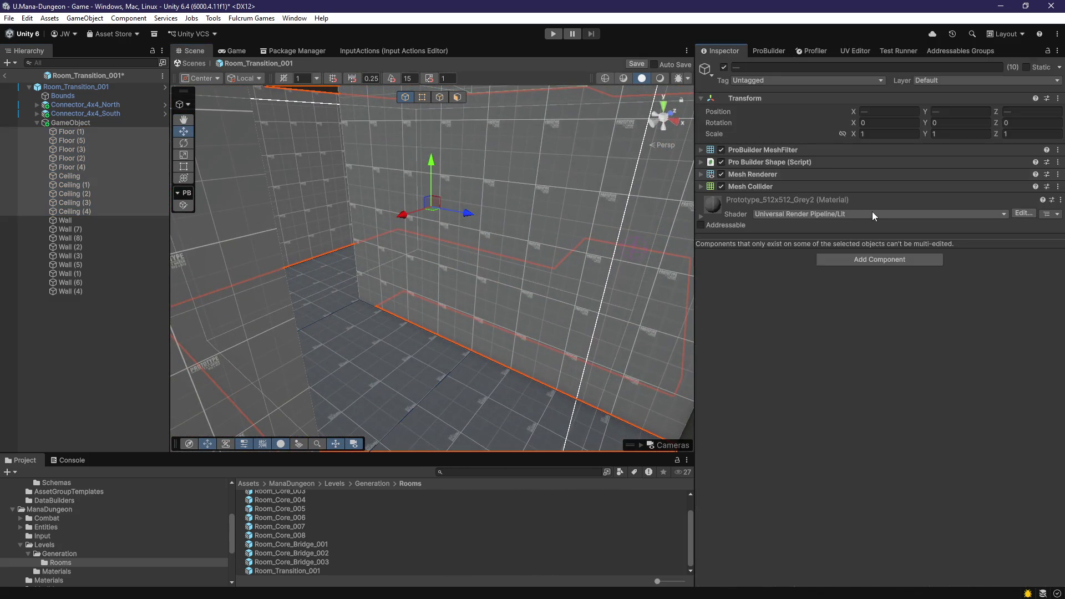
{"action": "left_click", "coordinate": [768, 175]}
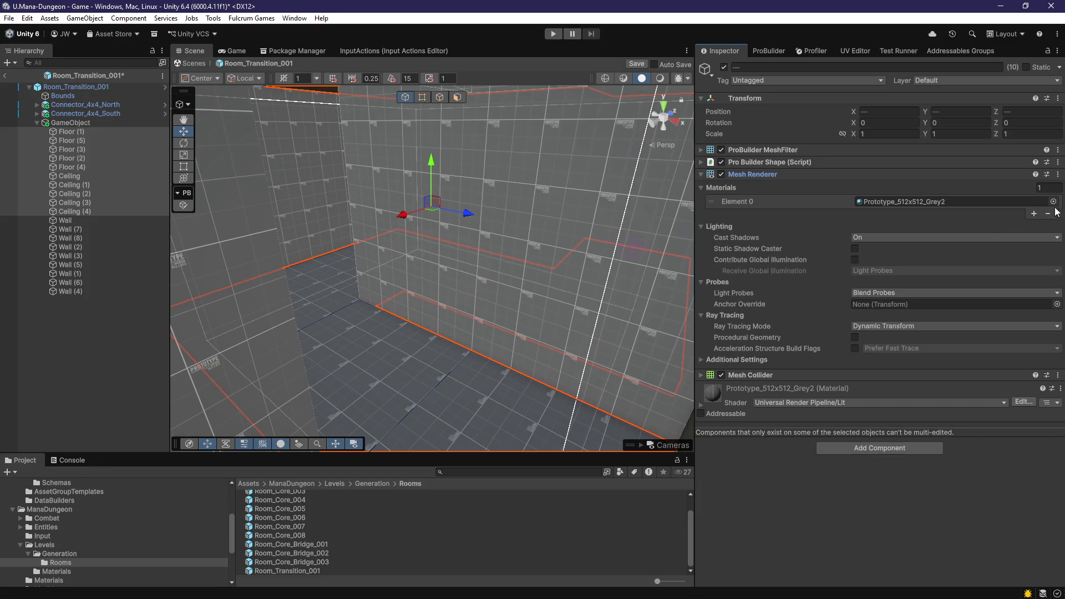
{"action": "left_click", "coordinate": [1054, 201]}
{"action": "double_click", "coordinate": [1000, 283]}
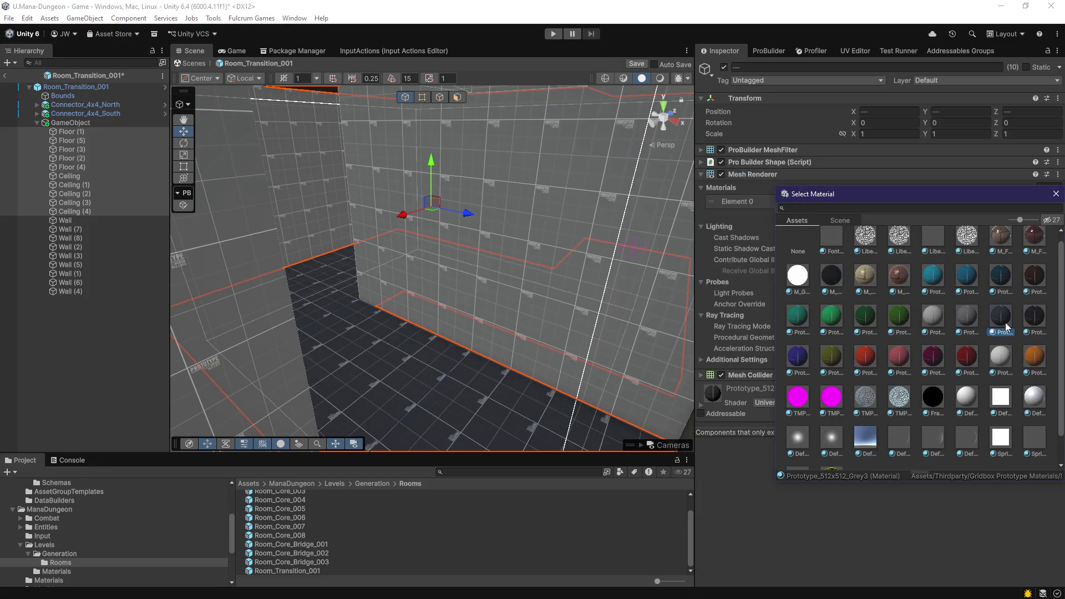
{"action": "mouse_move", "coordinate": [601, 319]}
{"action": "left_mouse_down"}
{"action": "mouse_move", "coordinate": [473, 303]}
{"action": "mouse_move", "coordinate": [505, 325]}
{"action": "mouse_move", "coordinate": [495, 331]}
{"action": "mouse_move", "coordinate": [452, 302]}
{"action": "mouse_move", "coordinate": [647, 269]}
{"action": "mouse_move", "coordinate": [889, 295]}
{"action": "mouse_move", "coordinate": [806, 261]}
{"action": "mouse_move", "coordinate": [614, 262]}
{"action": "mouse_move", "coordinate": [485, 295]}
{"action": "mouse_move", "coordinate": [285, 290]}
{"action": "mouse_move", "coordinate": [485, 326]}
{"action": "mouse_move", "coordinate": [485, 240]}
{"action": "mouse_move", "coordinate": [521, 357]}
{"action": "mouse_move", "coordinate": [579, 382]}
{"action": "mouse_move", "coordinate": [389, 250]}
{"action": "mouse_move", "coordinate": [451, 305]}
{"action": "mouse_move", "coordinate": [511, 257]}
{"action": "mouse_move", "coordinate": [572, 258]}
{"action": "left_mouse_up"}
{"action": "key", "text": "ctrl+s"}
Step: Scale the Bounds box lengthwise to Z 18.40457
{"action": "left_click", "coordinate": [63, 96]}
{"action": "key", "text": "r"}
{"action": "mouse_move", "coordinate": [571, 258]}
{"action": "left_mouse_down"}
{"action": "mouse_move", "coordinate": [454, 309]}
{"action": "mouse_move", "coordinate": [657, 356]}
{"action": "mouse_move", "coordinate": [472, 191]}
{"action": "left_mouse_up"}
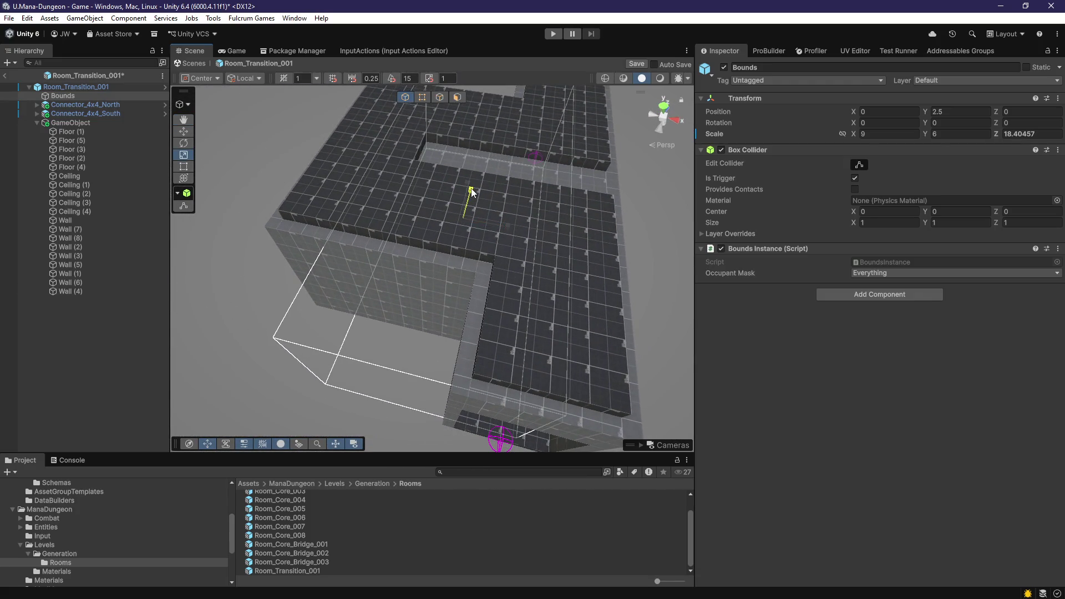
Step: Widen the Bounds box along X and save the prefab
{"action": "mouse_move", "coordinate": [517, 233]}
{"action": "left_mouse_down"}
{"action": "mouse_move", "coordinate": [589, 218]}
{"action": "mouse_move", "coordinate": [481, 251]}
{"action": "mouse_move", "coordinate": [524, 244]}
{"action": "left_mouse_up"}
{"action": "scroll", "coordinate": [523, 245], "scroll_direction": "up", "scroll_amount": 5}
{"action": "key", "text": "ctrl+s"}
{"action": "mouse_move", "coordinate": [499, 288]}
{"action": "left_mouse_down"}
{"action": "mouse_move", "coordinate": [469, 243]}
{"action": "mouse_move", "coordinate": [416, 218]}
{"action": "mouse_move", "coordinate": [423, 204]}
{"action": "mouse_move", "coordinate": [563, 304]}
{"action": "mouse_move", "coordinate": [429, 300]}
{"action": "mouse_move", "coordinate": [382, 311]}
{"action": "mouse_move", "coordinate": [468, 318]}
{"action": "left_mouse_up"}
{"action": "scroll", "coordinate": [383, 311], "scroll_direction": "down", "scroll_amount": 5}
Step: Leave prefab editing for the Game scene and remove the old room instance
{"action": "left_click", "coordinate": [117, 332]}
{"action": "left_click", "coordinate": [78, 87]}
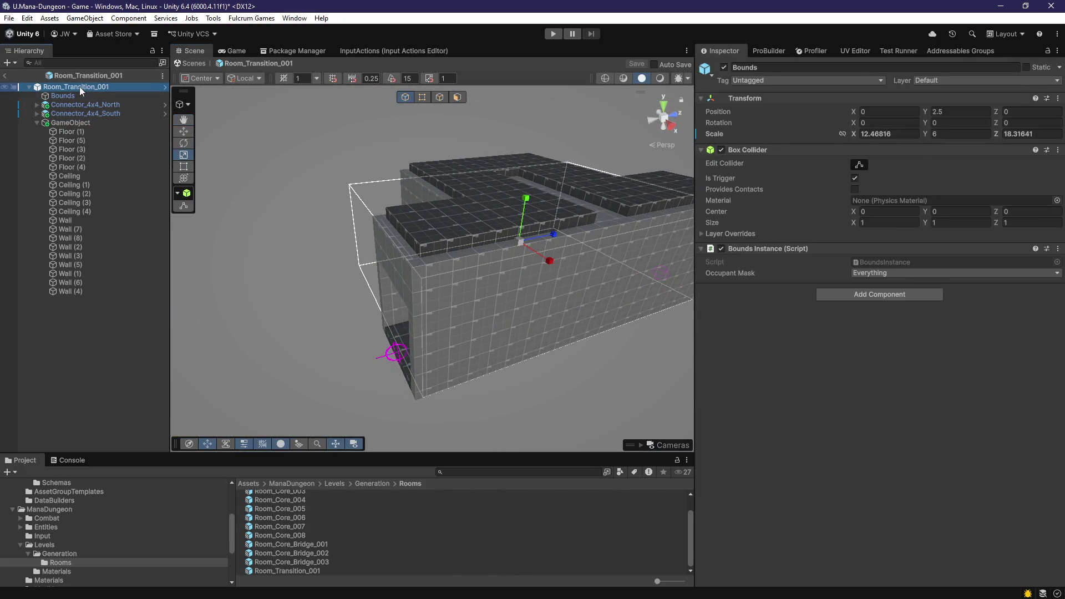
{"action": "left_click", "coordinate": [6, 76]}
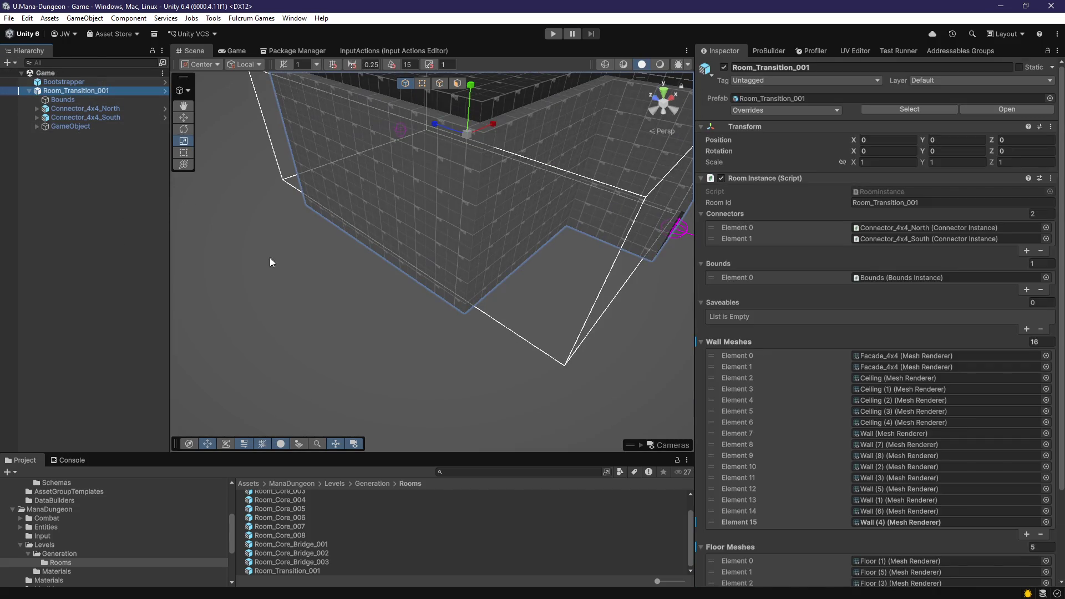
{"action": "left_click", "coordinate": [440, 307]}
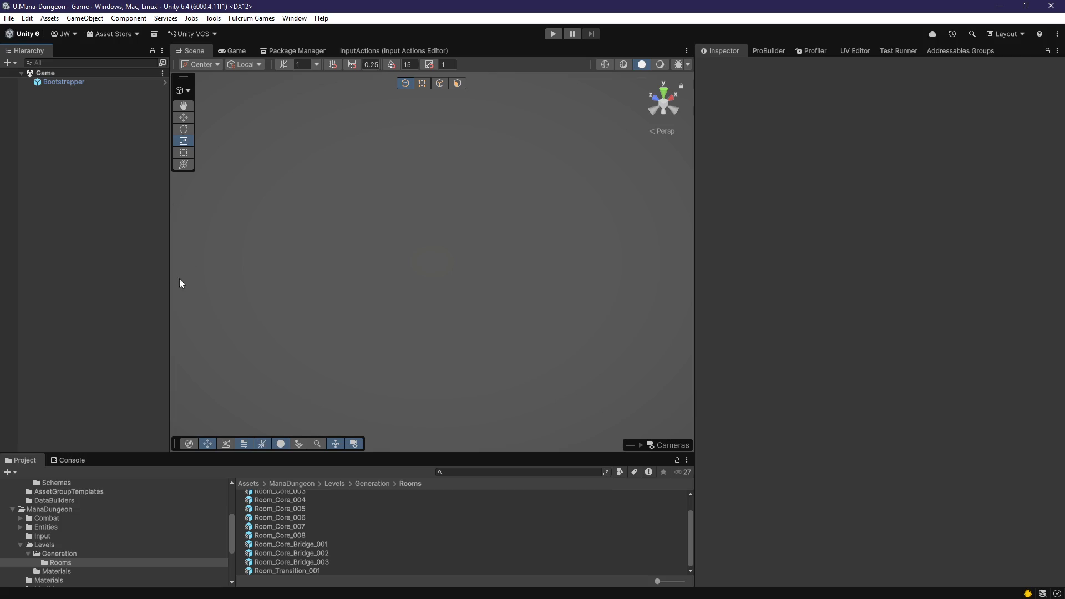
Step: Drag a fresh Room_Transition_001 prefab from the Rooms folder into the Game scene Hierarchy
{"action": "left_click", "coordinate": [307, 570]}
{"action": "scroll", "coordinate": [311, 538], "scroll_direction": "up", "scroll_amount": 3}
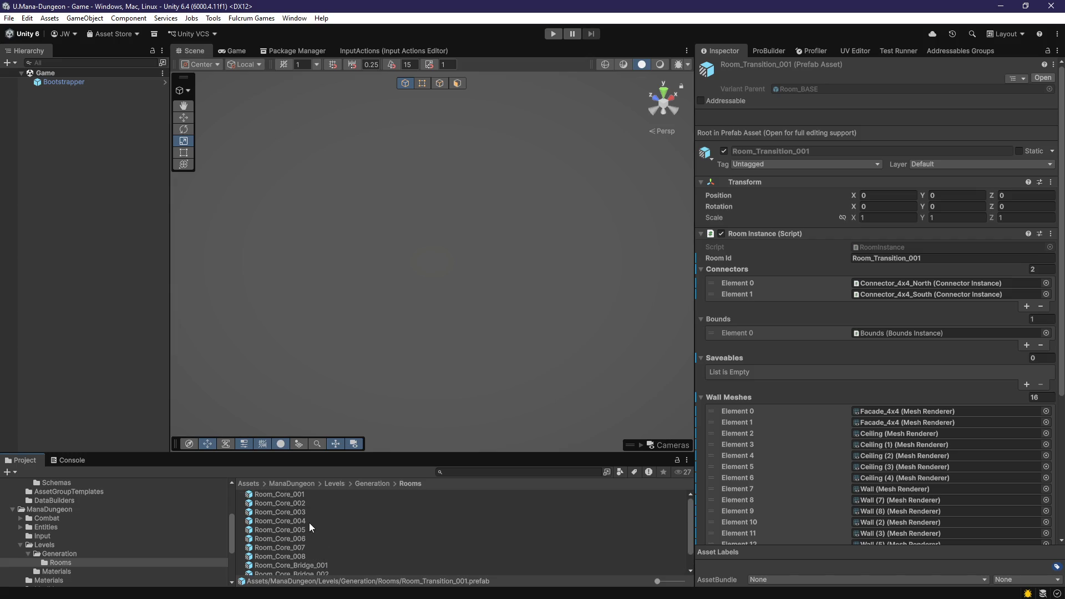
{"action": "left_click", "coordinate": [310, 502]}
{"action": "scroll", "coordinate": [303, 531], "scroll_direction": "down", "scroll_amount": 2}
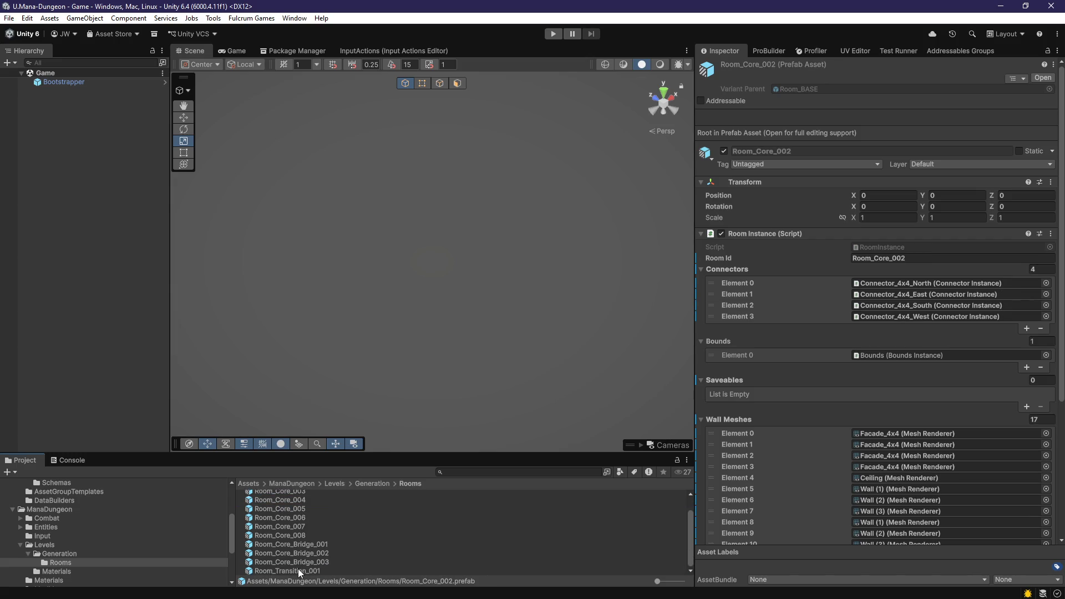
{"action": "mouse_move", "coordinate": [291, 569]}
{"action": "left_mouse_down"}
{"action": "mouse_move", "coordinate": [102, 286]}
{"action": "mouse_move", "coordinate": [103, 253]}
{"action": "left_mouse_up"}
{"action": "left_click", "coordinate": [108, 207]}
{"action": "mouse_move", "coordinate": [302, 321]}
{"action": "left_mouse_down"}
{"action": "mouse_move", "coordinate": [409, 307]}
{"action": "mouse_move", "coordinate": [385, 347]}
{"action": "mouse_move", "coordinate": [438, 364]}
{"action": "mouse_move", "coordinate": [300, 326]}
{"action": "mouse_move", "coordinate": [411, 381]}
{"action": "mouse_move", "coordinate": [359, 345]}
{"action": "mouse_move", "coordinate": [563, 340]}
{"action": "mouse_move", "coordinate": [521, 333]}
{"action": "mouse_move", "coordinate": [427, 372]}
{"action": "mouse_move", "coordinate": [218, 190]}
{"action": "left_mouse_up"}
{"action": "left_click", "coordinate": [80, 93]}
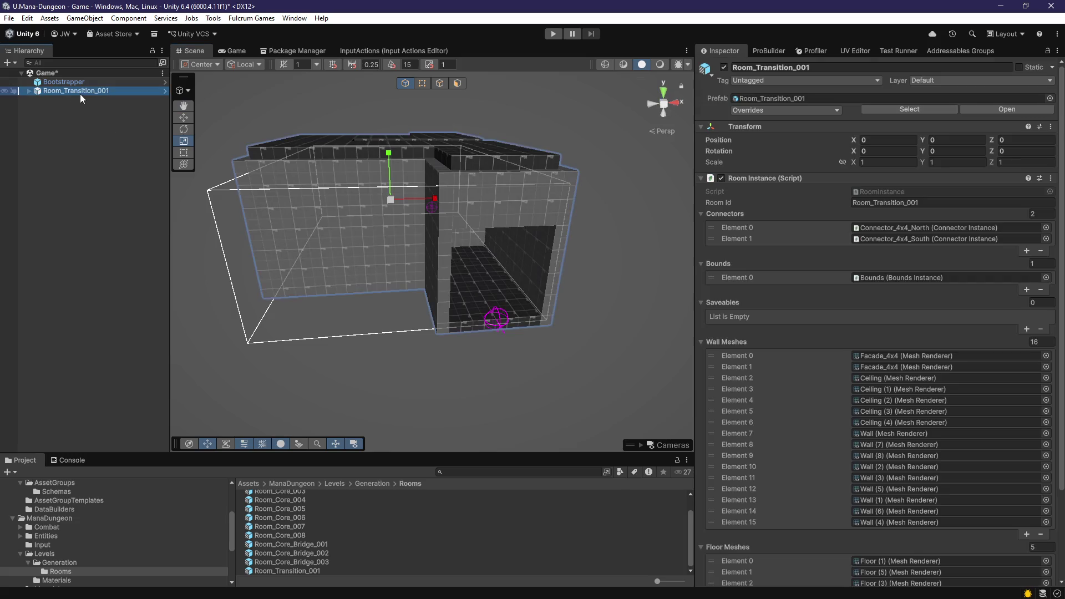
Step: Rename the room instance to Room_Start_001 and look over it in the scene
{"action": "left_click", "coordinate": [95, 91]}
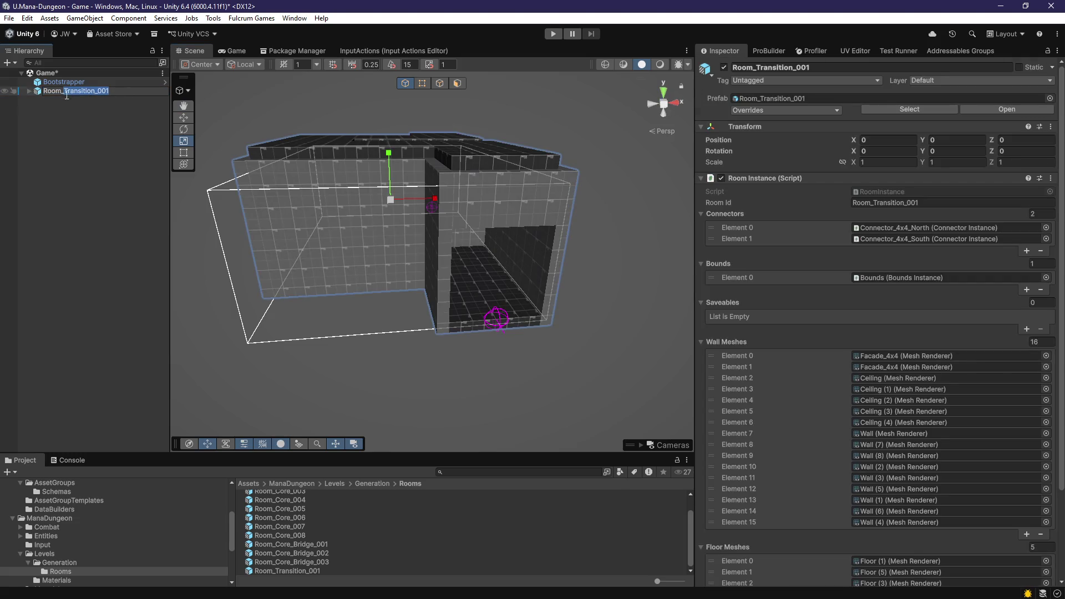
{"action": "type", "text": "Room_Start_001"}
{"action": "key", "text": "Return"}
{"action": "scroll", "coordinate": [534, 361], "scroll_direction": "down", "scroll_amount": 8}
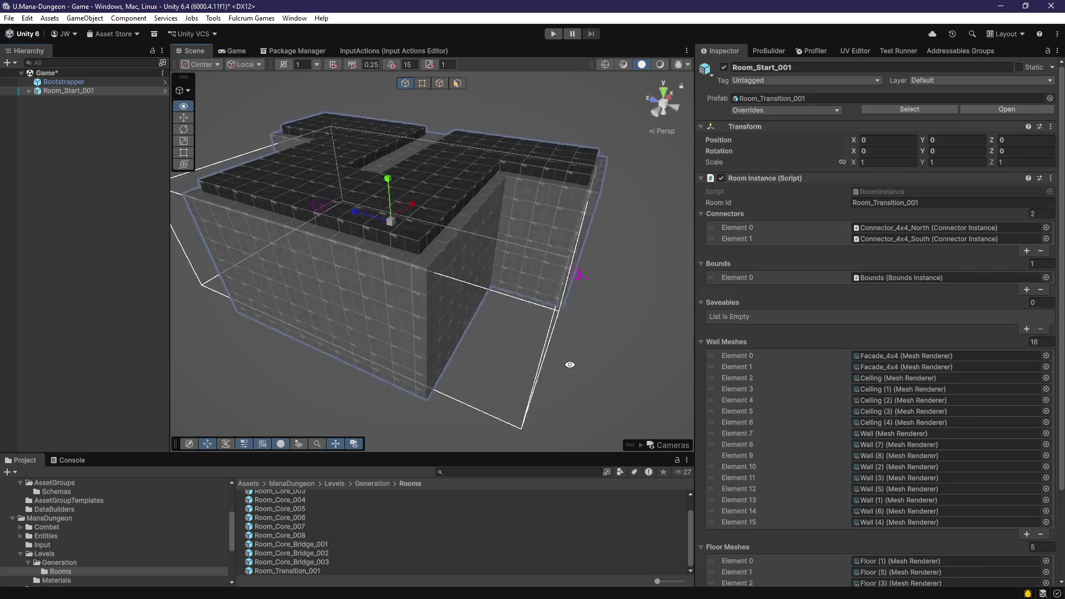
{"action": "left_click_drag", "start_coordinate": [456, 349], "coordinate": [587, 375]}
{"action": "scroll", "coordinate": [587, 375], "scroll_direction": "up", "scroll_amount": 8}
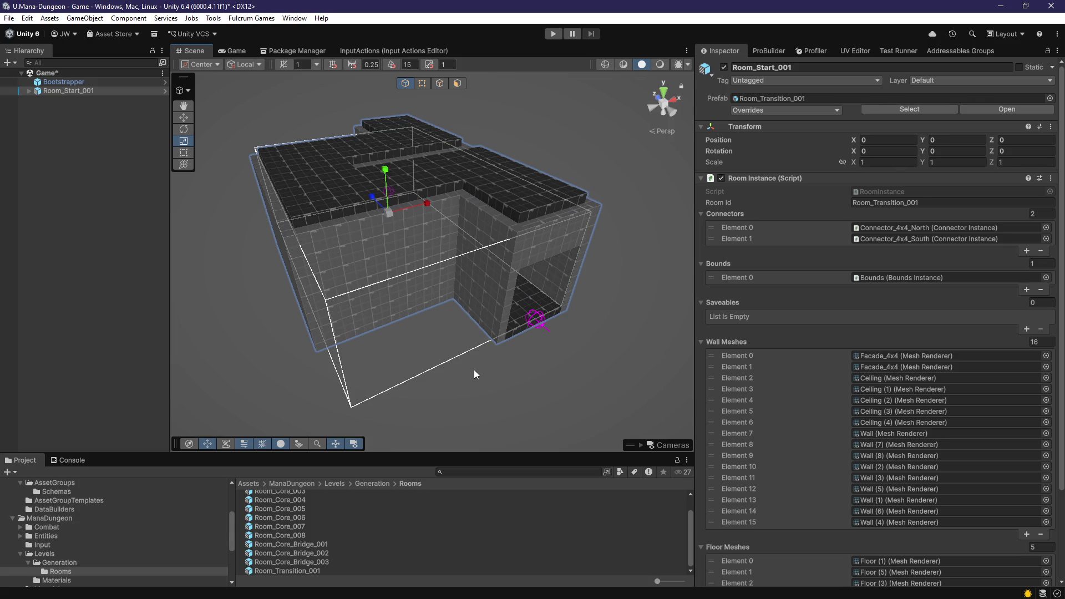
{"action": "scroll", "coordinate": [509, 319], "scroll_direction": "up", "scroll_amount": 10}
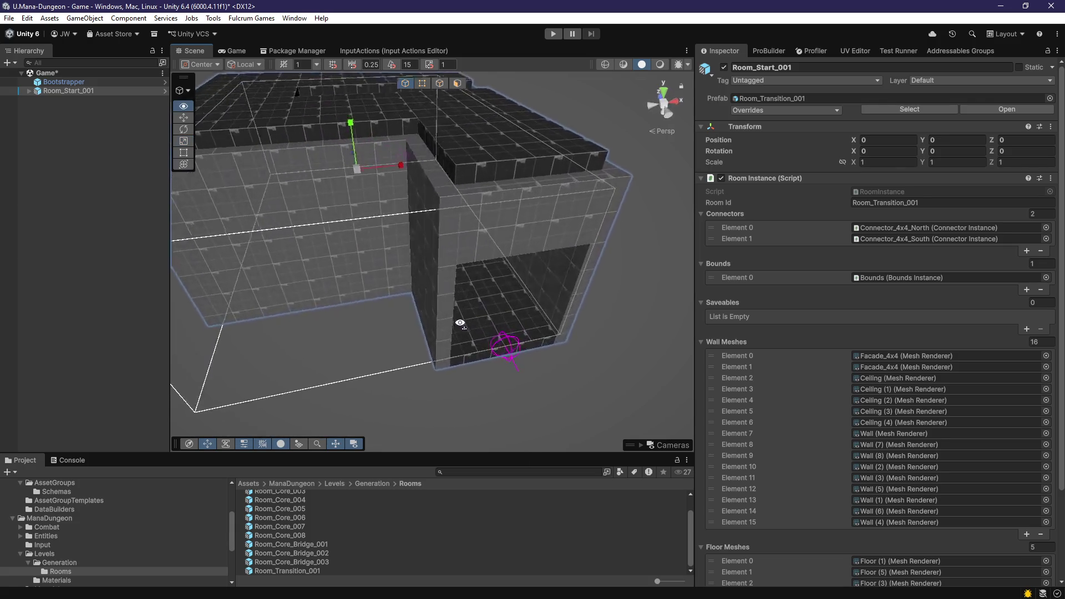
{"action": "left_click_drag", "start_coordinate": [369, 317], "coordinate": [483, 328]}
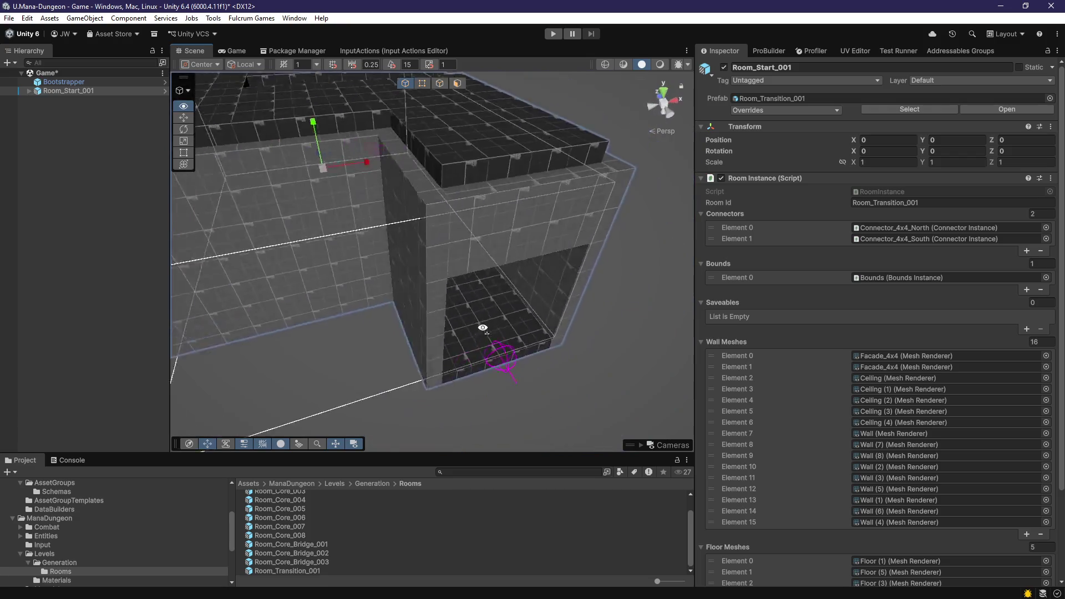
{"action": "key", "text": "f"}
{"action": "scroll", "coordinate": [537, 333], "scroll_direction": "up", "scroll_amount": 10}
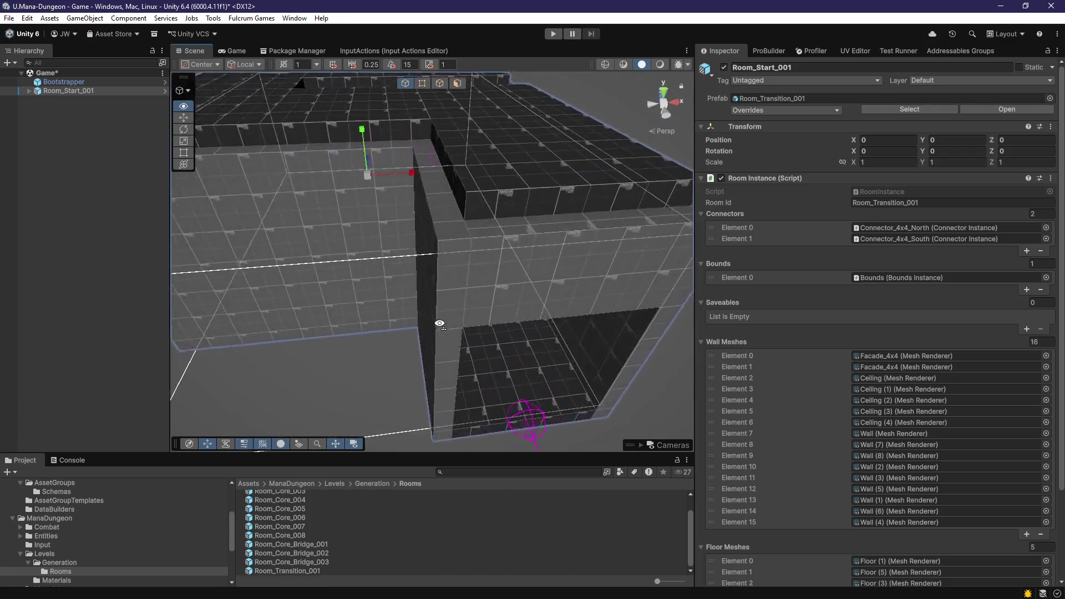
{"action": "left_click", "coordinate": [354, 305]}
{"action": "scroll", "coordinate": [388, 322], "scroll_direction": "down", "scroll_amount": 10}
{"action": "left_click_drag", "start_coordinate": [442, 350], "coordinate": [516, 300]}
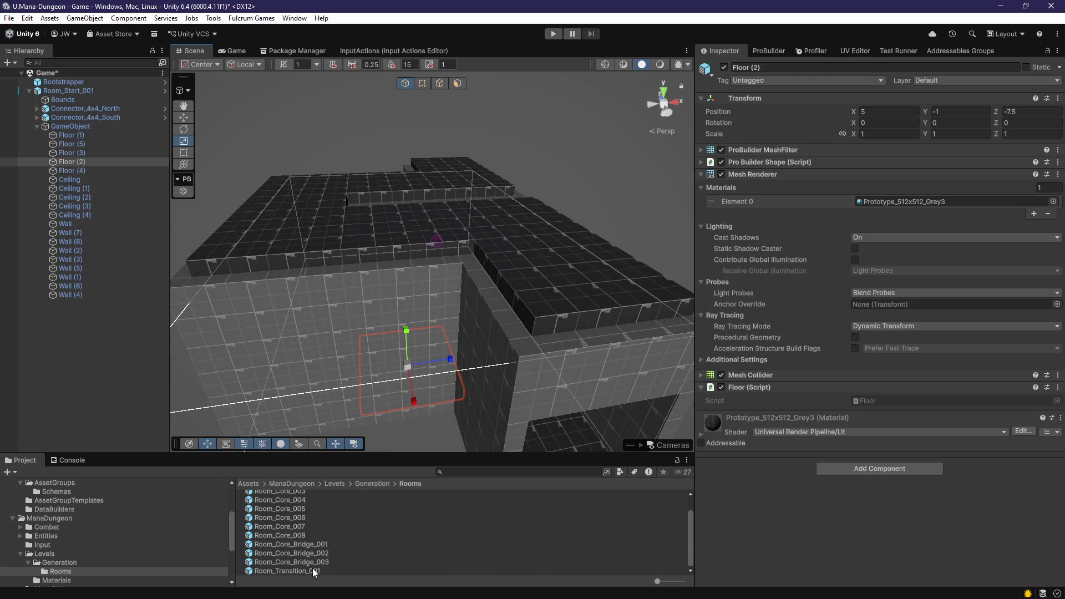
Step: Open the Room_Transition_001 prefab to check its ceiling, then exit Prefab Mode
{"action": "double_click", "coordinate": [313, 570]}
{"action": "scroll", "coordinate": [455, 249], "scroll_direction": "up", "scroll_amount": 5}
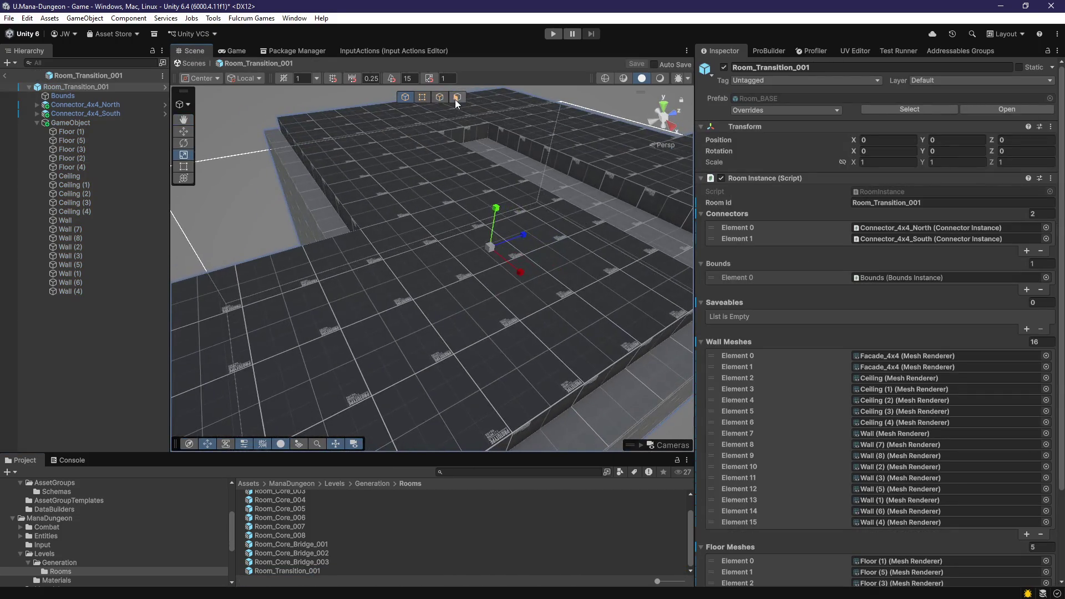
{"action": "scroll", "coordinate": [469, 285], "scroll_direction": "down", "scroll_amount": 5}
{"action": "left_click", "coordinate": [468, 285]}
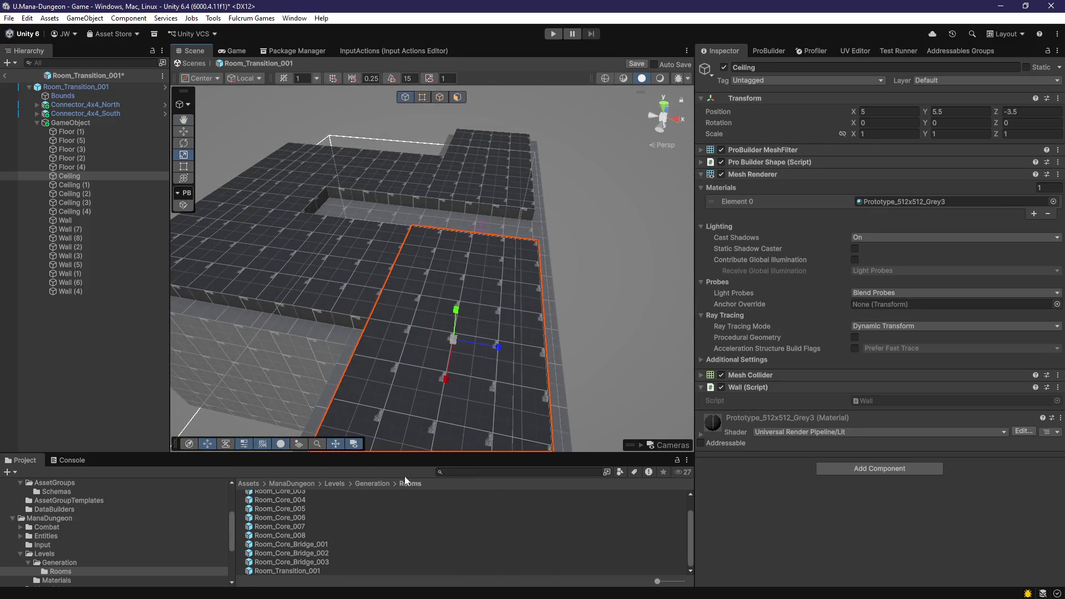
{"action": "left_click", "coordinate": [5, 76]}
{"action": "left_click", "coordinate": [496, 322]}
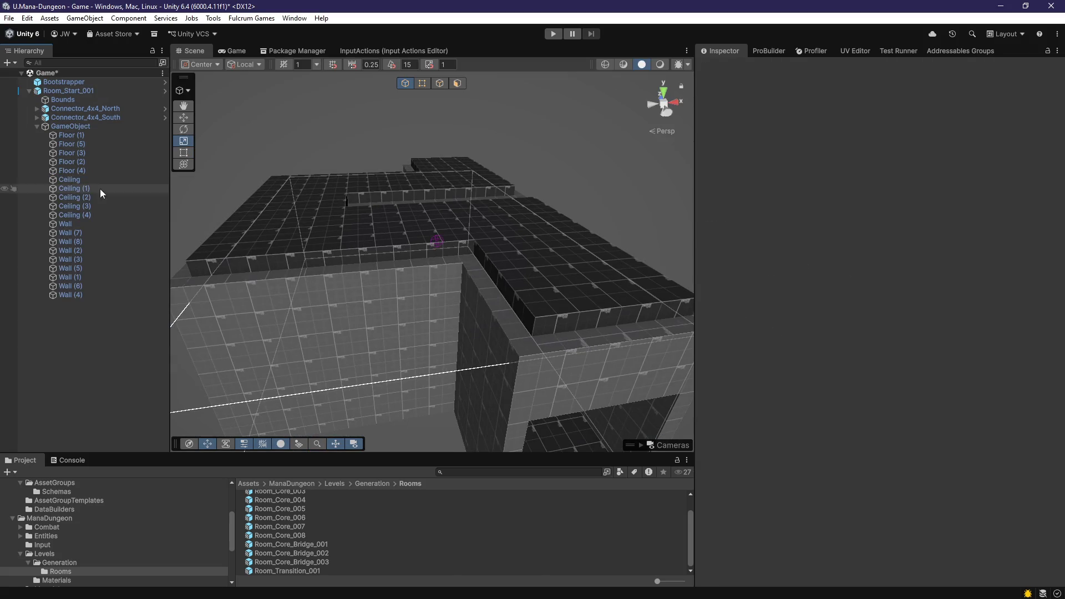
Step: Unpack Room_Start_001 one level and drag it into the Rooms folder as a new prefab
{"action": "left_click", "coordinate": [61, 82]}
{"action": "right_click", "coordinate": [61, 88]}
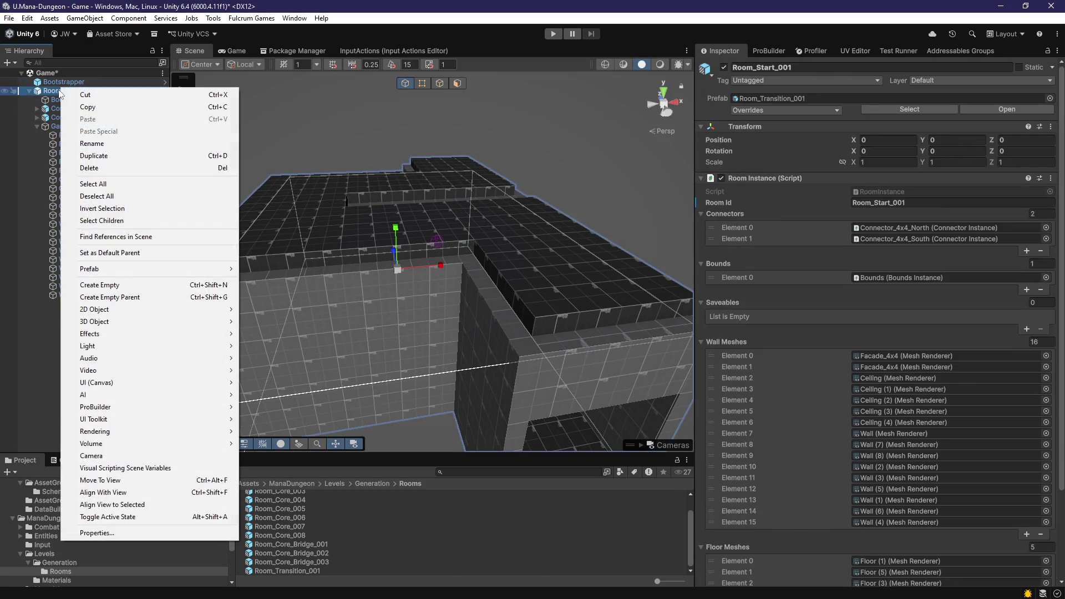
{"action": "mouse_move", "coordinate": [123, 272]}
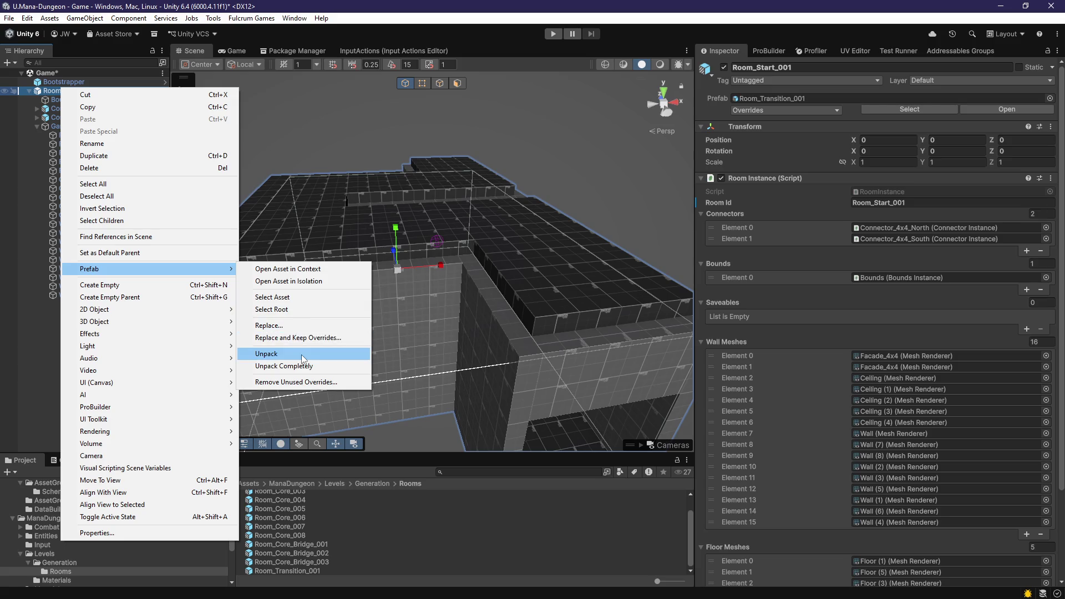
{"action": "left_click", "coordinate": [303, 356]}
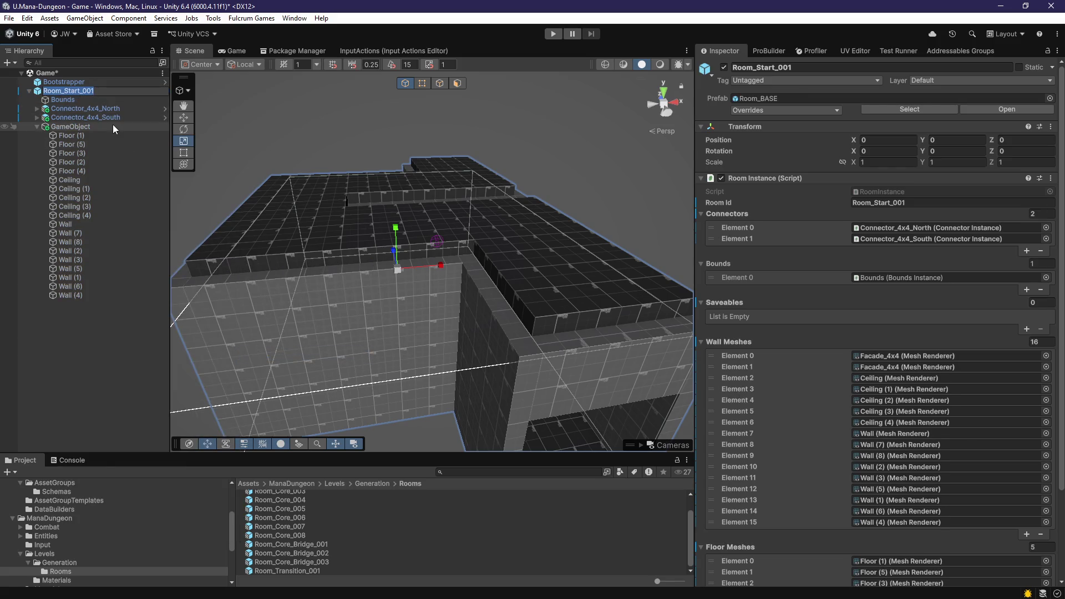
{"action": "key", "text": "Return"}
{"action": "left_click_drag", "start_coordinate": [71, 94], "coordinate": [60, 572]}
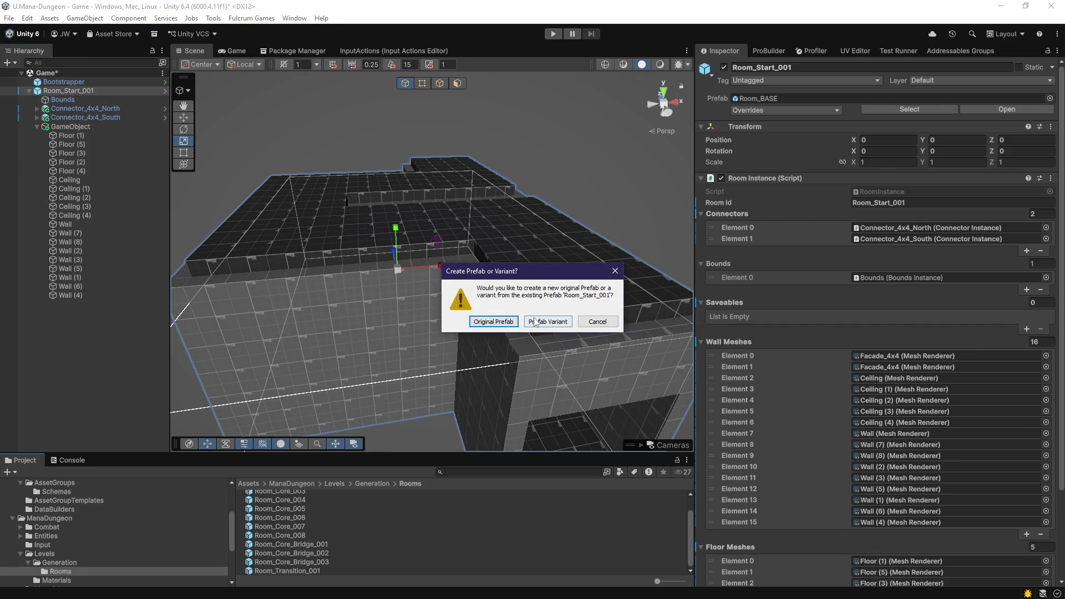
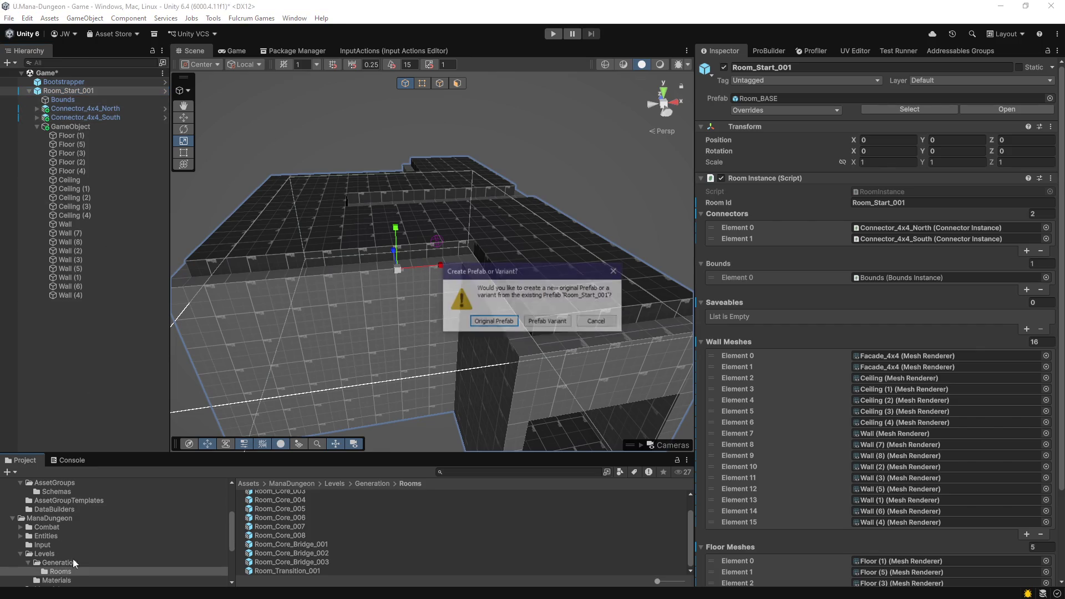
Step: Save the start room as a prefab variant named Room_Start_001, dropping the Variant suffix
{"action": "left_click", "coordinate": [546, 327]}
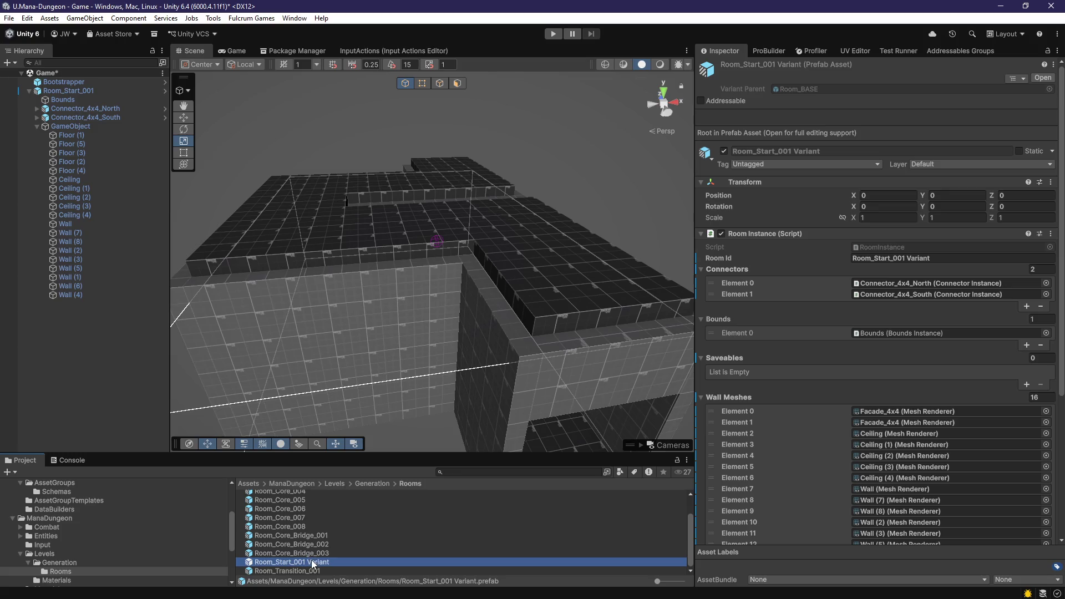
{"action": "key", "text": "F2"}
{"action": "key", "text": "BackSpace"}
{"action": "key", "text": "BackSpace"}
{"action": "key", "text": "BackSpace"}
{"action": "key", "text": "Return"}
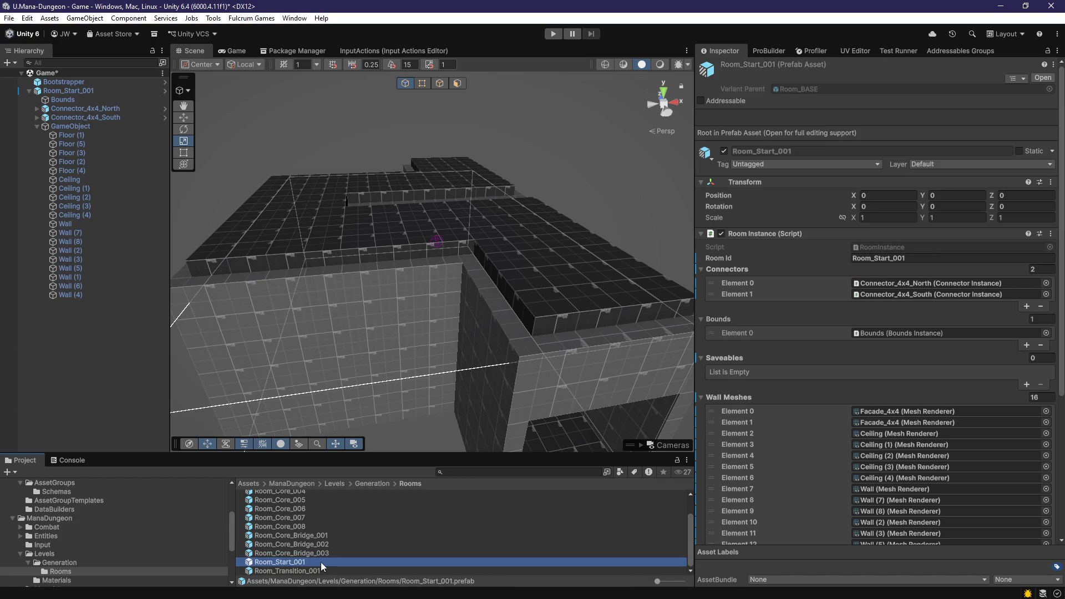
Step: Rename Room_Core_Bridge_001, 002 and 003 to Room_Bridge_001, 002 and 003
{"action": "left_click", "coordinate": [314, 553]}
{"action": "left_click", "coordinate": [313, 545]}
{"action": "left_click", "coordinate": [302, 534]}
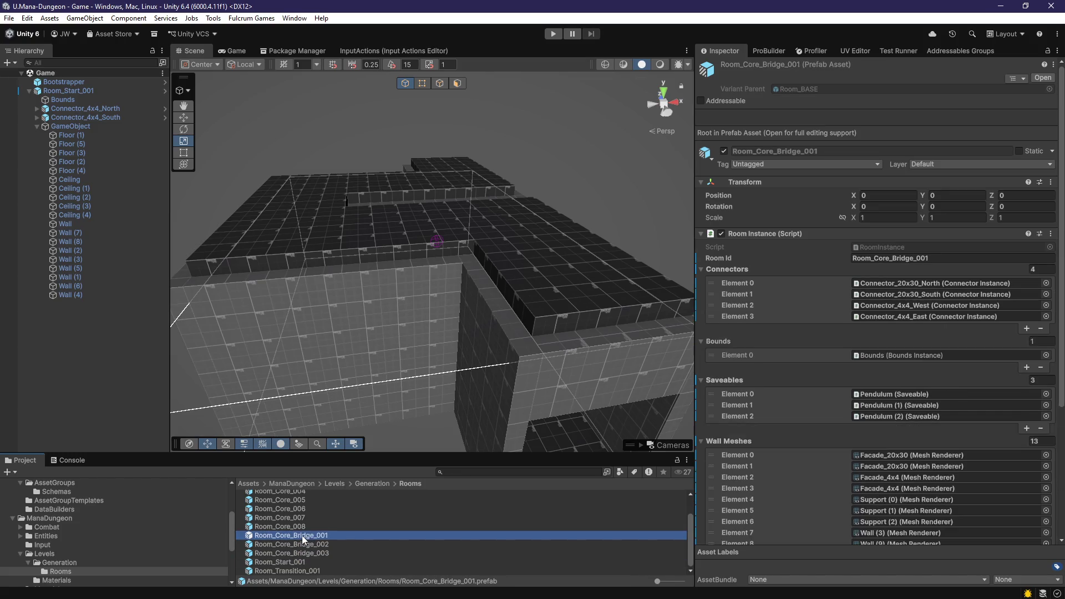
{"action": "key", "text": "F2"}
{"action": "left_click", "coordinate": [292, 538]}
{"action": "key", "text": "BackSpace"}
{"action": "key", "text": "BackSpace"}
{"action": "key", "text": "BackSpace"}
{"action": "key", "text": "Return"}
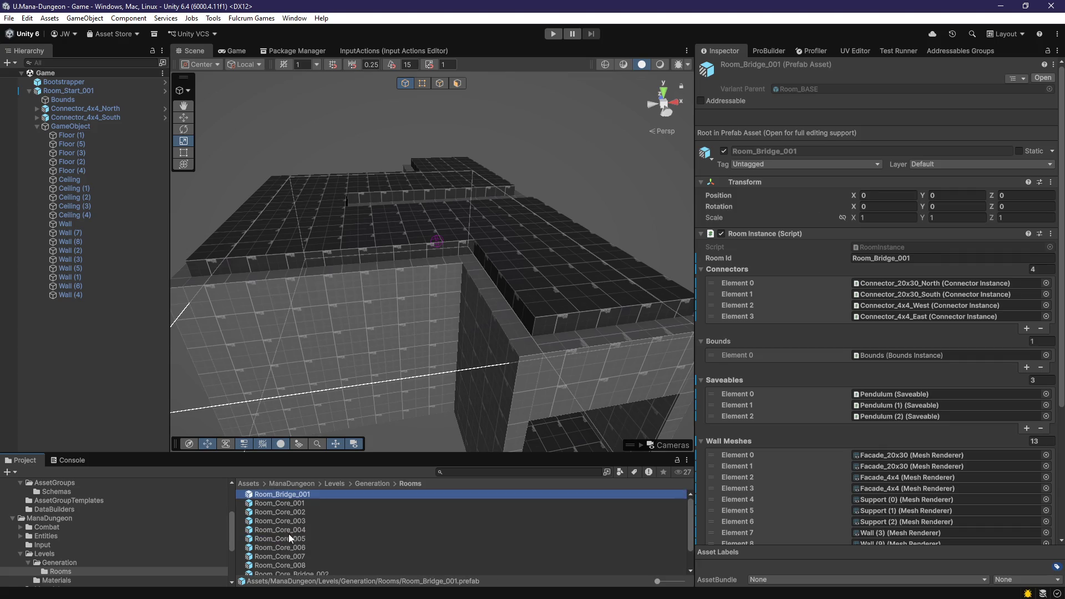
{"action": "left_click", "coordinate": [303, 544]}
{"action": "key", "text": "F2"}
{"action": "left_click", "coordinate": [292, 544]}
{"action": "key", "text": "BackSpace"}
{"action": "key", "text": "BackSpace"}
{"action": "key", "text": "BackSpace"}
{"action": "key", "text": "Return"}
{"action": "scroll", "coordinate": [291, 559], "scroll_direction": "down", "scroll_amount": 1}
{"action": "left_click", "coordinate": [283, 554]}
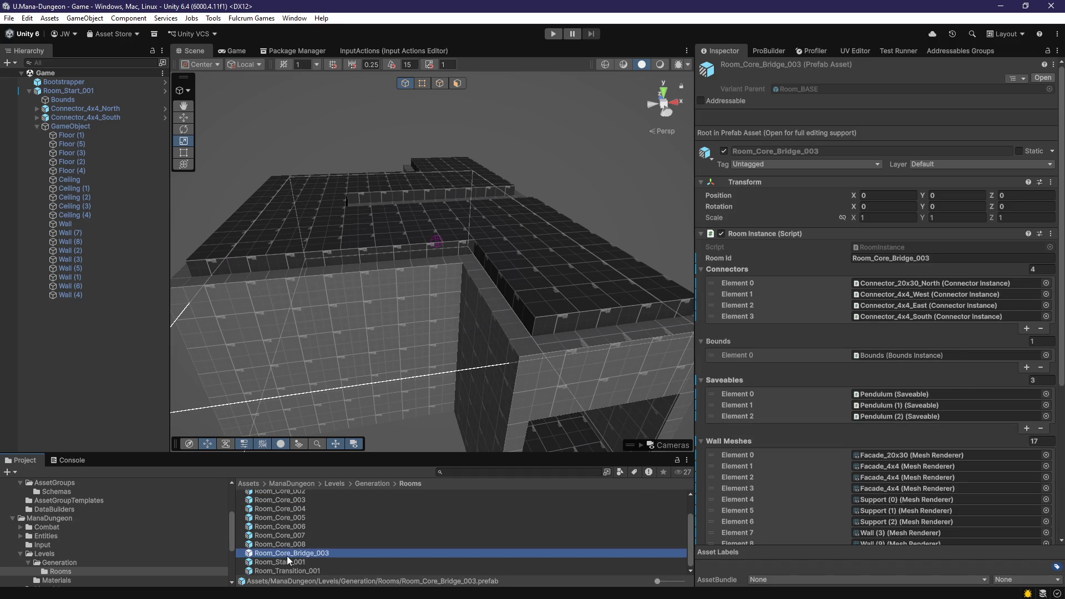
{"action": "key", "text": "F2"}
{"action": "left_click", "coordinate": [287, 553]}
{"action": "key", "text": "BackSpace"}
{"action": "key", "text": "BackSpace"}
{"action": "key", "text": "BackSpace"}
{"action": "key", "text": "Return"}
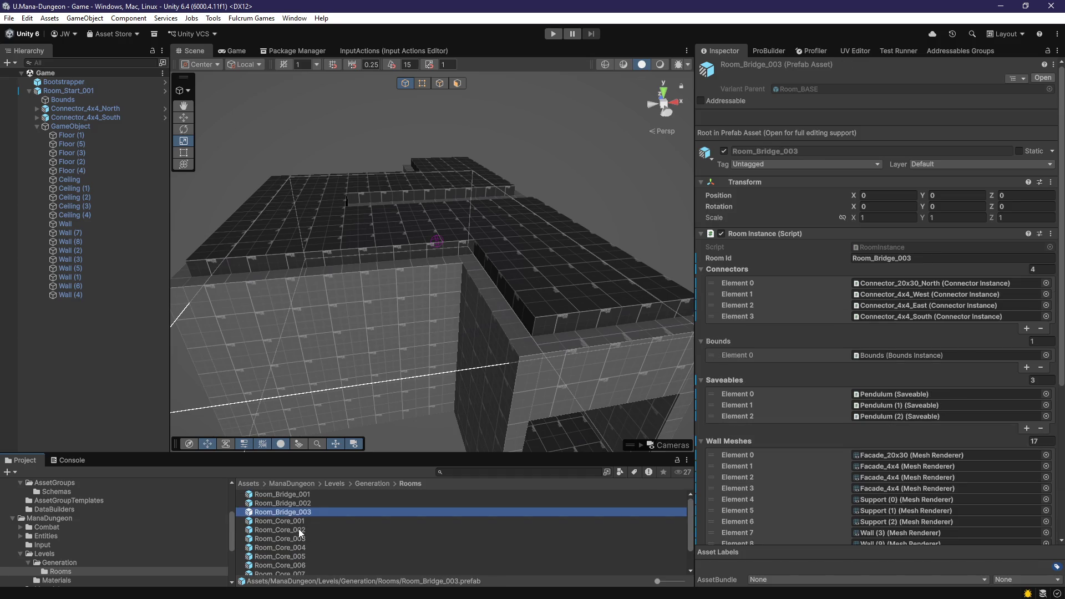
Step: Rename Room_Core_001 through Room_Core_004 to Room_Misc_001 through Room_Misc_004
{"action": "left_click", "coordinate": [287, 523]}
{"action": "key", "text": "F2"}
{"action": "double_click", "coordinate": [285, 522]}
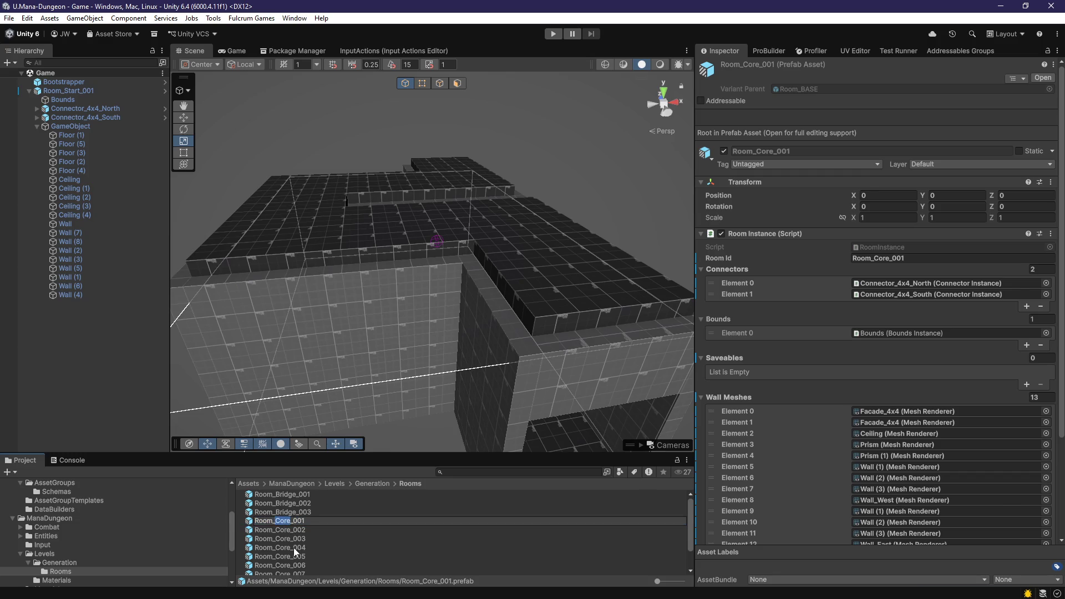
{"action": "type", "text": "Misc"}
{"action": "key", "text": "BackSpace"}
{"action": "key", "text": "BackSpace"}
{"action": "key", "text": "Return"}
{"action": "left_click", "coordinate": [282, 522]}
{"action": "key", "text": "F2"}
{"action": "key", "text": "BackSpace"}
{"action": "key", "text": "BackSpace"}
{"action": "key", "text": "Return"}
{"action": "left_click", "coordinate": [288, 520]}
{"action": "key", "text": "F2"}
{"action": "double_click", "coordinate": [284, 522]}
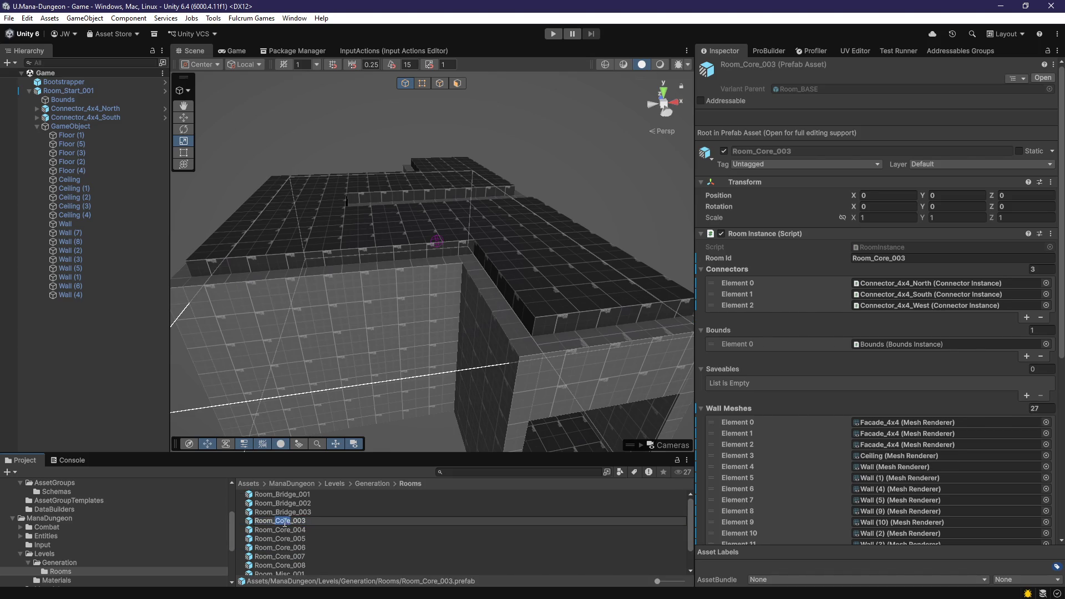
{"action": "type", "text": "Start"}
{"action": "key", "text": "Return"}
{"action": "left_click", "coordinate": [296, 521]}
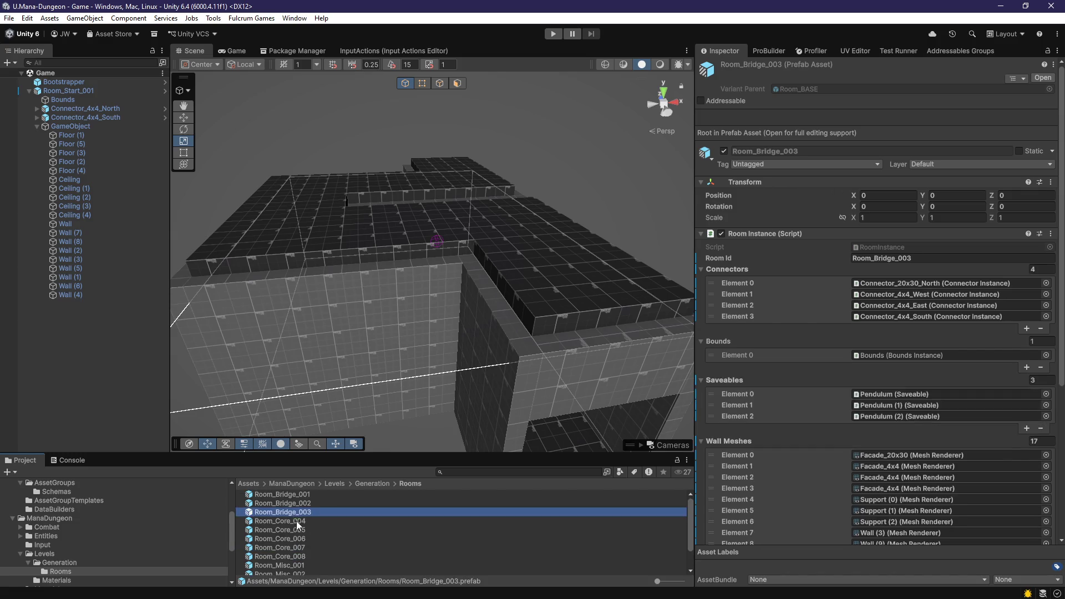
{"action": "key", "text": "F2"}
{"action": "type", "text": "Start"}
{"action": "key", "text": "Return"}
Step: Rename Room_Core_005 through Room_Core_008 to Room_Misc_005 through Room_Misc_008
{"action": "left_click", "coordinate": [283, 522]}
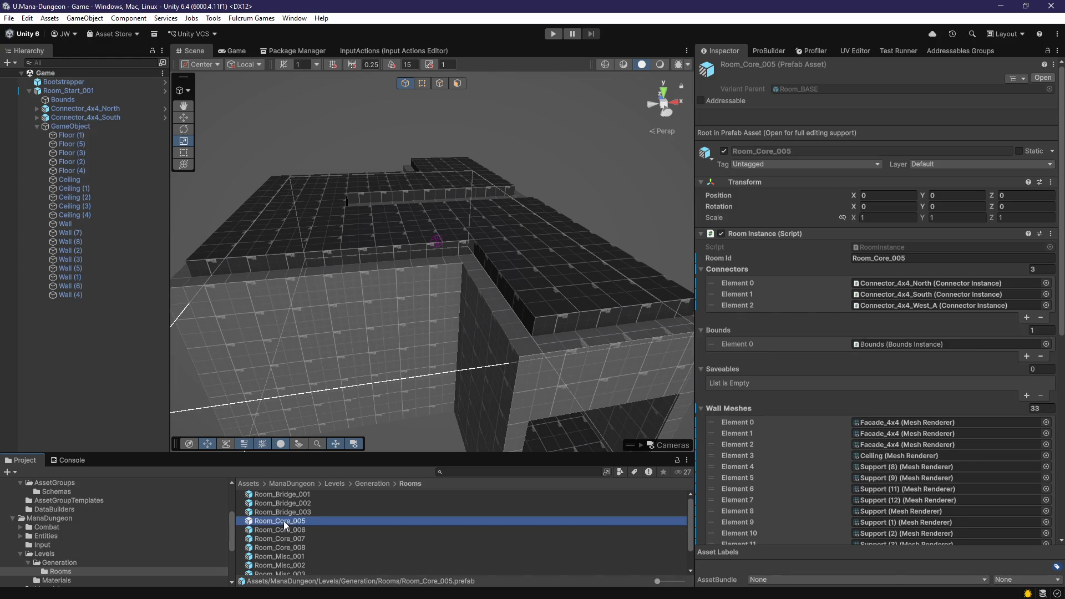
{"action": "key", "text": "F2"}
{"action": "double_click", "coordinate": [284, 521]}
{"action": "type", "text": "isc"}
{"action": "key", "text": "Return"}
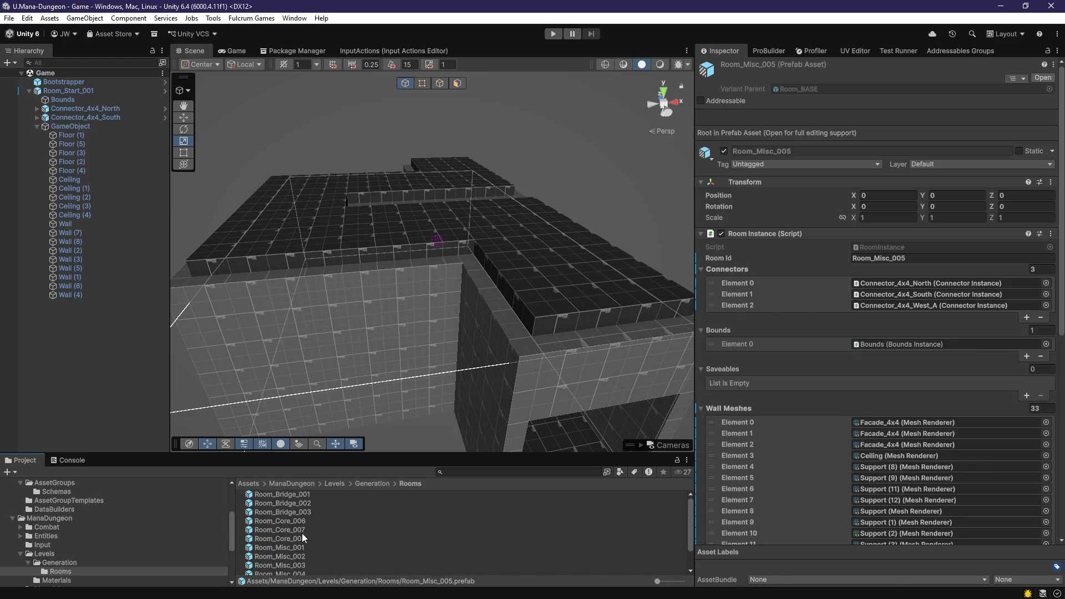
{"action": "left_click", "coordinate": [295, 522]}
{"action": "key", "text": "F2"}
{"action": "double_click", "coordinate": [288, 522]}
{"action": "type", "text": "Misc"}
{"action": "key", "text": "Return"}
{"action": "scroll", "coordinate": [291, 528], "scroll_direction": "up", "scroll_amount": 2}
{"action": "left_click", "coordinate": [284, 522]}
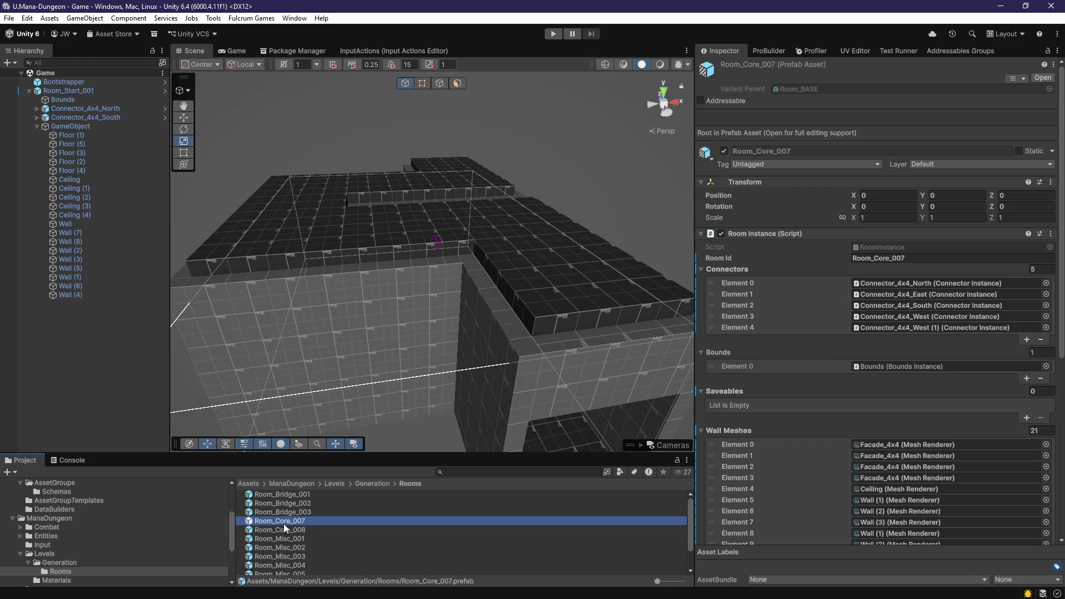
{"action": "key", "text": "F2"}
{"action": "double_click", "coordinate": [283, 522]}
{"action": "type", "text": "isc"}
{"action": "key", "text": "Return"}
{"action": "left_click", "coordinate": [283, 522]}
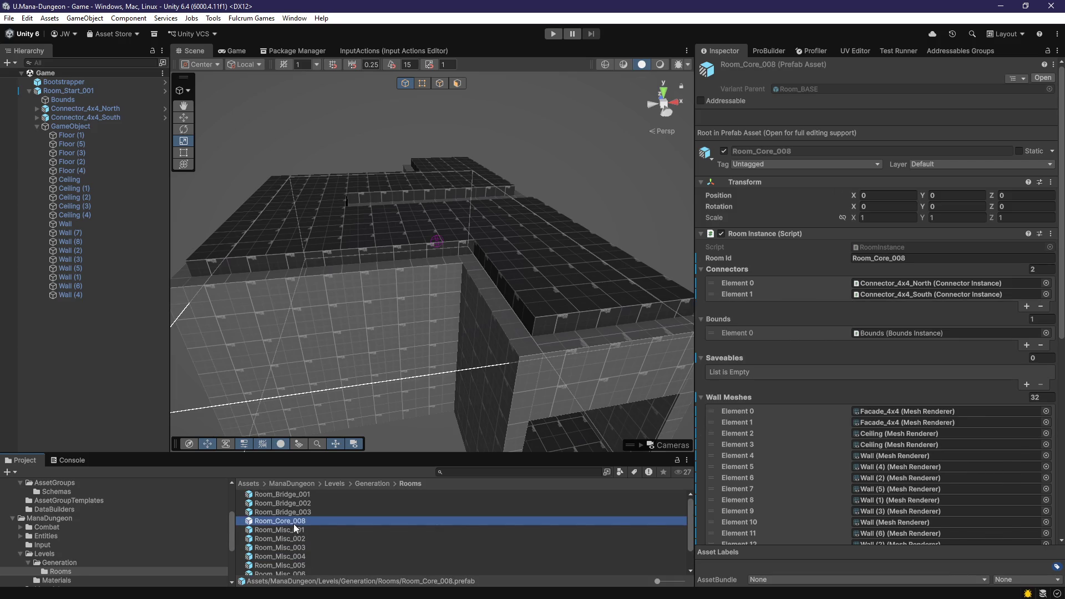
{"action": "key", "text": "F2"}
{"action": "double_click", "coordinate": [285, 521]}
{"action": "type", "text": "Misc"}
{"action": "key", "text": "Return"}
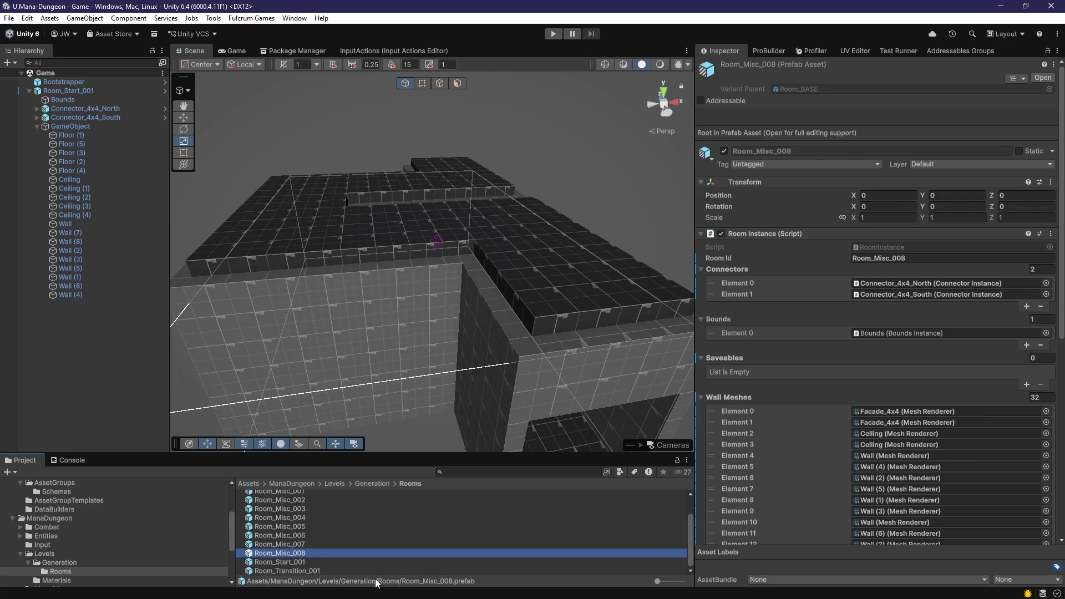
Step: Check the renamed room list and delete the Room_Start_001 instance from the scene
{"action": "left_click", "coordinate": [326, 513]}
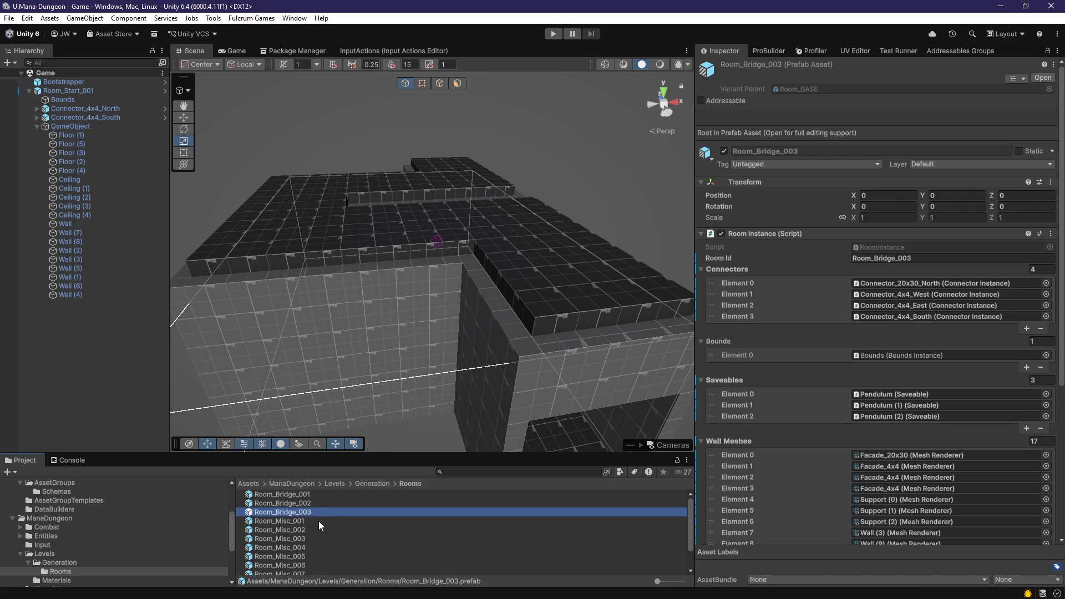
{"action": "left_click", "coordinate": [71, 92]}
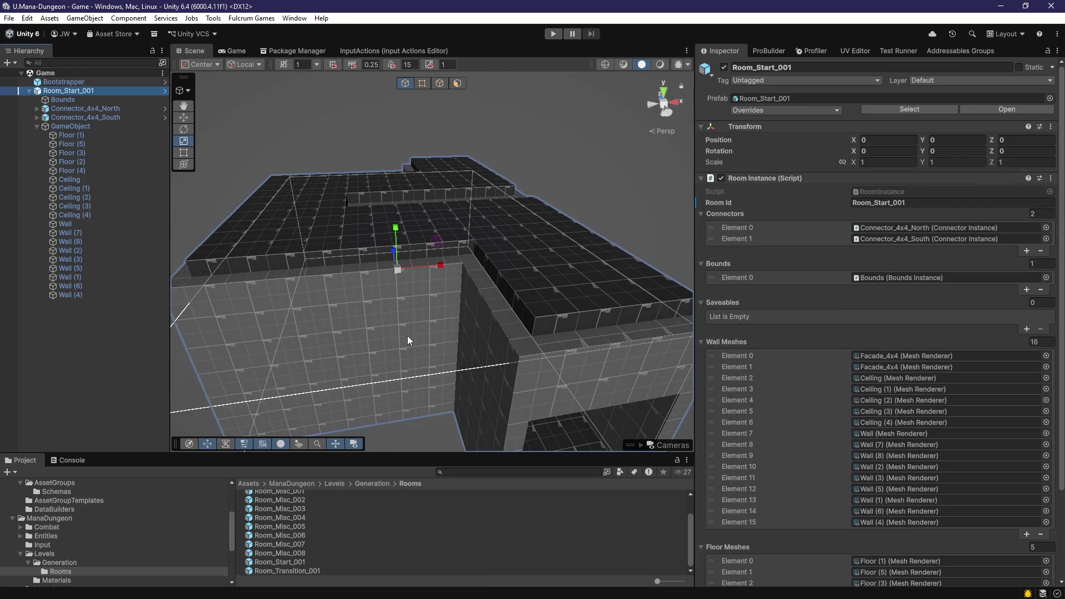
{"action": "key", "text": "Delete"}
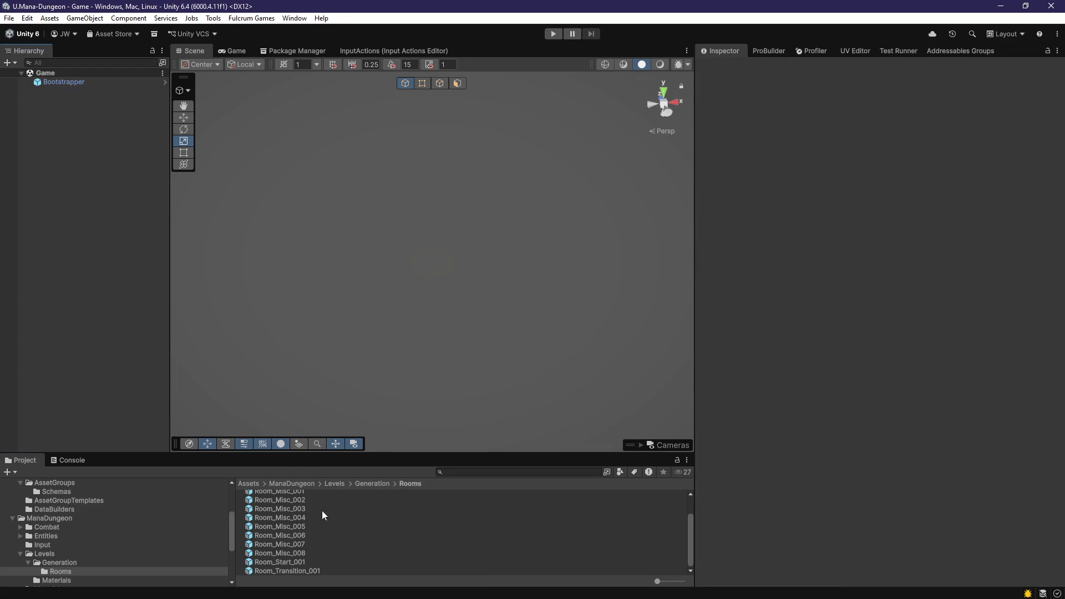
Step: Open the Room_Transition_001 prefab, delete three ceiling pieces, then undo the deletion
{"action": "double_click", "coordinate": [310, 568]}
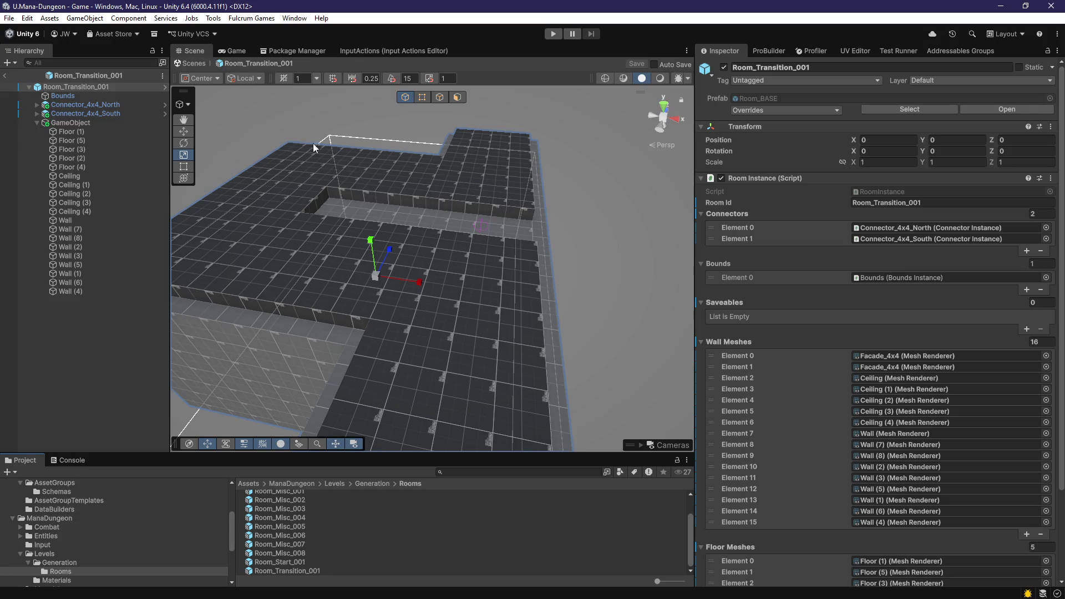
{"action": "left_click", "coordinate": [408, 305]}
{"action": "left_click", "coordinate": [344, 278], "text": "shift"}
{"action": "left_click", "coordinate": [299, 175], "text": "shift"}
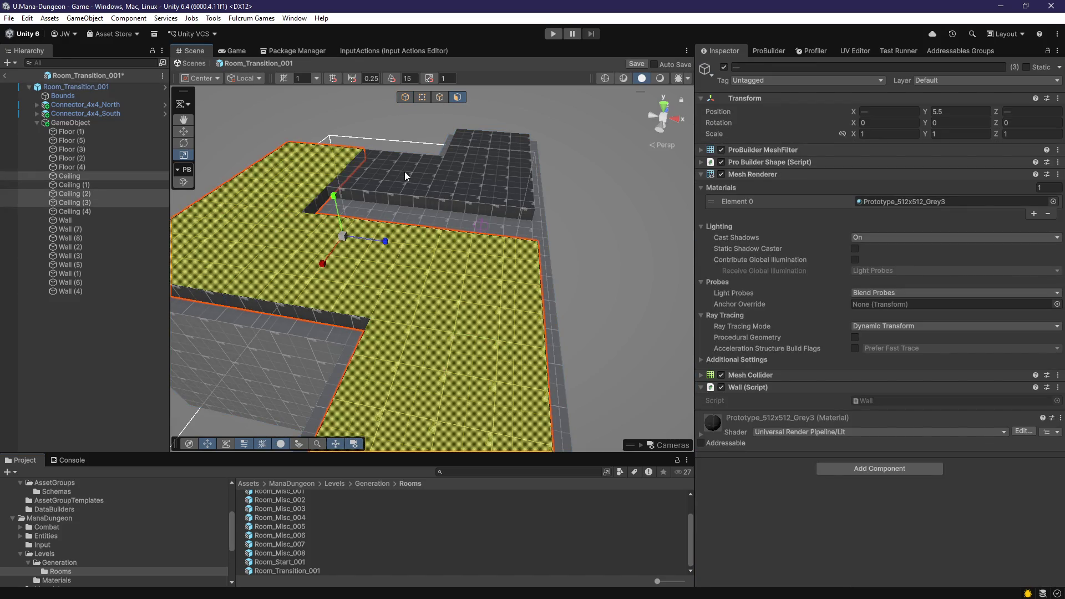
{"action": "key", "text": "Delete"}
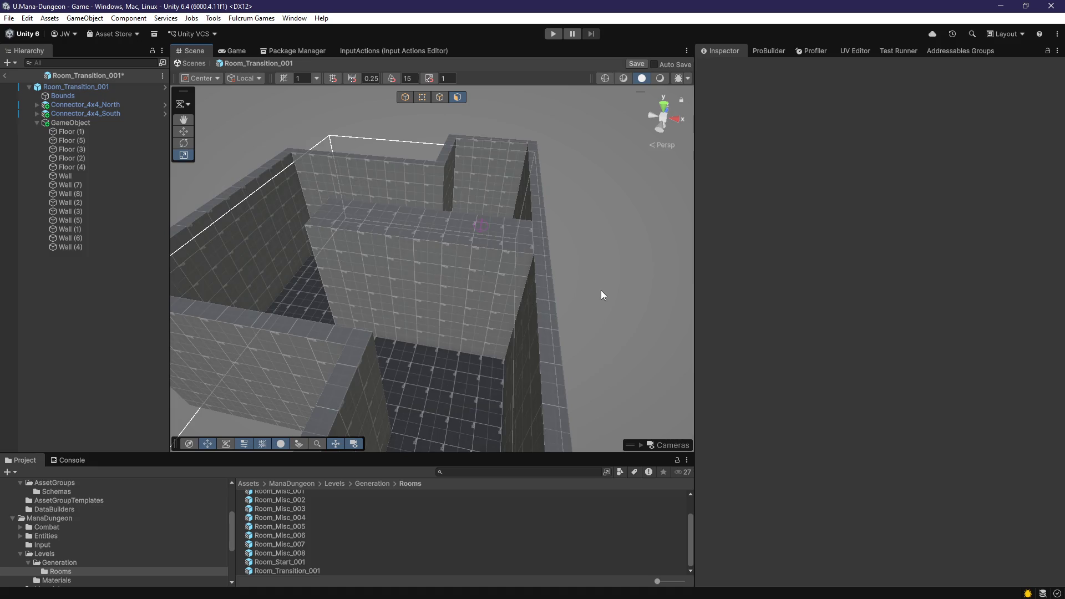
{"action": "key", "text": "ctrl+z"}
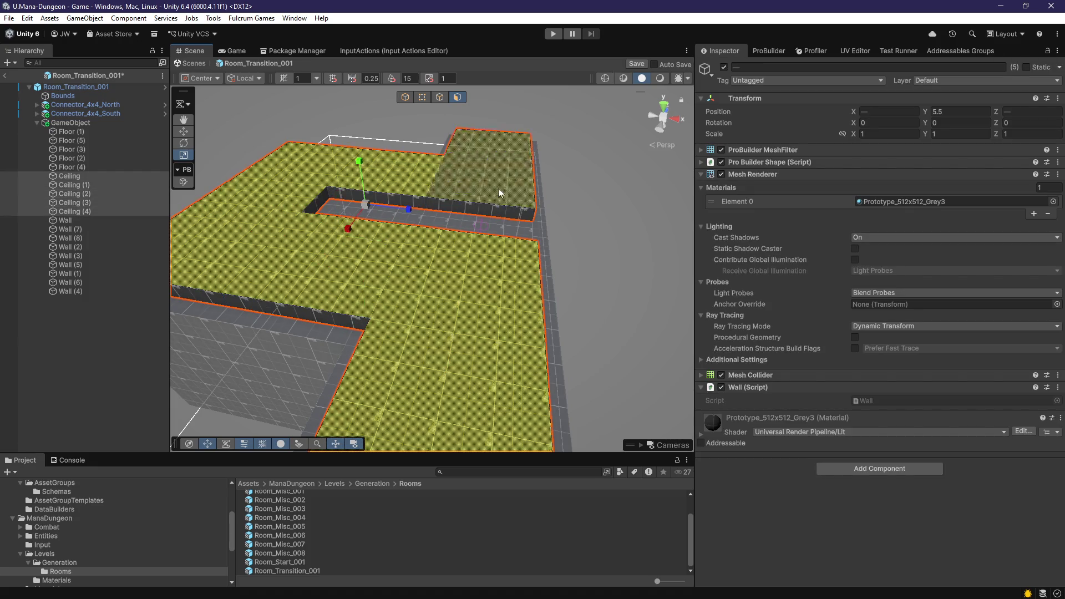
Step: Inspect the ceiling slabs, trying a deletion of Ceiling (3) and (4) and restoring them
{"action": "scroll", "coordinate": [605, 344], "scroll_direction": "up", "scroll_amount": 5}
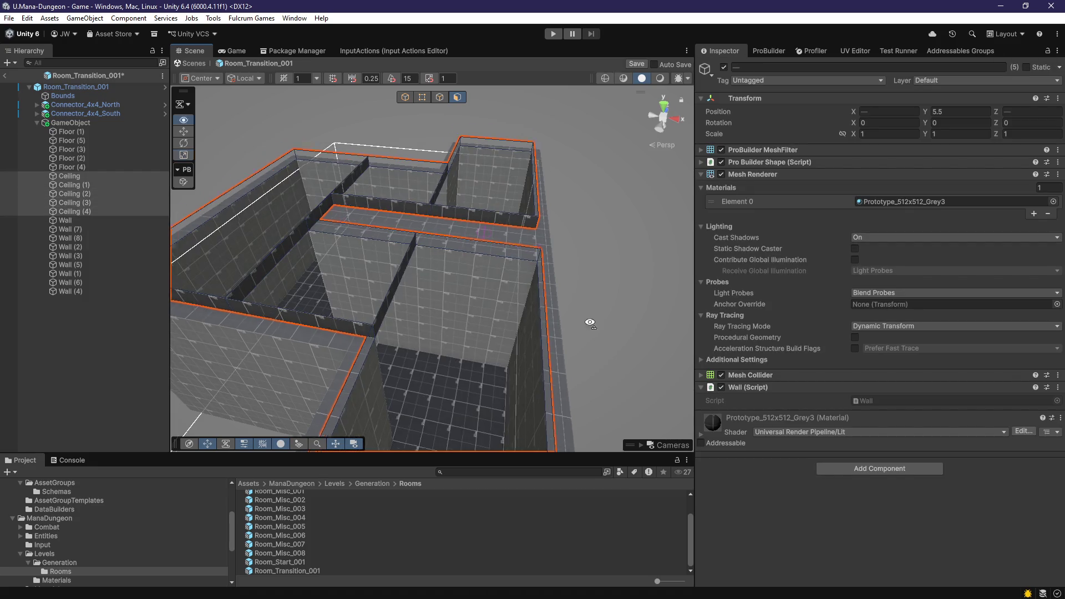
{"action": "left_click", "coordinate": [583, 326]}
{"action": "mouse_move", "coordinate": [582, 326]}
{"action": "left_mouse_down"}
{"action": "mouse_move", "coordinate": [309, 333]}
{"action": "mouse_move", "coordinate": [504, 268]}
{"action": "mouse_move", "coordinate": [514, 359]}
{"action": "mouse_move", "coordinate": [466, 302]}
{"action": "mouse_move", "coordinate": [637, 257]}
{"action": "mouse_move", "coordinate": [629, 267]}
{"action": "left_mouse_up"}
{"action": "left_click", "coordinate": [466, 303]}
{"action": "left_click", "coordinate": [555, 285]}
{"action": "mouse_move", "coordinate": [555, 285]}
{"action": "left_mouse_down"}
{"action": "mouse_move", "coordinate": [499, 294]}
{"action": "mouse_move", "coordinate": [336, 247]}
{"action": "left_mouse_up"}
{"action": "left_click", "coordinate": [392, 240]}
{"action": "left_click", "coordinate": [587, 220]}
{"action": "mouse_move", "coordinate": [587, 219]}
{"action": "left_mouse_down"}
{"action": "mouse_move", "coordinate": [494, 285]}
{"action": "mouse_move", "coordinate": [613, 298]}
{"action": "mouse_move", "coordinate": [599, 297]}
{"action": "left_mouse_up"}
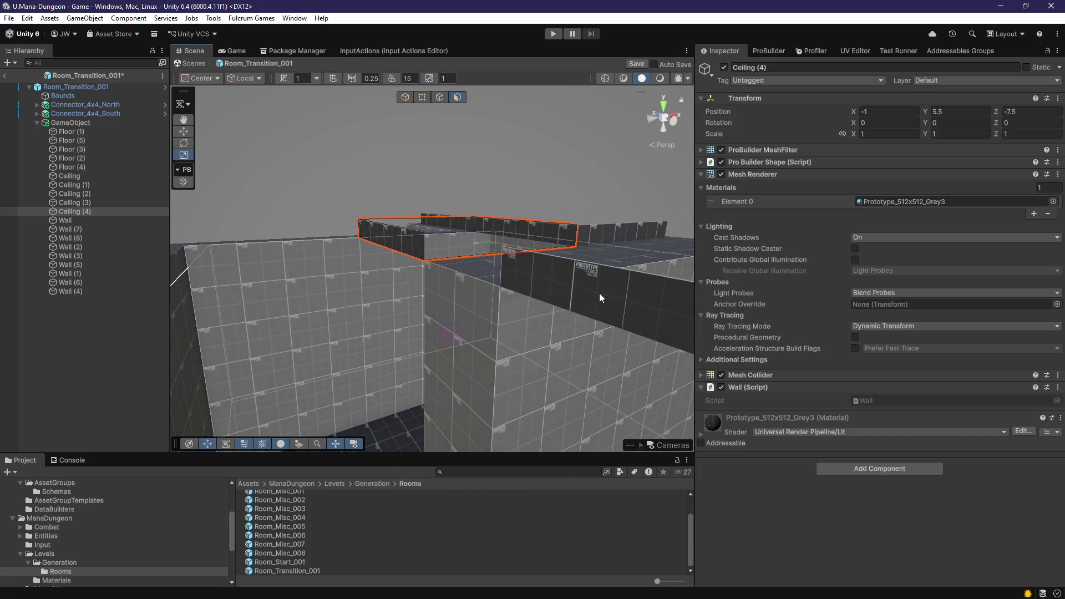
{"action": "key", "text": "Delete"}
{"action": "left_click", "coordinate": [599, 298]}
{"action": "key", "text": "Delete"}
{"action": "mouse_move", "coordinate": [511, 318]}
{"action": "left_mouse_down"}
{"action": "mouse_move", "coordinate": [440, 309]}
{"action": "mouse_move", "coordinate": [285, 356]}
{"action": "mouse_move", "coordinate": [357, 333]}
{"action": "mouse_move", "coordinate": [585, 345]}
{"action": "mouse_move", "coordinate": [551, 321]}
{"action": "mouse_move", "coordinate": [494, 333]}
{"action": "mouse_move", "coordinate": [330, 311]}
{"action": "mouse_move", "coordinate": [507, 304]}
{"action": "mouse_move", "coordinate": [478, 349]}
{"action": "mouse_move", "coordinate": [443, 264]}
{"action": "mouse_move", "coordinate": [432, 382]}
{"action": "mouse_move", "coordinate": [420, 349]}
{"action": "left_mouse_up"}
{"action": "left_click", "coordinate": [568, 324]}
{"action": "key", "text": "Delete"}
{"action": "key", "text": "ctrl+d"}
Step: Select Ceiling (2), (3), (4) and (1) in turn while orbiting around them
{"action": "left_click", "coordinate": [437, 355]}
{"action": "mouse_move", "coordinate": [461, 354]}
{"action": "left_mouse_down"}
{"action": "mouse_move", "coordinate": [438, 358]}
{"action": "mouse_move", "coordinate": [460, 321]}
{"action": "mouse_move", "coordinate": [545, 351]}
{"action": "mouse_move", "coordinate": [654, 362]}
{"action": "left_mouse_up"}
{"action": "left_click", "coordinate": [530, 318]}
{"action": "mouse_move", "coordinate": [530, 318]}
{"action": "left_mouse_down"}
{"action": "mouse_move", "coordinate": [466, 261]}
{"action": "mouse_move", "coordinate": [505, 244]}
{"action": "mouse_move", "coordinate": [499, 312]}
{"action": "mouse_move", "coordinate": [515, 301]}
{"action": "mouse_move", "coordinate": [495, 276]}
{"action": "mouse_move", "coordinate": [476, 299]}
{"action": "mouse_move", "coordinate": [505, 281]}
{"action": "mouse_move", "coordinate": [491, 322]}
{"action": "mouse_move", "coordinate": [513, 338]}
{"action": "mouse_move", "coordinate": [373, 328]}
{"action": "left_mouse_up"}
{"action": "left_click", "coordinate": [505, 244]}
{"action": "left_click", "coordinate": [370, 335]}
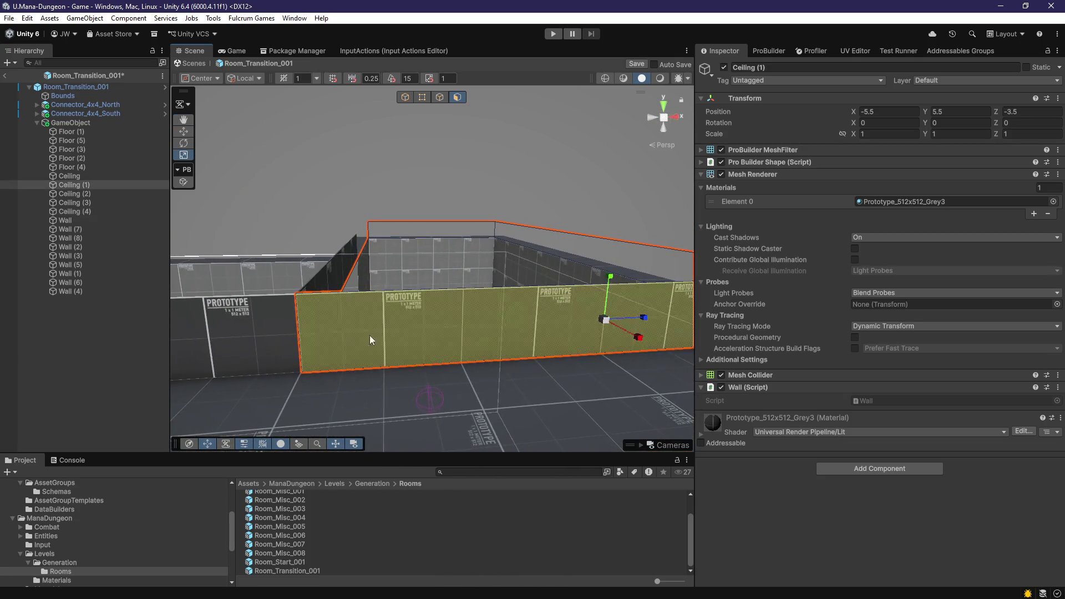
{"action": "left_click", "coordinate": [265, 332]}
{"action": "left_click", "coordinate": [413, 345]}
Step: From a high view along the wall top, check Ceiling (4), (2) and (3), then deselect
{"action": "mouse_move", "coordinate": [413, 345]}
{"action": "left_mouse_down"}
{"action": "mouse_move", "coordinate": [419, 374]}
{"action": "mouse_move", "coordinate": [350, 362]}
{"action": "mouse_move", "coordinate": [367, 321]}
{"action": "mouse_move", "coordinate": [588, 355]}
{"action": "mouse_move", "coordinate": [304, 345]}
{"action": "mouse_move", "coordinate": [389, 273]}
{"action": "mouse_move", "coordinate": [442, 305]}
{"action": "mouse_move", "coordinate": [317, 301]}
{"action": "left_mouse_up"}
{"action": "left_click", "coordinate": [380, 256]}
{"action": "left_click", "coordinate": [380, 255]}
{"action": "mouse_move", "coordinate": [459, 332]}
{"action": "left_mouse_down"}
{"action": "mouse_move", "coordinate": [340, 328]}
{"action": "mouse_move", "coordinate": [319, 295]}
{"action": "mouse_move", "coordinate": [558, 349]}
{"action": "mouse_move", "coordinate": [174, 357]}
{"action": "mouse_move", "coordinate": [556, 323]}
{"action": "mouse_move", "coordinate": [548, 294]}
{"action": "left_mouse_up"}
{"action": "left_click", "coordinate": [526, 297]}
{"action": "left_click_drag", "start_coordinate": [312, 363], "coordinate": [791, 341]}
{"action": "mouse_move", "coordinate": [407, 350]}
{"action": "left_mouse_down"}
{"action": "mouse_move", "coordinate": [458, 351]}
{"action": "mouse_move", "coordinate": [498, 422]}
{"action": "mouse_move", "coordinate": [485, 394]}
{"action": "mouse_move", "coordinate": [509, 345]}
{"action": "mouse_move", "coordinate": [513, 491]}
{"action": "mouse_move", "coordinate": [532, 502]}
{"action": "left_mouse_up"}
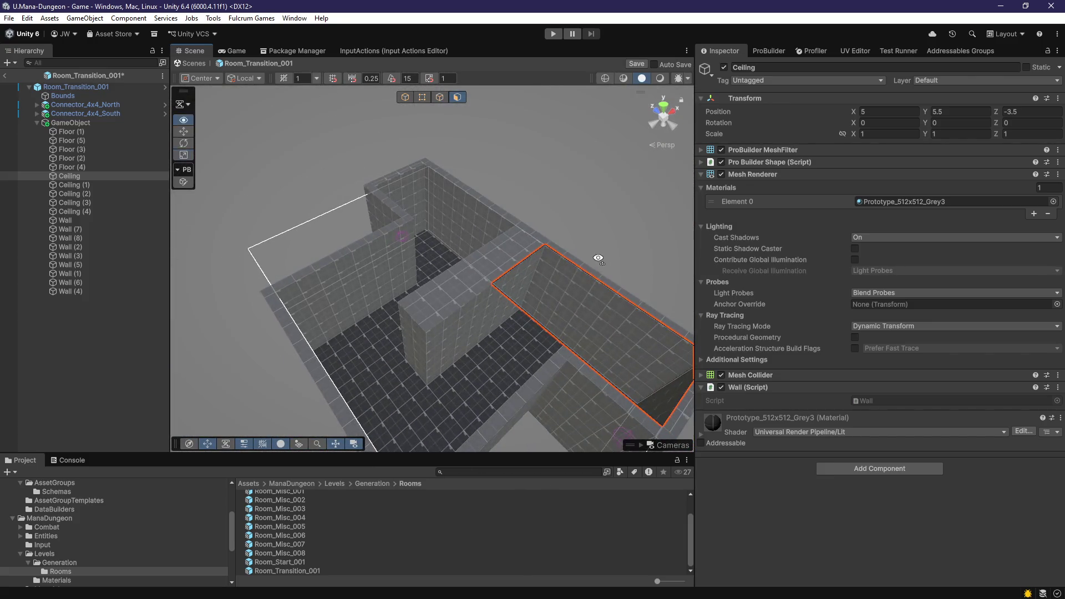
{"action": "left_click_drag", "start_coordinate": [598, 258], "coordinate": [575, 239]}
{"action": "left_click", "coordinate": [576, 239]}
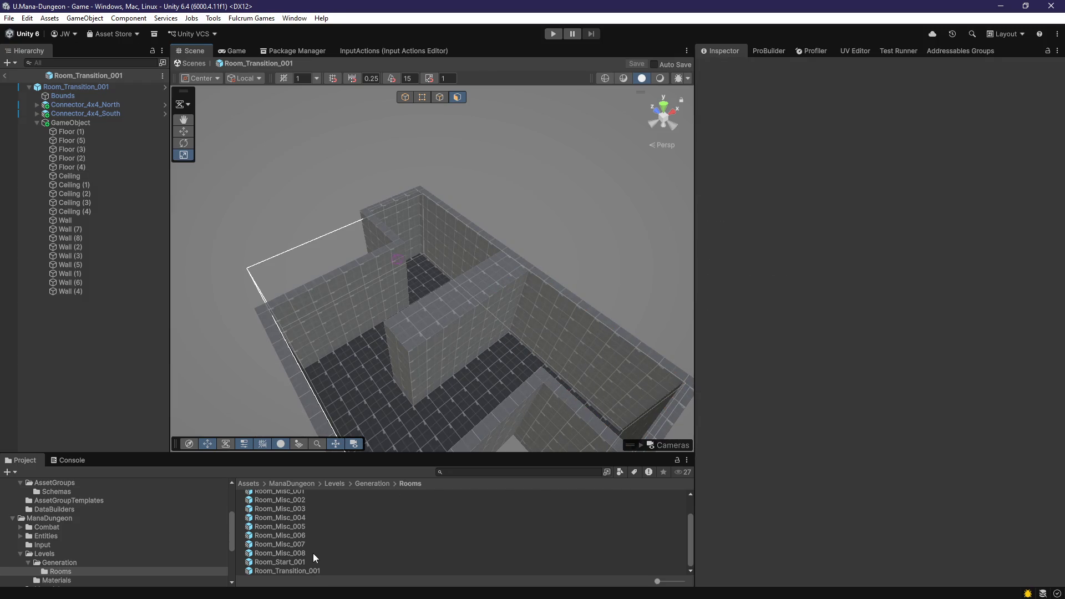
{"action": "double_click", "coordinate": [307, 537]}
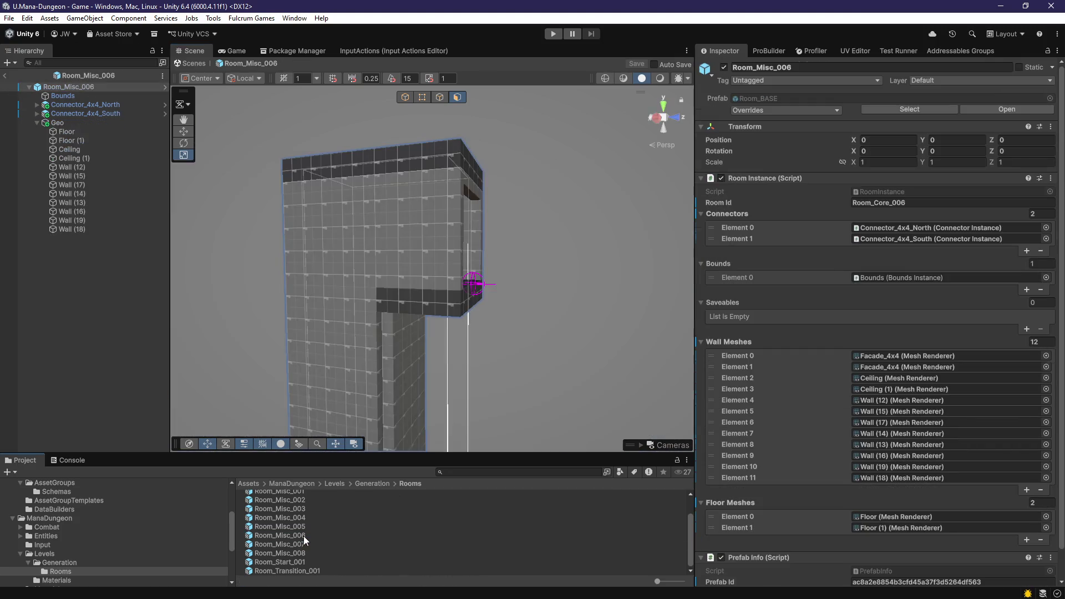
{"action": "double_click", "coordinate": [307, 542]}
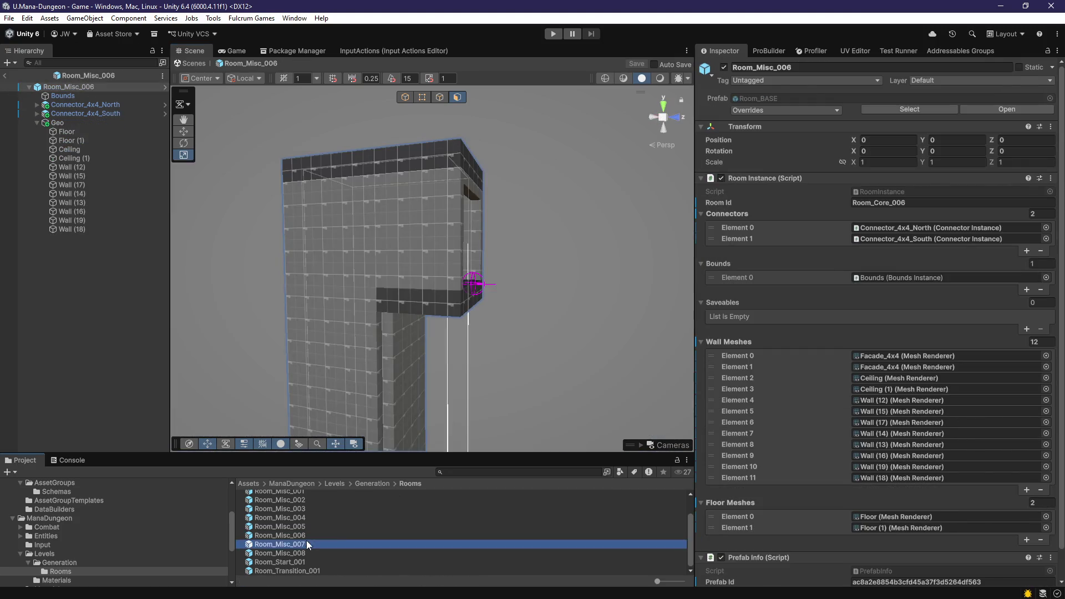
{"action": "key", "text": "f"}
{"action": "left_click_drag", "start_coordinate": [444, 368], "coordinate": [450, 386]}
{"action": "scroll", "coordinate": [450, 387], "scroll_direction": "up", "scroll_amount": 10}
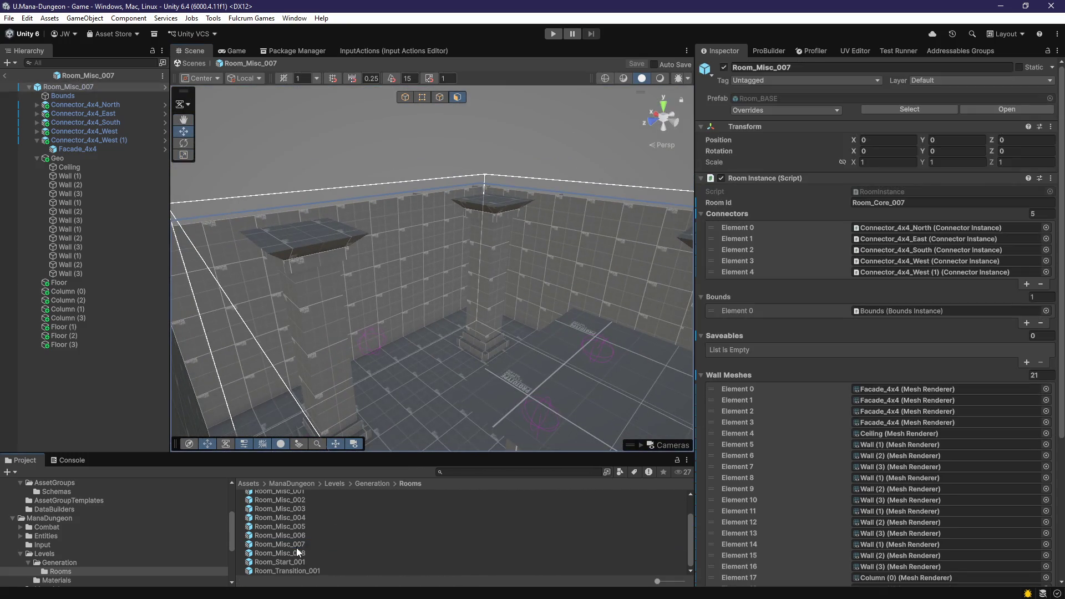
{"action": "double_click", "coordinate": [297, 553]}
{"action": "key", "text": "f"}
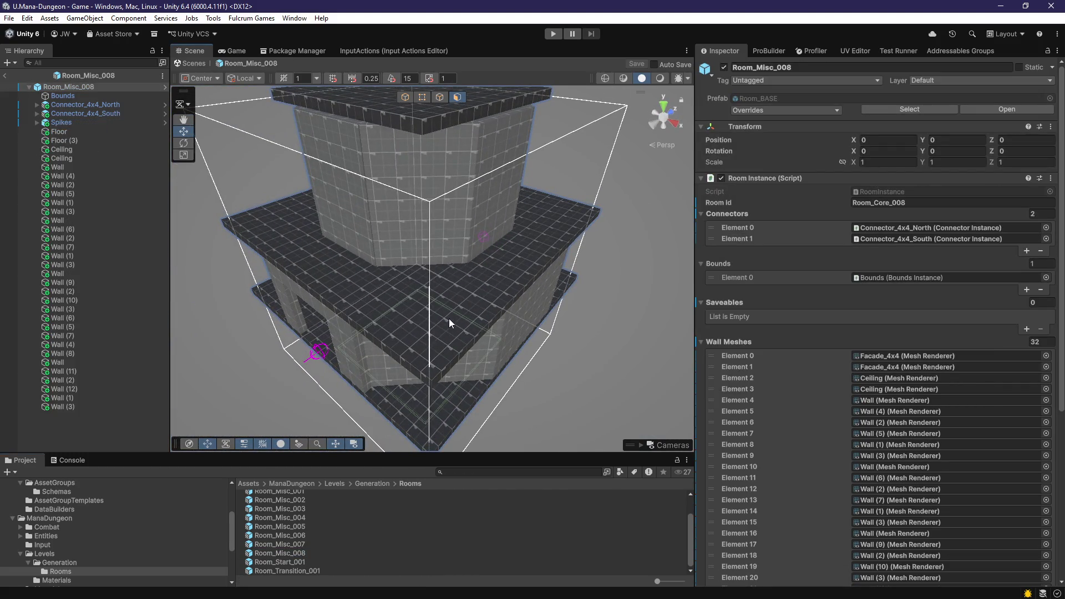
{"action": "left_click", "coordinate": [448, 322]}
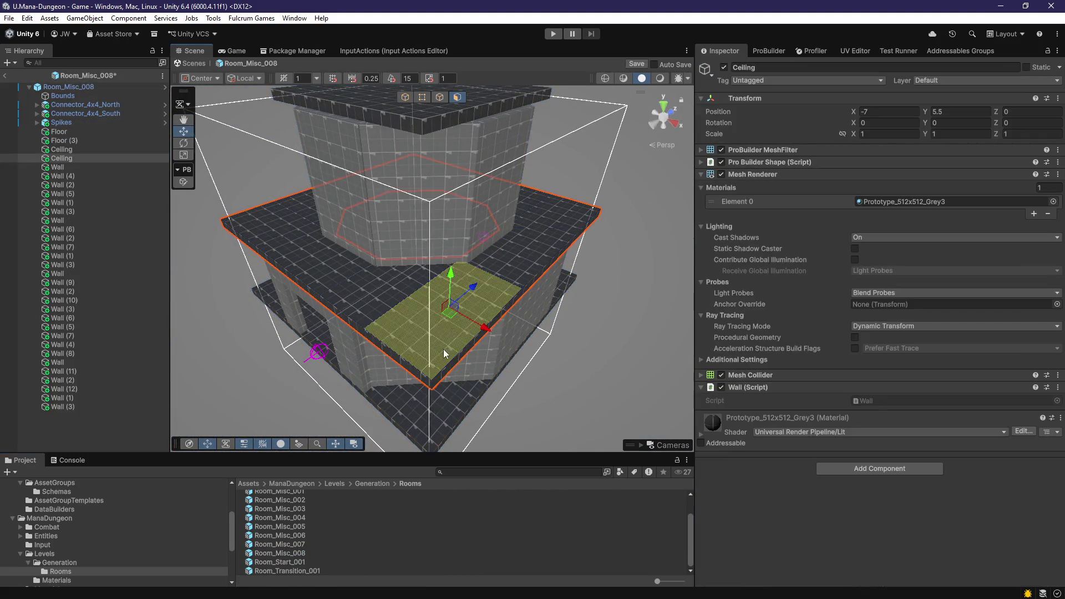
{"action": "scroll", "coordinate": [444, 349], "scroll_direction": "up", "scroll_amount": 5}
{"action": "mouse_move", "coordinate": [495, 348]}
{"action": "left_mouse_down"}
{"action": "mouse_move", "coordinate": [578, 381]}
{"action": "mouse_move", "coordinate": [449, 389]}
{"action": "left_mouse_up"}
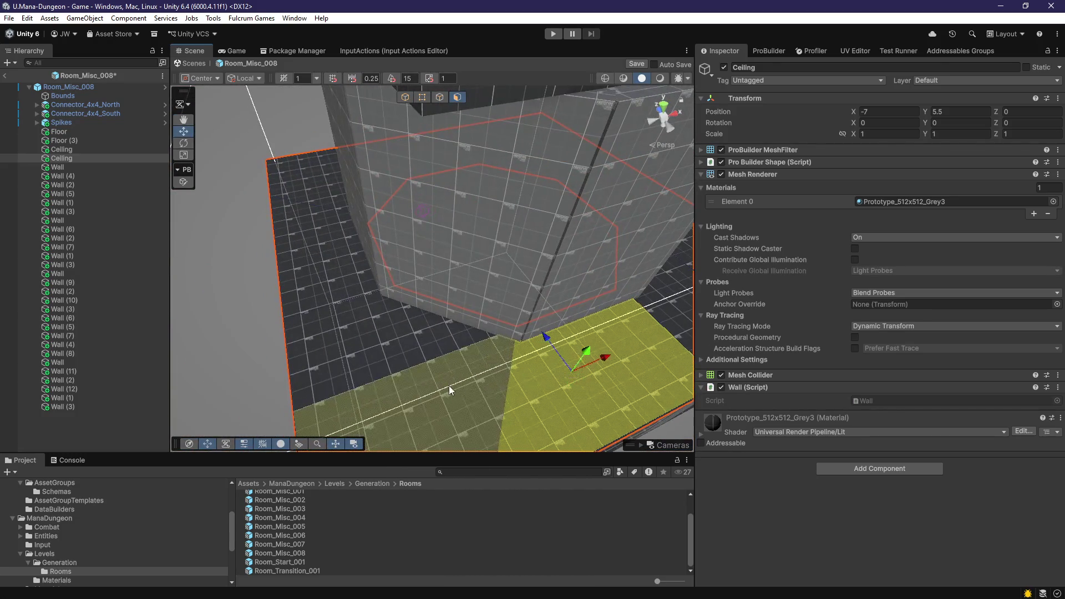
{"action": "left_click_drag", "start_coordinate": [360, 370], "coordinate": [447, 348]}
{"action": "mouse_move", "coordinate": [304, 265]}
{"action": "left_mouse_down"}
{"action": "mouse_move", "coordinate": [329, 262]}
{"action": "mouse_move", "coordinate": [568, 383]}
{"action": "left_mouse_up"}
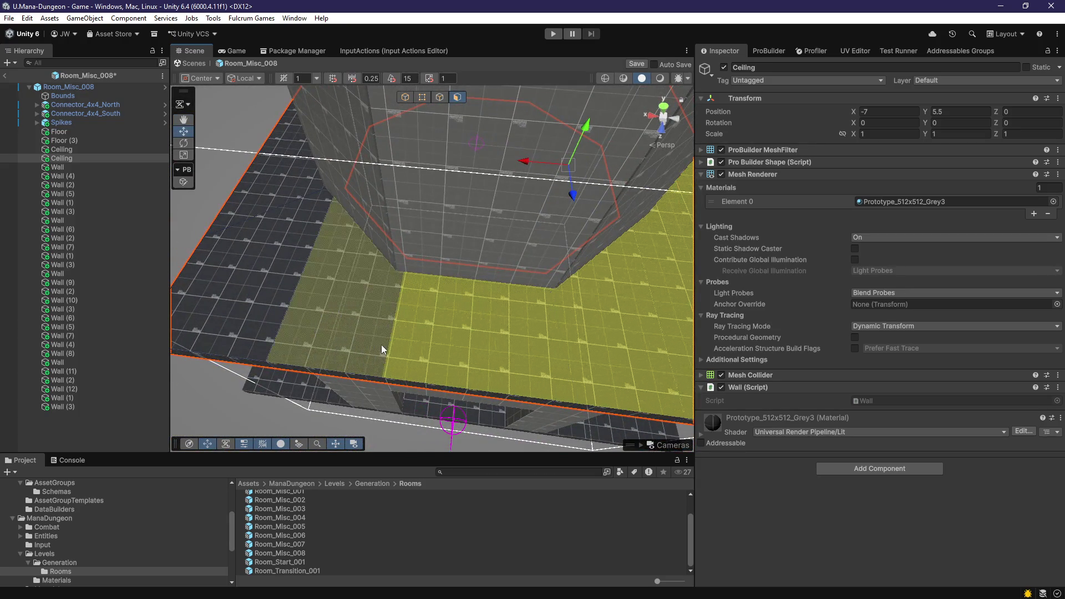
{"action": "mouse_move", "coordinate": [257, 317]}
{"action": "left_mouse_down"}
{"action": "mouse_move", "coordinate": [411, 295]}
{"action": "mouse_move", "coordinate": [544, 357]}
{"action": "mouse_move", "coordinate": [409, 385]}
{"action": "mouse_move", "coordinate": [497, 350]}
{"action": "mouse_move", "coordinate": [401, 344]}
{"action": "mouse_move", "coordinate": [434, 253]}
{"action": "mouse_move", "coordinate": [460, 317]}
{"action": "mouse_move", "coordinate": [505, 323]}
{"action": "left_mouse_up"}
{"action": "mouse_move", "coordinate": [475, 385]}
{"action": "left_mouse_down"}
{"action": "mouse_move", "coordinate": [547, 388]}
{"action": "mouse_move", "coordinate": [597, 416]}
{"action": "mouse_move", "coordinate": [581, 321]}
{"action": "mouse_move", "coordinate": [561, 356]}
{"action": "left_mouse_up"}
{"action": "left_click", "coordinate": [550, 365]}
{"action": "mouse_move", "coordinate": [470, 374]}
{"action": "left_mouse_down"}
{"action": "mouse_move", "coordinate": [390, 343]}
{"action": "mouse_move", "coordinate": [561, 315]}
{"action": "mouse_move", "coordinate": [612, 364]}
{"action": "left_mouse_up"}
{"action": "mouse_move", "coordinate": [390, 347]}
{"action": "left_mouse_down"}
{"action": "mouse_move", "coordinate": [483, 350]}
{"action": "mouse_move", "coordinate": [641, 325]}
{"action": "left_mouse_up"}
{"action": "mouse_move", "coordinate": [577, 301]}
{"action": "left_mouse_down"}
{"action": "mouse_move", "coordinate": [490, 340]}
{"action": "mouse_move", "coordinate": [447, 338]}
{"action": "mouse_move", "coordinate": [404, 379]}
{"action": "mouse_move", "coordinate": [394, 433]}
{"action": "mouse_move", "coordinate": [496, 435]}
{"action": "mouse_move", "coordinate": [364, 464]}
{"action": "mouse_move", "coordinate": [448, 344]}
{"action": "left_mouse_up"}
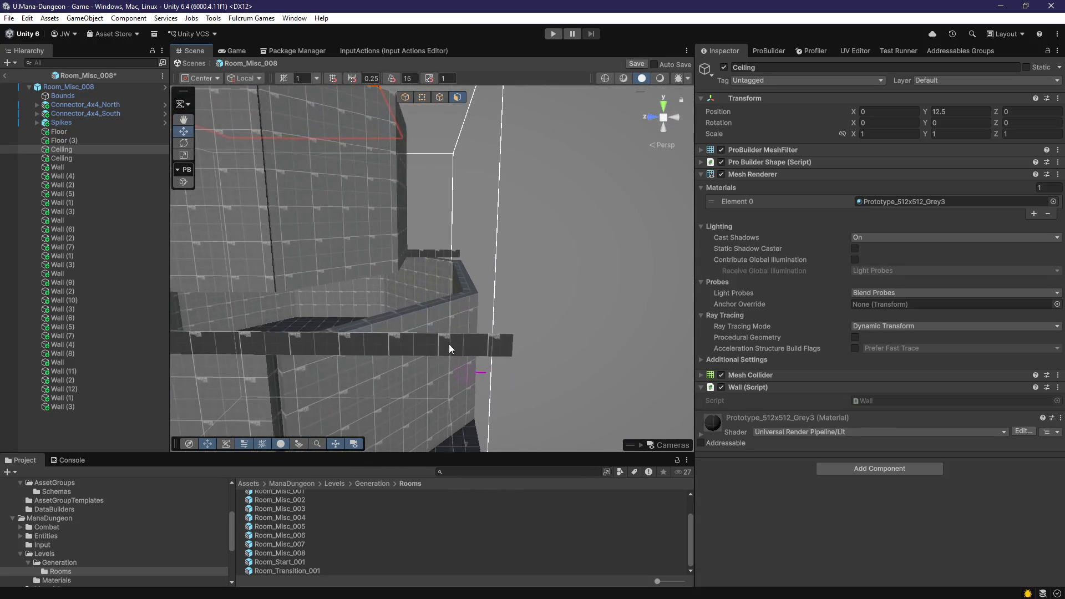
{"action": "mouse_move", "coordinate": [549, 384]}
{"action": "left_mouse_down"}
{"action": "mouse_move", "coordinate": [286, 363]}
{"action": "mouse_move", "coordinate": [335, 382]}
{"action": "mouse_move", "coordinate": [435, 340]}
{"action": "left_mouse_up"}
{"action": "left_click_drag", "start_coordinate": [536, 365], "coordinate": [357, 327]}
{"action": "mouse_move", "coordinate": [514, 315]}
{"action": "left_mouse_down"}
{"action": "mouse_move", "coordinate": [356, 360]}
{"action": "mouse_move", "coordinate": [502, 383]}
{"action": "mouse_move", "coordinate": [422, 331]}
{"action": "left_mouse_up"}
{"action": "left_click_drag", "start_coordinate": [517, 316], "coordinate": [356, 328]}
{"action": "left_click_drag", "start_coordinate": [424, 317], "coordinate": [368, 325]}
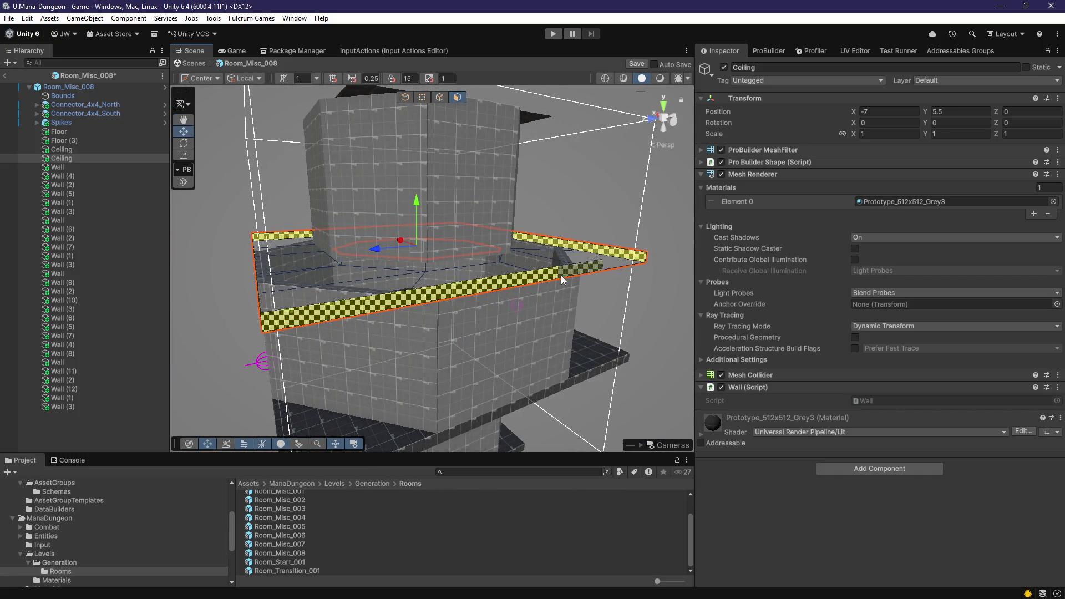
{"action": "left_click_drag", "start_coordinate": [561, 275], "coordinate": [534, 314]}
{"action": "left_click", "coordinate": [582, 256]}
{"action": "mouse_move", "coordinate": [582, 257]}
{"action": "left_mouse_down"}
{"action": "mouse_move", "coordinate": [551, 304]}
{"action": "mouse_move", "coordinate": [497, 352]}
{"action": "mouse_move", "coordinate": [464, 254]}
{"action": "mouse_move", "coordinate": [589, 232]}
{"action": "mouse_move", "coordinate": [507, 245]}
{"action": "mouse_move", "coordinate": [495, 397]}
{"action": "mouse_move", "coordinate": [523, 368]}
{"action": "mouse_move", "coordinate": [563, 358]}
{"action": "mouse_move", "coordinate": [565, 345]}
{"action": "mouse_move", "coordinate": [554, 377]}
{"action": "mouse_move", "coordinate": [524, 380]}
{"action": "mouse_move", "coordinate": [545, 387]}
{"action": "mouse_move", "coordinate": [514, 393]}
{"action": "left_mouse_up"}
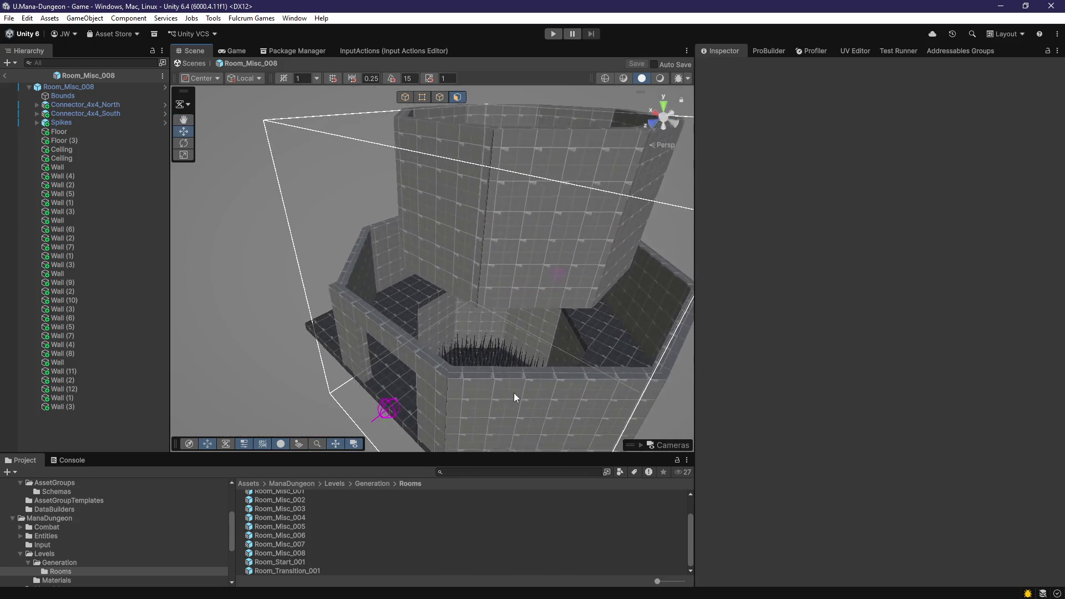
{"action": "left_click_drag", "start_coordinate": [411, 436], "coordinate": [411, 392]}
Step: Open Room_Start_001 and delete Ceiling (1) through Ceiling (4), keeping the single Ceiling
{"action": "double_click", "coordinate": [305, 561]}
{"action": "scroll", "coordinate": [501, 328], "scroll_direction": "up", "scroll_amount": 5}
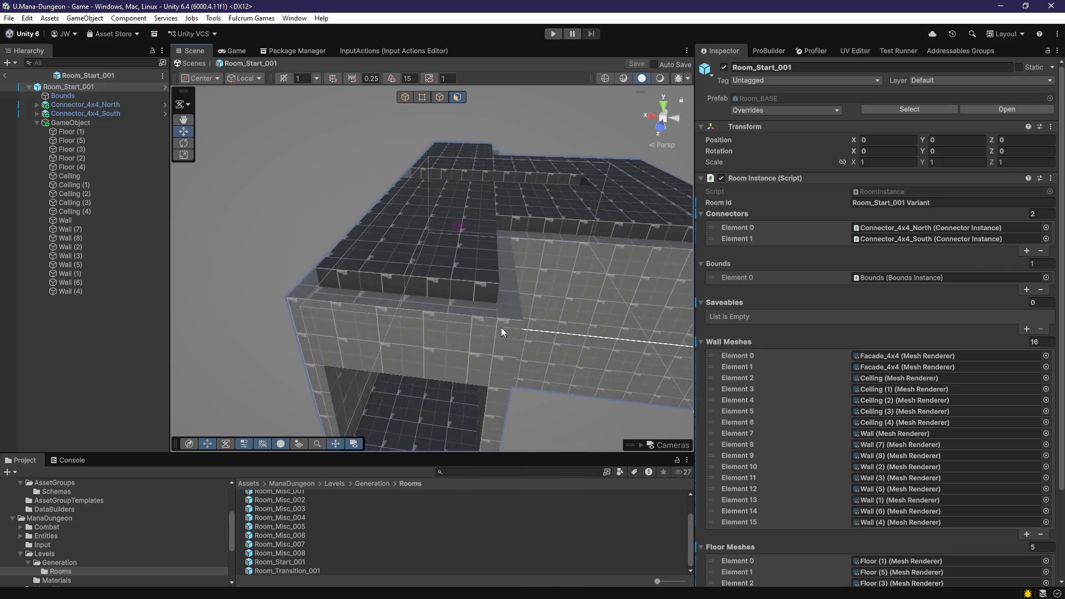
{"action": "scroll", "coordinate": [501, 327], "scroll_direction": "down", "scroll_amount": 5}
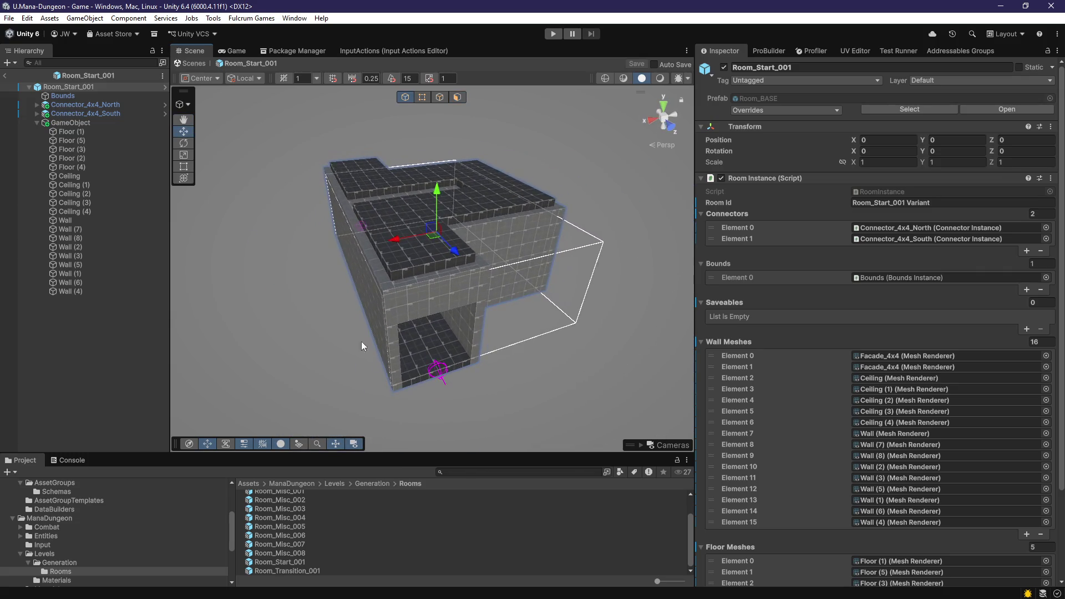
{"action": "left_click", "coordinate": [97, 211]}
{"action": "mouse_move", "coordinate": [366, 322]}
{"action": "left_mouse_down"}
{"action": "mouse_move", "coordinate": [511, 325]}
{"action": "mouse_move", "coordinate": [393, 331]}
{"action": "left_mouse_up"}
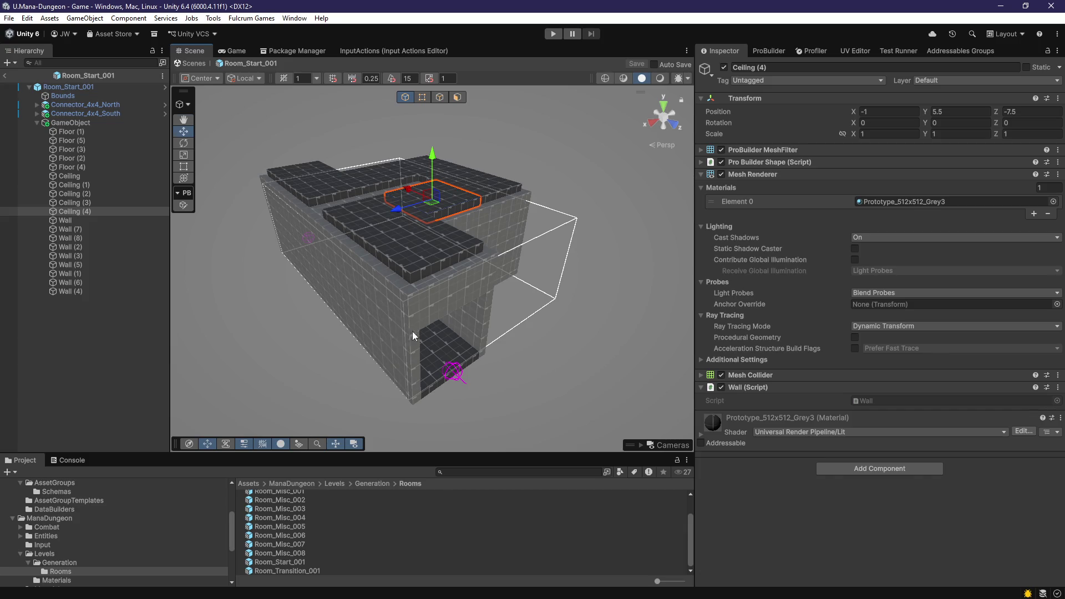
{"action": "scroll", "coordinate": [412, 331], "scroll_direction": "up", "scroll_amount": 5}
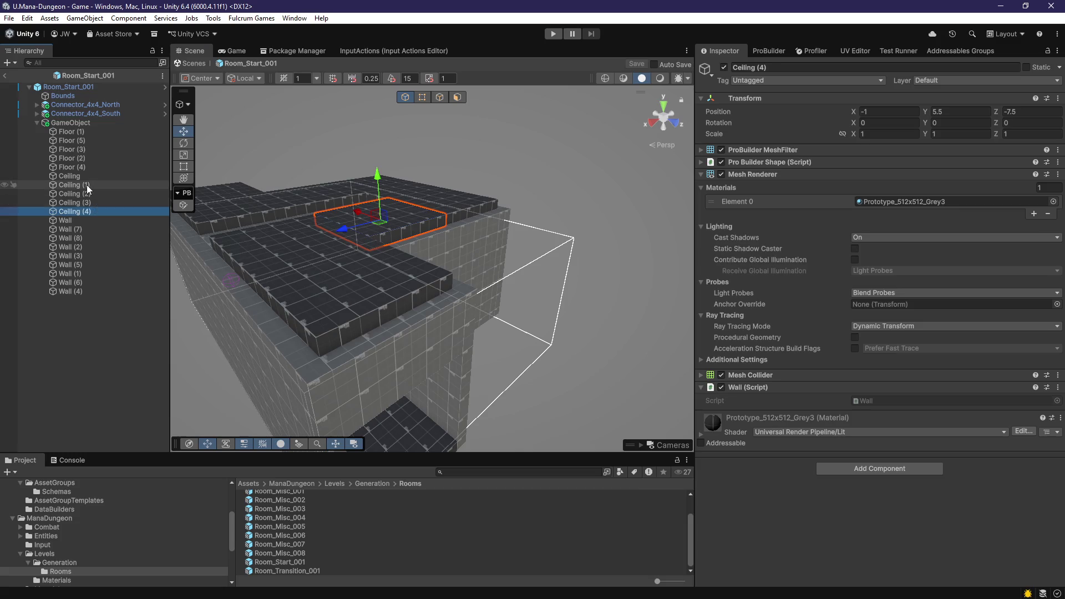
{"action": "left_click", "coordinate": [95, 212], "text": "shift"}
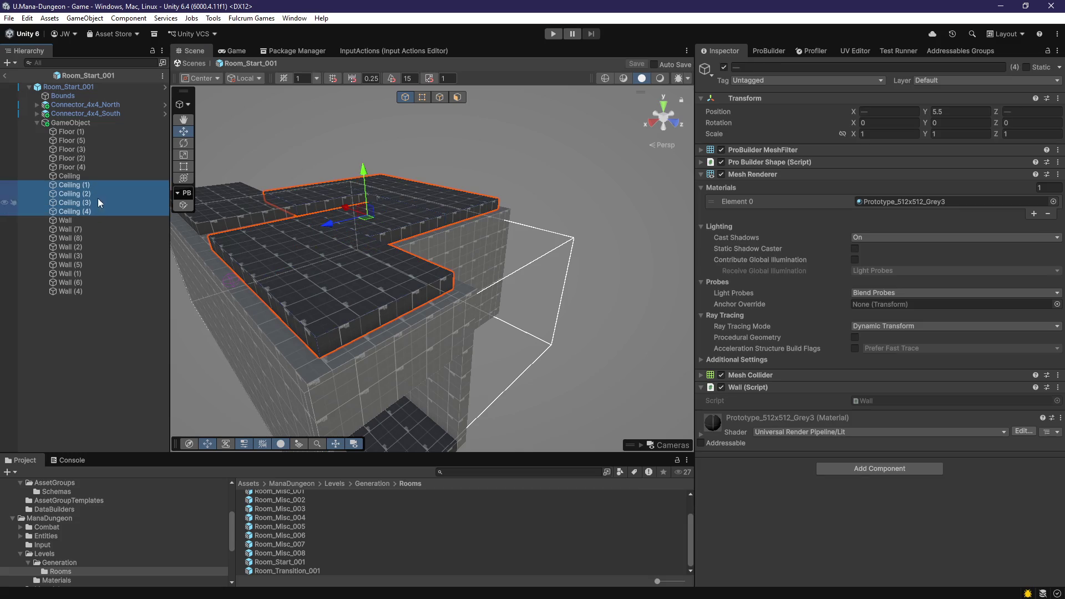
{"action": "key", "text": "Delete"}
{"action": "left_click", "coordinate": [79, 138]}
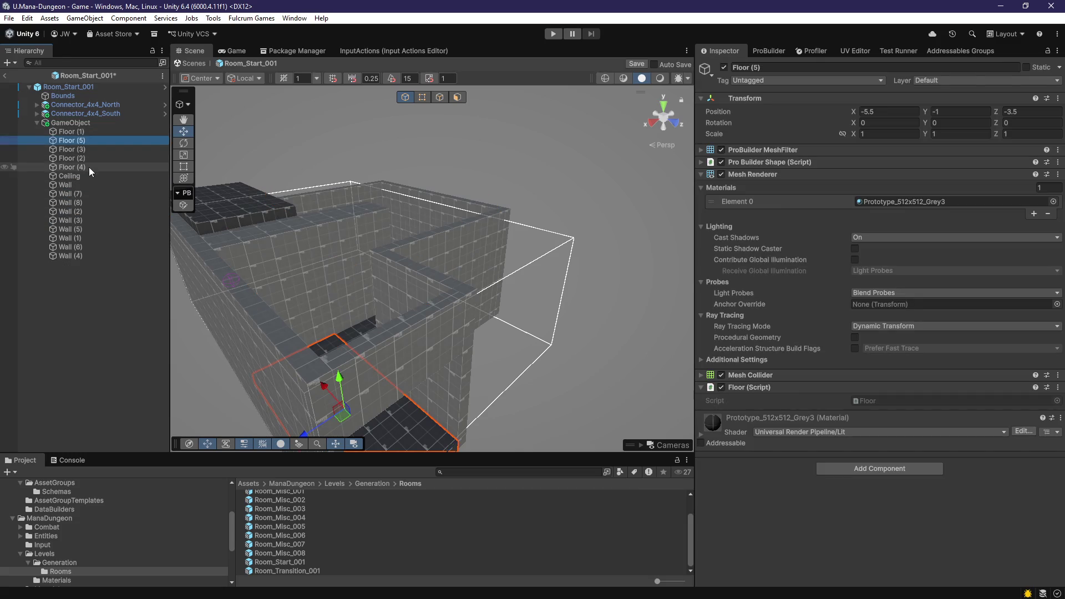
Step: Delete the extra floor pieces and the eight extra walls from Wall (7) onward
{"action": "left_click", "coordinate": [89, 168], "text": "shift"}
{"action": "key", "text": "Delete"}
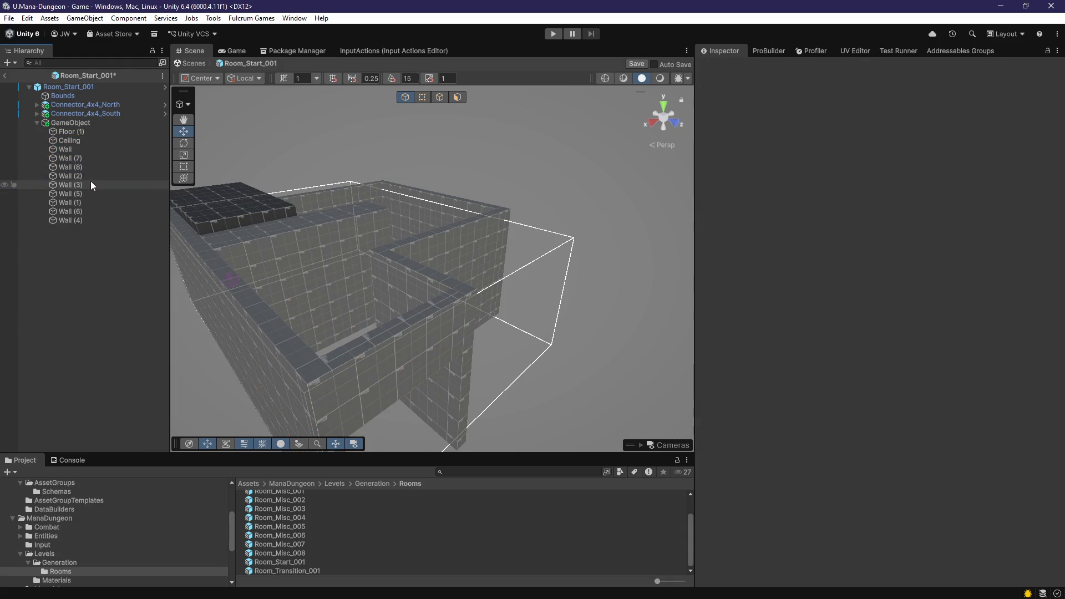
{"action": "left_click", "coordinate": [76, 161]}
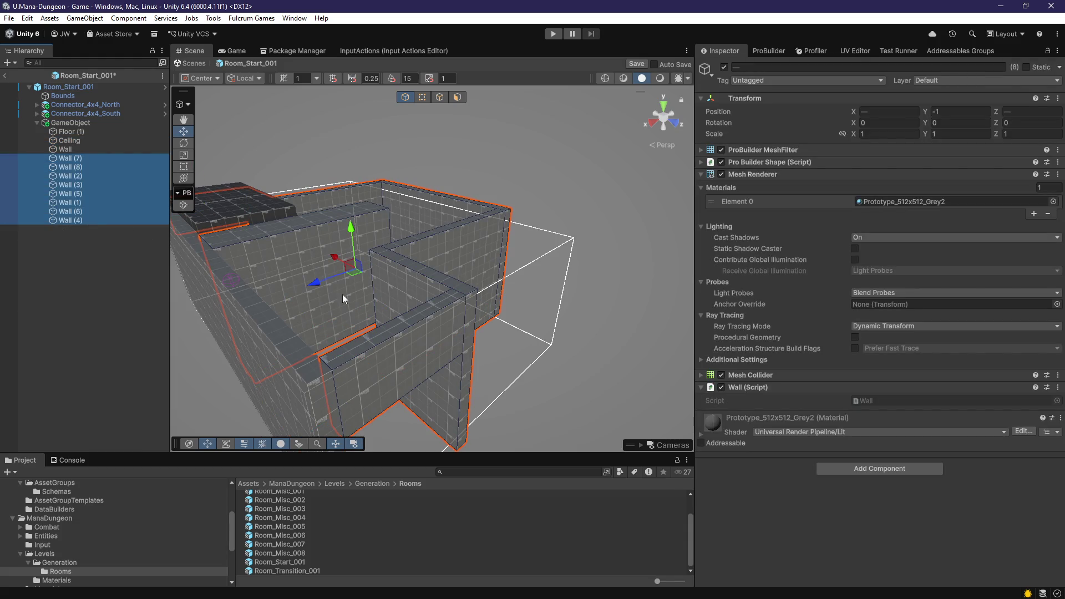
{"action": "key", "text": "Delete"}
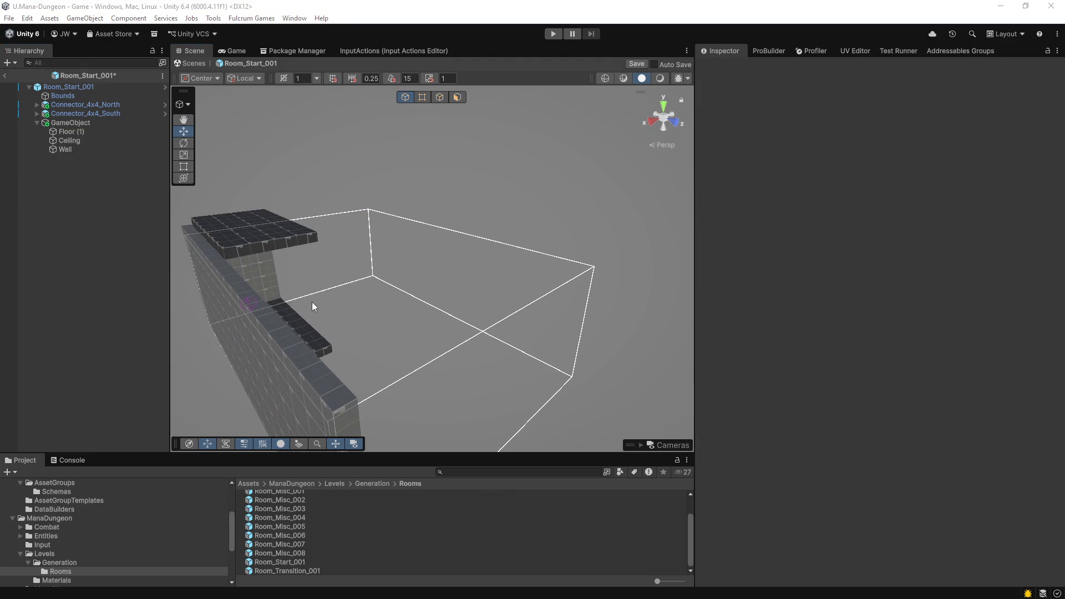
Step: Move Floor (1) to Y -1 and Z -6.75
{"action": "left_click", "coordinate": [308, 334]}
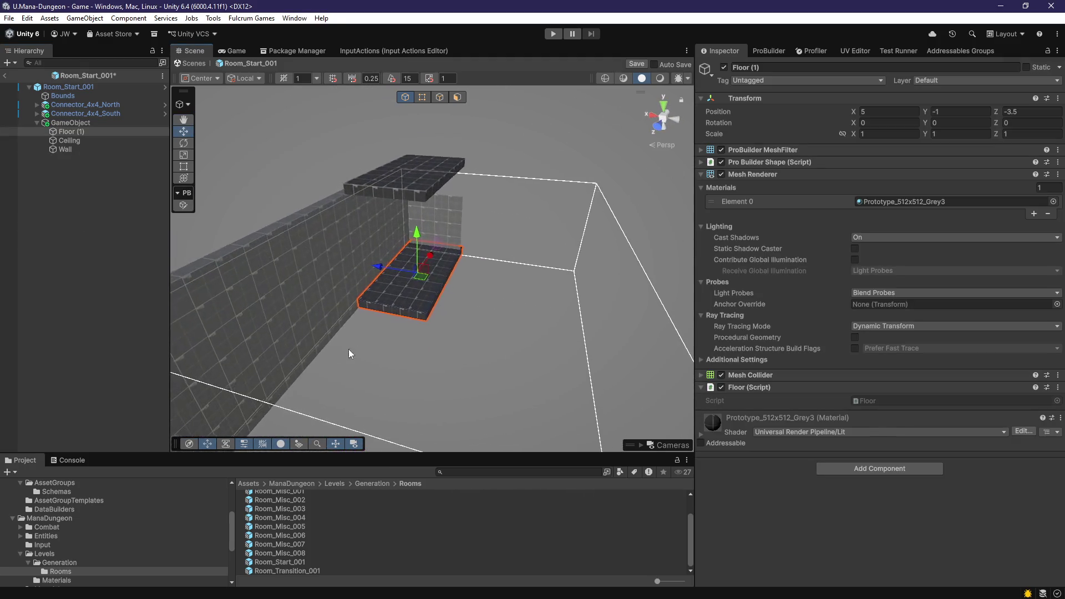
{"action": "type", "text": "0"}
{"action": "left_click", "coordinate": [934, 113]}
{"action": "mouse_move", "coordinate": [547, 286]}
{"action": "left_mouse_down"}
{"action": "mouse_move", "coordinate": [585, 312]}
{"action": "mouse_move", "coordinate": [464, 220]}
{"action": "mouse_move", "coordinate": [471, 245]}
{"action": "left_mouse_up"}
{"action": "mouse_move", "coordinate": [471, 244]}
{"action": "left_mouse_down"}
{"action": "mouse_move", "coordinate": [466, 288]}
{"action": "mouse_move", "coordinate": [555, 267]}
{"action": "left_mouse_up"}
{"action": "mouse_move", "coordinate": [403, 240]}
{"action": "left_mouse_down"}
{"action": "mouse_move", "coordinate": [549, 311]}
{"action": "mouse_move", "coordinate": [580, 310]}
{"action": "mouse_move", "coordinate": [536, 298]}
{"action": "mouse_move", "coordinate": [575, 265]}
{"action": "left_mouse_up"}
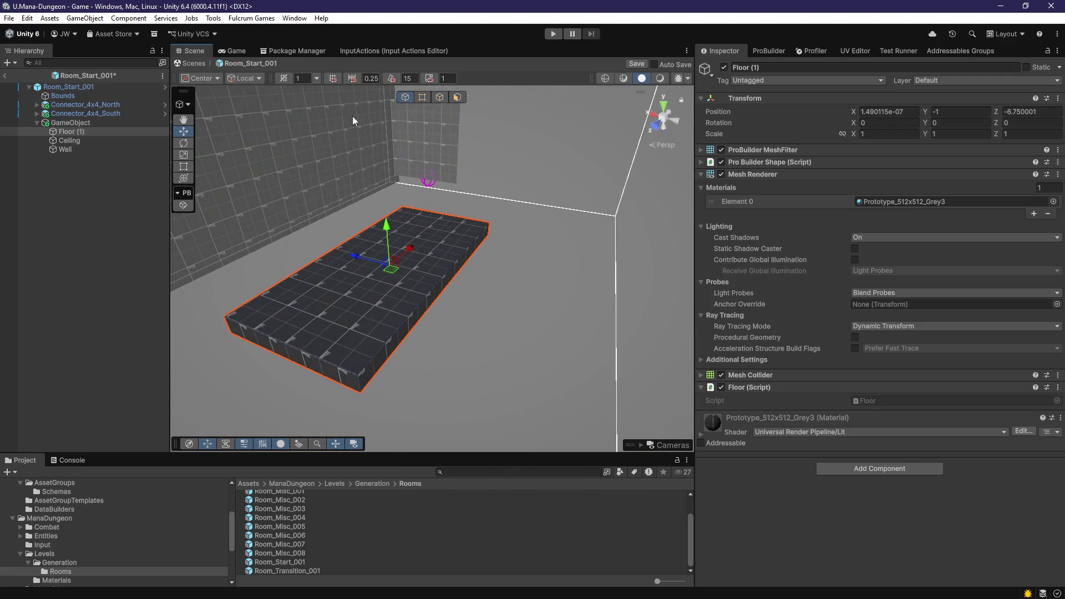
{"action": "left_click", "coordinate": [457, 97]}
{"action": "mouse_move", "coordinate": [469, 183]}
{"action": "left_mouse_down"}
{"action": "mouse_move", "coordinate": [483, 226]}
{"action": "mouse_move", "coordinate": [400, 239]}
{"action": "left_mouse_up"}
{"action": "double_click", "coordinate": [123, 104]}
{"action": "mouse_move", "coordinate": [567, 268]}
{"action": "left_mouse_down"}
{"action": "mouse_move", "coordinate": [416, 311]}
{"action": "mouse_move", "coordinate": [345, 315]}
{"action": "mouse_move", "coordinate": [492, 318]}
{"action": "mouse_move", "coordinate": [571, 345]}
{"action": "mouse_move", "coordinate": [474, 311]}
{"action": "mouse_move", "coordinate": [416, 324]}
{"action": "mouse_move", "coordinate": [552, 325]}
{"action": "left_mouse_up"}
{"action": "double_click", "coordinate": [98, 114]}
{"action": "left_click", "coordinate": [405, 97]}
{"action": "mouse_move", "coordinate": [388, 250]}
{"action": "left_mouse_down"}
{"action": "mouse_move", "coordinate": [422, 255]}
{"action": "mouse_move", "coordinate": [333, 277]}
{"action": "left_mouse_up"}
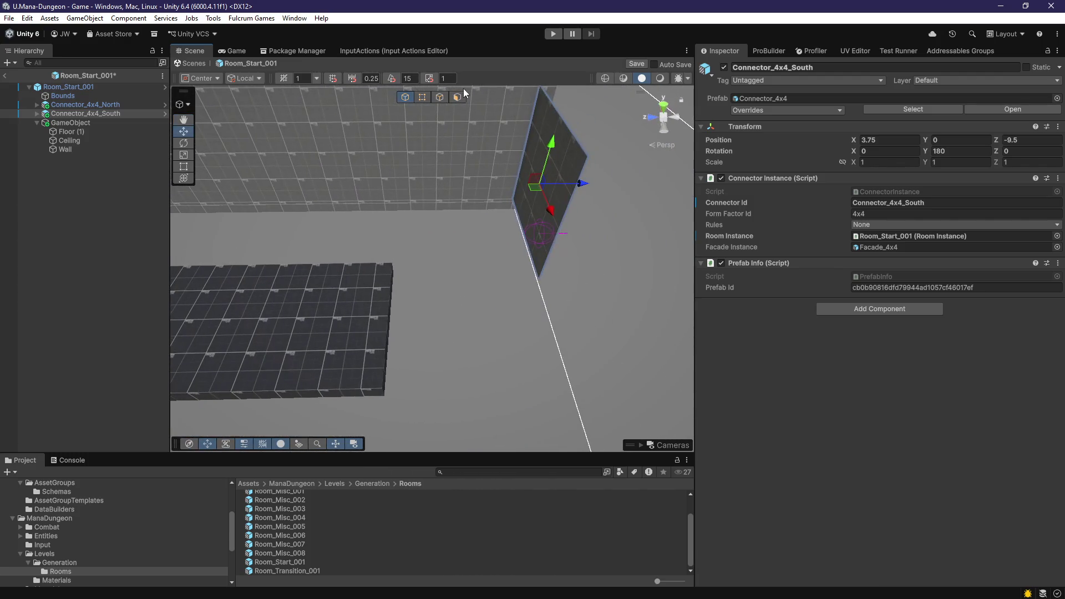
{"action": "mouse_move", "coordinate": [475, 132]}
{"action": "left_mouse_down"}
{"action": "mouse_move", "coordinate": [416, 276]}
{"action": "mouse_move", "coordinate": [412, 334]}
{"action": "left_mouse_up"}
{"action": "left_click", "coordinate": [361, 285]}
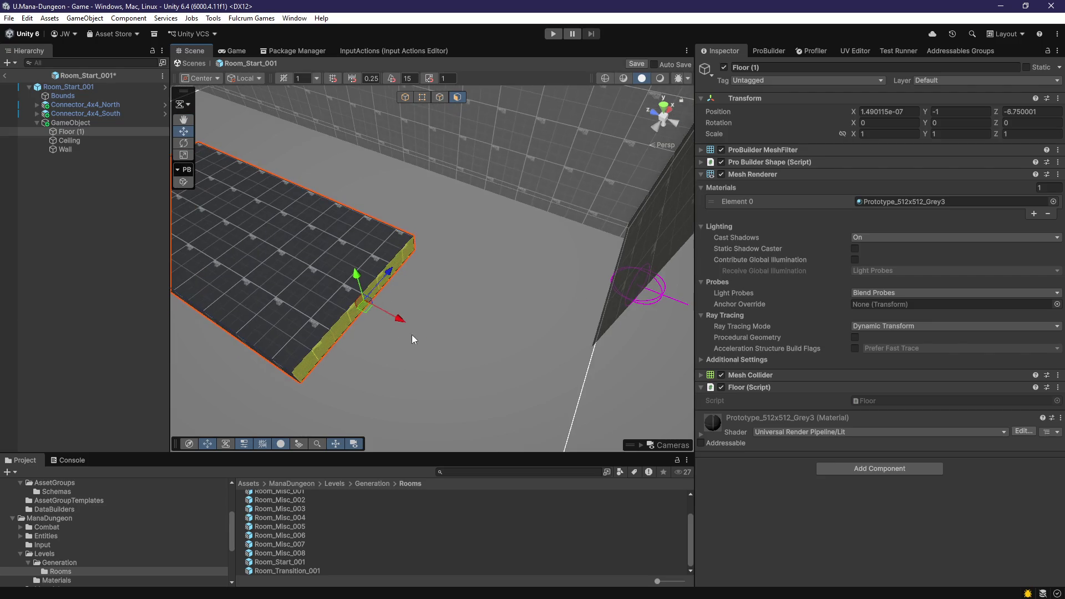
{"action": "mouse_move", "coordinate": [619, 405]}
{"action": "left_mouse_down"}
{"action": "mouse_move", "coordinate": [492, 369]}
{"action": "mouse_move", "coordinate": [380, 367]}
{"action": "left_mouse_up"}
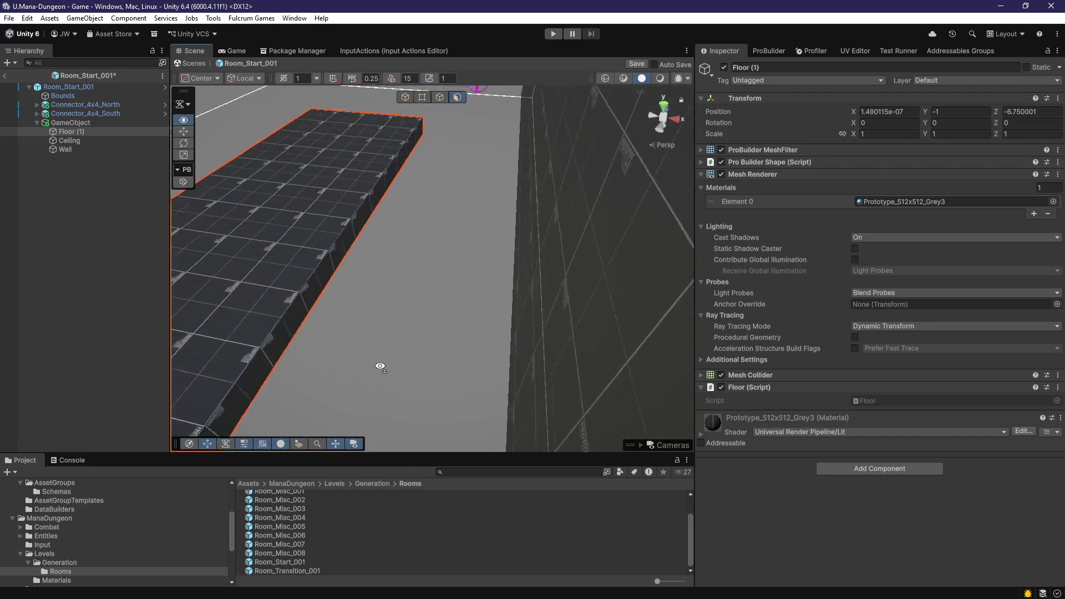
{"action": "key", "text": "f"}
{"action": "mouse_move", "coordinate": [290, 321]}
{"action": "left_mouse_down"}
{"action": "mouse_move", "coordinate": [409, 362]}
{"action": "mouse_move", "coordinate": [468, 214]}
{"action": "left_mouse_up"}
{"action": "left_click", "coordinate": [376, 289]}
{"action": "key", "text": "f"}
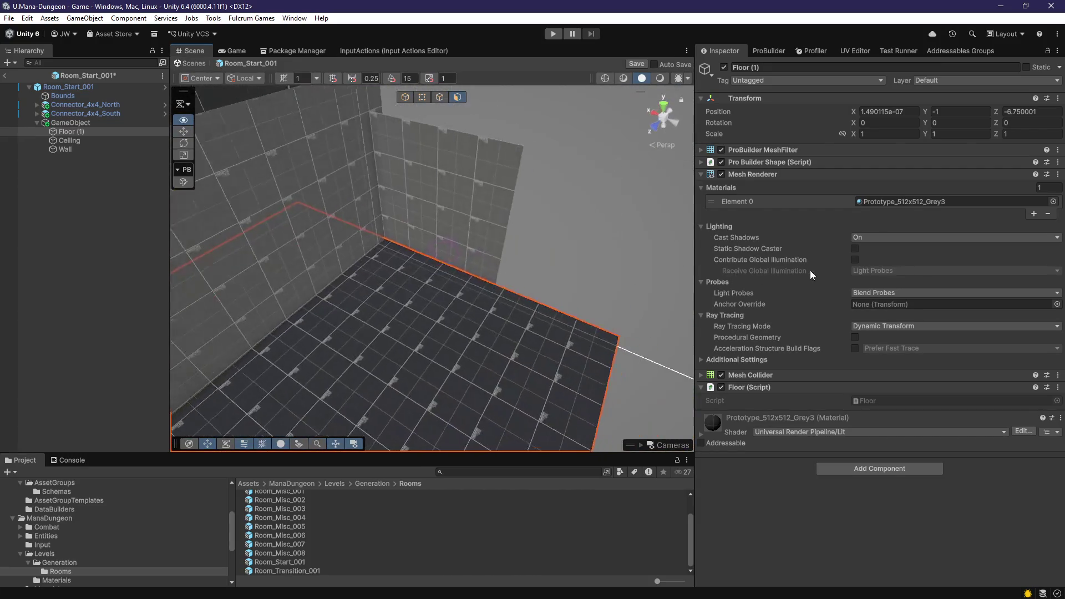
{"action": "mouse_move", "coordinate": [544, 361]}
{"action": "left_mouse_down"}
{"action": "mouse_move", "coordinate": [477, 323]}
{"action": "mouse_move", "coordinate": [378, 218]}
{"action": "mouse_move", "coordinate": [410, 318]}
{"action": "left_mouse_up"}
{"action": "left_click", "coordinate": [410, 318]}
{"action": "key", "text": "f"}
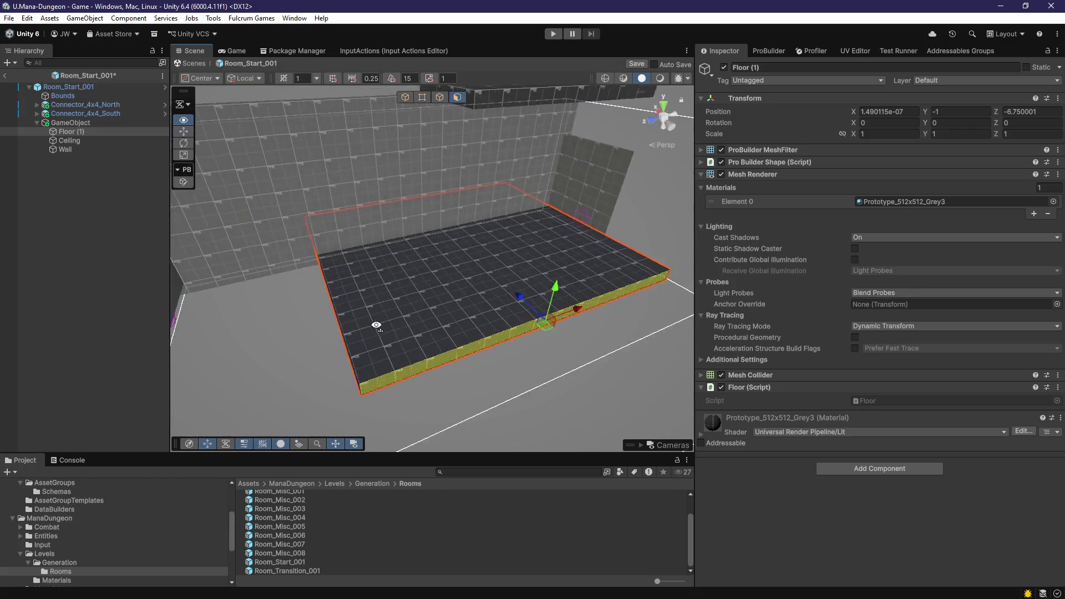
{"action": "mouse_move", "coordinate": [538, 345]}
{"action": "left_mouse_down"}
{"action": "mouse_move", "coordinate": [497, 300]}
{"action": "mouse_move", "coordinate": [515, 295]}
{"action": "mouse_move", "coordinate": [447, 364]}
{"action": "mouse_move", "coordinate": [405, 333]}
{"action": "mouse_move", "coordinate": [477, 318]}
{"action": "mouse_move", "coordinate": [368, 306]}
{"action": "mouse_move", "coordinate": [454, 294]}
{"action": "left_mouse_up"}
{"action": "mouse_move", "coordinate": [547, 292]}
{"action": "left_mouse_down"}
{"action": "mouse_move", "coordinate": [527, 294]}
{"action": "mouse_move", "coordinate": [570, 294]}
{"action": "mouse_move", "coordinate": [524, 271]}
{"action": "mouse_move", "coordinate": [424, 261]}
{"action": "mouse_move", "coordinate": [363, 326]}
{"action": "left_mouse_up"}
Step: Duplicate the Wall as Wall (1), positioned at Z -2.5
{"action": "left_click", "coordinate": [423, 261]}
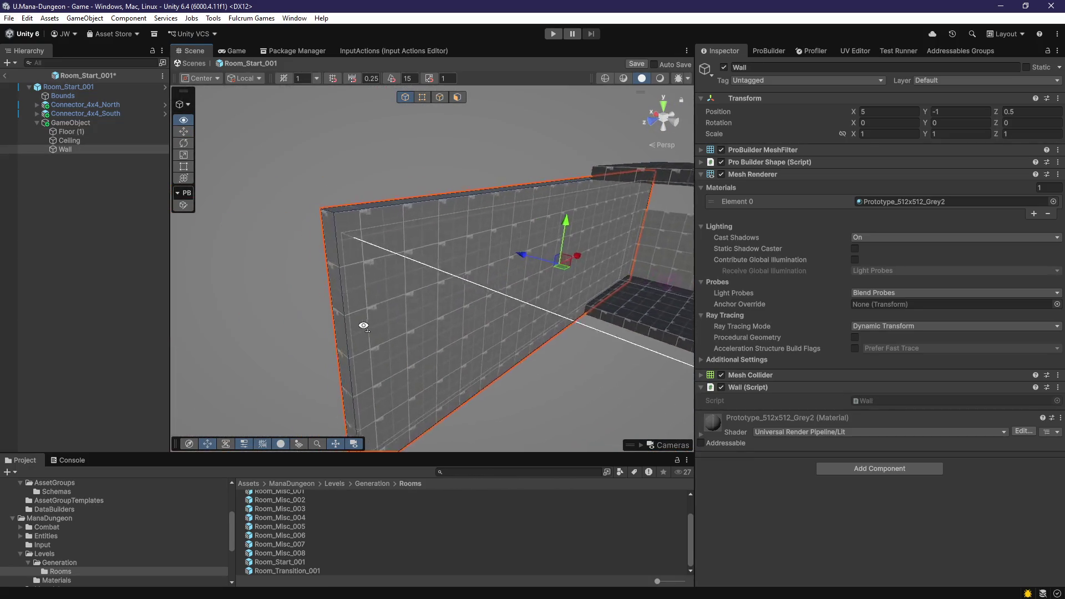
{"action": "mouse_move", "coordinate": [458, 225]}
{"action": "left_mouse_down"}
{"action": "mouse_move", "coordinate": [464, 245]}
{"action": "mouse_move", "coordinate": [425, 235]}
{"action": "mouse_move", "coordinate": [456, 111]}
{"action": "left_mouse_up"}
{"action": "key", "text": "ctrl+d"}
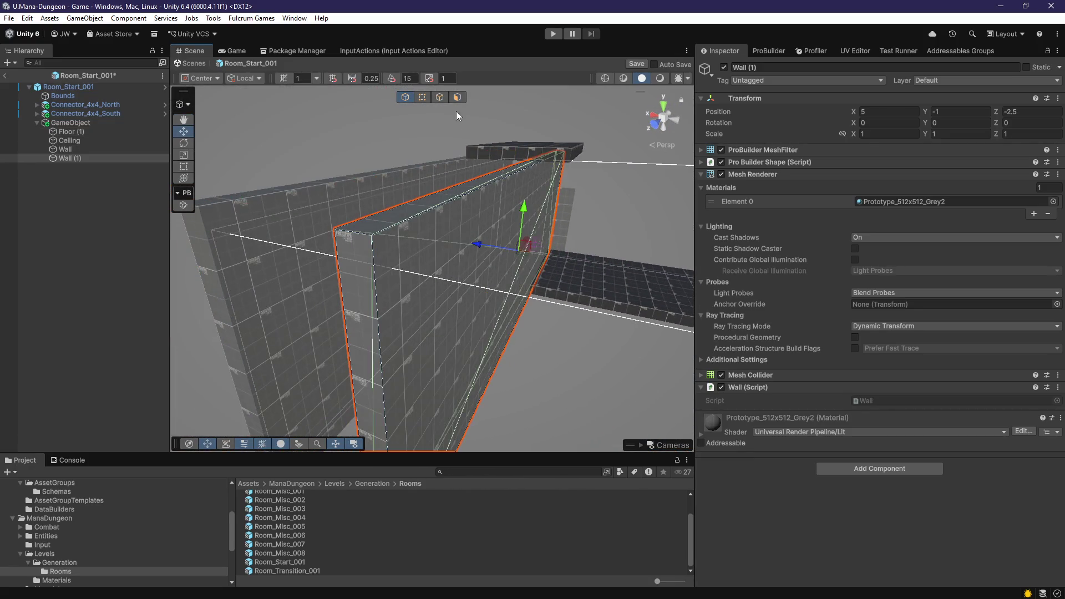
{"action": "left_click", "coordinate": [457, 97]}
{"action": "mouse_move", "coordinate": [449, 224]}
{"action": "left_mouse_down"}
{"action": "mouse_move", "coordinate": [361, 278]}
{"action": "mouse_move", "coordinate": [256, 322]}
{"action": "mouse_move", "coordinate": [229, 318]}
{"action": "mouse_move", "coordinate": [568, 334]}
{"action": "mouse_move", "coordinate": [305, 287]}
{"action": "mouse_move", "coordinate": [560, 261]}
{"action": "left_mouse_up"}
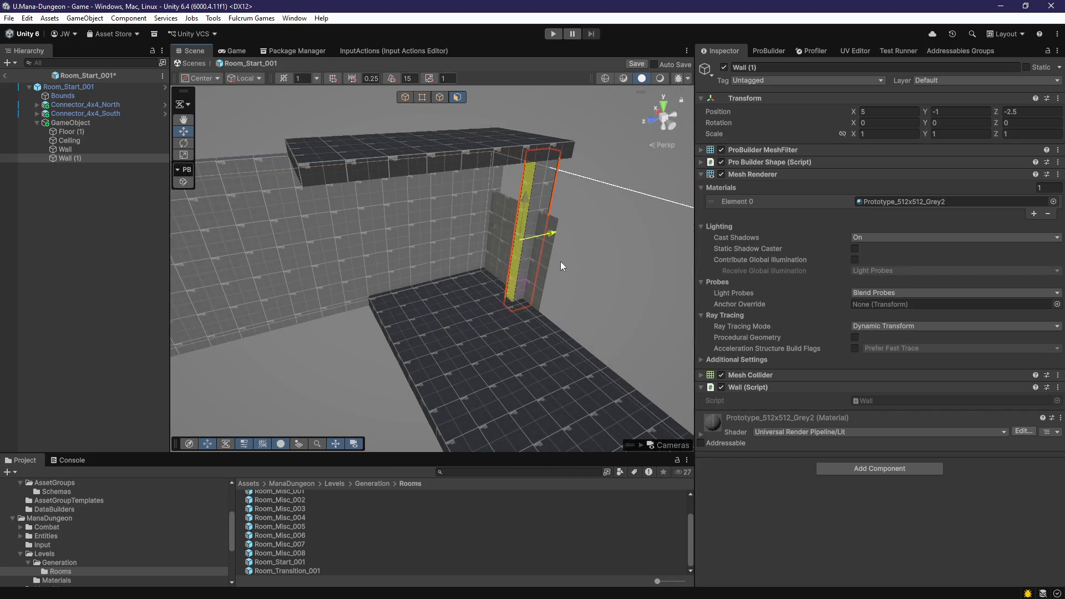
{"action": "mouse_move", "coordinate": [494, 283]}
{"action": "left_mouse_down"}
{"action": "mouse_move", "coordinate": [491, 185]}
{"action": "mouse_move", "coordinate": [615, 312]}
{"action": "mouse_move", "coordinate": [488, 319]}
{"action": "mouse_move", "coordinate": [642, 283]}
{"action": "mouse_move", "coordinate": [490, 240]}
{"action": "mouse_move", "coordinate": [512, 273]}
{"action": "mouse_move", "coordinate": [311, 335]}
{"action": "mouse_move", "coordinate": [460, 365]}
{"action": "mouse_move", "coordinate": [418, 317]}
{"action": "left_mouse_up"}
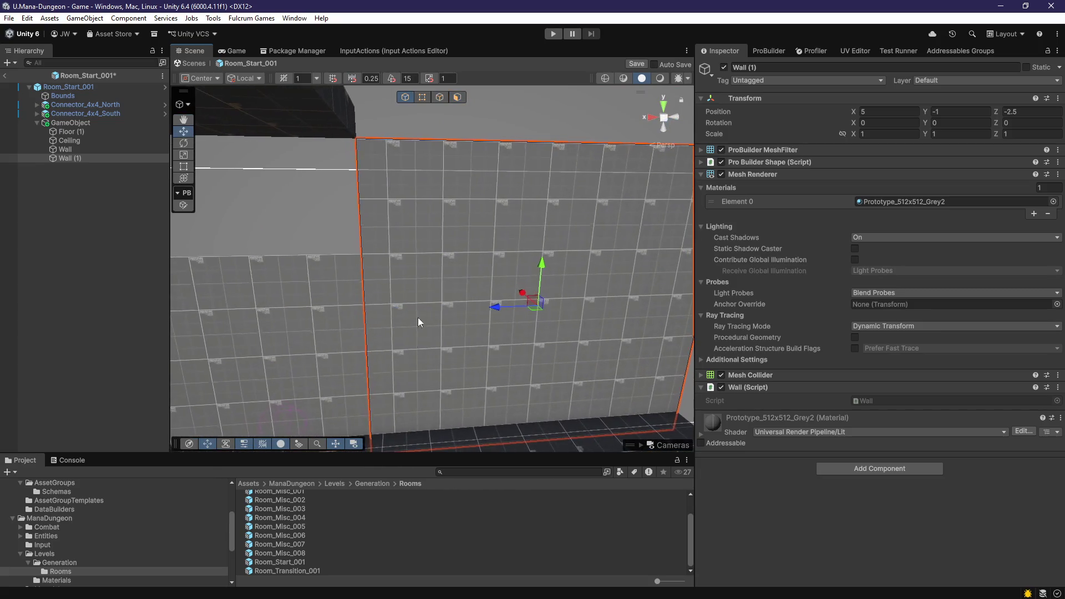
Step: Select the face of Wall (1) and open the UV Editor
{"action": "left_click", "coordinate": [461, 107]}
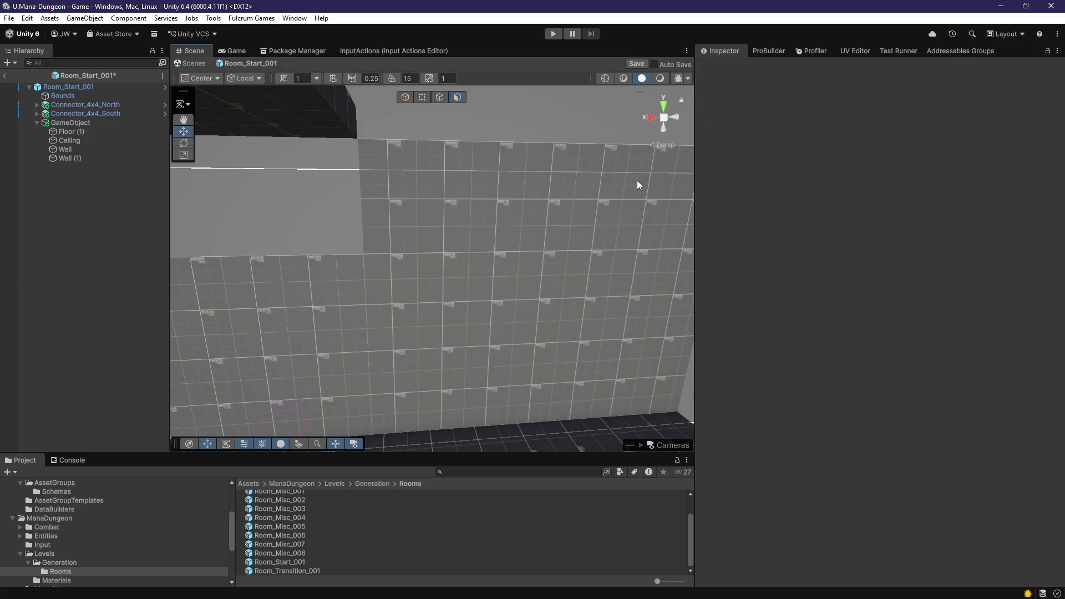
{"action": "left_click", "coordinate": [637, 181]}
{"action": "left_click", "coordinate": [853, 49]}
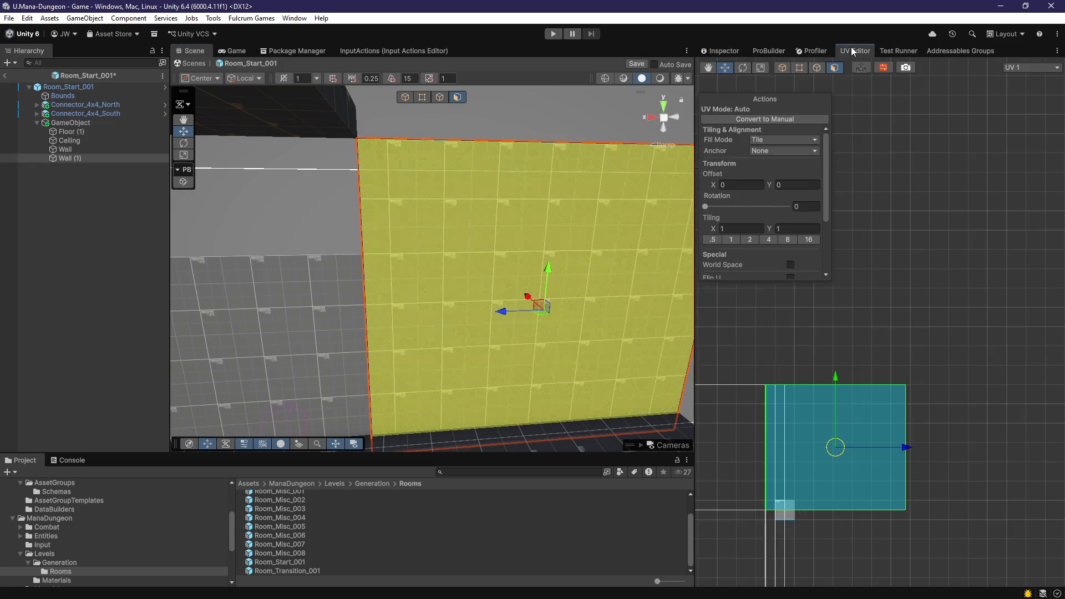
Step: Duplicate the wall as Wall (2) and slide it along X into line with the room
{"action": "left_click", "coordinate": [899, 452]}
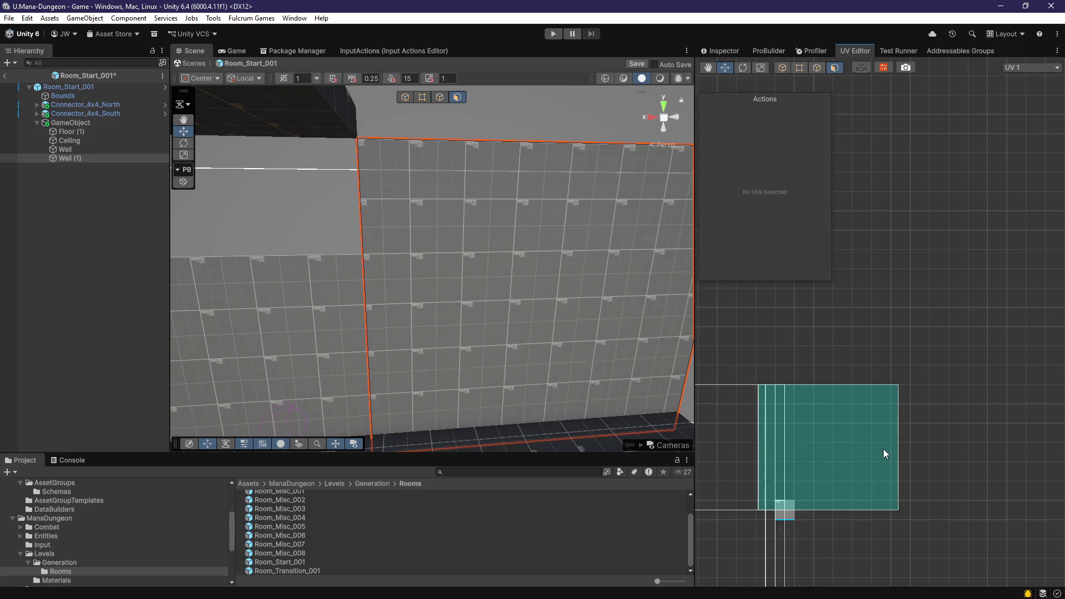
{"action": "left_click", "coordinate": [884, 451]}
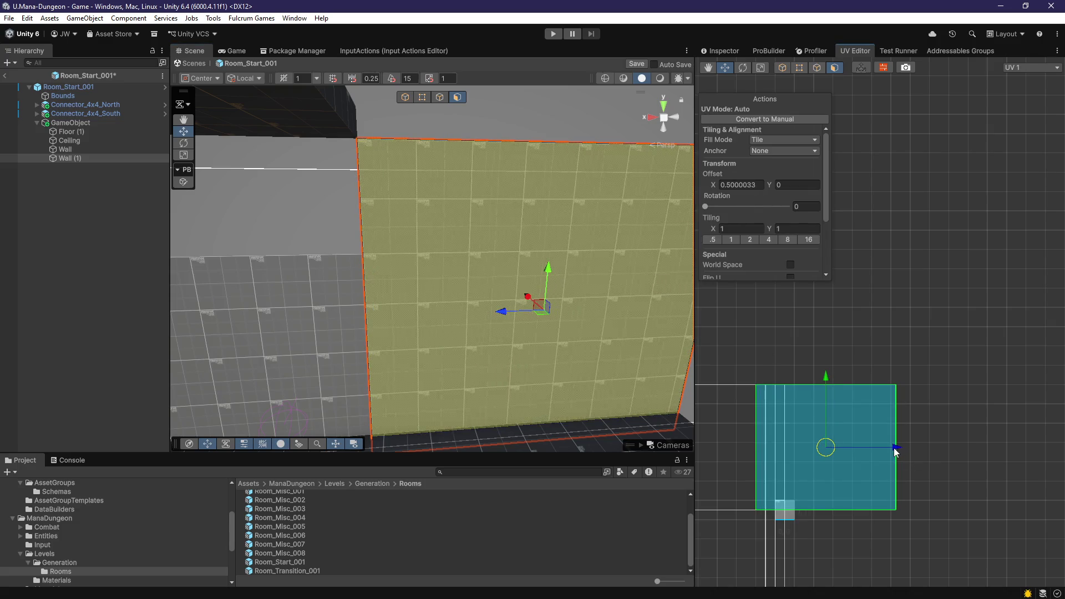
{"action": "left_click", "coordinate": [421, 266]}
{"action": "scroll", "coordinate": [420, 266], "scroll_direction": "down", "scroll_amount": 5}
{"action": "left_click", "coordinate": [495, 324]}
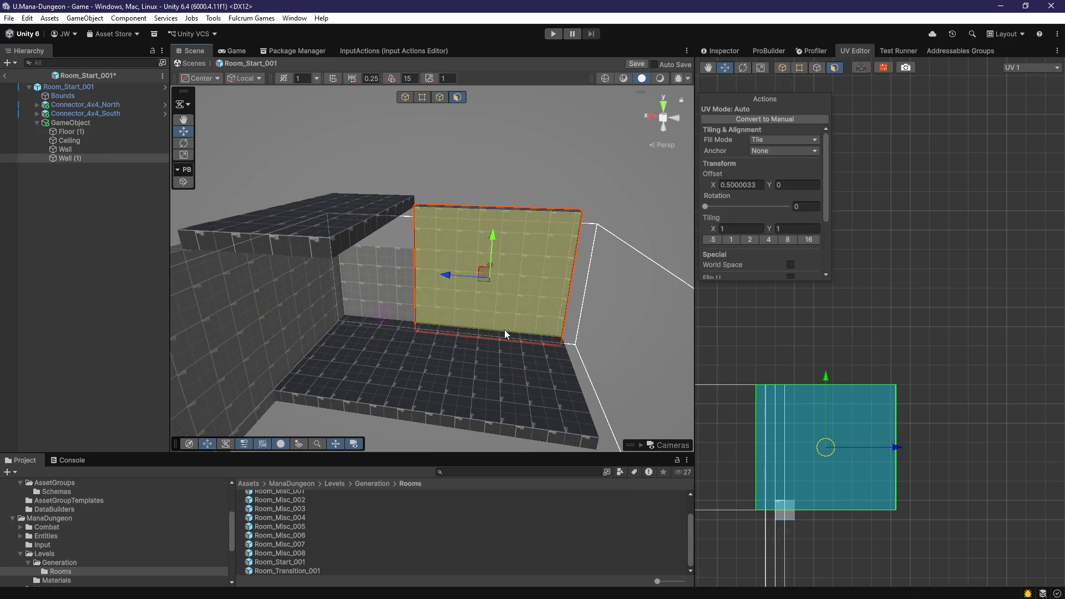
{"action": "key", "text": "ctrl+d"}
{"action": "scroll", "coordinate": [504, 330], "scroll_direction": "up", "scroll_amount": 2}
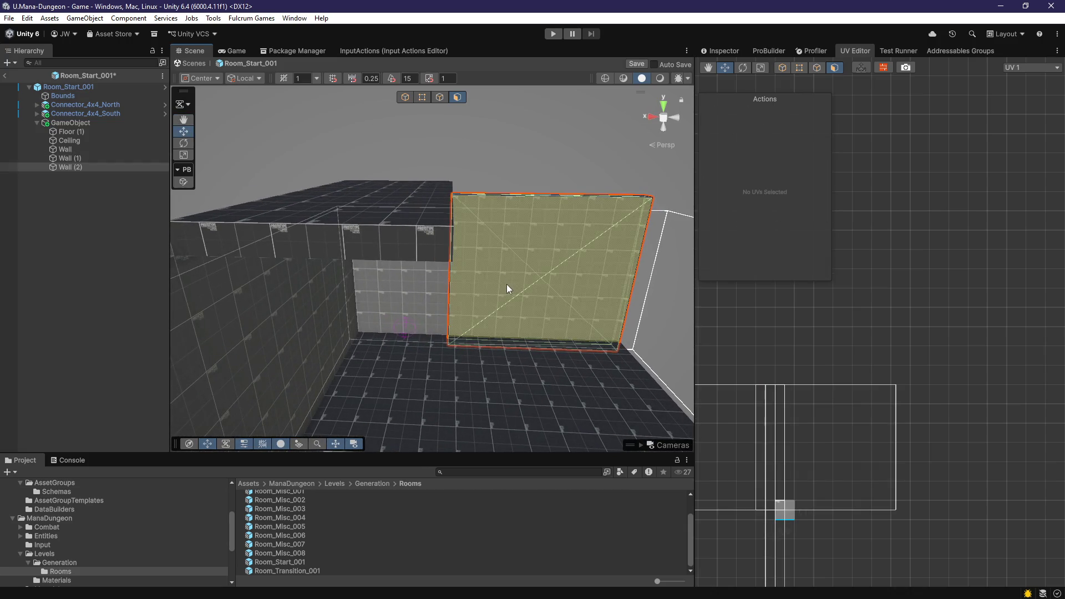
{"action": "key", "text": "ctrl+z"}
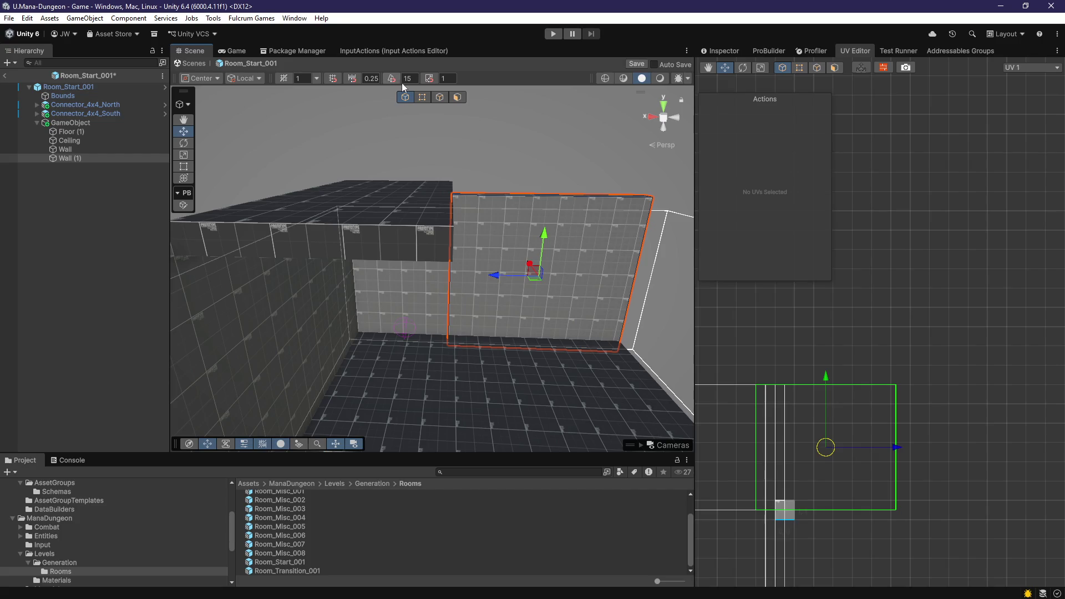
{"action": "mouse_move", "coordinate": [295, 273]}
{"action": "left_mouse_down"}
{"action": "mouse_move", "coordinate": [369, 290]}
{"action": "mouse_move", "coordinate": [435, 198]}
{"action": "mouse_move", "coordinate": [689, 334]}
{"action": "mouse_move", "coordinate": [842, 344]}
{"action": "mouse_move", "coordinate": [558, 378]}
{"action": "left_mouse_up"}
{"action": "left_click_drag", "start_coordinate": [648, 312], "coordinate": [613, 312]}
Step: Frame the original Wall and look over the far wall and south connector
{"action": "left_click", "coordinate": [466, 185]}
{"action": "key", "text": "f"}
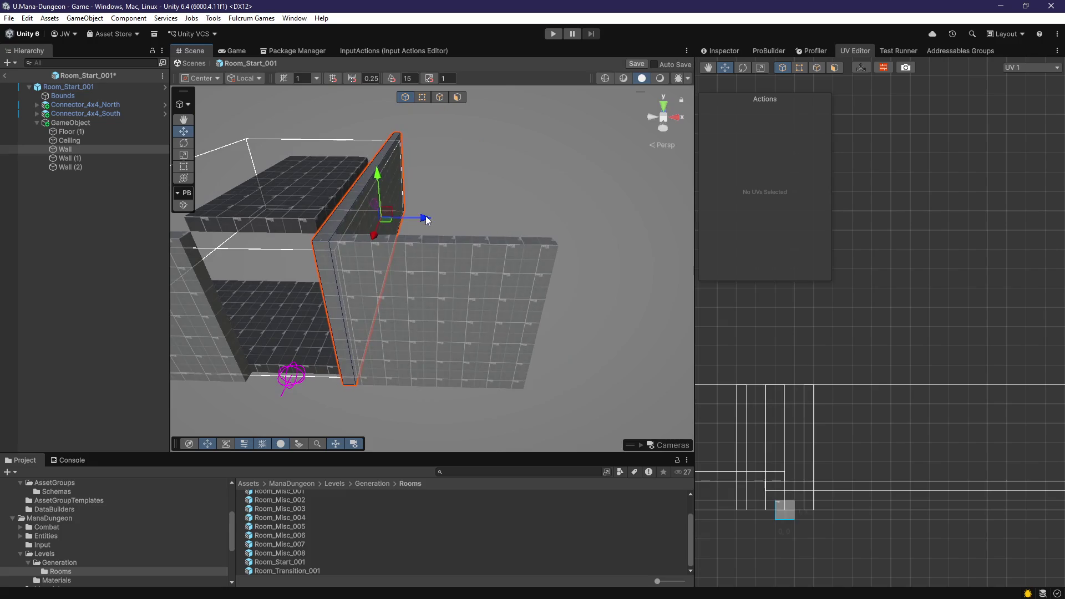
{"action": "left_click_drag", "start_coordinate": [520, 294], "coordinate": [596, 355]}
{"action": "mouse_move", "coordinate": [696, 339]}
{"action": "left_mouse_down"}
{"action": "mouse_move", "coordinate": [555, 342]}
{"action": "mouse_move", "coordinate": [591, 300]}
{"action": "mouse_move", "coordinate": [585, 328]}
{"action": "mouse_move", "coordinate": [565, 321]}
{"action": "mouse_move", "coordinate": [526, 290]}
{"action": "mouse_move", "coordinate": [523, 274]}
{"action": "mouse_move", "coordinate": [483, 303]}
{"action": "left_mouse_up"}
{"action": "left_click", "coordinate": [508, 283]}
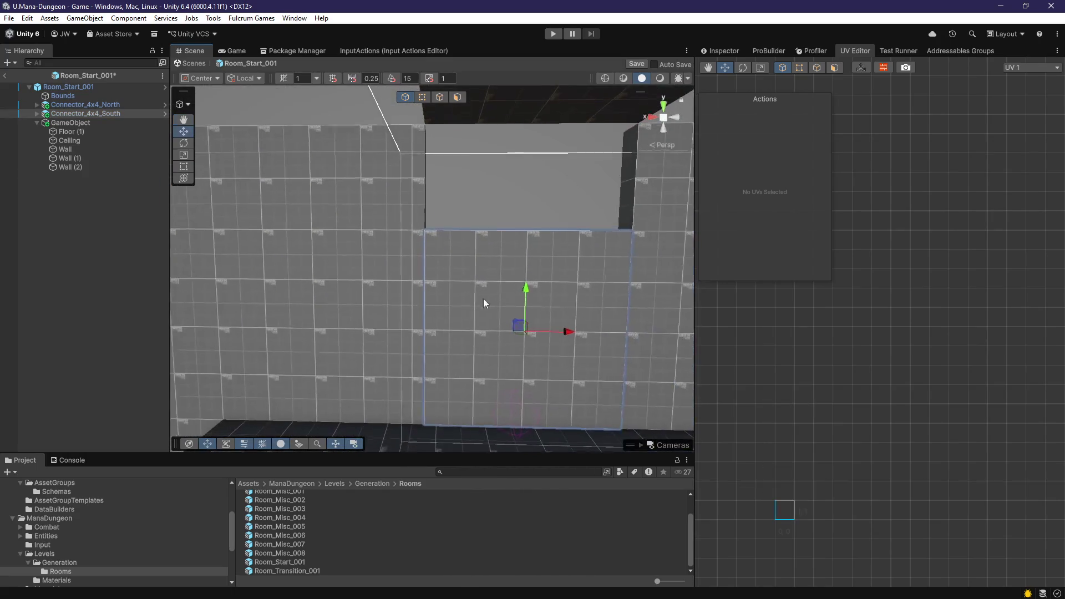
{"action": "mouse_move", "coordinate": [448, 264]}
{"action": "left_mouse_down"}
{"action": "mouse_move", "coordinate": [463, 273]}
{"action": "mouse_move", "coordinate": [421, 321]}
{"action": "mouse_move", "coordinate": [410, 310]}
{"action": "left_mouse_up"}
Step: Inspect the inner wall faces' texture tiling around the room corner and ceiling
{"action": "left_click", "coordinate": [456, 99]}
{"action": "left_click", "coordinate": [336, 296]}
{"action": "left_click_drag", "start_coordinate": [336, 296], "coordinate": [416, 354]}
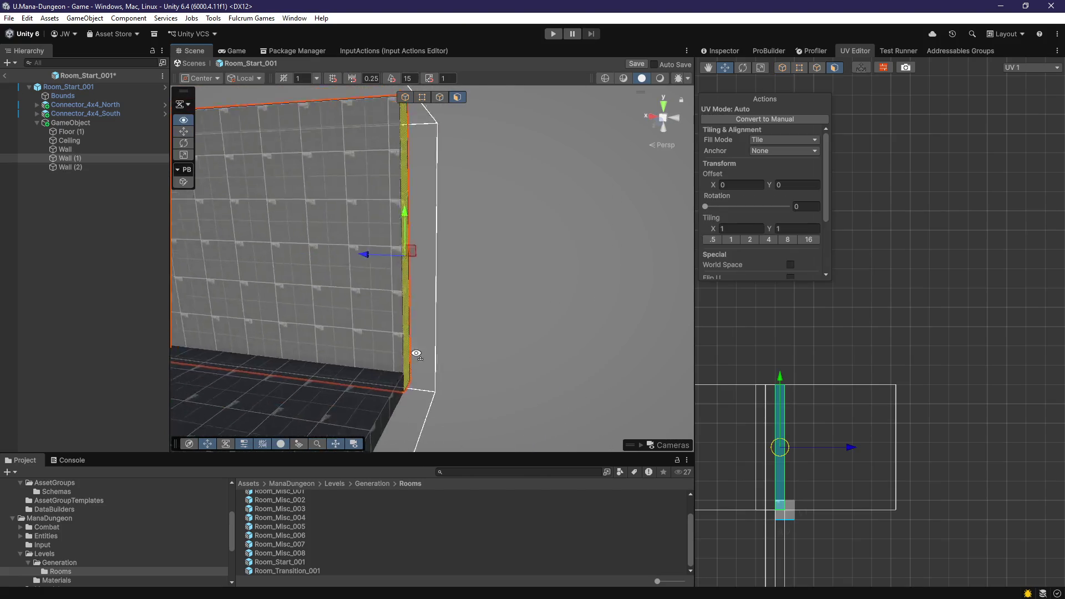
{"action": "left_click", "coordinate": [389, 262]}
{"action": "left_click_drag", "start_coordinate": [389, 263], "coordinate": [418, 279]}
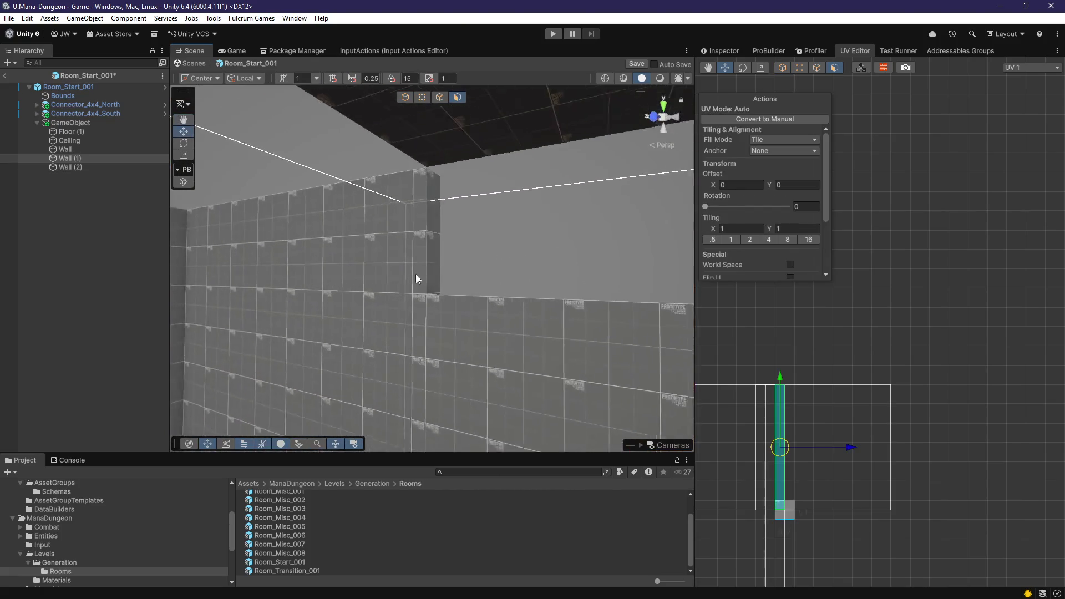
{"action": "key", "text": "Escape"}
{"action": "left_click_drag", "start_coordinate": [391, 371], "coordinate": [375, 350]}
{"action": "left_click_drag", "start_coordinate": [258, 305], "coordinate": [338, 344]}
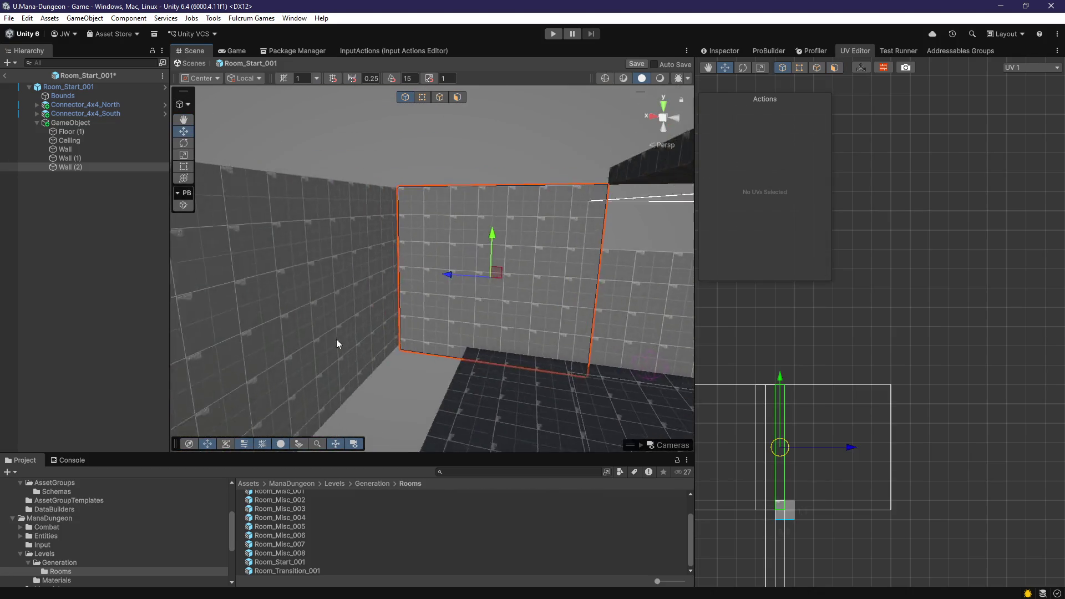
{"action": "mouse_move", "coordinate": [401, 321]}
{"action": "left_mouse_down"}
{"action": "mouse_move", "coordinate": [423, 352]}
{"action": "mouse_move", "coordinate": [405, 357]}
{"action": "mouse_move", "coordinate": [261, 295]}
{"action": "mouse_move", "coordinate": [265, 304]}
{"action": "mouse_move", "coordinate": [409, 305]}
{"action": "mouse_move", "coordinate": [383, 300]}
{"action": "mouse_move", "coordinate": [523, 280]}
{"action": "mouse_move", "coordinate": [352, 294]}
{"action": "mouse_move", "coordinate": [416, 265]}
{"action": "mouse_move", "coordinate": [411, 233]}
{"action": "mouse_move", "coordinate": [430, 336]}
{"action": "mouse_move", "coordinate": [493, 352]}
{"action": "mouse_move", "coordinate": [424, 368]}
{"action": "mouse_move", "coordinate": [544, 355]}
{"action": "mouse_move", "coordinate": [488, 336]}
{"action": "mouse_move", "coordinate": [502, 322]}
{"action": "mouse_move", "coordinate": [542, 331]}
{"action": "mouse_move", "coordinate": [564, 354]}
{"action": "mouse_move", "coordinate": [561, 398]}
{"action": "mouse_move", "coordinate": [464, 393]}
{"action": "mouse_move", "coordinate": [381, 371]}
{"action": "mouse_move", "coordinate": [522, 380]}
{"action": "mouse_move", "coordinate": [549, 355]}
{"action": "left_mouse_up"}
{"action": "left_click", "coordinate": [411, 233]}
Step: Shift the texture vertically on Floor (1)'s top face in the UV Editor
{"action": "left_click", "coordinate": [397, 368]}
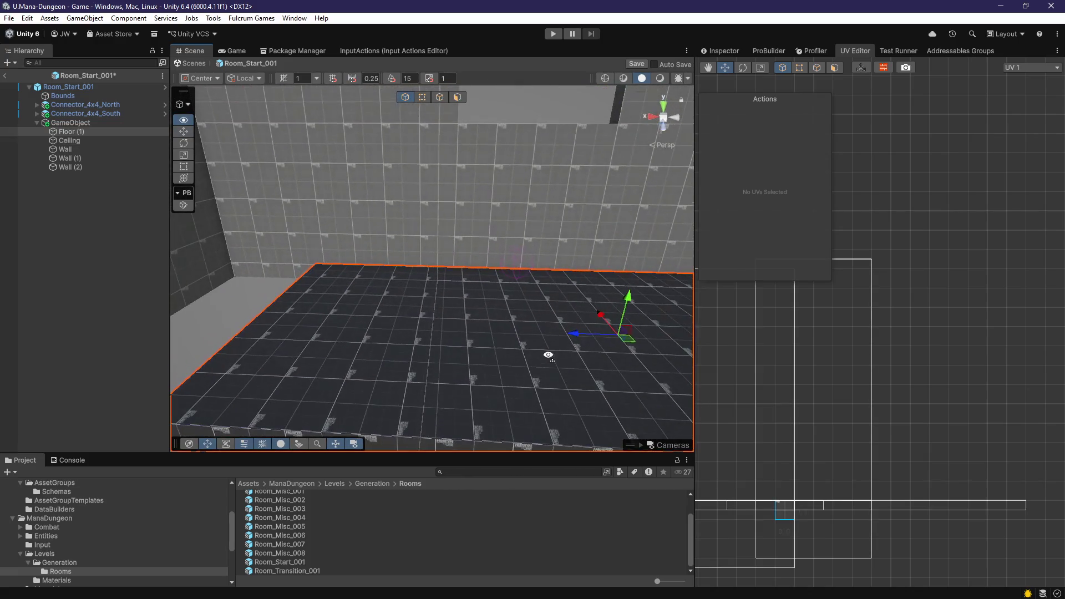
{"action": "left_click", "coordinate": [458, 99]}
{"action": "mouse_move", "coordinate": [458, 98]}
{"action": "left_mouse_down"}
{"action": "mouse_move", "coordinate": [381, 317]}
{"action": "mouse_move", "coordinate": [457, 349]}
{"action": "left_mouse_up"}
{"action": "left_click", "coordinate": [451, 352]}
{"action": "mouse_move", "coordinate": [305, 314]}
{"action": "left_mouse_down"}
{"action": "mouse_move", "coordinate": [444, 352]}
{"action": "mouse_move", "coordinate": [450, 321]}
{"action": "left_mouse_up"}
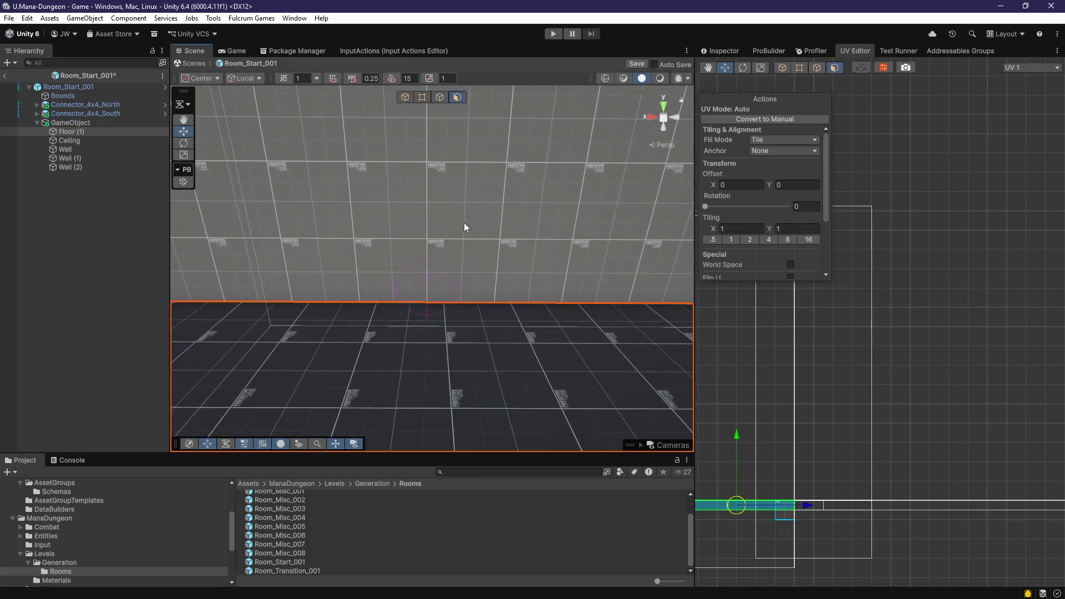
{"action": "left_click", "coordinate": [447, 355]}
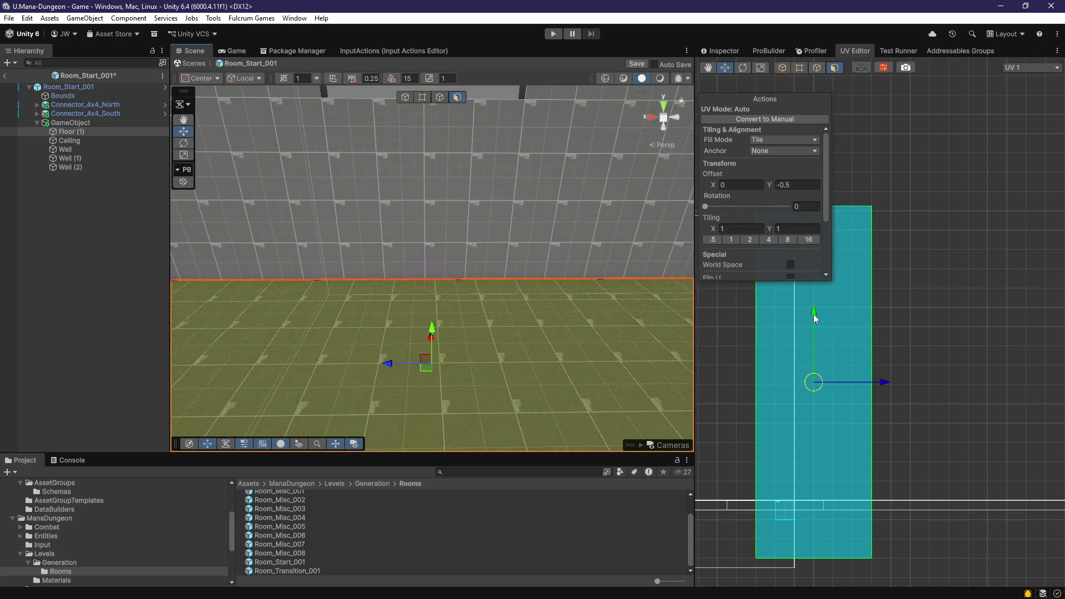
{"action": "left_click_drag", "start_coordinate": [813, 314], "coordinate": [814, 317]}
{"action": "mouse_move", "coordinate": [586, 318]}
{"action": "left_mouse_down"}
{"action": "mouse_move", "coordinate": [566, 371]}
{"action": "mouse_move", "coordinate": [470, 335]}
{"action": "mouse_move", "coordinate": [481, 348]}
{"action": "left_mouse_up"}
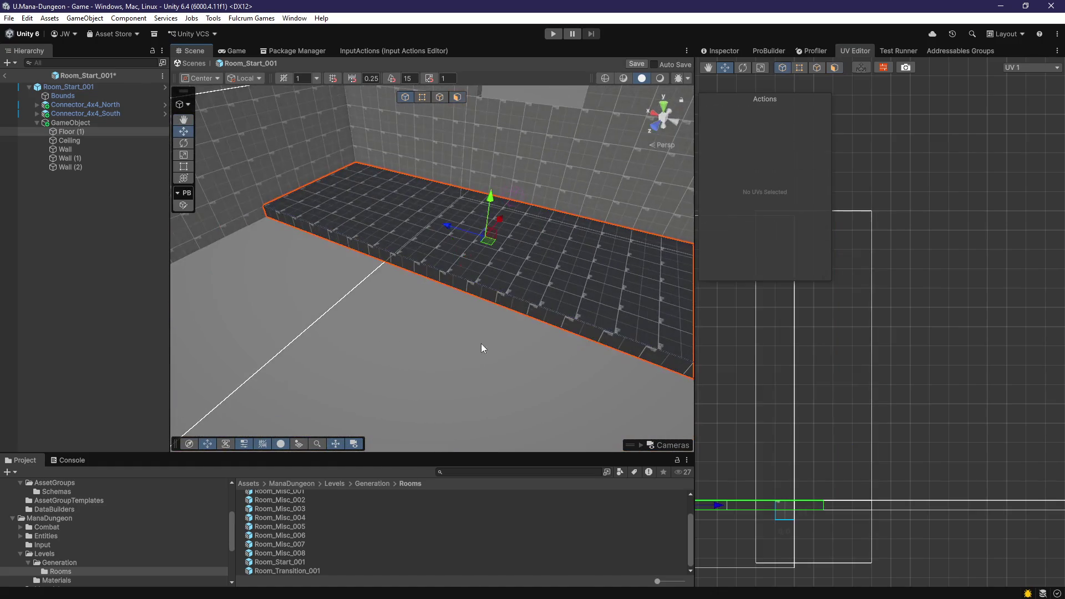
{"action": "mouse_move", "coordinate": [441, 276]}
{"action": "left_mouse_down"}
{"action": "mouse_move", "coordinate": [526, 310]}
{"action": "mouse_move", "coordinate": [353, 332]}
{"action": "mouse_move", "coordinate": [451, 285]}
{"action": "mouse_move", "coordinate": [458, 103]}
{"action": "left_mouse_up"}
Step: Duplicate the floor as Floor (2), a narrow strip alongside Floor (1), and inspect it
{"action": "key", "text": "ctrl+d"}
{"action": "left_click", "coordinate": [457, 99]}
{"action": "left_click", "coordinate": [506, 295]}
{"action": "mouse_move", "coordinate": [507, 295]}
{"action": "left_mouse_down"}
{"action": "mouse_move", "coordinate": [435, 286]}
{"action": "mouse_move", "coordinate": [465, 248]}
{"action": "left_mouse_up"}
{"action": "mouse_move", "coordinate": [538, 256]}
{"action": "left_mouse_down"}
{"action": "mouse_move", "coordinate": [418, 242]}
{"action": "mouse_move", "coordinate": [476, 261]}
{"action": "mouse_move", "coordinate": [440, 338]}
{"action": "mouse_move", "coordinate": [472, 295]}
{"action": "mouse_move", "coordinate": [424, 328]}
{"action": "mouse_move", "coordinate": [466, 254]}
{"action": "mouse_move", "coordinate": [465, 290]}
{"action": "left_mouse_up"}
{"action": "key", "text": "Escape"}
{"action": "mouse_move", "coordinate": [434, 244]}
{"action": "left_mouse_down"}
{"action": "mouse_move", "coordinate": [438, 277]}
{"action": "mouse_move", "coordinate": [483, 306]}
{"action": "mouse_move", "coordinate": [437, 281]}
{"action": "mouse_move", "coordinate": [413, 286]}
{"action": "mouse_move", "coordinate": [502, 305]}
{"action": "mouse_move", "coordinate": [534, 325]}
{"action": "mouse_move", "coordinate": [412, 310]}
{"action": "mouse_move", "coordinate": [385, 292]}
{"action": "mouse_move", "coordinate": [383, 304]}
{"action": "mouse_move", "coordinate": [429, 292]}
{"action": "mouse_move", "coordinate": [427, 352]}
{"action": "mouse_move", "coordinate": [454, 137]}
{"action": "left_mouse_up"}
Step: Inspect the raised floor's underside and the Wall's bottom face for UV tiling
{"action": "left_click", "coordinate": [458, 97]}
{"action": "left_click", "coordinate": [411, 169]}
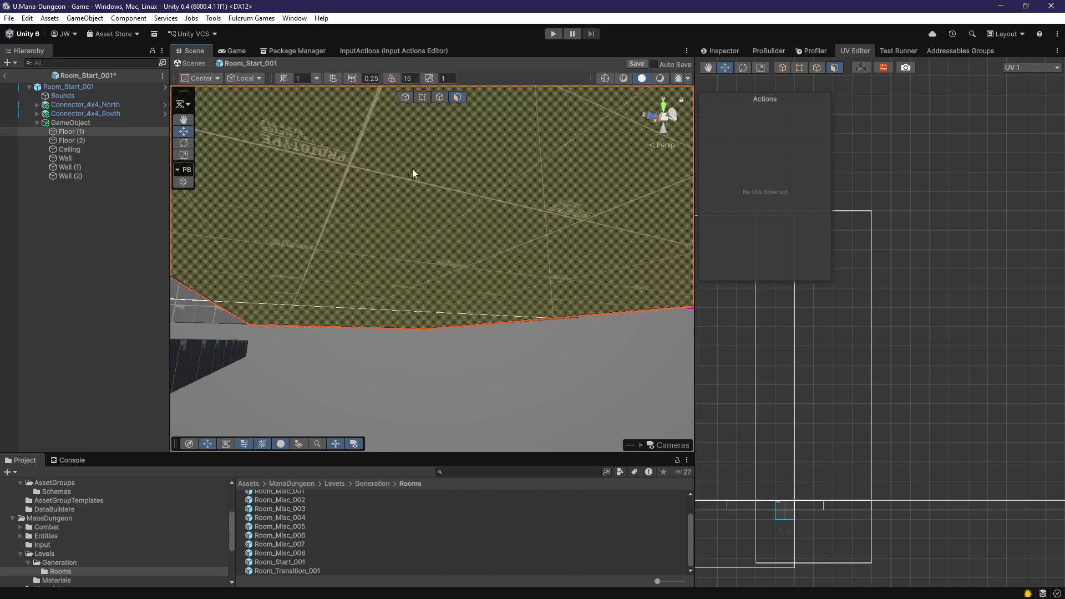
{"action": "left_click_drag", "start_coordinate": [412, 169], "coordinate": [419, 249]}
{"action": "left_click_drag", "start_coordinate": [450, 203], "coordinate": [427, 278]}
{"action": "key", "text": "g"}
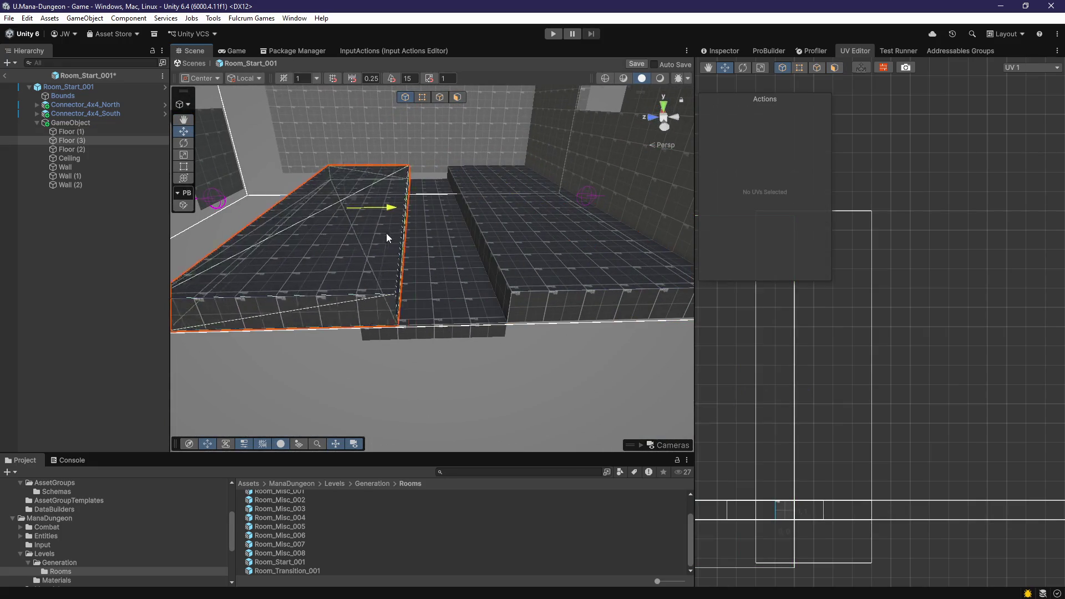
{"action": "mouse_move", "coordinate": [372, 235]}
{"action": "left_mouse_down"}
{"action": "mouse_move", "coordinate": [380, 220]}
{"action": "mouse_move", "coordinate": [402, 248]}
{"action": "left_mouse_up"}
{"action": "left_click", "coordinate": [402, 248]}
{"action": "mouse_move", "coordinate": [549, 197]}
{"action": "left_mouse_down"}
{"action": "mouse_move", "coordinate": [484, 124]}
{"action": "mouse_move", "coordinate": [419, 278]}
{"action": "mouse_move", "coordinate": [386, 182]}
{"action": "left_mouse_up"}
{"action": "left_click", "coordinate": [454, 130]}
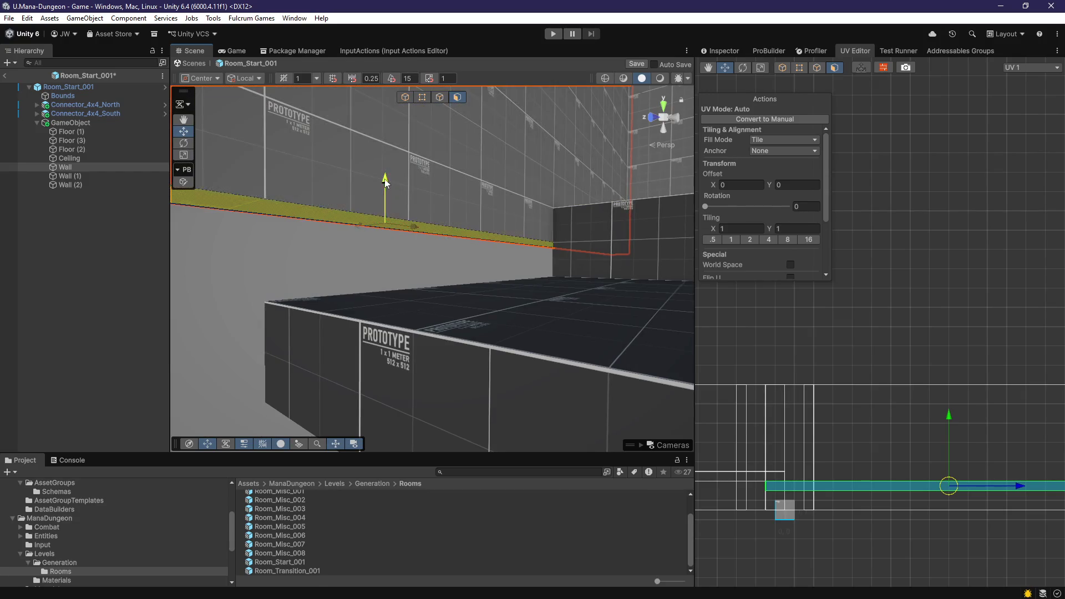
Step: Survey the selected floor and the room from several angles, ending on the Wall
{"action": "mouse_move", "coordinate": [398, 135]}
{"action": "left_mouse_down"}
{"action": "mouse_move", "coordinate": [397, 209]}
{"action": "mouse_move", "coordinate": [508, 228]}
{"action": "mouse_move", "coordinate": [427, 279]}
{"action": "mouse_move", "coordinate": [475, 284]}
{"action": "left_mouse_up"}
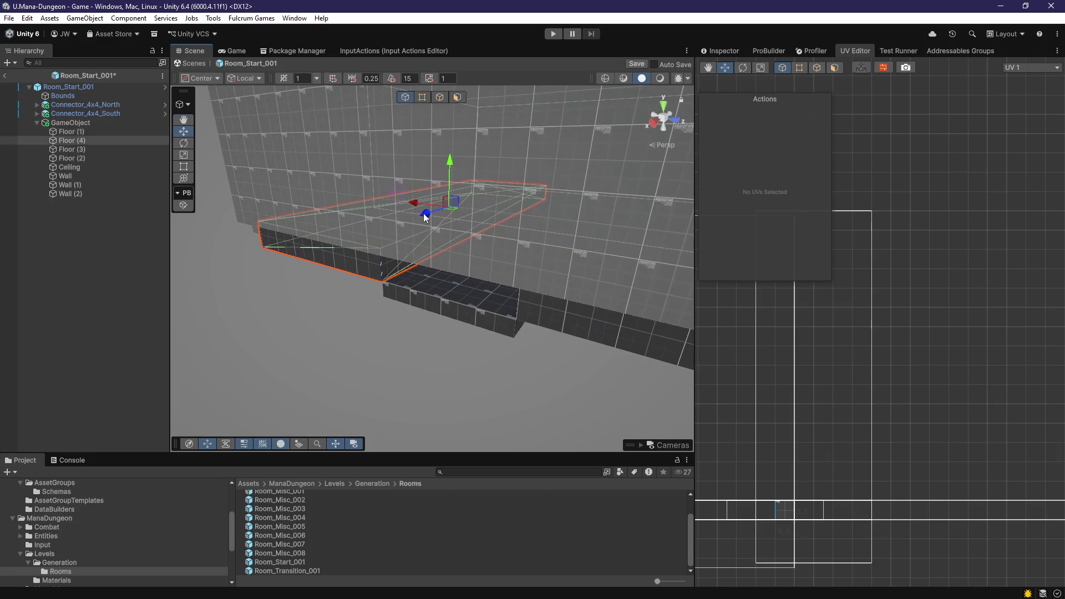
{"action": "mouse_move", "coordinate": [222, 324]}
{"action": "left_mouse_down"}
{"action": "mouse_move", "coordinate": [464, 352]}
{"action": "mouse_move", "coordinate": [390, 276]}
{"action": "left_mouse_up"}
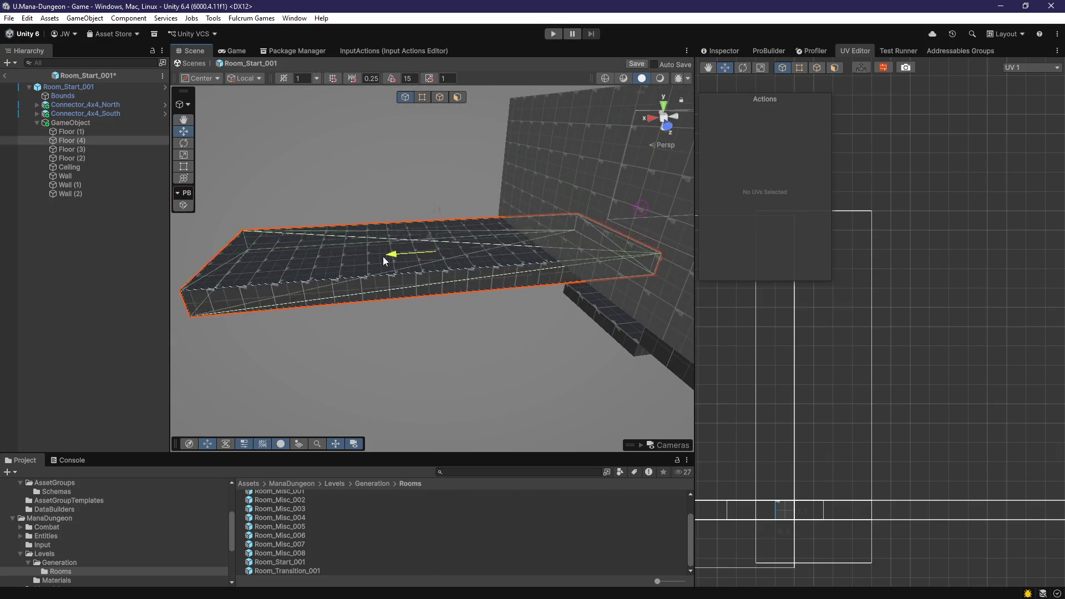
{"action": "mouse_move", "coordinate": [282, 268]}
{"action": "left_mouse_down"}
{"action": "mouse_move", "coordinate": [300, 269]}
{"action": "mouse_move", "coordinate": [295, 305]}
{"action": "mouse_move", "coordinate": [427, 165]}
{"action": "left_mouse_up"}
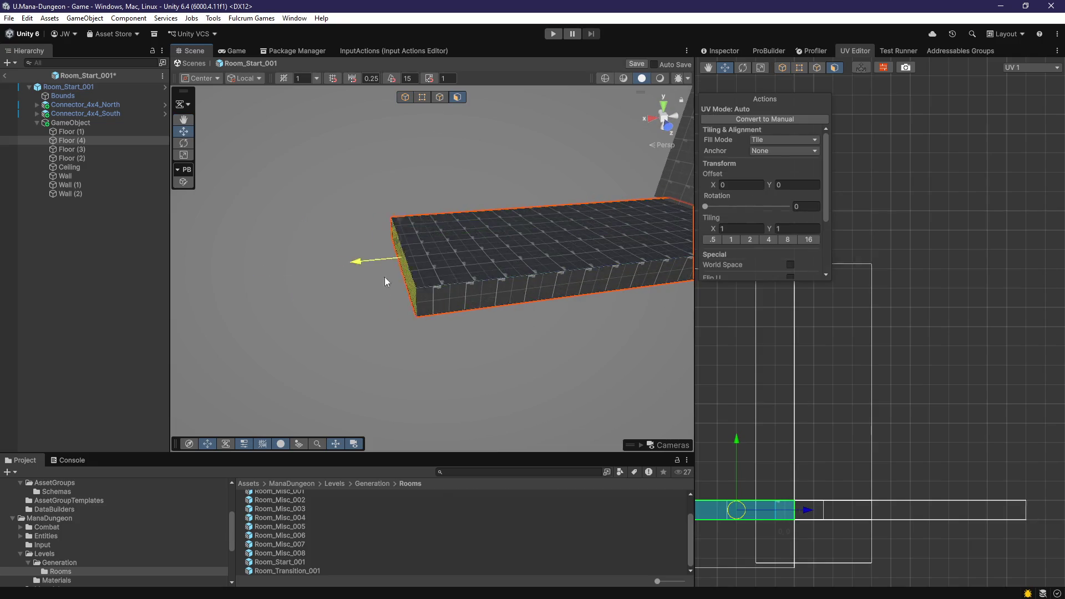
{"action": "left_click_drag", "start_coordinate": [477, 290], "coordinate": [357, 280]}
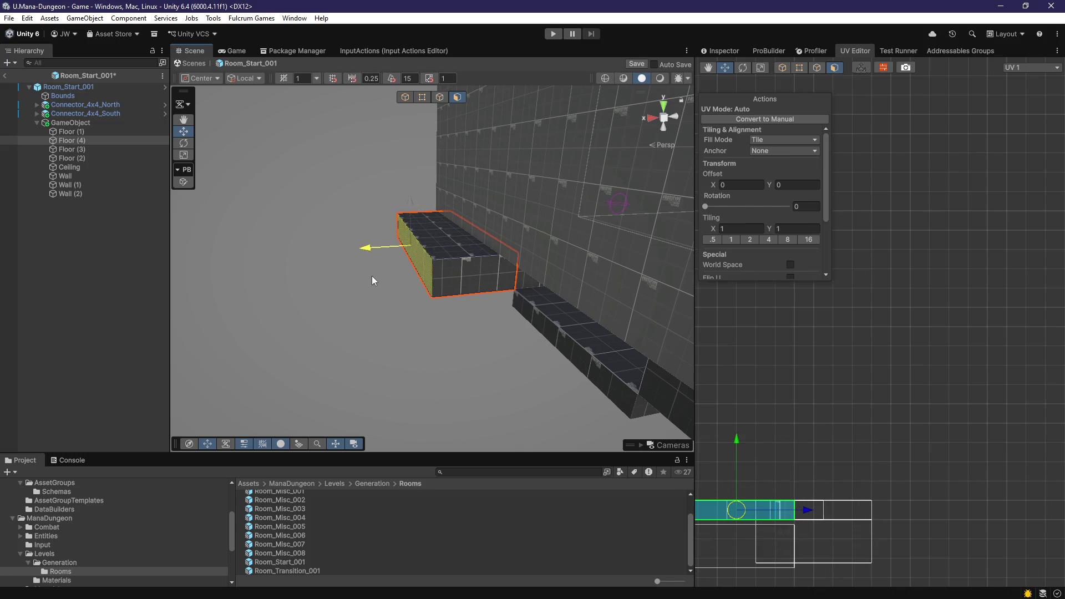
{"action": "mouse_move", "coordinate": [335, 284]}
{"action": "left_mouse_down"}
{"action": "mouse_move", "coordinate": [411, 322]}
{"action": "mouse_move", "coordinate": [446, 295]}
{"action": "left_mouse_up"}
{"action": "mouse_move", "coordinate": [291, 317]}
{"action": "left_mouse_down"}
{"action": "mouse_move", "coordinate": [496, 309]}
{"action": "mouse_move", "coordinate": [524, 281]}
{"action": "mouse_move", "coordinate": [461, 322]}
{"action": "mouse_move", "coordinate": [424, 316]}
{"action": "mouse_move", "coordinate": [626, 335]}
{"action": "mouse_move", "coordinate": [353, 309]}
{"action": "mouse_move", "coordinate": [344, 275]}
{"action": "mouse_move", "coordinate": [525, 295]}
{"action": "mouse_move", "coordinate": [309, 388]}
{"action": "mouse_move", "coordinate": [336, 361]}
{"action": "mouse_move", "coordinate": [324, 368]}
{"action": "mouse_move", "coordinate": [326, 353]}
{"action": "mouse_move", "coordinate": [351, 374]}
{"action": "mouse_move", "coordinate": [281, 385]}
{"action": "mouse_move", "coordinate": [423, 374]}
{"action": "left_mouse_up"}
{"action": "left_click", "coordinate": [461, 322]}
Step: Check the floor box's top and side faces where the steps meet the wall
{"action": "left_click", "coordinate": [458, 98]}
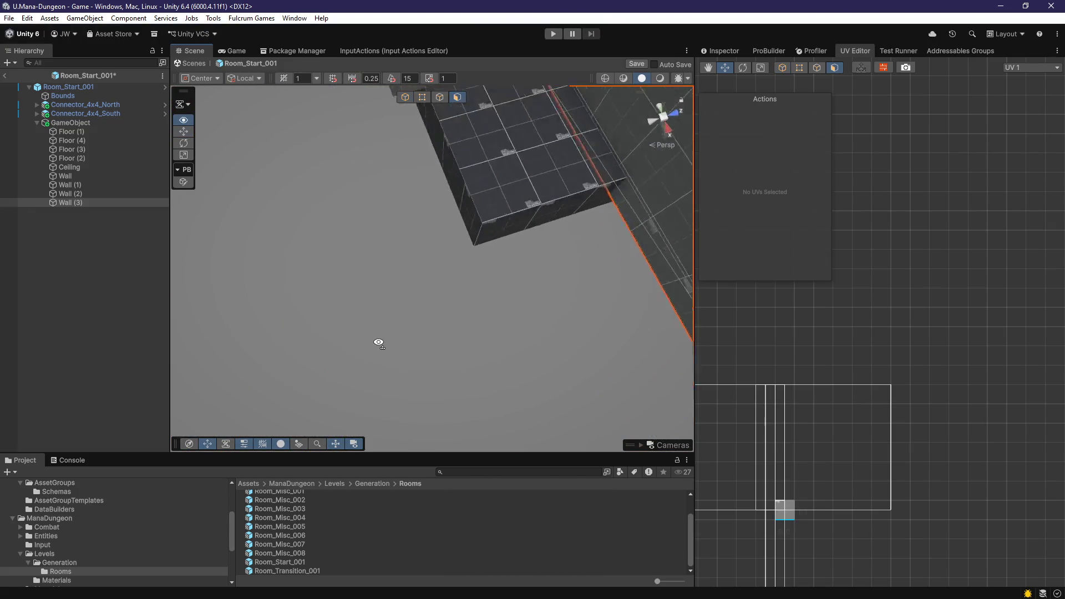
{"action": "left_click", "coordinate": [366, 333]}
{"action": "left_click_drag", "start_coordinate": [185, 336], "coordinate": [285, 330]}
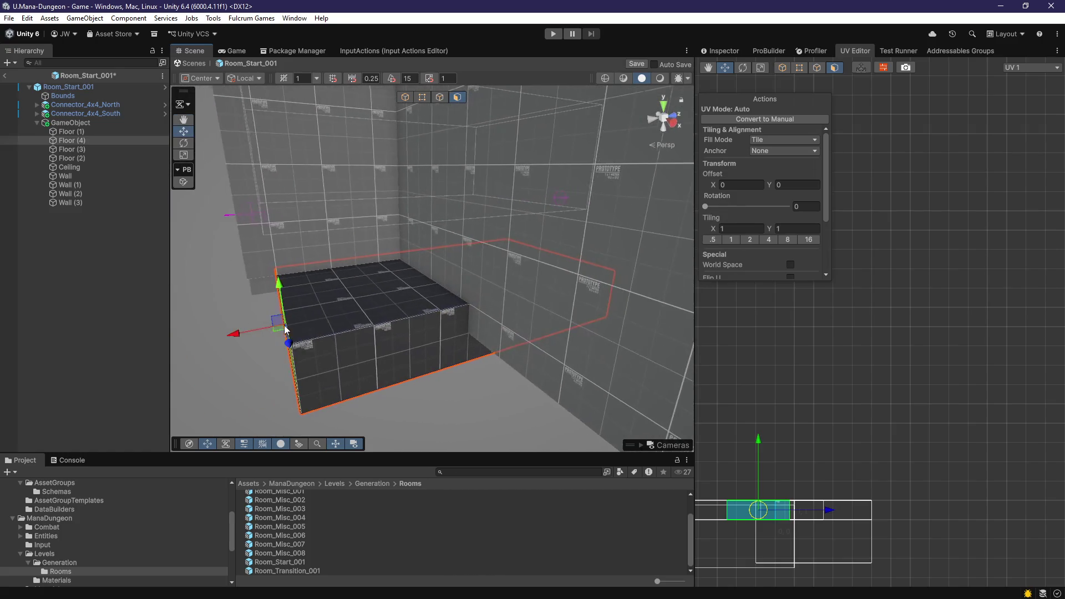
{"action": "mouse_move", "coordinate": [403, 341]}
{"action": "left_mouse_down"}
{"action": "mouse_move", "coordinate": [349, 325]}
{"action": "mouse_move", "coordinate": [440, 369]}
{"action": "mouse_move", "coordinate": [478, 364]}
{"action": "mouse_move", "coordinate": [364, 369]}
{"action": "mouse_move", "coordinate": [440, 376]}
{"action": "mouse_move", "coordinate": [499, 397]}
{"action": "mouse_move", "coordinate": [328, 358]}
{"action": "mouse_move", "coordinate": [424, 338]}
{"action": "mouse_move", "coordinate": [475, 308]}
{"action": "mouse_move", "coordinate": [438, 327]}
{"action": "mouse_move", "coordinate": [464, 319]}
{"action": "left_mouse_up"}
{"action": "key", "text": "g"}
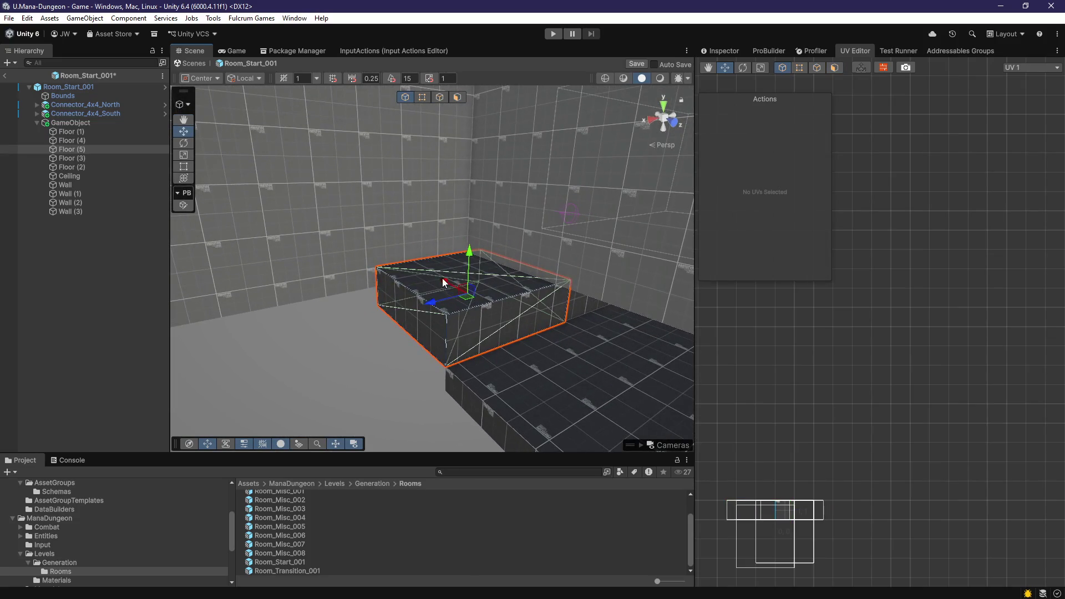
{"action": "scroll", "coordinate": [477, 343], "scroll_direction": "down", "scroll_amount": 5}
{"action": "left_click_drag", "start_coordinate": [447, 278], "coordinate": [487, 314]}
{"action": "scroll", "coordinate": [487, 314], "scroll_direction": "up", "scroll_amount": 5}
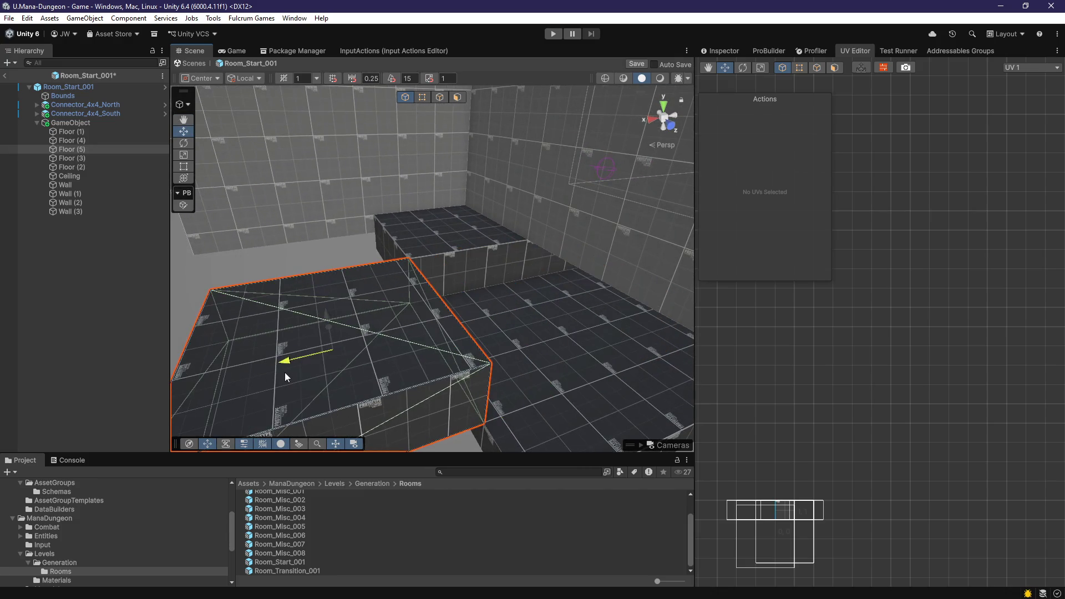
{"action": "scroll", "coordinate": [333, 374], "scroll_direction": "down", "scroll_amount": 5}
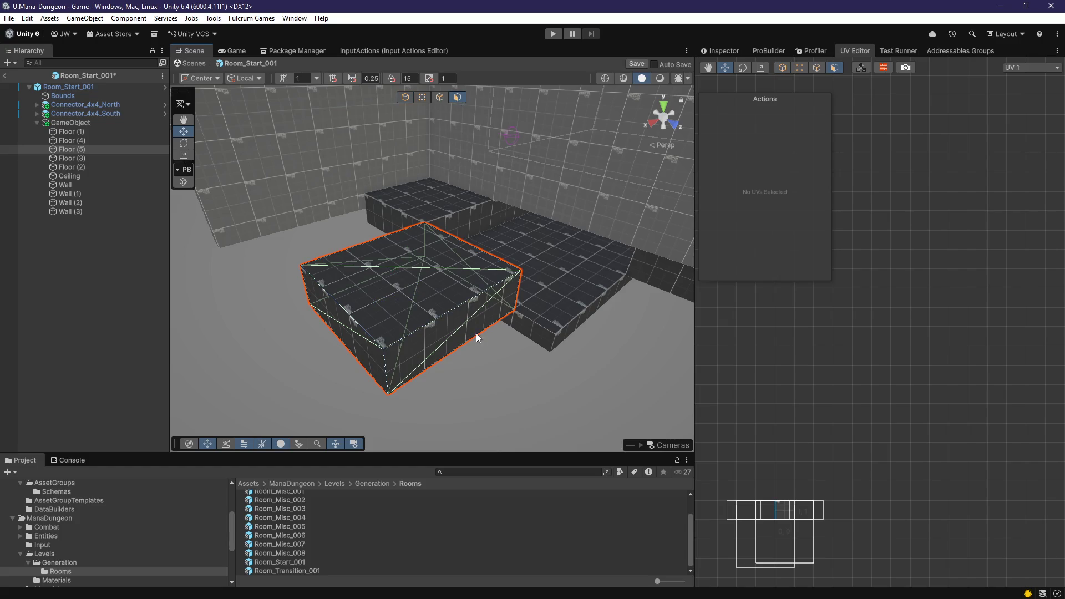
{"action": "left_click", "coordinate": [476, 337]}
{"action": "left_click", "coordinate": [471, 356]}
{"action": "left_click_drag", "start_coordinate": [472, 355], "coordinate": [368, 345]}
{"action": "mouse_move", "coordinate": [511, 333]}
{"action": "left_mouse_down"}
{"action": "mouse_move", "coordinate": [526, 321]}
{"action": "mouse_move", "coordinate": [366, 249]}
{"action": "mouse_move", "coordinate": [557, 181]}
{"action": "left_mouse_up"}
{"action": "left_click", "coordinate": [475, 306]}
Step: Duplicate the Wall as Wall (4) and inspect its face
{"action": "key", "text": "ctrl+d"}
{"action": "left_click", "coordinate": [474, 233]}
{"action": "left_click_drag", "start_coordinate": [473, 233], "coordinate": [283, 251]}
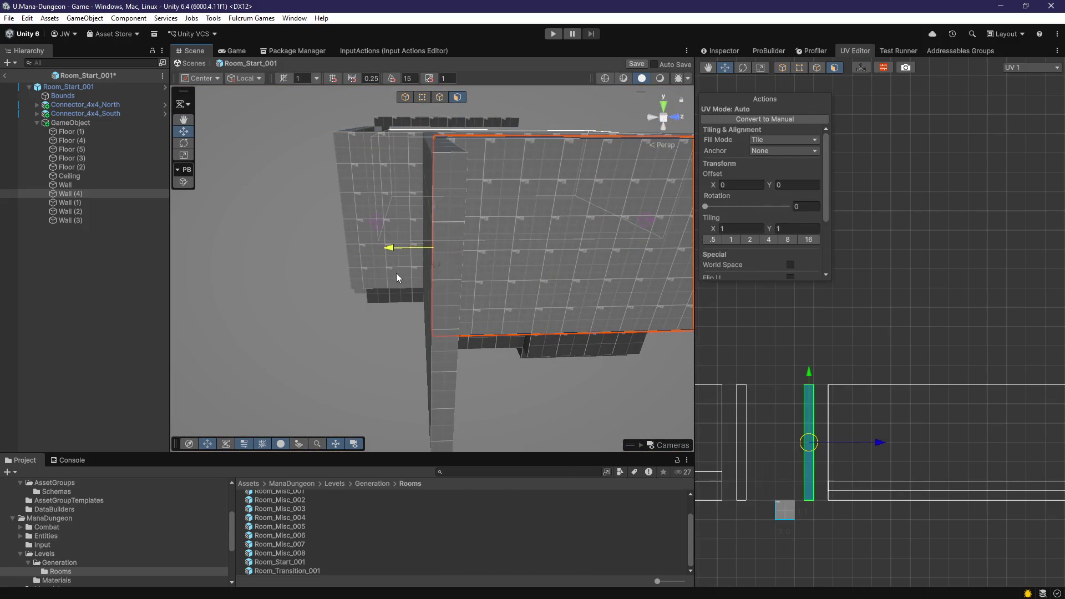
{"action": "mouse_move", "coordinate": [396, 273]}
{"action": "left_mouse_down"}
{"action": "mouse_move", "coordinate": [376, 277]}
{"action": "mouse_move", "coordinate": [415, 337]}
{"action": "mouse_move", "coordinate": [582, 368]}
{"action": "left_mouse_up"}
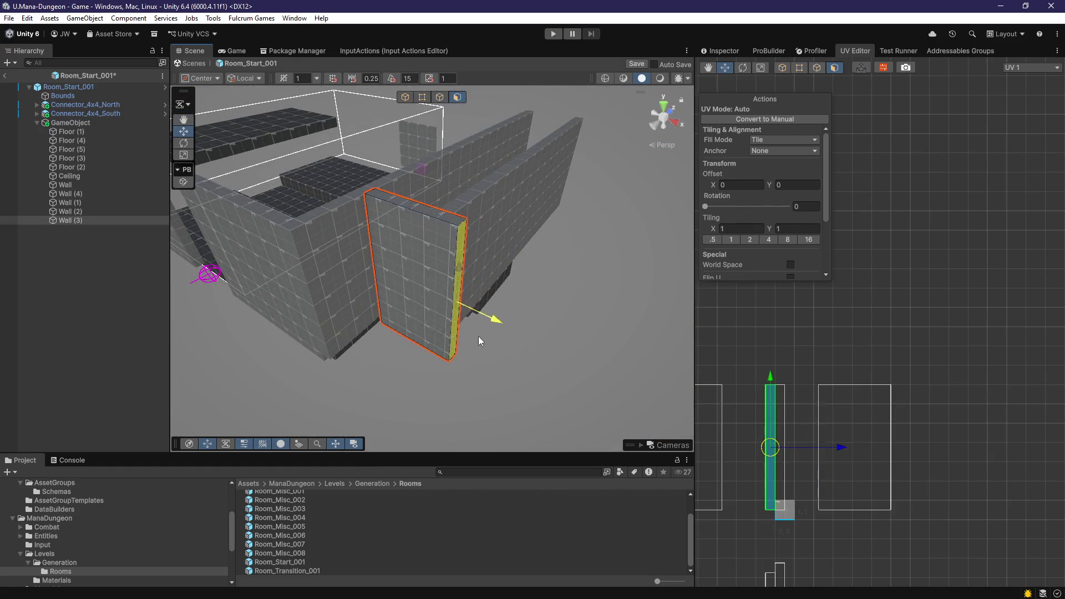
{"action": "mouse_move", "coordinate": [470, 336]}
{"action": "left_mouse_down"}
{"action": "mouse_move", "coordinate": [422, 333]}
{"action": "mouse_move", "coordinate": [358, 294]}
{"action": "mouse_move", "coordinate": [348, 409]}
{"action": "mouse_move", "coordinate": [431, 389]}
{"action": "mouse_move", "coordinate": [275, 328]}
{"action": "mouse_move", "coordinate": [330, 333]}
{"action": "mouse_move", "coordinate": [317, 333]}
{"action": "mouse_move", "coordinate": [297, 305]}
{"action": "mouse_move", "coordinate": [360, 421]}
{"action": "mouse_move", "coordinate": [572, 394]}
{"action": "mouse_move", "coordinate": [444, 108]}
{"action": "left_mouse_up"}
Step: Check Floor (4)'s thin side face, then duplicate Wall (3) as Wall (5)
{"action": "left_click", "coordinate": [331, 333]}
{"action": "left_click", "coordinate": [356, 289]}
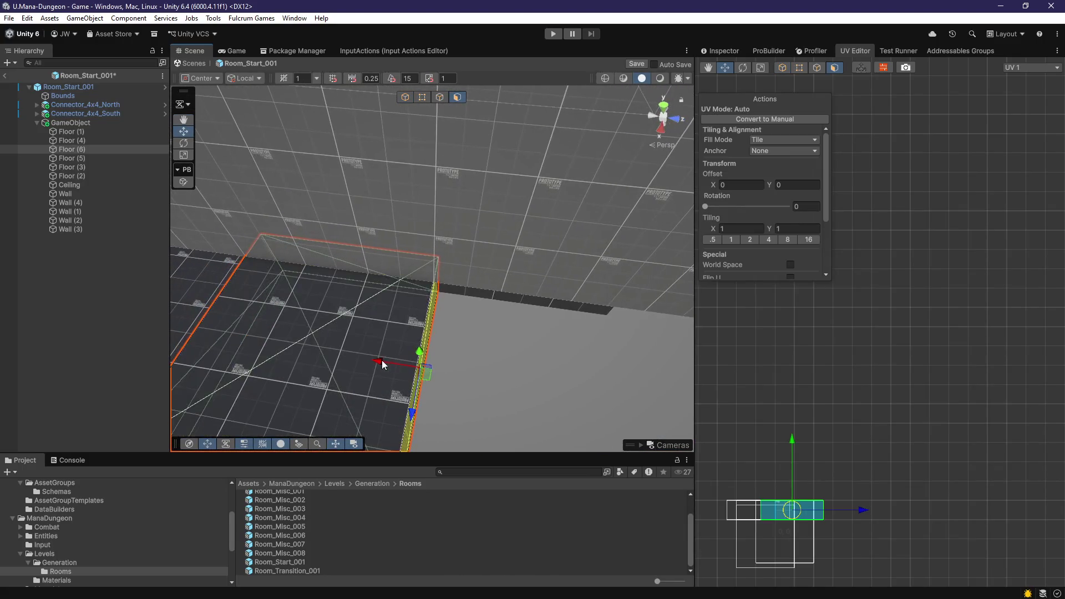
{"action": "left_click", "coordinate": [213, 349]}
{"action": "mouse_move", "coordinate": [213, 349]}
{"action": "left_mouse_down"}
{"action": "mouse_move", "coordinate": [444, 361]}
{"action": "mouse_move", "coordinate": [563, 333]}
{"action": "mouse_move", "coordinate": [594, 390]}
{"action": "mouse_move", "coordinate": [294, 308]}
{"action": "mouse_move", "coordinate": [388, 302]}
{"action": "mouse_move", "coordinate": [528, 319]}
{"action": "mouse_move", "coordinate": [505, 252]}
{"action": "mouse_move", "coordinate": [345, 227]}
{"action": "left_mouse_up"}
{"action": "key", "text": "ctrl+d"}
Step: Frame Wall (4) and view the floors and walls from a steep angle
{"action": "left_click", "coordinate": [385, 278]}
{"action": "key", "text": "f"}
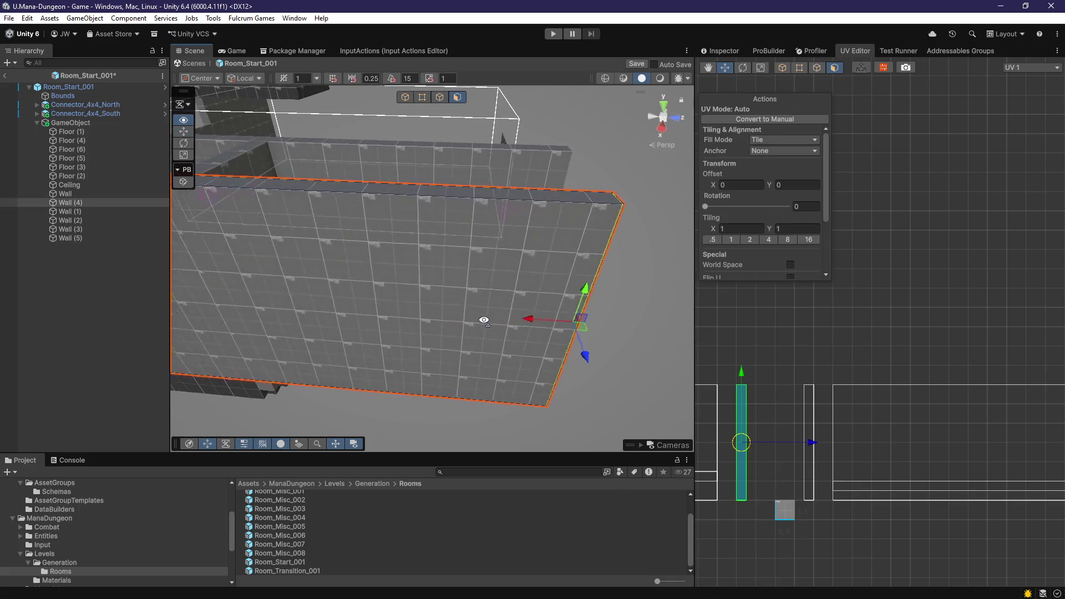
{"action": "mouse_move", "coordinate": [534, 317]}
{"action": "left_mouse_down"}
{"action": "mouse_move", "coordinate": [499, 322]}
{"action": "mouse_move", "coordinate": [544, 347]}
{"action": "left_mouse_up"}
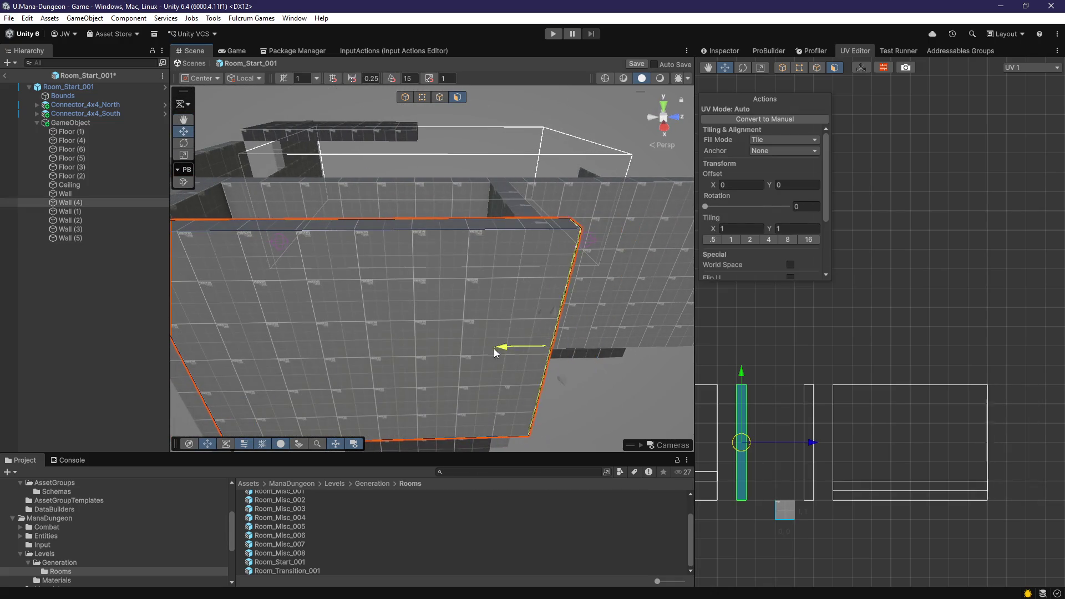
{"action": "mouse_move", "coordinate": [451, 357]}
{"action": "left_mouse_down"}
{"action": "mouse_move", "coordinate": [484, 334]}
{"action": "mouse_move", "coordinate": [336, 385]}
{"action": "mouse_move", "coordinate": [347, 389]}
{"action": "mouse_move", "coordinate": [347, 250]}
{"action": "mouse_move", "coordinate": [350, 331]}
{"action": "mouse_move", "coordinate": [350, 290]}
{"action": "mouse_move", "coordinate": [384, 293]}
{"action": "mouse_move", "coordinate": [361, 257]}
{"action": "mouse_move", "coordinate": [481, 254]}
{"action": "mouse_move", "coordinate": [409, 339]}
{"action": "mouse_move", "coordinate": [421, 339]}
{"action": "mouse_move", "coordinate": [428, 366]}
{"action": "mouse_move", "coordinate": [466, 300]}
{"action": "mouse_move", "coordinate": [487, 340]}
{"action": "mouse_move", "coordinate": [459, 305]}
{"action": "mouse_move", "coordinate": [457, 185]}
{"action": "mouse_move", "coordinate": [440, 176]}
{"action": "mouse_move", "coordinate": [423, 281]}
{"action": "mouse_move", "coordinate": [422, 225]}
{"action": "mouse_move", "coordinate": [457, 111]}
{"action": "left_mouse_up"}
Step: Inspect the top faces of Floor (4), the Floor (7) step and Wall (3)
{"action": "left_click", "coordinate": [427, 367]}
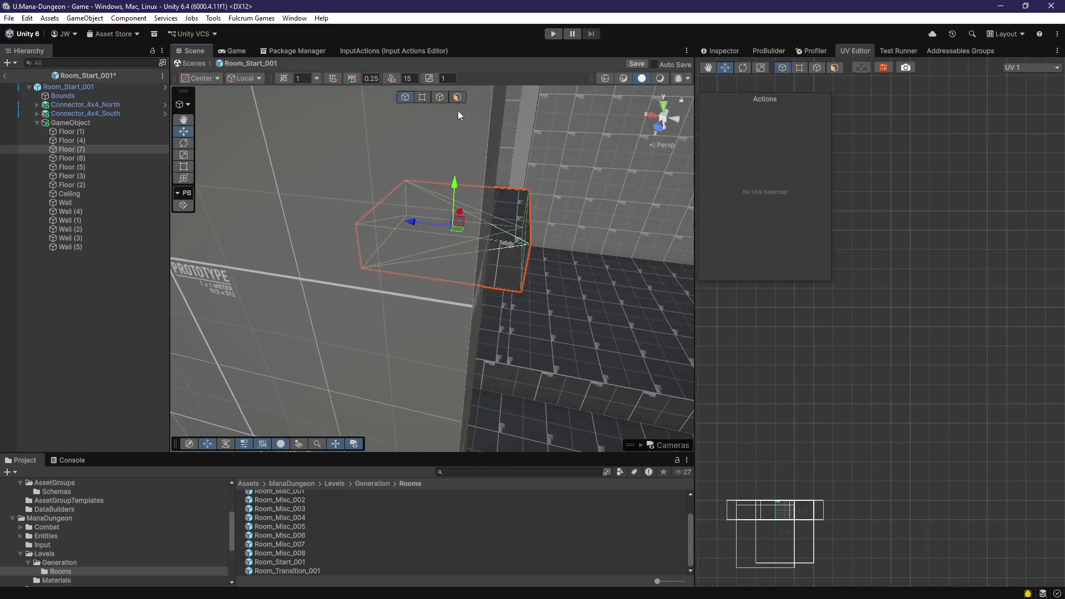
{"action": "mouse_move", "coordinate": [475, 220]}
{"action": "left_mouse_down"}
{"action": "mouse_move", "coordinate": [341, 228]}
{"action": "mouse_move", "coordinate": [351, 268]}
{"action": "mouse_move", "coordinate": [458, 267]}
{"action": "left_mouse_up"}
{"action": "left_click", "coordinate": [341, 229]}
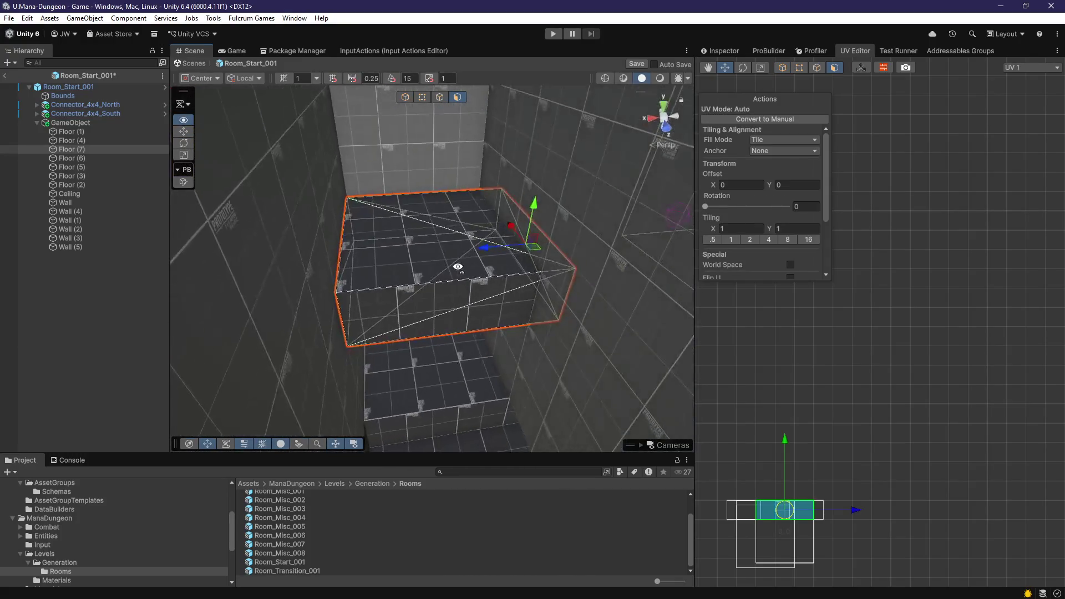
{"action": "mouse_move", "coordinate": [548, 256]}
{"action": "left_mouse_down"}
{"action": "mouse_move", "coordinate": [507, 269]}
{"action": "mouse_move", "coordinate": [442, 262]}
{"action": "mouse_move", "coordinate": [457, 361]}
{"action": "left_mouse_up"}
{"action": "mouse_move", "coordinate": [453, 111]}
{"action": "left_mouse_down"}
{"action": "mouse_move", "coordinate": [467, 312]}
{"action": "mouse_move", "coordinate": [445, 255]}
{"action": "mouse_move", "coordinate": [624, 360]}
{"action": "mouse_move", "coordinate": [352, 409]}
{"action": "mouse_move", "coordinate": [392, 332]}
{"action": "mouse_move", "coordinate": [317, 226]}
{"action": "mouse_move", "coordinate": [490, 361]}
{"action": "mouse_move", "coordinate": [479, 321]}
{"action": "mouse_move", "coordinate": [499, 317]}
{"action": "mouse_move", "coordinate": [408, 239]}
{"action": "mouse_move", "coordinate": [461, 101]}
{"action": "mouse_move", "coordinate": [445, 208]}
{"action": "mouse_move", "coordinate": [547, 305]}
{"action": "mouse_move", "coordinate": [578, 191]}
{"action": "mouse_move", "coordinate": [535, 279]}
{"action": "mouse_move", "coordinate": [494, 202]}
{"action": "mouse_move", "coordinate": [487, 352]}
{"action": "mouse_move", "coordinate": [519, 292]}
{"action": "mouse_move", "coordinate": [455, 302]}
{"action": "mouse_move", "coordinate": [469, 273]}
{"action": "mouse_move", "coordinate": [505, 340]}
{"action": "mouse_move", "coordinate": [495, 340]}
{"action": "mouse_move", "coordinate": [521, 232]}
{"action": "mouse_move", "coordinate": [458, 300]}
{"action": "left_mouse_up"}
{"action": "left_click", "coordinate": [448, 266]}
{"action": "left_click", "coordinate": [578, 191]}
{"action": "left_click", "coordinate": [505, 341]}
Step: Lower Wall (5)'s top face to shorten the wall
{"action": "left_click", "coordinate": [459, 299]}
{"action": "key", "text": "f"}
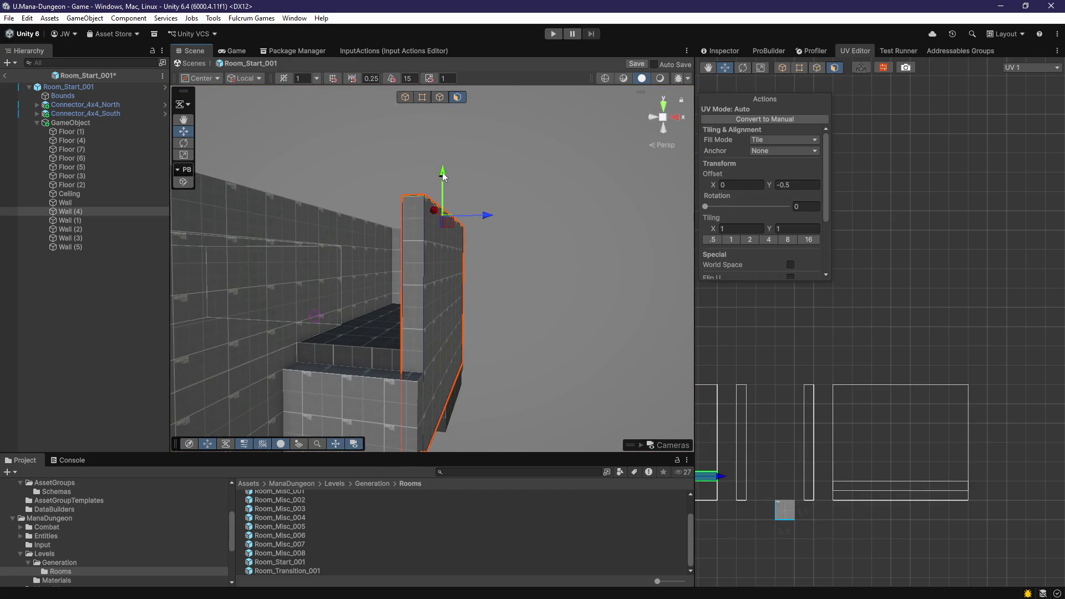
{"action": "mouse_move", "coordinate": [477, 304]}
{"action": "left_mouse_down"}
{"action": "mouse_move", "coordinate": [414, 268]}
{"action": "mouse_move", "coordinate": [380, 309]}
{"action": "left_mouse_up"}
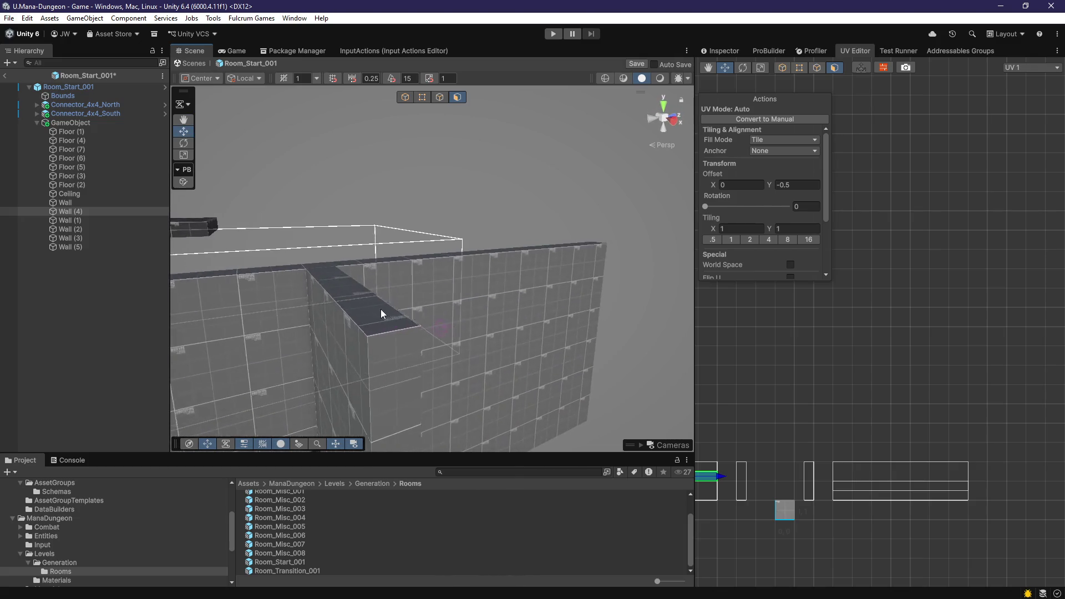
{"action": "left_click", "coordinate": [380, 309]}
{"action": "key", "text": "f"}
{"action": "mouse_move", "coordinate": [323, 387]}
{"action": "left_mouse_down"}
{"action": "mouse_move", "coordinate": [397, 292]}
{"action": "mouse_move", "coordinate": [506, 199]}
{"action": "left_mouse_up"}
{"action": "left_click_drag", "start_coordinate": [560, 146], "coordinate": [554, 311]}
{"action": "mouse_move", "coordinate": [553, 356]}
{"action": "left_mouse_down"}
{"action": "mouse_move", "coordinate": [561, 417]}
{"action": "mouse_move", "coordinate": [456, 387]}
{"action": "mouse_move", "coordinate": [499, 405]}
{"action": "mouse_move", "coordinate": [459, 185]}
{"action": "mouse_move", "coordinate": [485, 223]}
{"action": "mouse_move", "coordinate": [447, 248]}
{"action": "left_mouse_up"}
Step: Check Wall (5)'s side and bottom faces and Wall (3)'s large face
{"action": "left_click", "coordinate": [447, 248]}
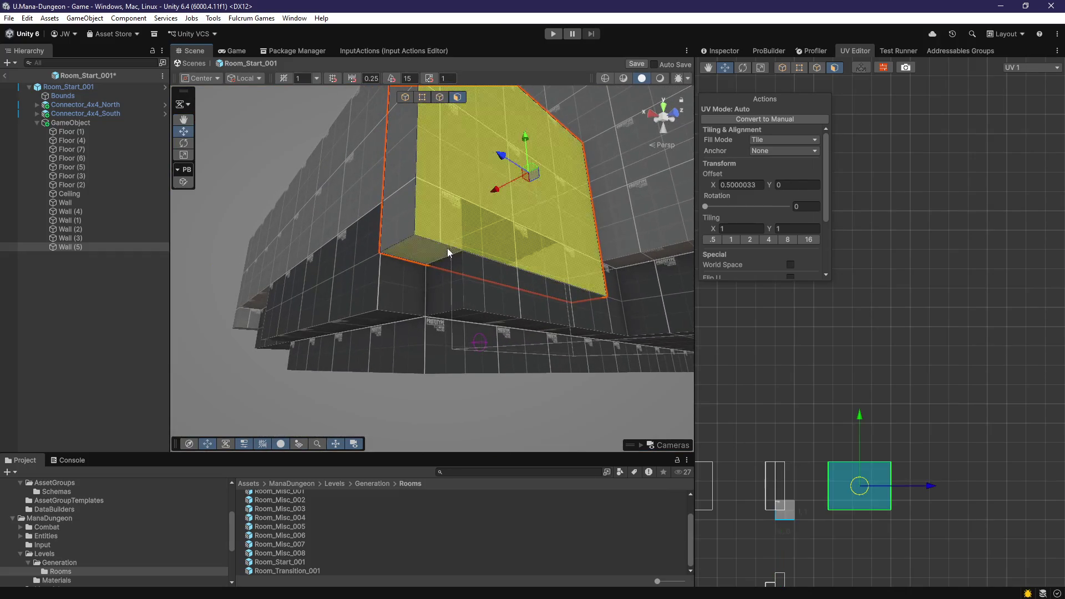
{"action": "left_click", "coordinate": [422, 247]}
{"action": "mouse_move", "coordinate": [524, 204]}
{"action": "left_mouse_down"}
{"action": "mouse_move", "coordinate": [408, 308]}
{"action": "mouse_move", "coordinate": [466, 291]}
{"action": "mouse_move", "coordinate": [505, 298]}
{"action": "left_mouse_up"}
{"action": "left_click", "coordinate": [520, 249]}
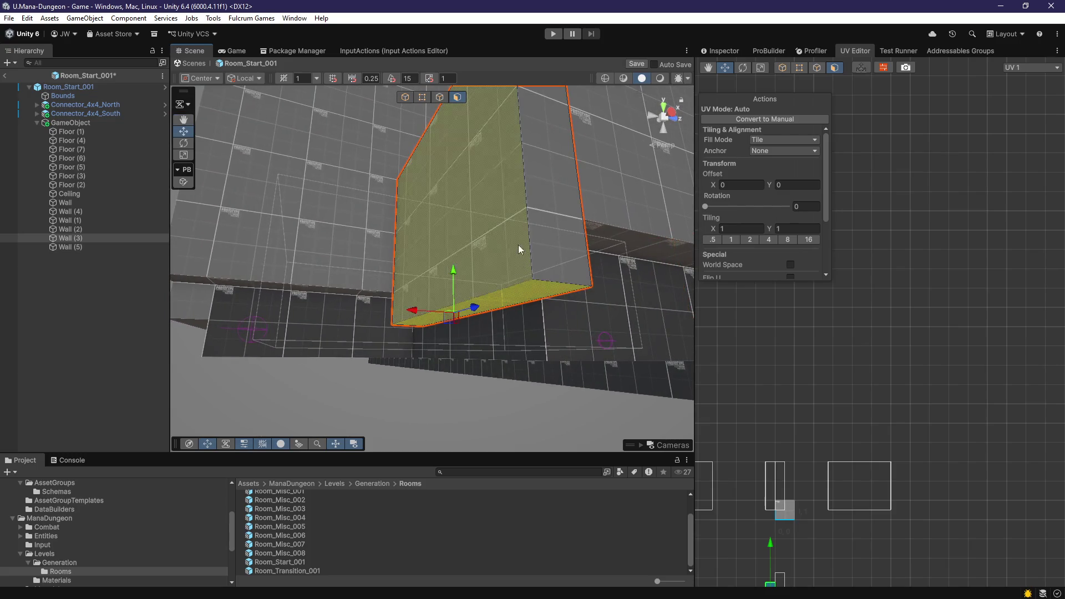
{"action": "mouse_move", "coordinate": [518, 244]}
{"action": "left_mouse_down"}
{"action": "mouse_move", "coordinate": [542, 371]}
{"action": "mouse_move", "coordinate": [733, 352]}
{"action": "mouse_move", "coordinate": [511, 305]}
{"action": "mouse_move", "coordinate": [602, 309]}
{"action": "mouse_move", "coordinate": [457, 352]}
{"action": "mouse_move", "coordinate": [532, 359]}
{"action": "mouse_move", "coordinate": [559, 349]}
{"action": "mouse_move", "coordinate": [528, 347]}
{"action": "mouse_move", "coordinate": [554, 359]}
{"action": "mouse_move", "coordinate": [516, 360]}
{"action": "left_mouse_up"}
{"action": "right_click", "coordinate": [124, 302]}
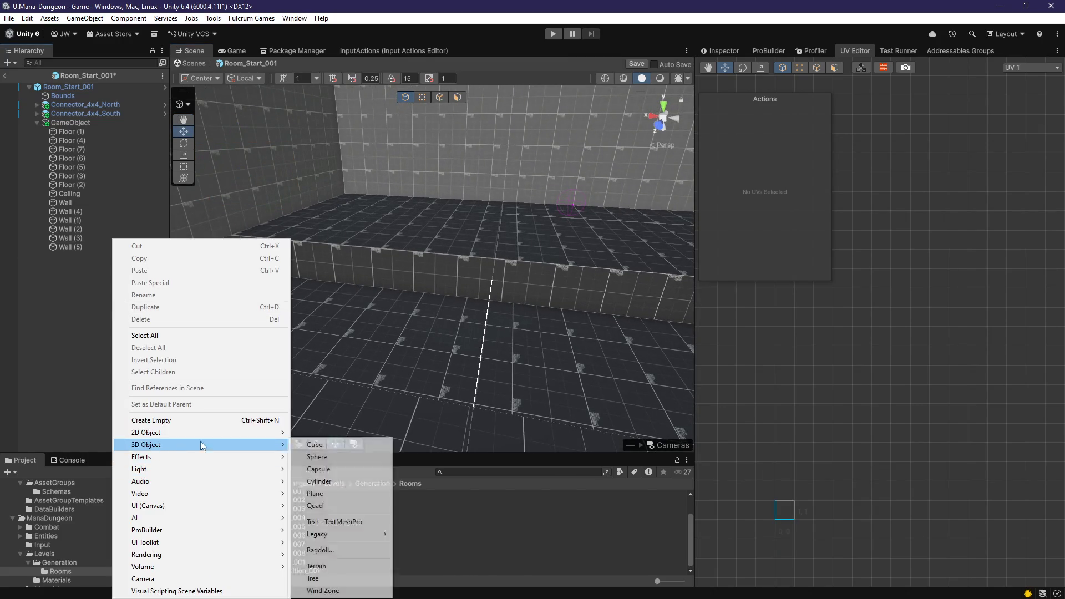
Step: Paste a floor strip copy as Floor (8) and raise it slightly to Y -1.25
{"action": "left_click", "coordinate": [110, 339]}
{"action": "key", "text": "ctrl+v"}
{"action": "mouse_move", "coordinate": [388, 362]}
{"action": "left_mouse_down"}
{"action": "mouse_move", "coordinate": [528, 364]}
{"action": "mouse_move", "coordinate": [745, 405]}
{"action": "mouse_move", "coordinate": [410, 344]}
{"action": "left_mouse_up"}
{"action": "left_click_drag", "start_coordinate": [394, 294], "coordinate": [395, 271]}
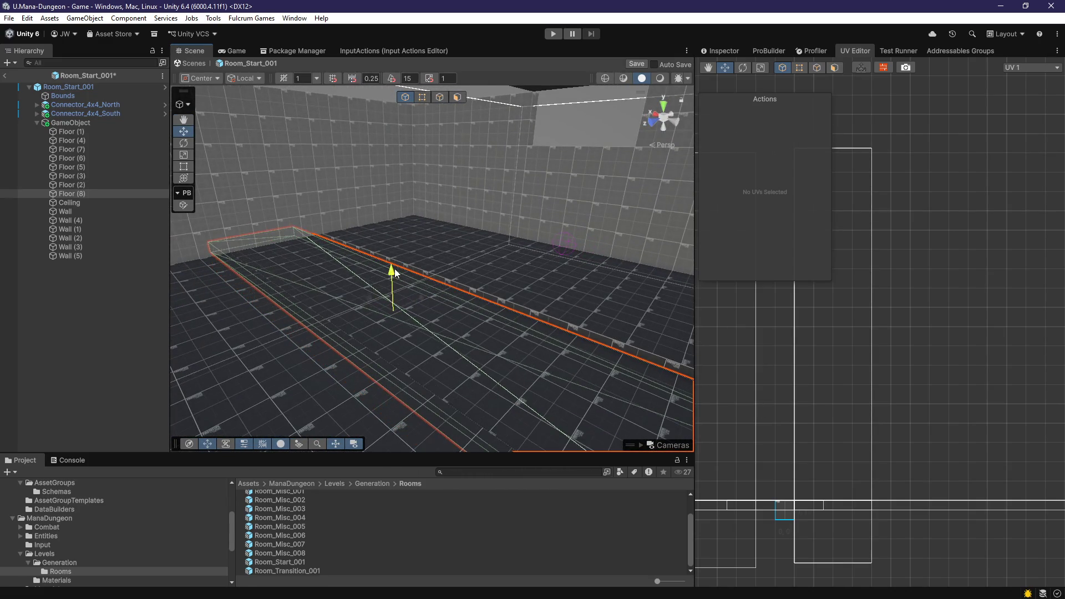
Step: Remove the Mesh Collider component from Floor (8)
{"action": "left_click", "coordinate": [335, 483]}
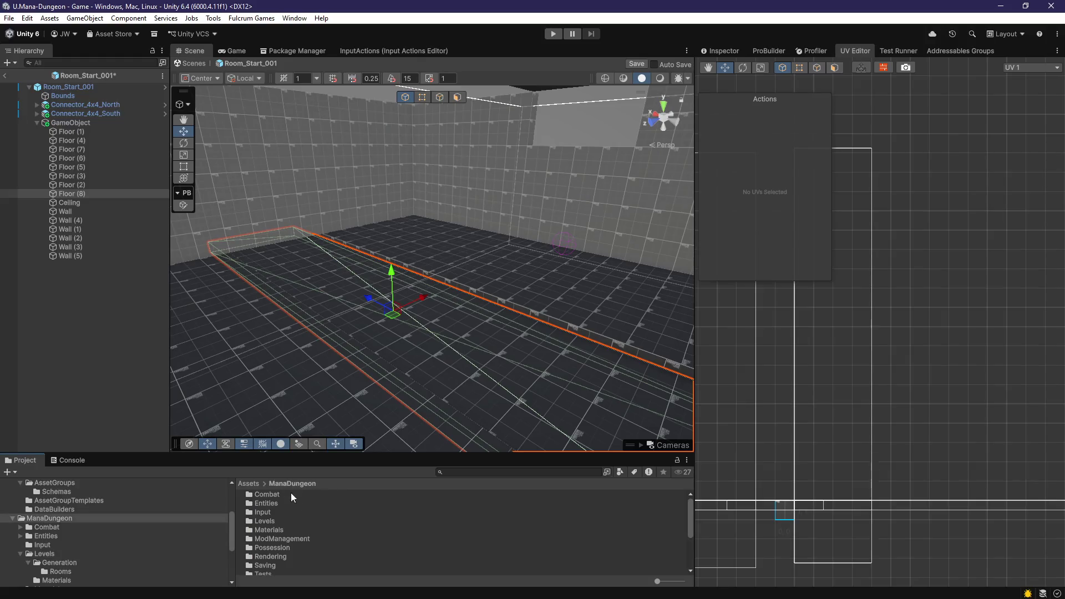
{"action": "left_click", "coordinate": [720, 51]}
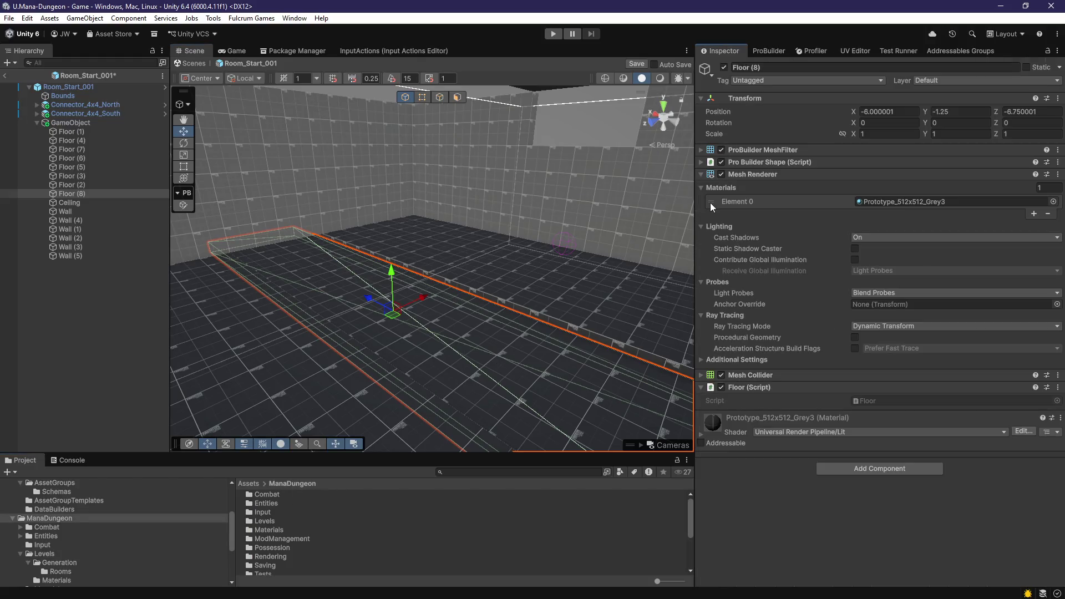
{"action": "right_click", "coordinate": [744, 375]}
{"action": "left_click", "coordinate": [771, 398]}
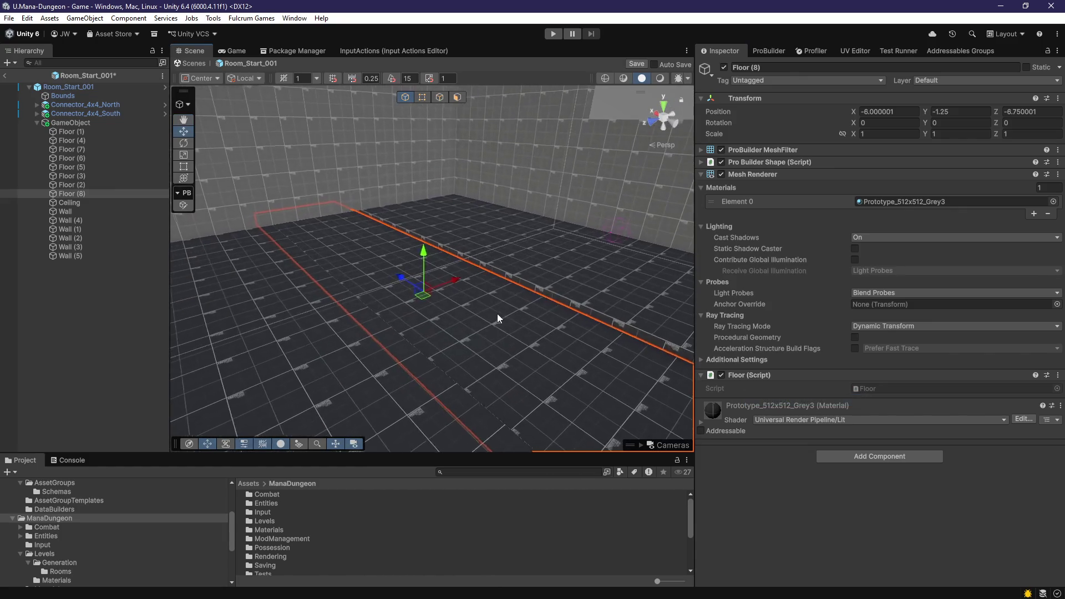
{"action": "left_click_drag", "start_coordinate": [401, 295], "coordinate": [591, 284]}
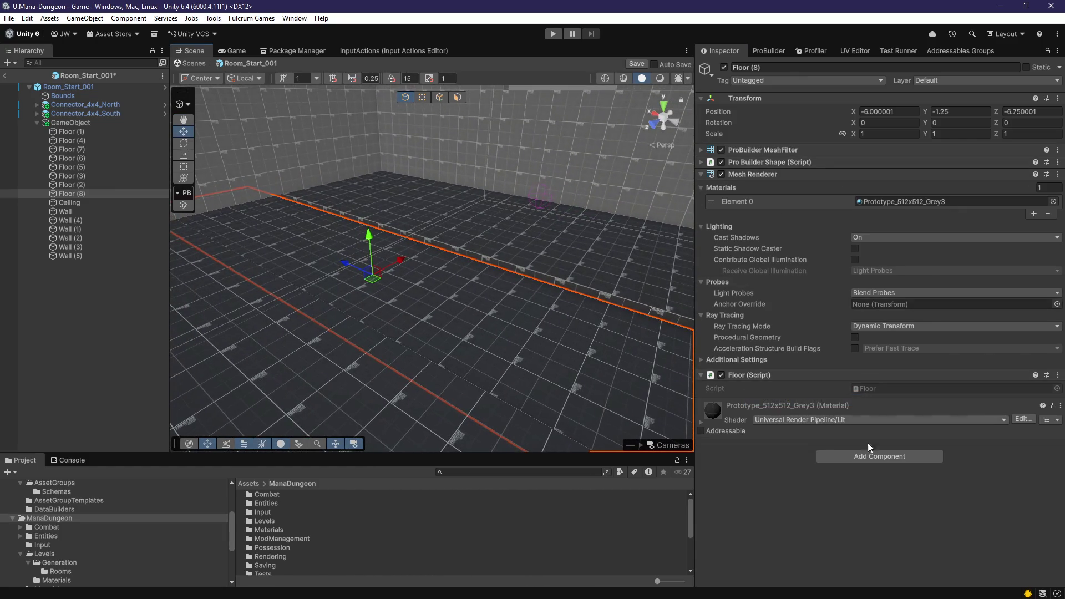
Step: Copy M_GlowWhite_001 as M_SpiritWater_001 and apply it to Floor (8)
{"action": "double_click", "coordinate": [274, 530]}
{"action": "left_click", "coordinate": [299, 496]}
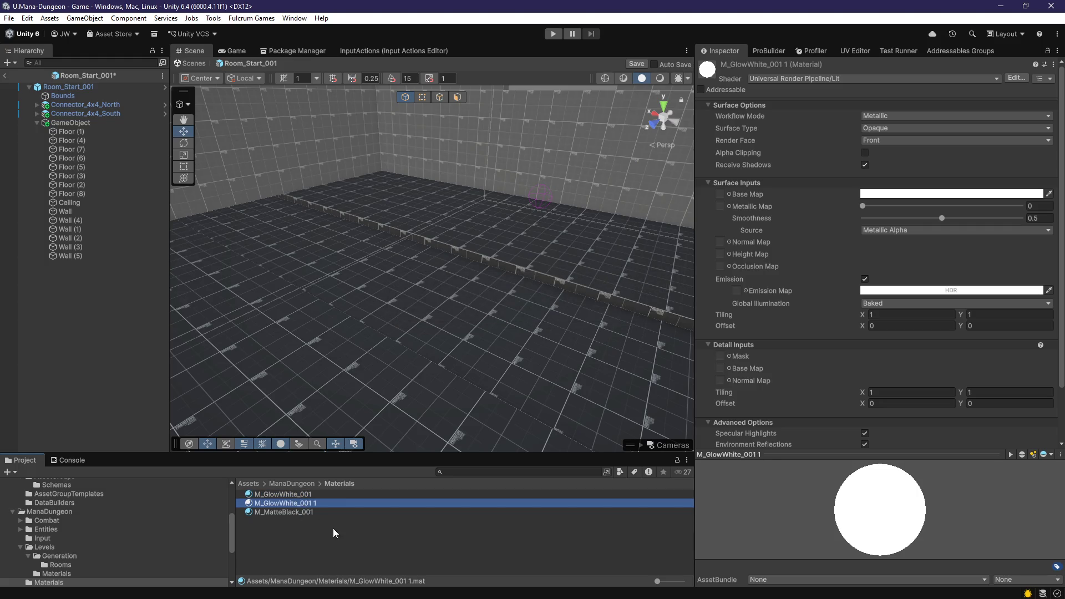
{"action": "type", "text": "Sp"}
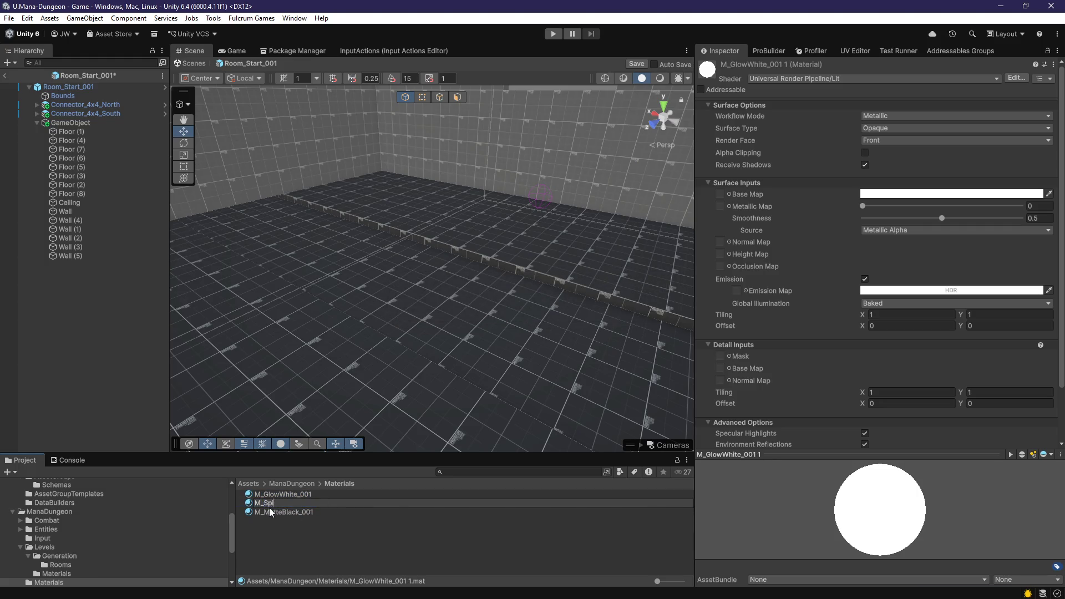
{"action": "type", "text": "iritWater_001"}
{"action": "key", "text": "Return"}
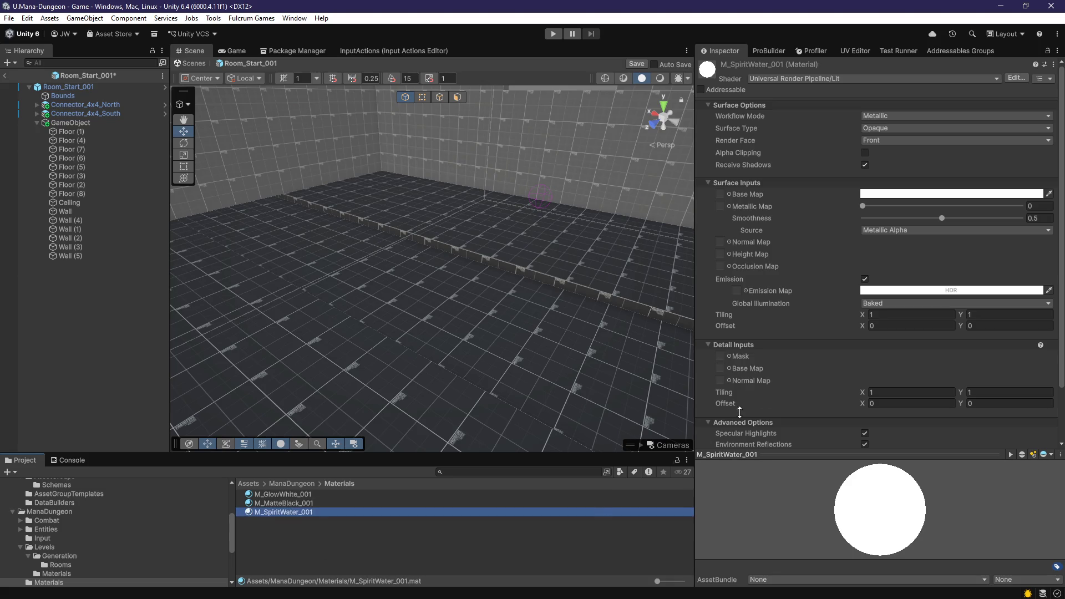
{"action": "left_click", "coordinate": [872, 196]}
{"action": "mouse_move", "coordinate": [292, 512]}
{"action": "left_mouse_down"}
{"action": "mouse_move", "coordinate": [428, 385]}
{"action": "mouse_move", "coordinate": [613, 388]}
{"action": "left_mouse_up"}
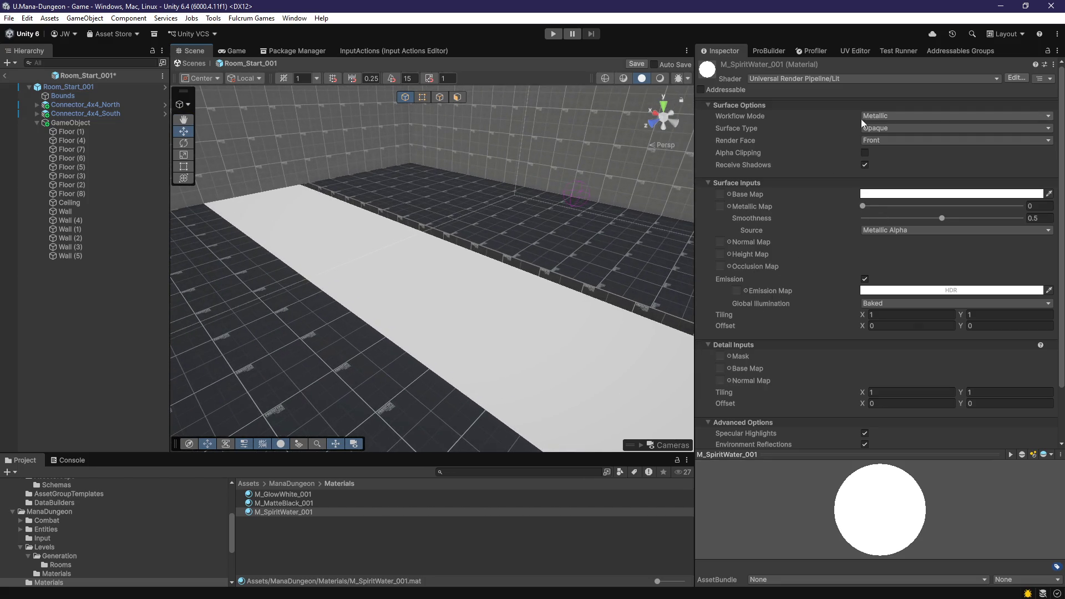
Step: Give M_SpiritWater_001 a 00B3FF base colour and light-blue emission
{"action": "left_click", "coordinate": [807, 78]}
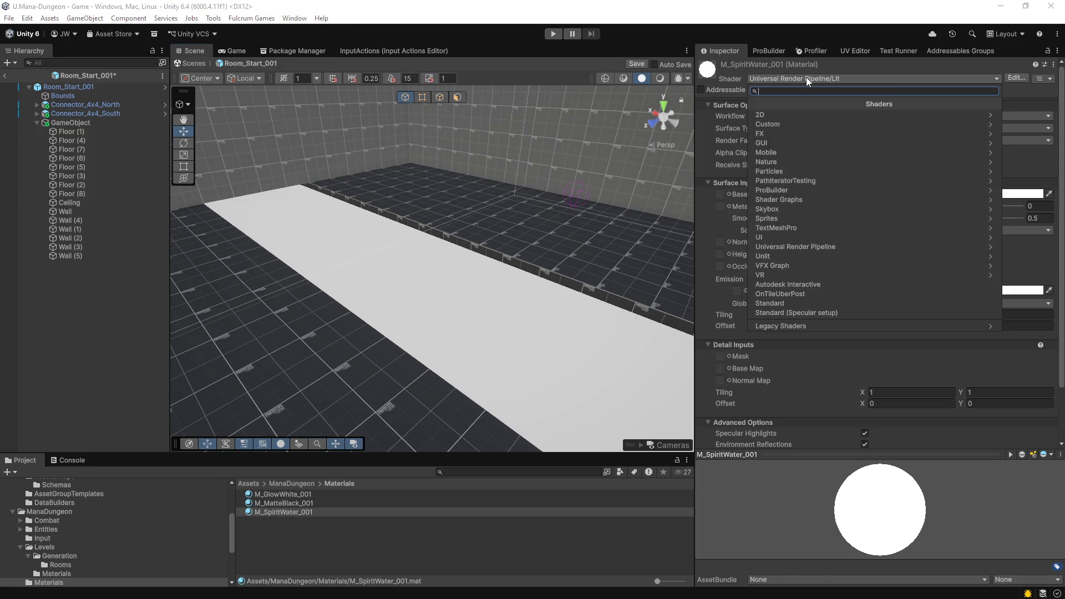
{"action": "left_click", "coordinate": [744, 81]}
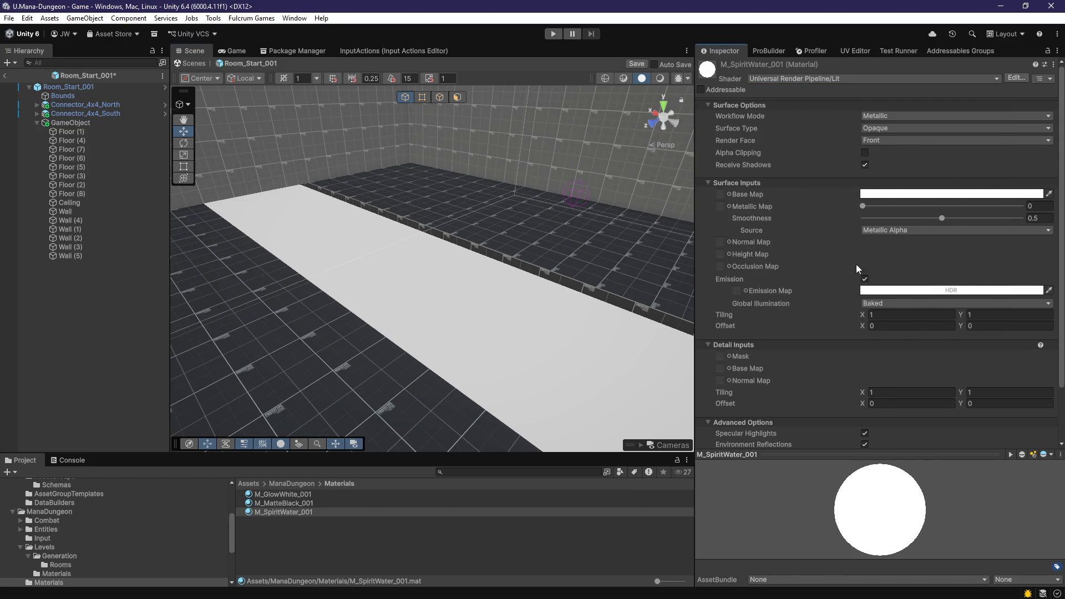
{"action": "scroll", "coordinate": [853, 272], "scroll_direction": "down", "scroll_amount": 2}
{"action": "scroll", "coordinate": [850, 284], "scroll_direction": "up", "scroll_amount": 2}
{"action": "left_click", "coordinate": [889, 194]}
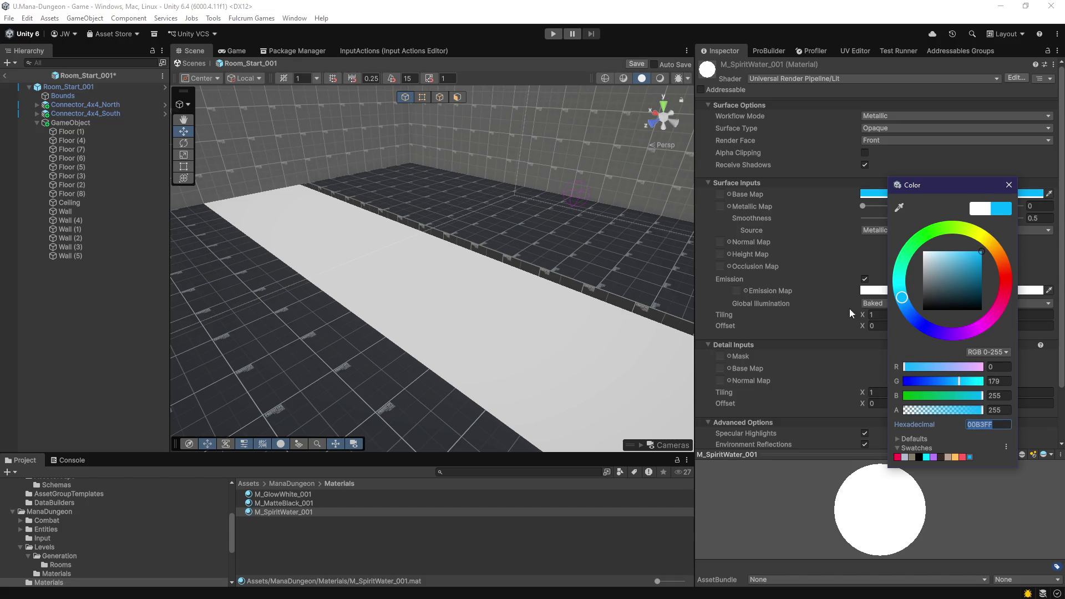
{"action": "left_click", "coordinate": [871, 290]}
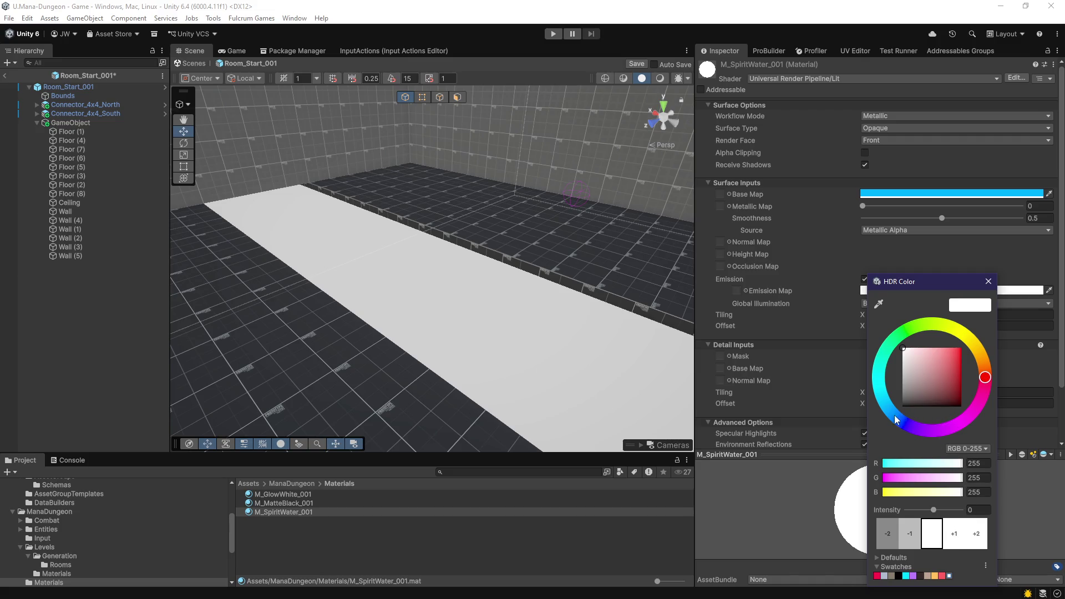
{"action": "mouse_move", "coordinate": [944, 352]}
{"action": "left_mouse_down"}
{"action": "mouse_move", "coordinate": [967, 315]}
{"action": "mouse_move", "coordinate": [951, 318]}
{"action": "left_mouse_up"}
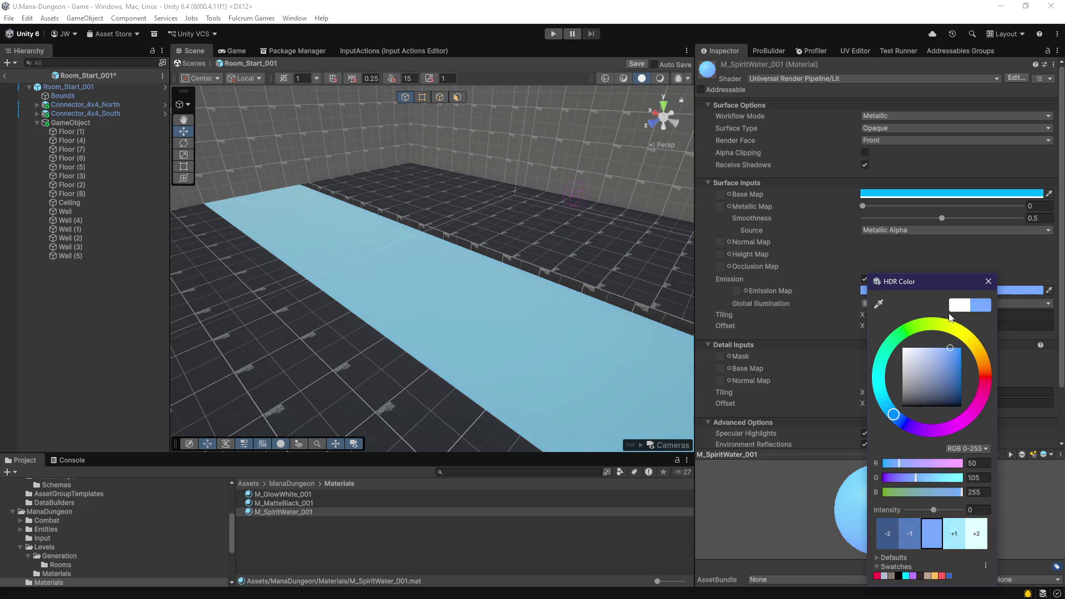
{"action": "left_click", "coordinate": [998, 295]}
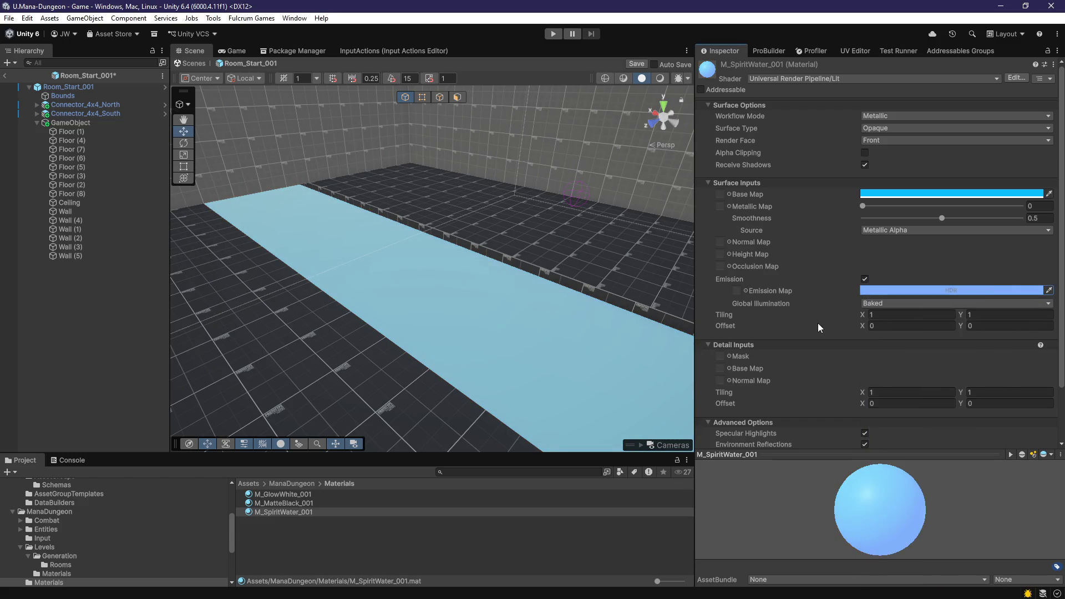
Step: Review the water strip and check the material's render face and surface type options
{"action": "mouse_move", "coordinate": [491, 323]}
{"action": "left_mouse_down"}
{"action": "mouse_move", "coordinate": [488, 302]}
{"action": "mouse_move", "coordinate": [461, 298]}
{"action": "mouse_move", "coordinate": [536, 253]}
{"action": "mouse_move", "coordinate": [597, 283]}
{"action": "mouse_move", "coordinate": [515, 286]}
{"action": "mouse_move", "coordinate": [594, 315]}
{"action": "left_mouse_up"}
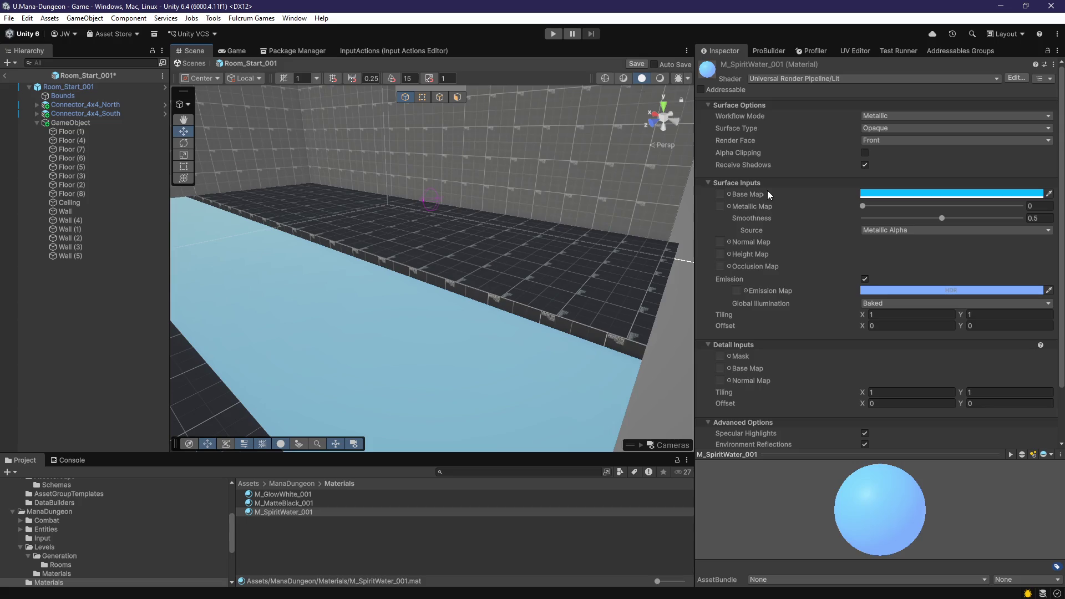
{"action": "left_click", "coordinate": [880, 139]}
{"action": "left_click", "coordinate": [882, 129]}
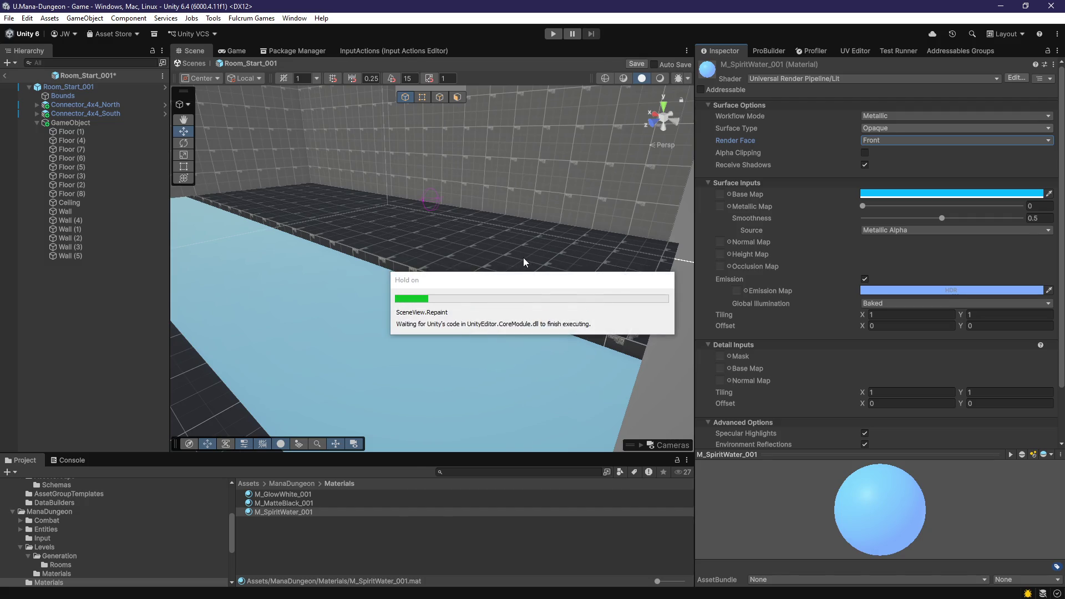
Step: Lower the water material's Base Map alpha to 31 so the strip turns translucent
{"action": "left_click_drag", "start_coordinate": [524, 258], "coordinate": [843, 336]}
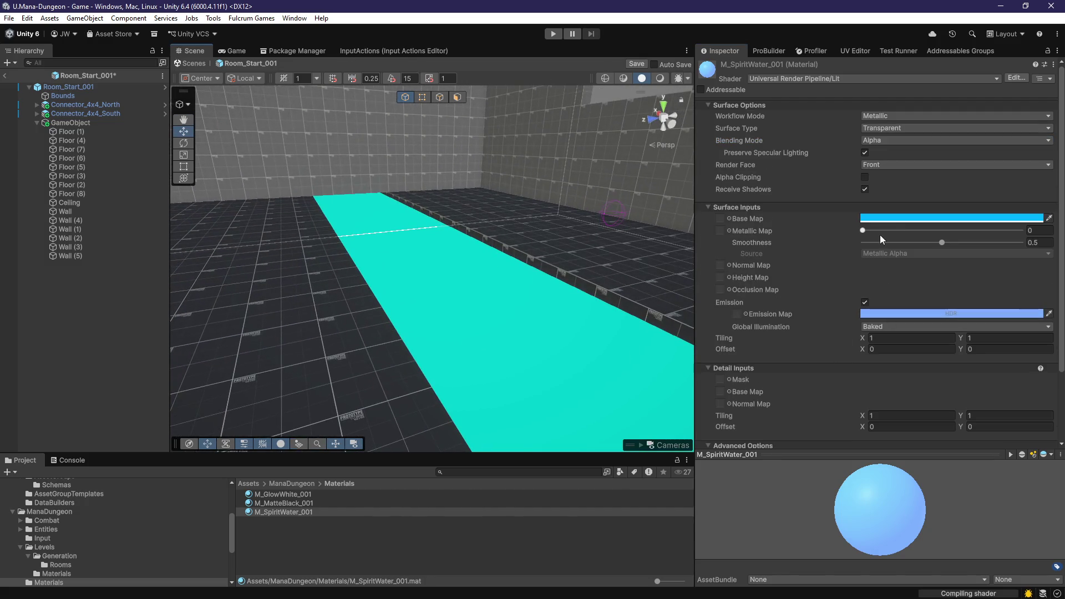
{"action": "left_click", "coordinate": [885, 219]}
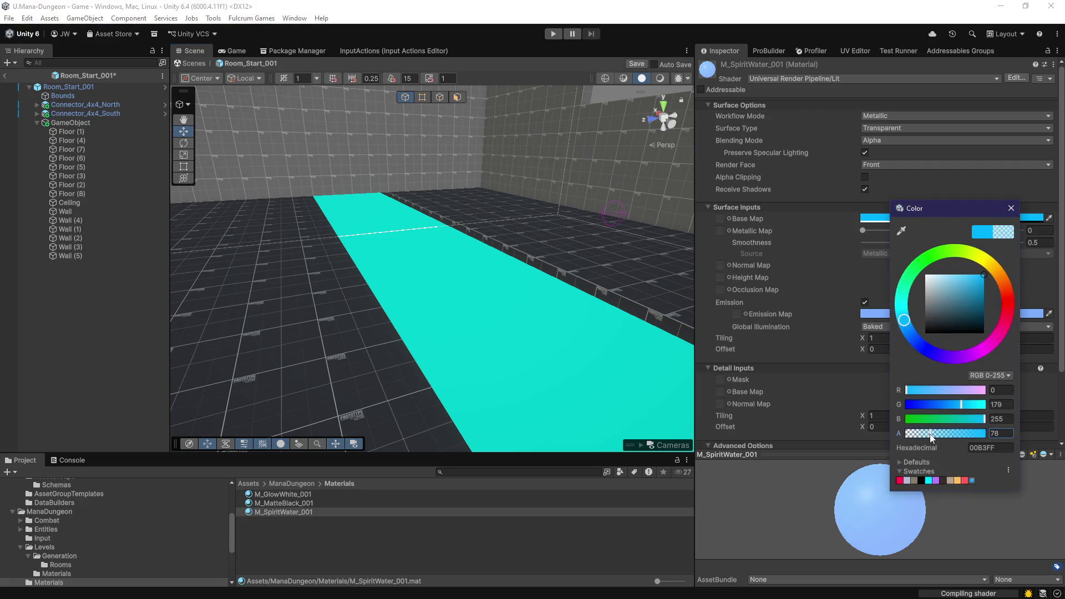
{"action": "left_click_drag", "start_coordinate": [933, 438], "coordinate": [918, 438]}
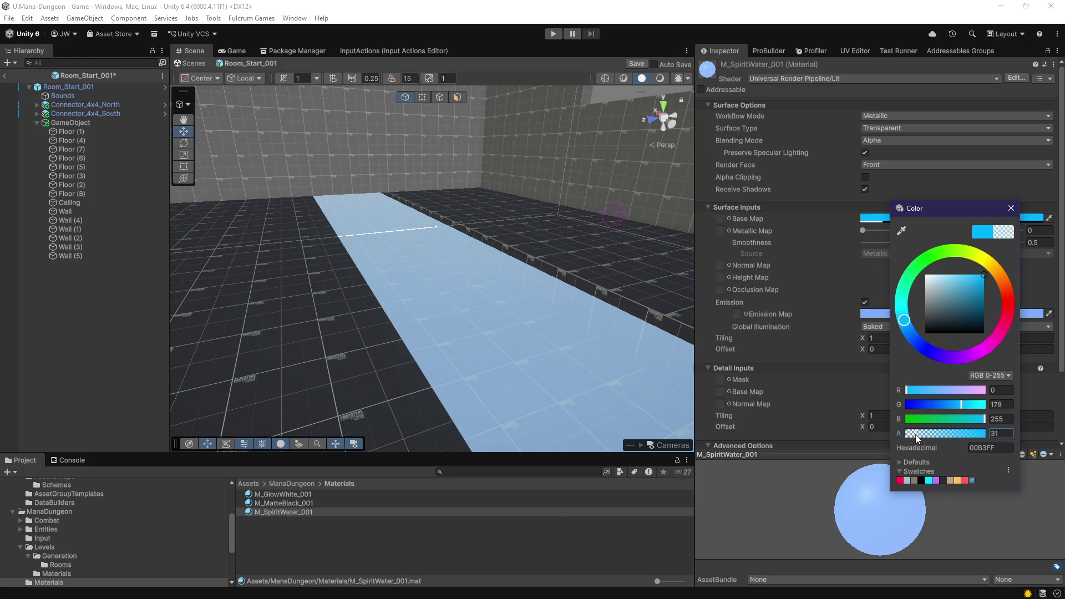
Step: Dim the water's emission HDR intensity to about -2.7 for a muted blue
{"action": "mouse_move", "coordinate": [666, 377]}
{"action": "left_mouse_down"}
{"action": "mouse_move", "coordinate": [542, 338]}
{"action": "mouse_move", "coordinate": [612, 335]}
{"action": "mouse_move", "coordinate": [633, 364]}
{"action": "mouse_move", "coordinate": [616, 355]}
{"action": "left_mouse_up"}
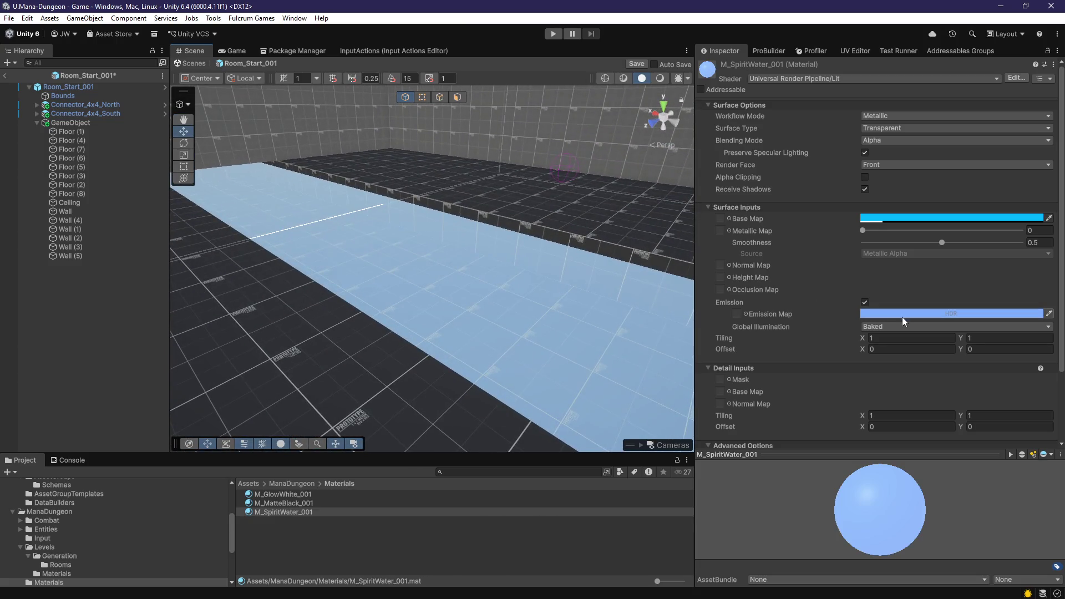
{"action": "left_click", "coordinate": [902, 314]}
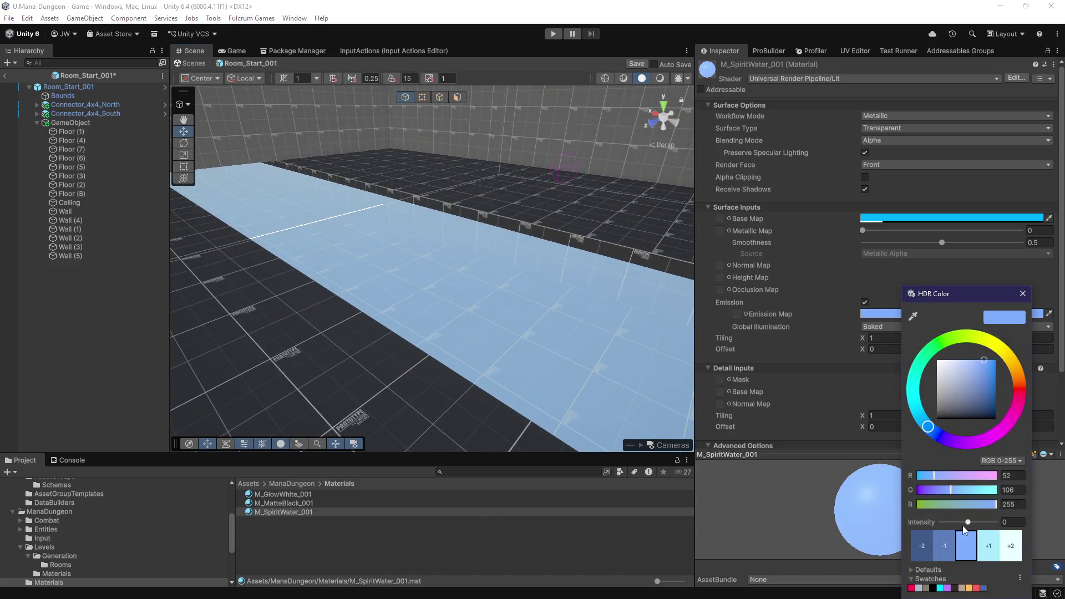
{"action": "mouse_move", "coordinate": [964, 524]}
{"action": "left_mouse_down"}
{"action": "mouse_move", "coordinate": [981, 525]}
{"action": "mouse_move", "coordinate": [963, 527]}
{"action": "left_mouse_up"}
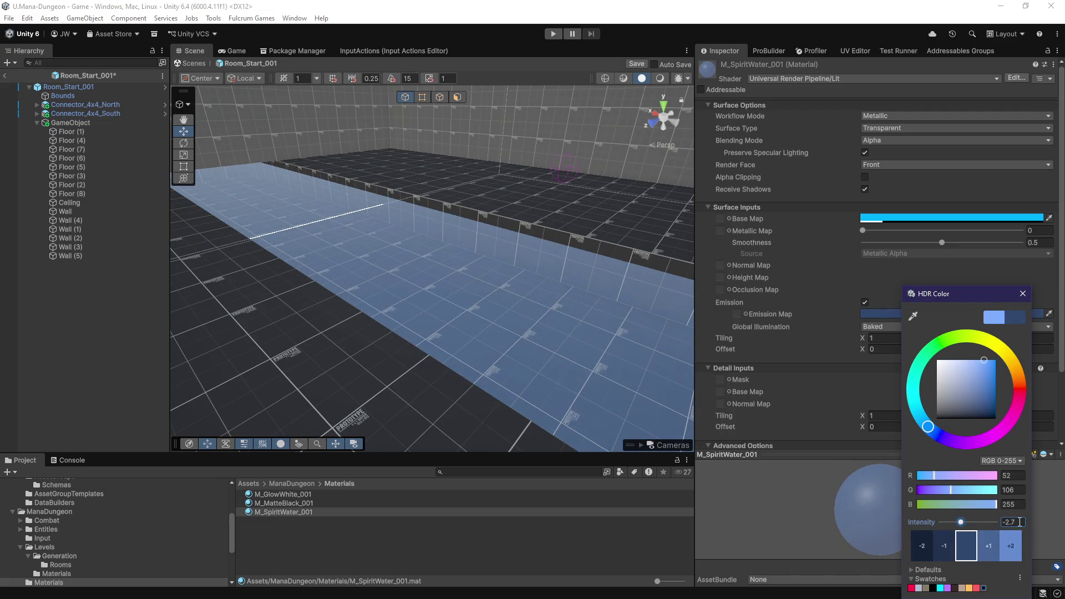
{"action": "mouse_move", "coordinate": [483, 300]}
{"action": "left_mouse_down"}
{"action": "mouse_move", "coordinate": [468, 305]}
{"action": "mouse_move", "coordinate": [488, 285]}
{"action": "mouse_move", "coordinate": [520, 305]}
{"action": "mouse_move", "coordinate": [476, 302]}
{"action": "mouse_move", "coordinate": [492, 281]}
{"action": "mouse_move", "coordinate": [693, 295]}
{"action": "mouse_move", "coordinate": [574, 304]}
{"action": "left_mouse_up"}
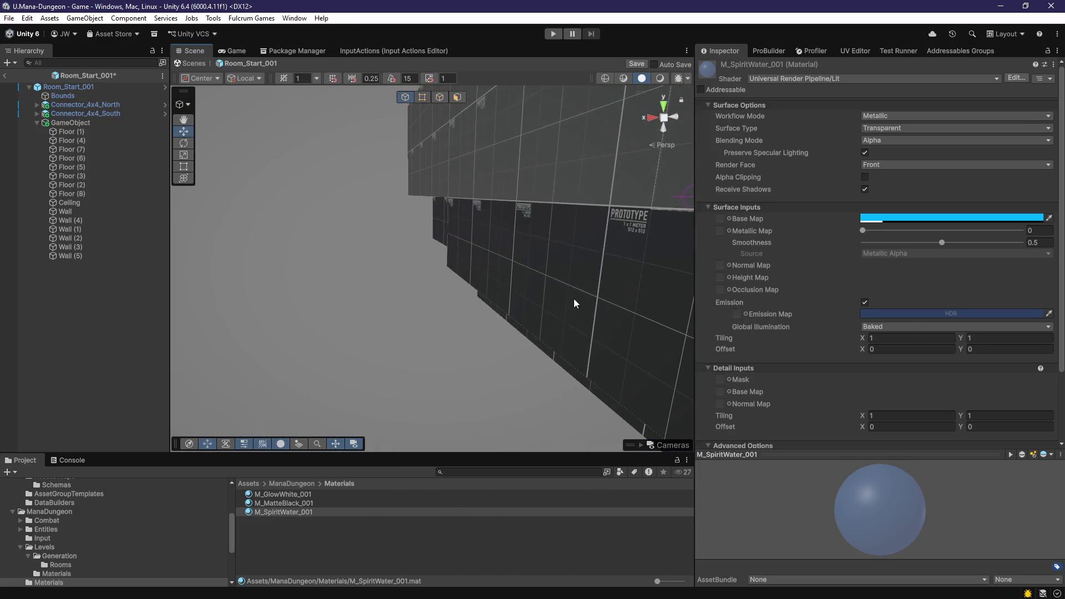
Step: Reposition Floor (5) and Floor (6) toward the far end of the water strip
{"action": "left_click", "coordinate": [574, 304]}
{"action": "key", "text": "f"}
{"action": "mouse_move", "coordinate": [402, 270]}
{"action": "left_mouse_down"}
{"action": "mouse_move", "coordinate": [279, 253]}
{"action": "mouse_move", "coordinate": [374, 302]}
{"action": "mouse_move", "coordinate": [383, 275]}
{"action": "mouse_move", "coordinate": [444, 233]}
{"action": "mouse_move", "coordinate": [481, 132]}
{"action": "mouse_move", "coordinate": [425, 213]}
{"action": "left_mouse_up"}
{"action": "key", "text": "f"}
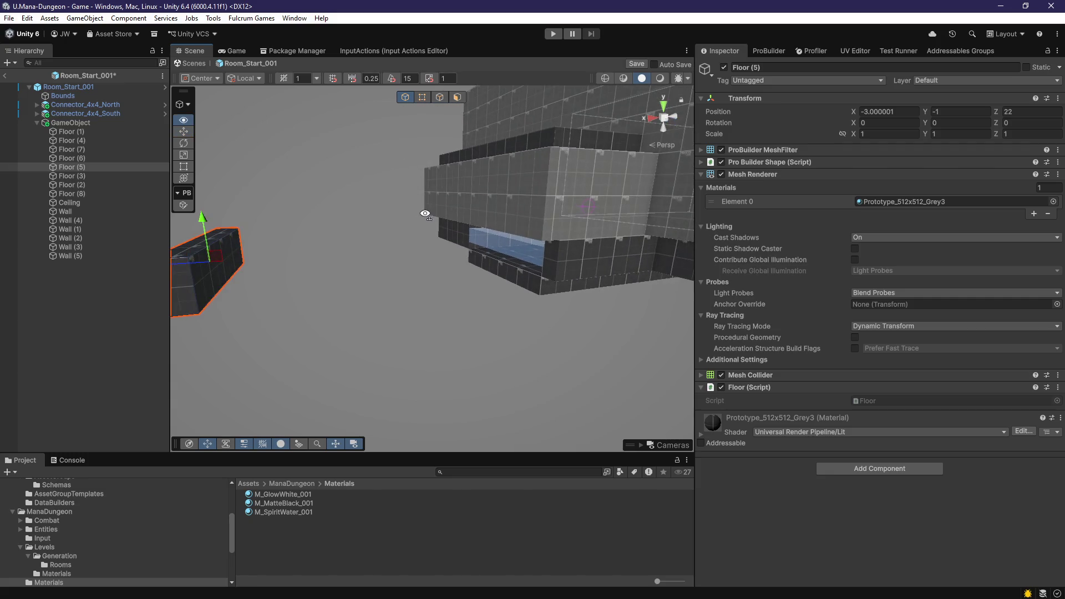
{"action": "mouse_move", "coordinate": [443, 286]}
{"action": "left_mouse_down"}
{"action": "mouse_move", "coordinate": [432, 287]}
{"action": "mouse_move", "coordinate": [415, 340]}
{"action": "mouse_move", "coordinate": [399, 331]}
{"action": "mouse_move", "coordinate": [440, 304]}
{"action": "left_mouse_up"}
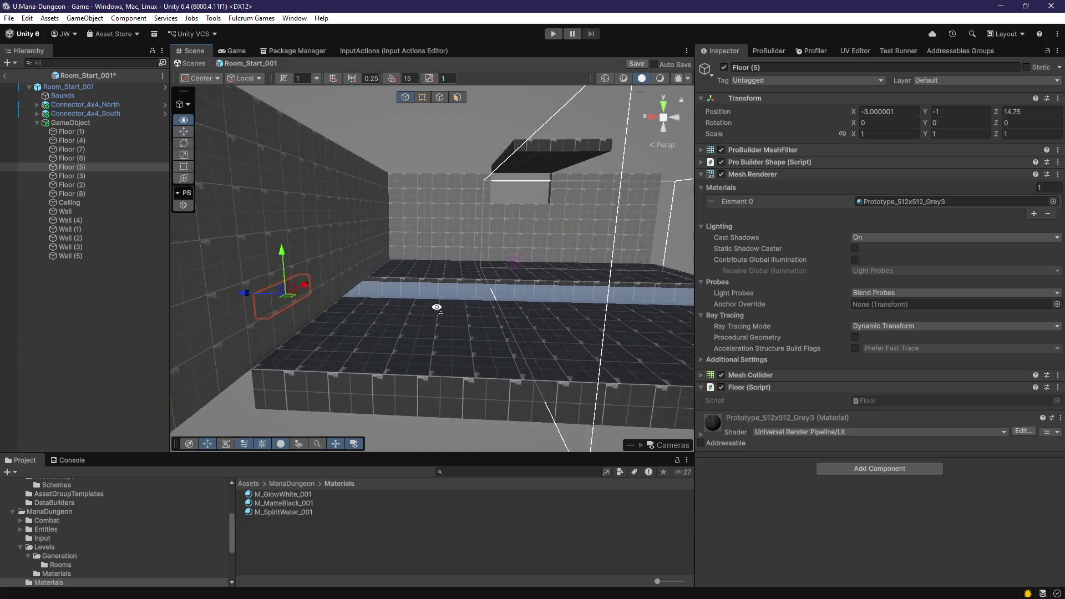
{"action": "scroll", "coordinate": [440, 311], "scroll_direction": "up", "scroll_amount": 5}
{"action": "left_click", "coordinate": [507, 369], "text": "shift"}
{"action": "mouse_move", "coordinate": [507, 369]}
{"action": "left_mouse_down", "text": "alt"}
{"action": "mouse_move", "coordinate": [560, 333]}
{"action": "mouse_move", "coordinate": [309, 369]}
{"action": "mouse_move", "coordinate": [337, 367]}
{"action": "left_mouse_up", "text": "alt"}
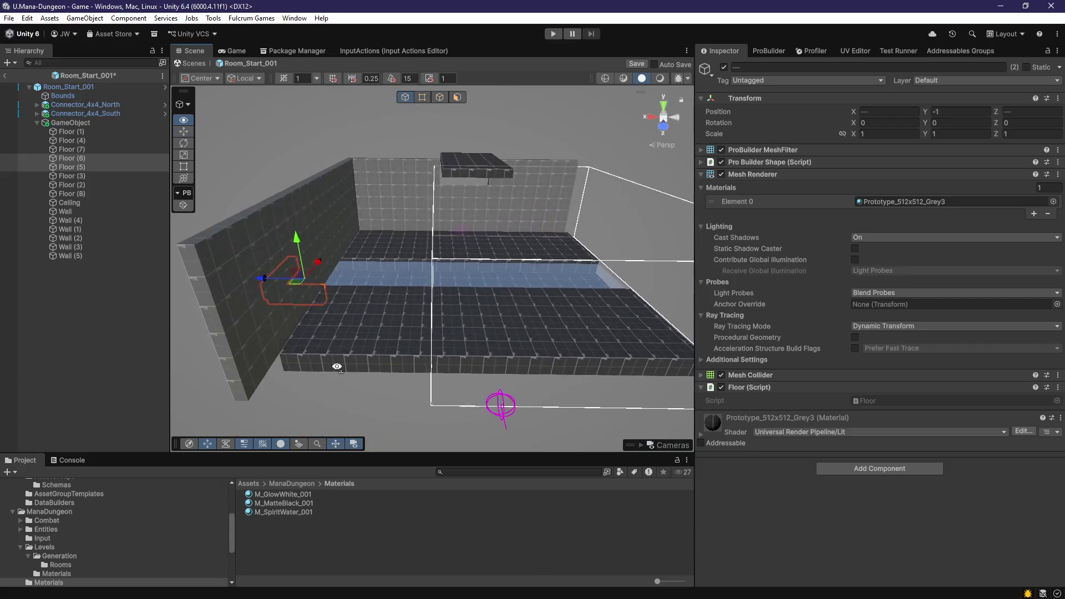
{"action": "mouse_move", "coordinate": [314, 286]}
{"action": "left_mouse_down"}
{"action": "mouse_move", "coordinate": [533, 294]}
{"action": "mouse_move", "coordinate": [444, 302]}
{"action": "mouse_move", "coordinate": [428, 316]}
{"action": "mouse_move", "coordinate": [305, 265]}
{"action": "mouse_move", "coordinate": [408, 292]}
{"action": "mouse_move", "coordinate": [444, 253]}
{"action": "left_mouse_up"}
{"action": "scroll", "coordinate": [535, 294], "scroll_direction": "up", "scroll_amount": 5}
Step: Duplicate Floor (9) as Floor (11) and shift the copy along X
{"action": "left_click", "coordinate": [465, 296]}
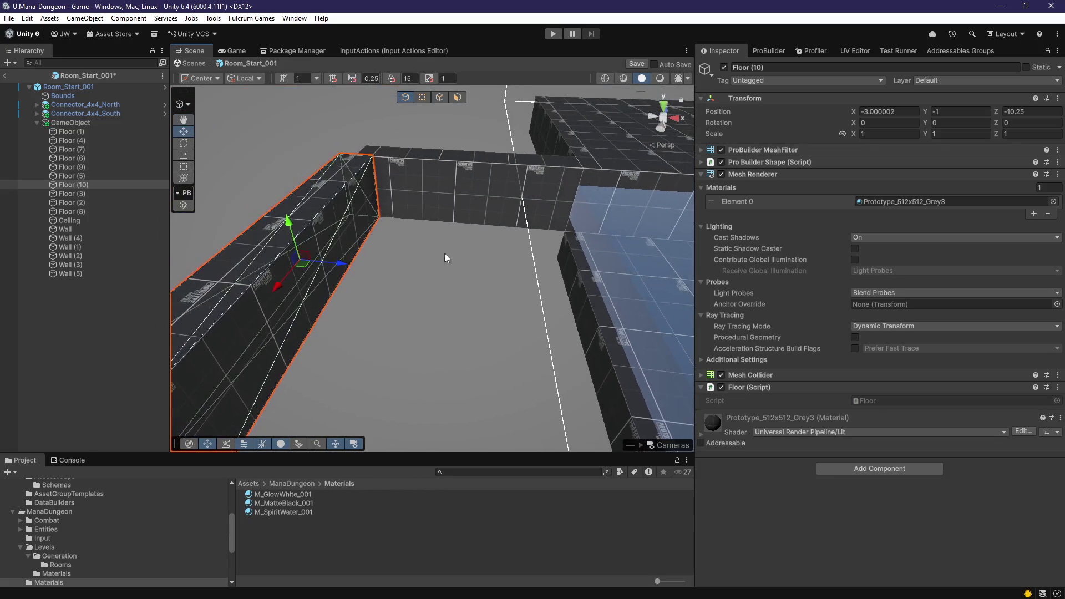
{"action": "left_click", "coordinate": [345, 265]}
{"action": "mouse_move", "coordinate": [460, 202]}
{"action": "left_mouse_down", "text": "alt"}
{"action": "mouse_move", "coordinate": [558, 280]}
{"action": "mouse_move", "coordinate": [320, 243]}
{"action": "left_mouse_up", "text": "alt"}
{"action": "key", "text": "ctrl+d"}
{"action": "mouse_move", "coordinate": [220, 251]}
{"action": "left_mouse_down"}
{"action": "mouse_move", "coordinate": [463, 295]}
{"action": "mouse_move", "coordinate": [444, 299]}
{"action": "mouse_move", "coordinate": [456, 283]}
{"action": "mouse_move", "coordinate": [459, 336]}
{"action": "mouse_move", "coordinate": [425, 299]}
{"action": "left_mouse_up"}
Step: Inspect the faces of Floor (2) and the water Floor (8) in face-editing mode, then return to objects
{"action": "left_click", "coordinate": [456, 283]}
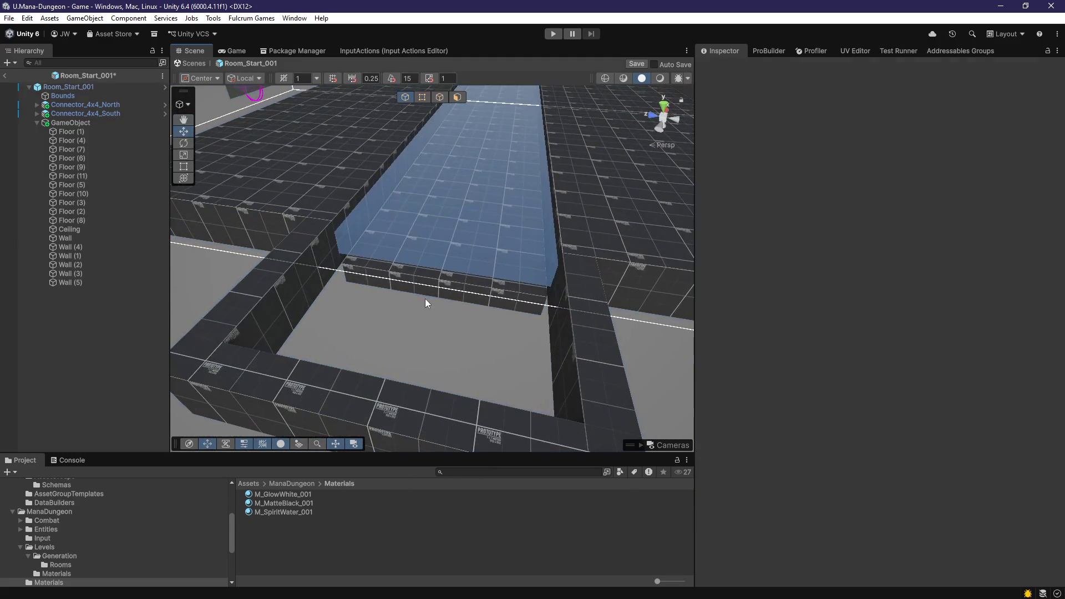
{"action": "left_click", "coordinate": [458, 293]}
{"action": "key", "text": "f"}
{"action": "left_click", "coordinate": [458, 97]}
{"action": "left_click", "coordinate": [469, 285]}
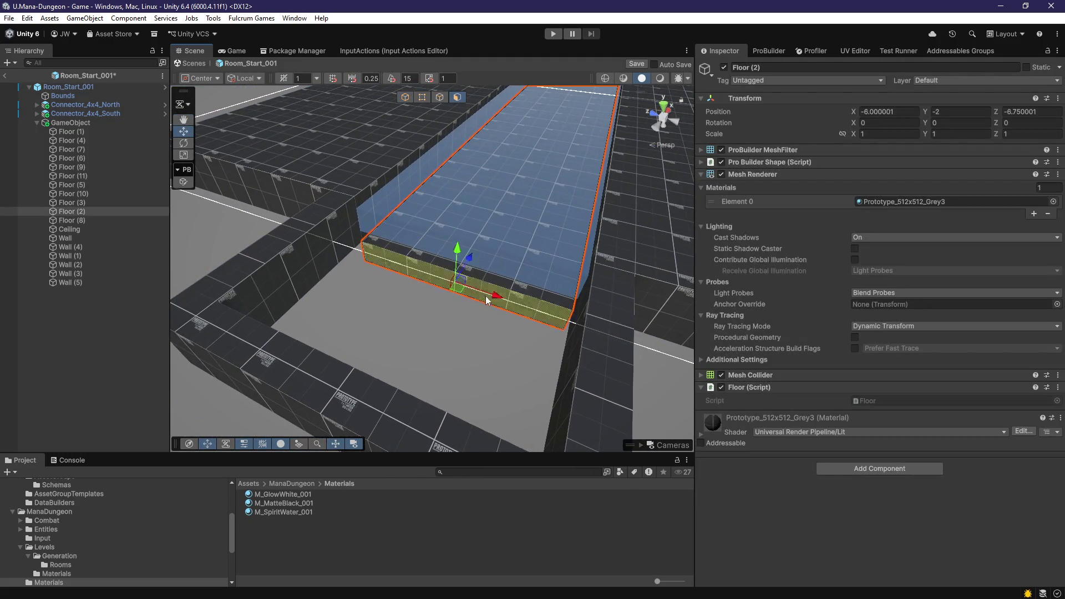
{"action": "key", "text": "f"}
{"action": "left_click", "coordinate": [442, 305]}
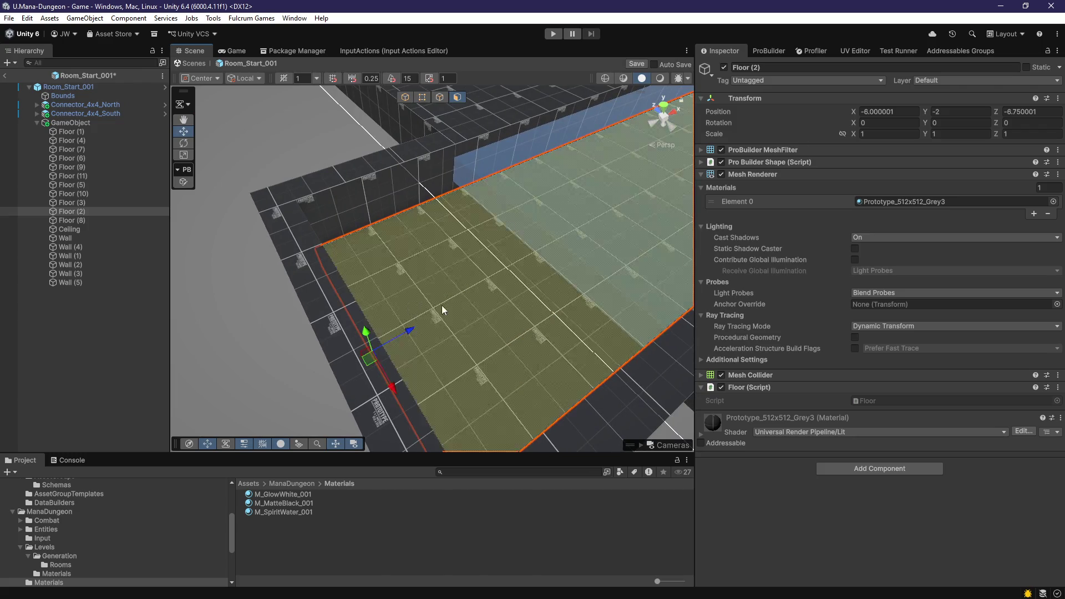
{"action": "key", "text": "f"}
{"action": "left_click", "coordinate": [442, 293]}
{"action": "key", "text": "f"}
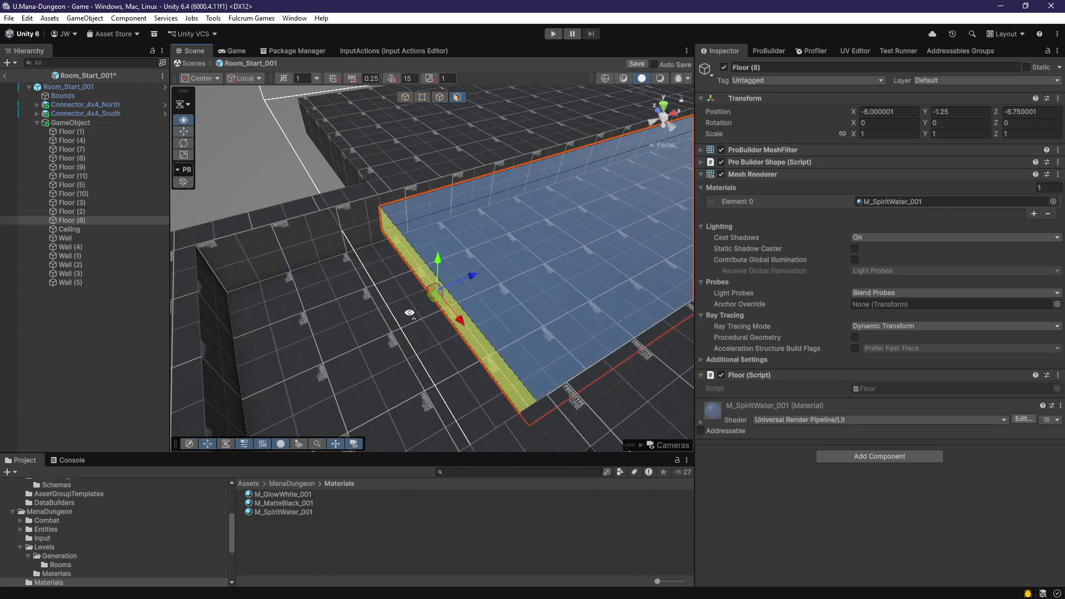
{"action": "key", "text": "g"}
{"action": "mouse_move", "coordinate": [302, 329]}
{"action": "left_mouse_down"}
{"action": "mouse_move", "coordinate": [392, 299]}
{"action": "mouse_move", "coordinate": [561, 290]}
{"action": "mouse_move", "coordinate": [478, 308]}
{"action": "mouse_move", "coordinate": [338, 259]}
{"action": "mouse_move", "coordinate": [394, 295]}
{"action": "left_mouse_up"}
Step: Duplicate the left wall as Wall (6) and set it flush with the bounds at Z -11
{"action": "left_click", "coordinate": [338, 260]}
{"action": "key", "text": "ctrl+d"}
{"action": "mouse_move", "coordinate": [235, 246]}
{"action": "left_mouse_down"}
{"action": "mouse_move", "coordinate": [499, 288]}
{"action": "mouse_move", "coordinate": [505, 213]}
{"action": "mouse_move", "coordinate": [468, 345]}
{"action": "mouse_move", "coordinate": [466, 333]}
{"action": "mouse_move", "coordinate": [421, 389]}
{"action": "left_mouse_up"}
{"action": "left_click_drag", "start_coordinate": [386, 432], "coordinate": [425, 412]}
{"action": "mouse_move", "coordinate": [390, 378]}
{"action": "left_mouse_down"}
{"action": "mouse_move", "coordinate": [812, 355]}
{"action": "mouse_move", "coordinate": [569, 263]}
{"action": "mouse_move", "coordinate": [514, 224]}
{"action": "mouse_move", "coordinate": [326, 271]}
{"action": "left_mouse_up"}
Step: Select and frame the floor tile near the far wall
{"action": "left_click", "coordinate": [325, 270]}
{"action": "key", "text": "f"}
{"action": "left_click_drag", "start_coordinate": [495, 293], "coordinate": [642, 264]}
Step: Duplicate the floor tile as Floor (12) and lower it to X -0.5, Y 0, Z -10.5
{"action": "key", "text": "ctrl+d"}
{"action": "mouse_move", "coordinate": [495, 273]}
{"action": "left_mouse_down"}
{"action": "mouse_move", "coordinate": [398, 293]}
{"action": "mouse_move", "coordinate": [597, 286]}
{"action": "mouse_move", "coordinate": [421, 305]}
{"action": "mouse_move", "coordinate": [419, 361]}
{"action": "mouse_move", "coordinate": [372, 294]}
{"action": "mouse_move", "coordinate": [414, 294]}
{"action": "mouse_move", "coordinate": [369, 336]}
{"action": "mouse_move", "coordinate": [444, 266]}
{"action": "left_mouse_up"}
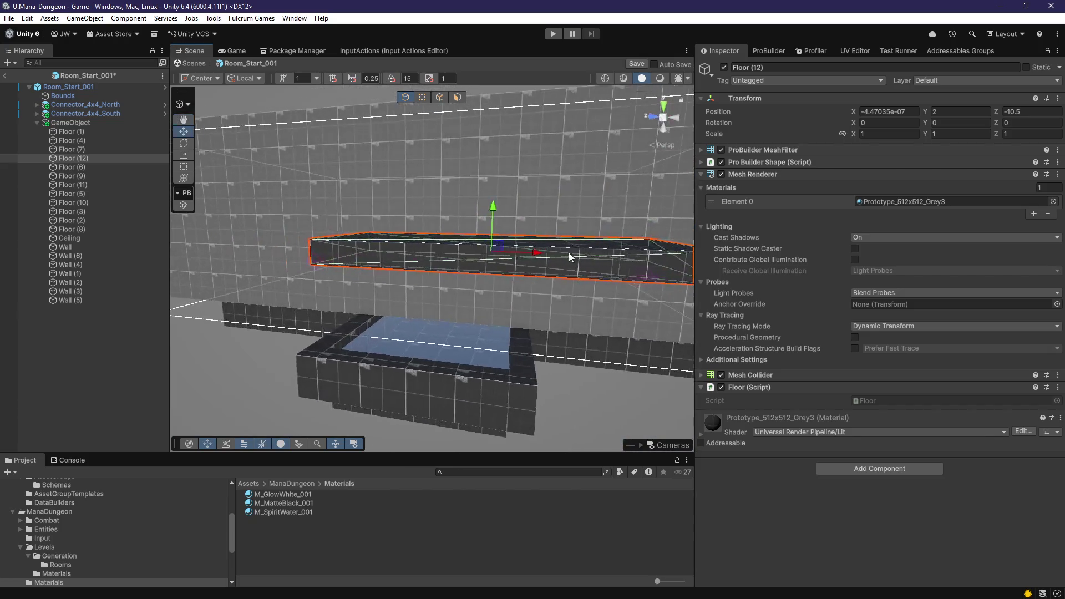
{"action": "left_click_drag", "start_coordinate": [502, 213], "coordinate": [501, 279]}
{"action": "scroll", "coordinate": [502, 304], "scroll_direction": "down", "scroll_amount": 2}
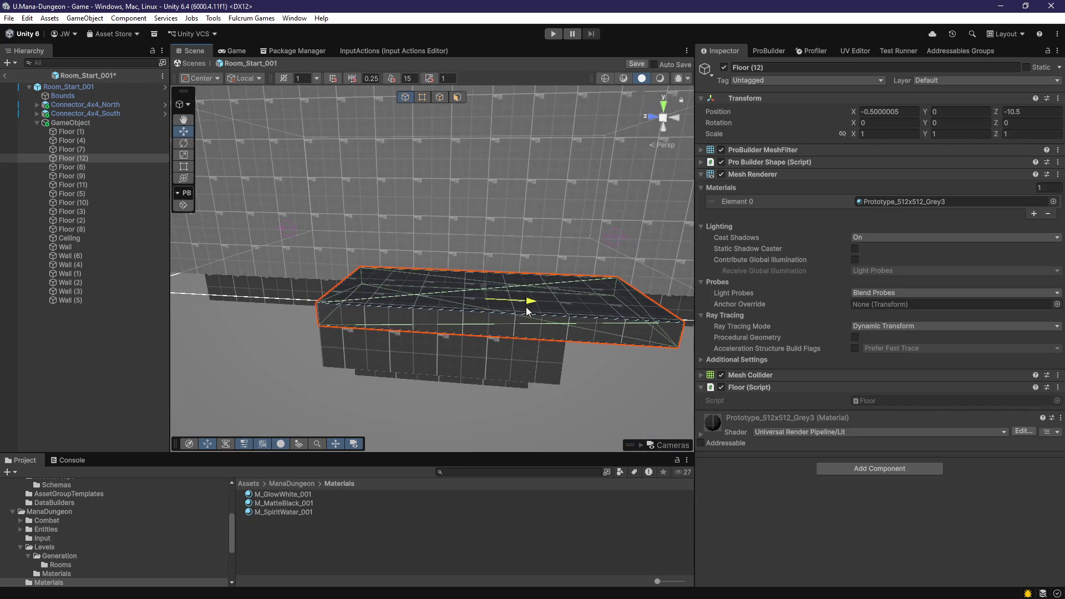
{"action": "left_click_drag", "start_coordinate": [528, 311], "coordinate": [461, 128]}
{"action": "left_click", "coordinate": [457, 97]}
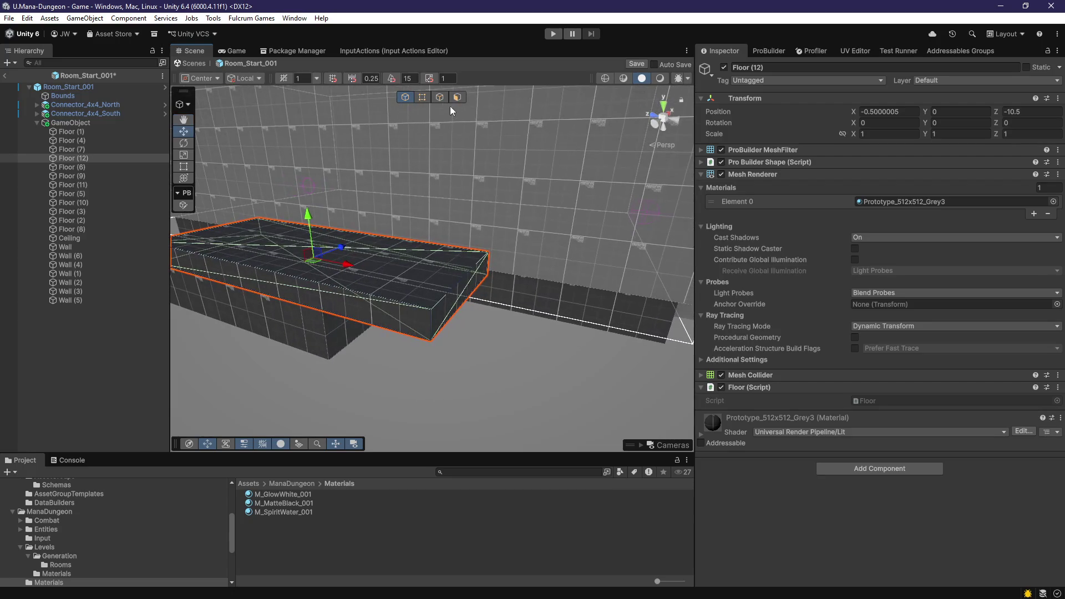
{"action": "mouse_move", "coordinate": [453, 300]}
{"action": "left_mouse_down"}
{"action": "mouse_move", "coordinate": [433, 288]}
{"action": "mouse_move", "coordinate": [595, 217]}
{"action": "left_mouse_up"}
{"action": "left_click", "coordinate": [775, 51]}
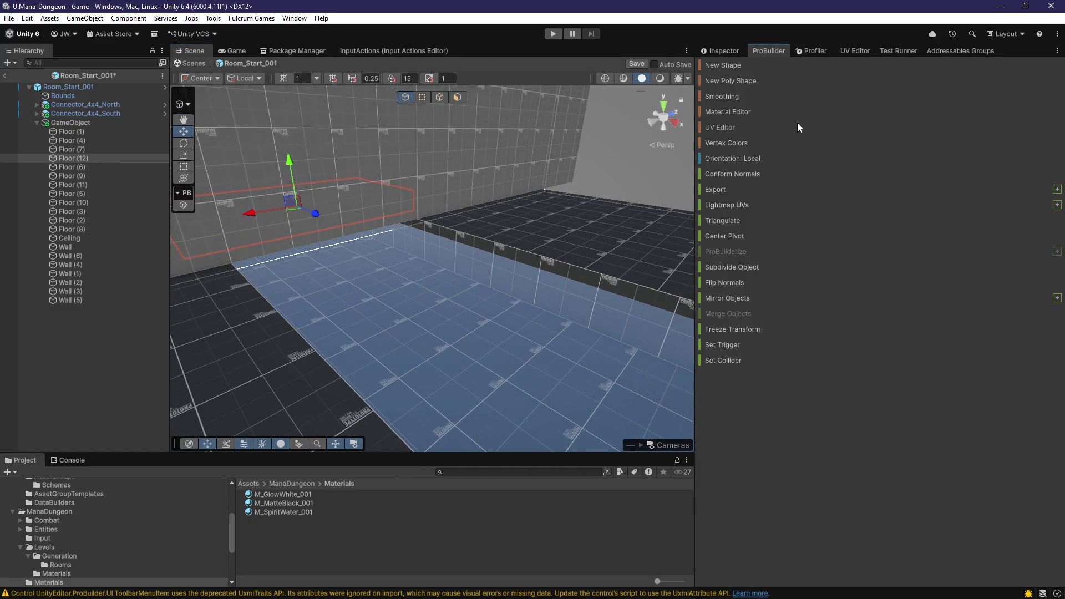
Step: Draw a new ProBuilder Cylinder on the room floor
{"action": "left_click", "coordinate": [731, 67]}
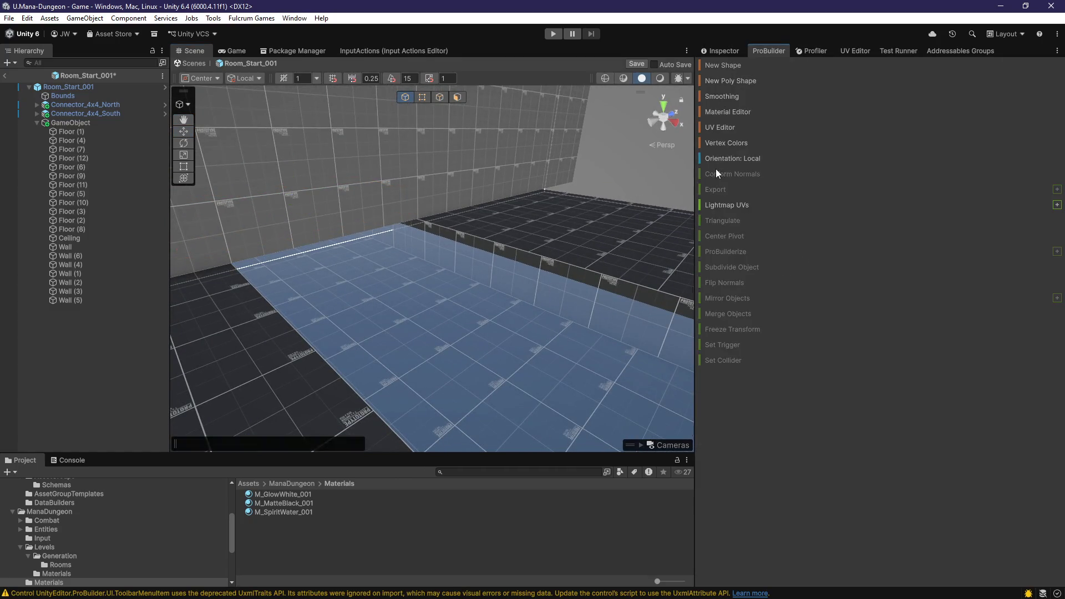
{"action": "left_click", "coordinate": [71, 461]}
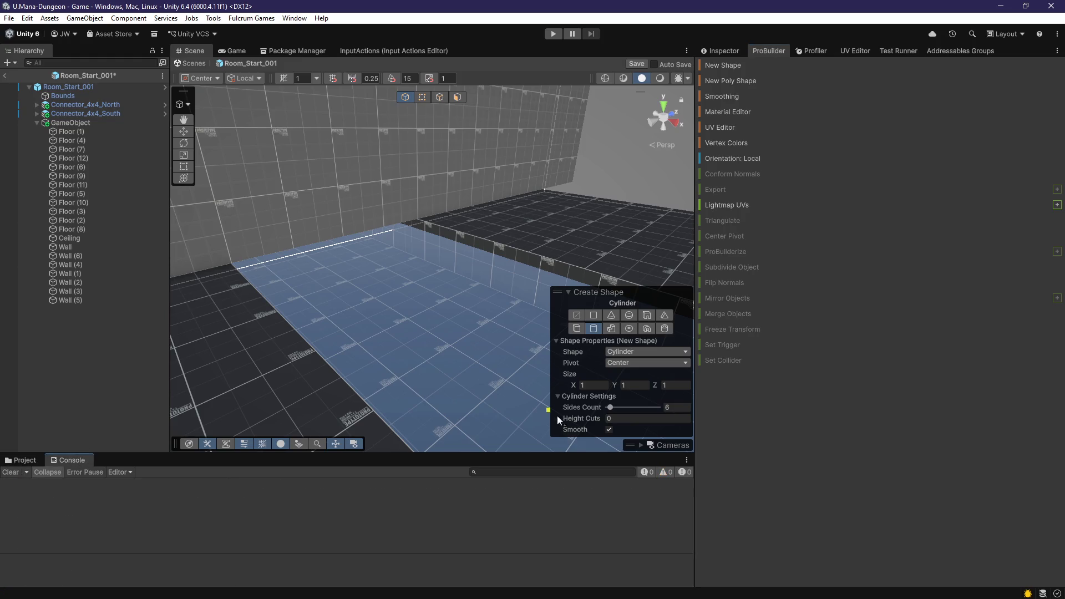
{"action": "scroll", "coordinate": [411, 316], "scroll_direction": "up", "scroll_amount": 5}
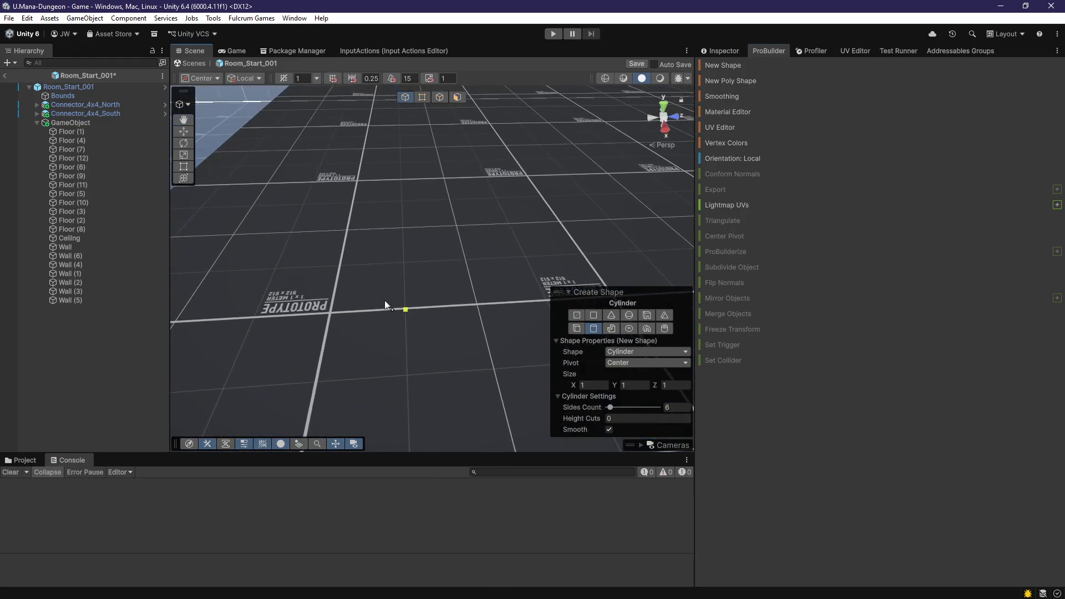
{"action": "mouse_move", "coordinate": [399, 271]}
{"action": "left_mouse_down"}
{"action": "mouse_move", "coordinate": [405, 261]}
{"action": "mouse_move", "coordinate": [311, 260]}
{"action": "left_mouse_up"}
{"action": "left_click", "coordinate": [398, 220]}
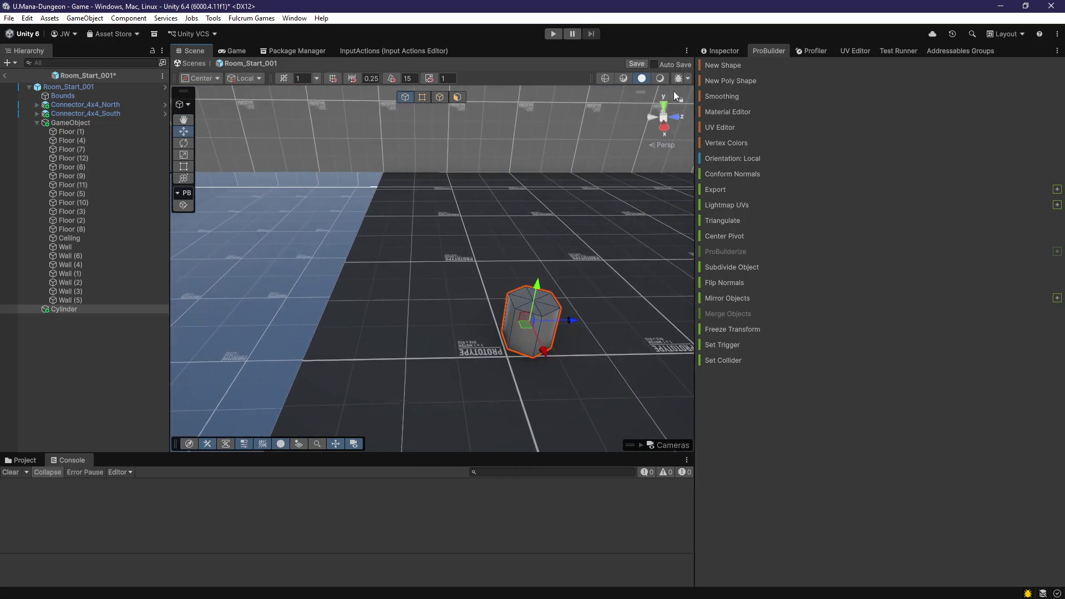
Step: Set the cylinder's Size X, Y and Z to 0.15
{"action": "left_click", "coordinate": [720, 51]}
{"action": "left_click", "coordinate": [765, 161]}
{"action": "left_click", "coordinate": [811, 198]}
{"action": "type", "text": "0.1"}
{"action": "left_click", "coordinate": [897, 196]}
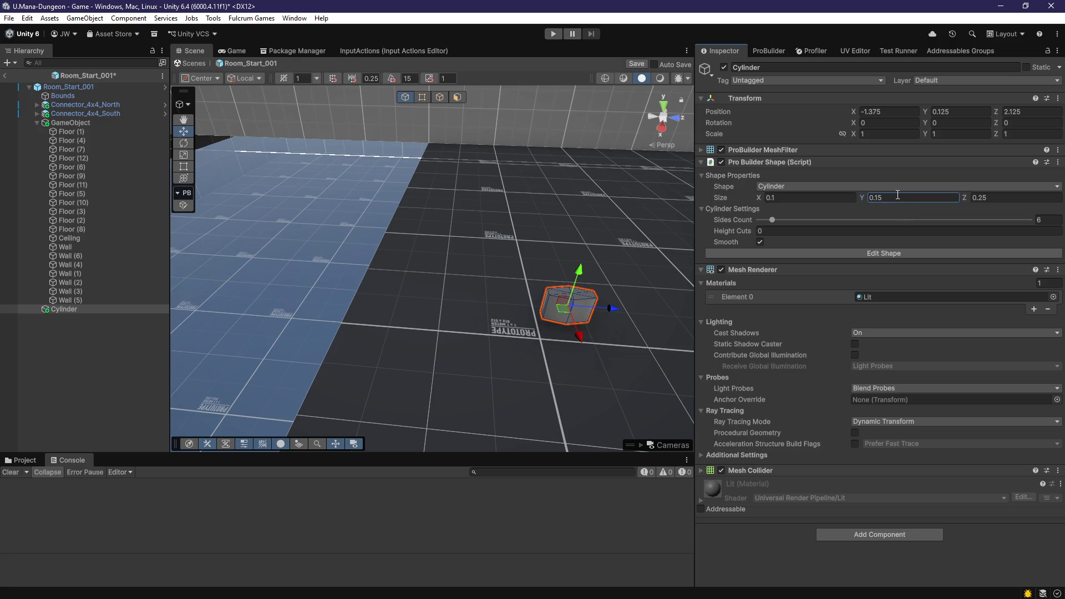
{"action": "left_click", "coordinate": [985, 198]}
{"action": "type", "text": "0.15"}
{"action": "scroll", "coordinate": [468, 230], "scroll_direction": "up", "scroll_amount": 5}
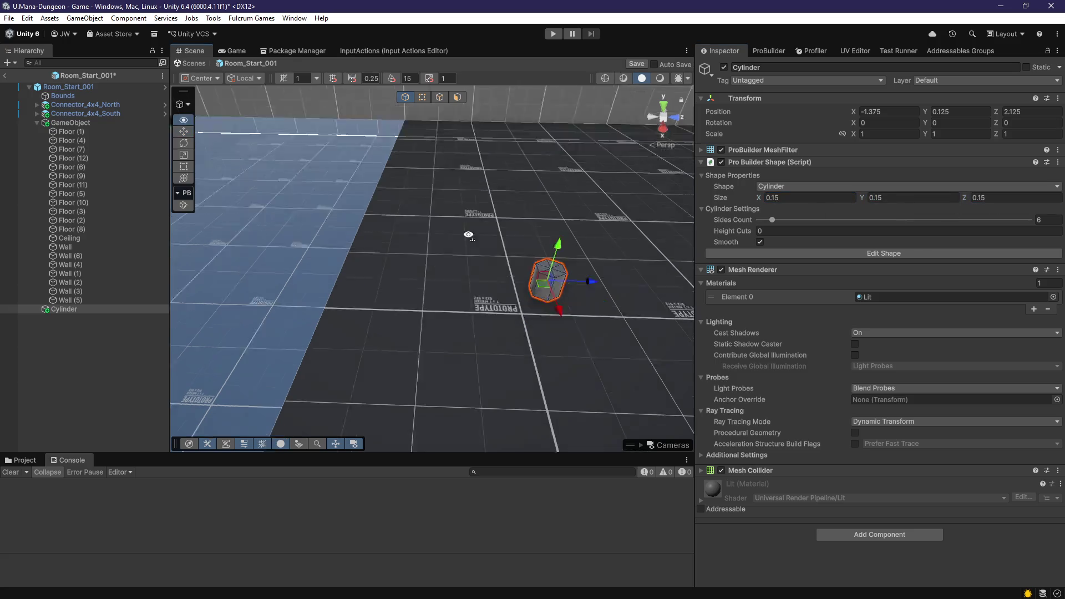
Step: Move the cylinder out toward the room's edge at X -5.375, Y -0.875, Z -0.875
{"action": "mouse_move", "coordinate": [371, 291]}
{"action": "left_mouse_down"}
{"action": "mouse_move", "coordinate": [333, 288]}
{"action": "mouse_move", "coordinate": [378, 196]}
{"action": "left_mouse_up"}
{"action": "scroll", "coordinate": [383, 280], "scroll_direction": "up", "scroll_amount": 5}
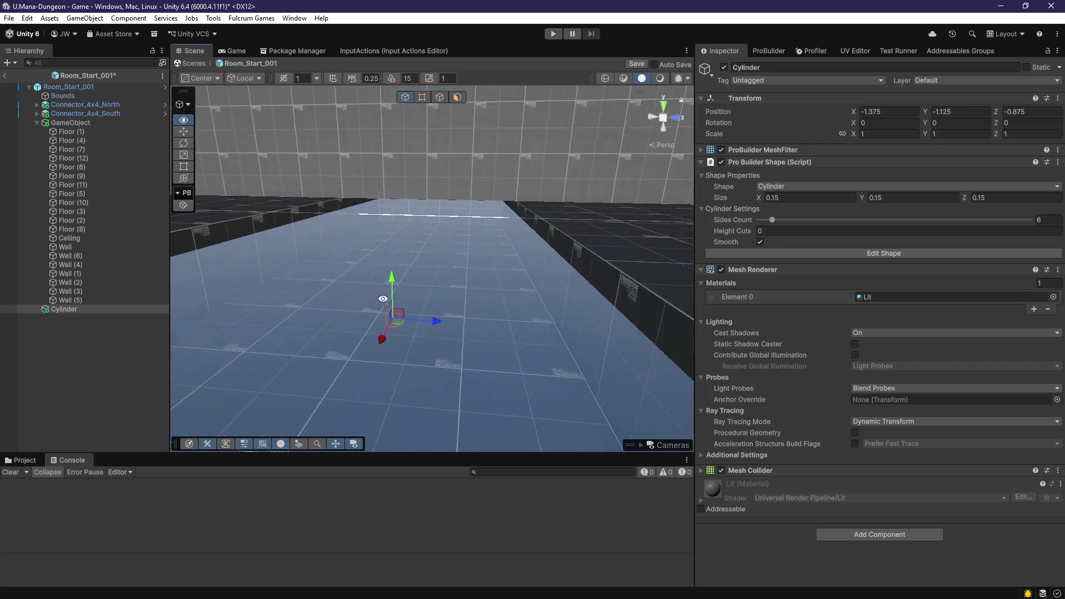
{"action": "scroll", "coordinate": [445, 284], "scroll_direction": "down", "scroll_amount": 3}
{"action": "mouse_move", "coordinate": [445, 285]}
{"action": "left_mouse_down"}
{"action": "mouse_move", "coordinate": [297, 274]}
{"action": "mouse_move", "coordinate": [615, 269]}
{"action": "mouse_move", "coordinate": [414, 270]}
{"action": "mouse_move", "coordinate": [392, 262]}
{"action": "mouse_move", "coordinate": [322, 270]}
{"action": "left_mouse_up"}
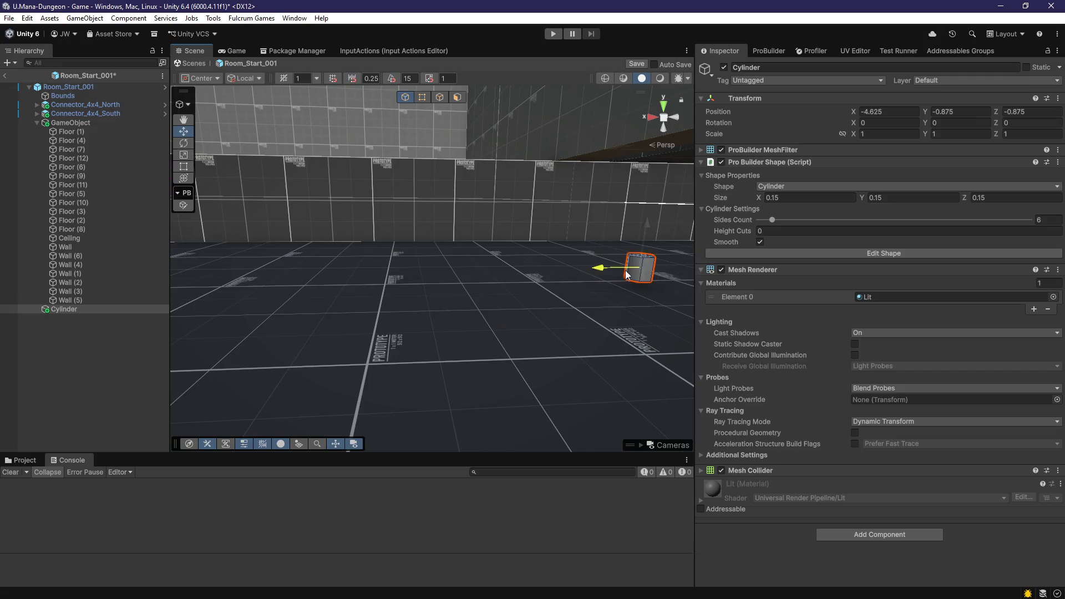
{"action": "mouse_move", "coordinate": [627, 275]}
{"action": "left_mouse_down"}
{"action": "mouse_move", "coordinate": [358, 309]}
{"action": "mouse_move", "coordinate": [529, 71]}
{"action": "left_mouse_up"}
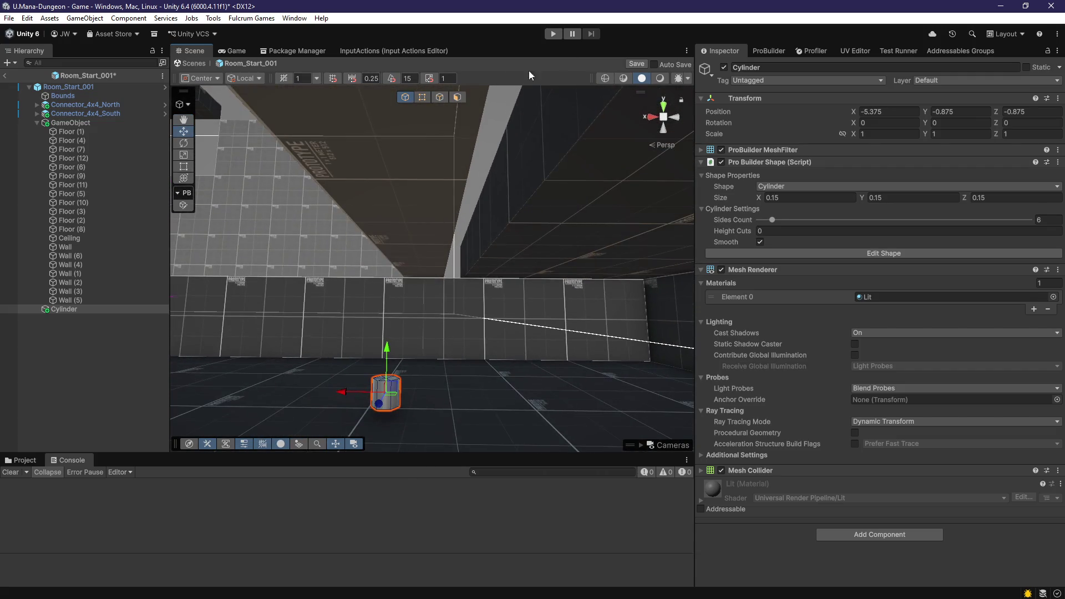
{"action": "left_click", "coordinate": [510, 131]}
{"action": "mouse_move", "coordinate": [441, 226]}
{"action": "left_mouse_down"}
{"action": "mouse_move", "coordinate": [425, 378]}
{"action": "mouse_move", "coordinate": [398, 415]}
{"action": "left_mouse_up"}
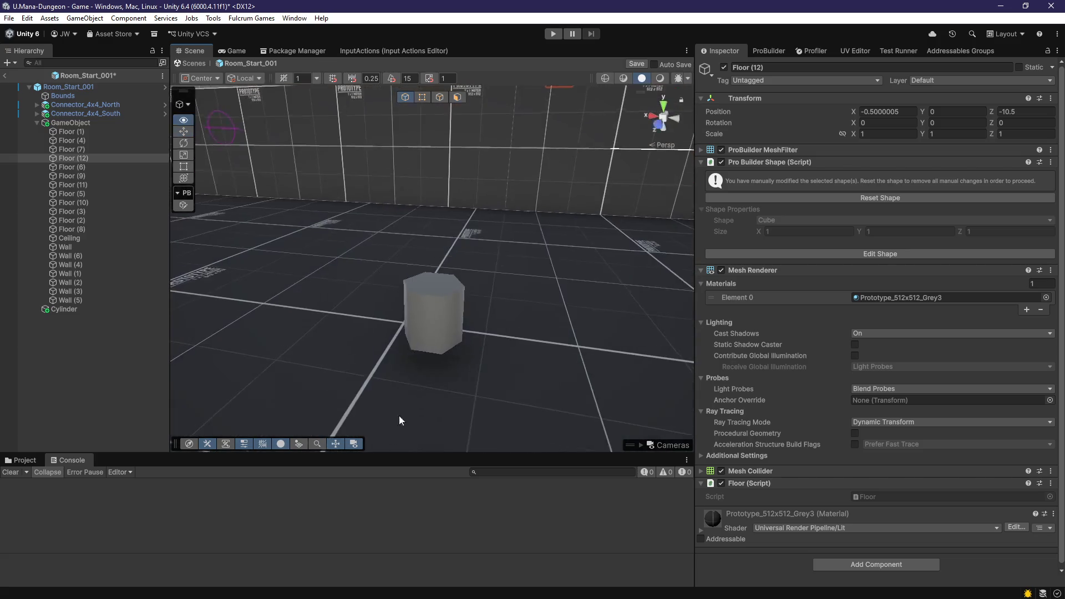
Step: Stretch the cylinder's top face upward into a tall post
{"action": "left_click", "coordinate": [446, 279]}
{"action": "scroll", "coordinate": [464, 308], "scroll_direction": "up", "scroll_amount": 3}
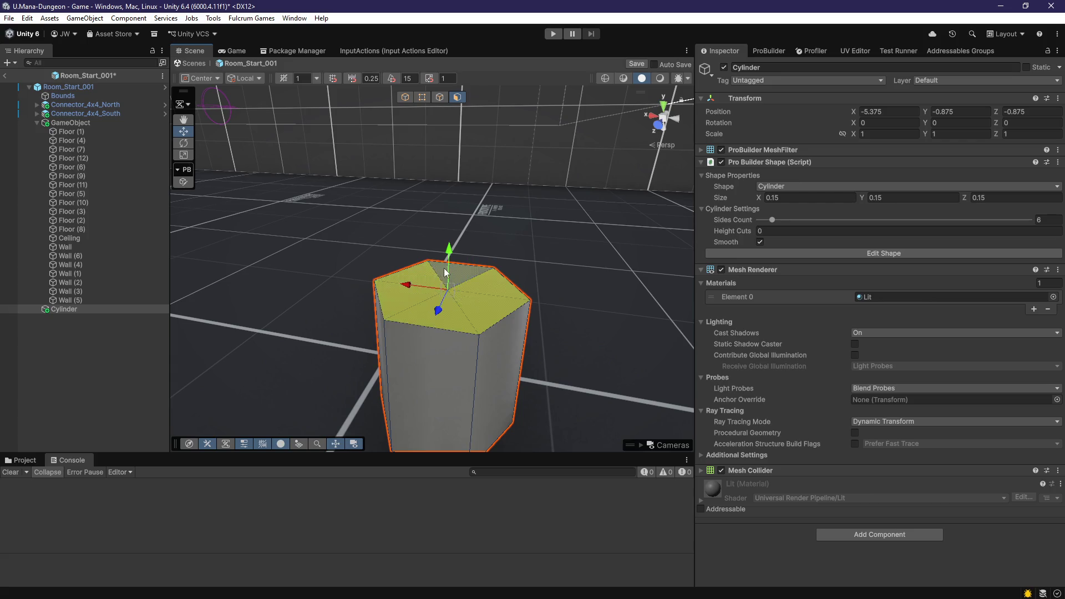
{"action": "scroll", "coordinate": [465, 323], "scroll_direction": "down", "scroll_amount": 10}
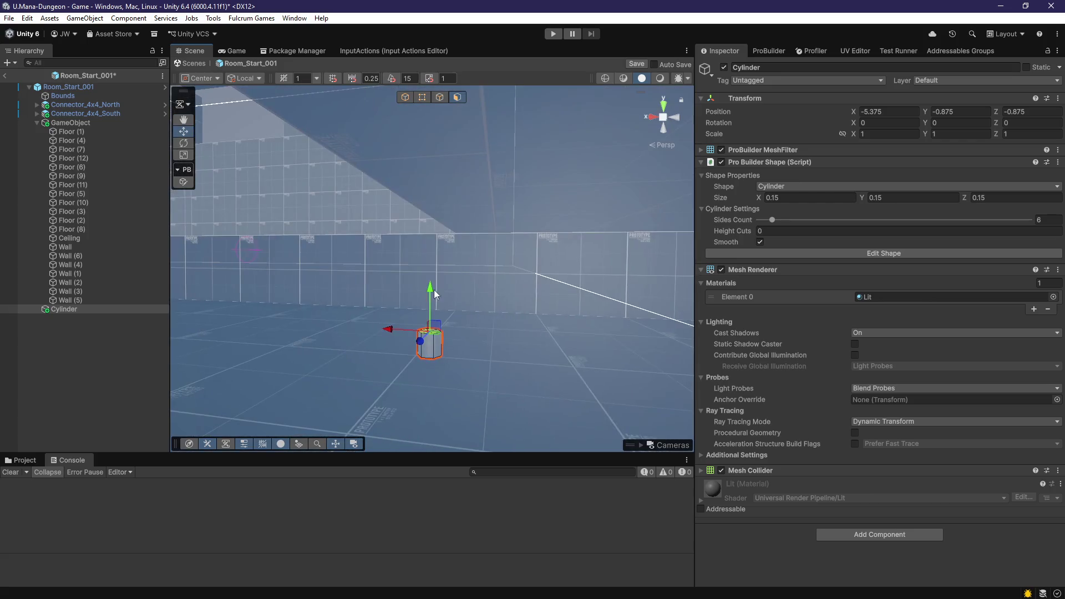
{"action": "left_click_drag", "start_coordinate": [447, 167], "coordinate": [705, 238]}
{"action": "key", "text": "f"}
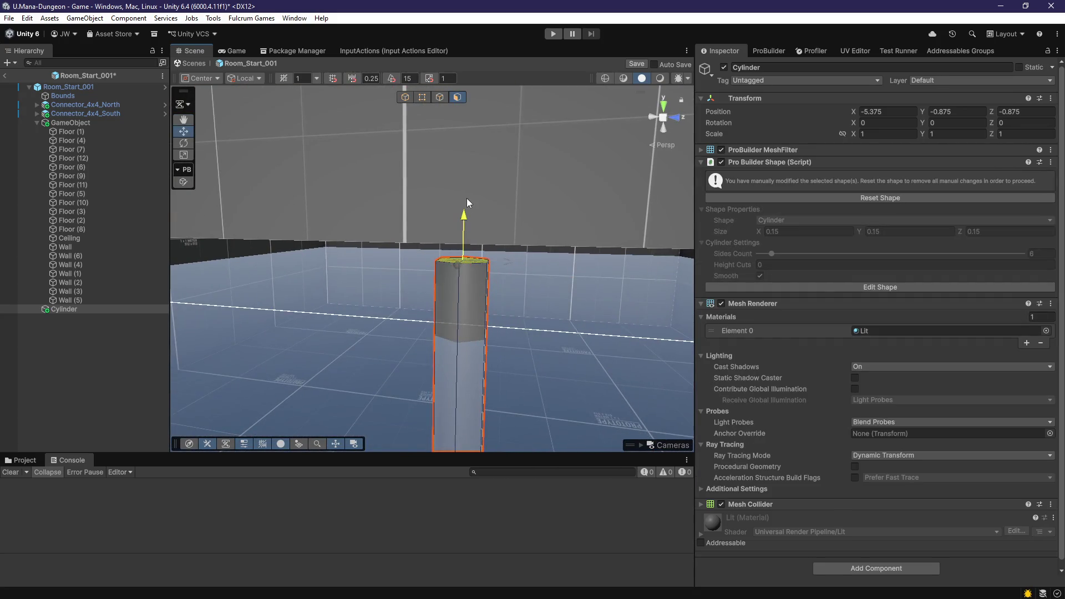
{"action": "mouse_move", "coordinate": [480, 167]}
{"action": "left_mouse_down"}
{"action": "mouse_move", "coordinate": [507, 350]}
{"action": "mouse_move", "coordinate": [507, 230]}
{"action": "mouse_move", "coordinate": [503, 241]}
{"action": "mouse_move", "coordinate": [487, 189]}
{"action": "left_mouse_up"}
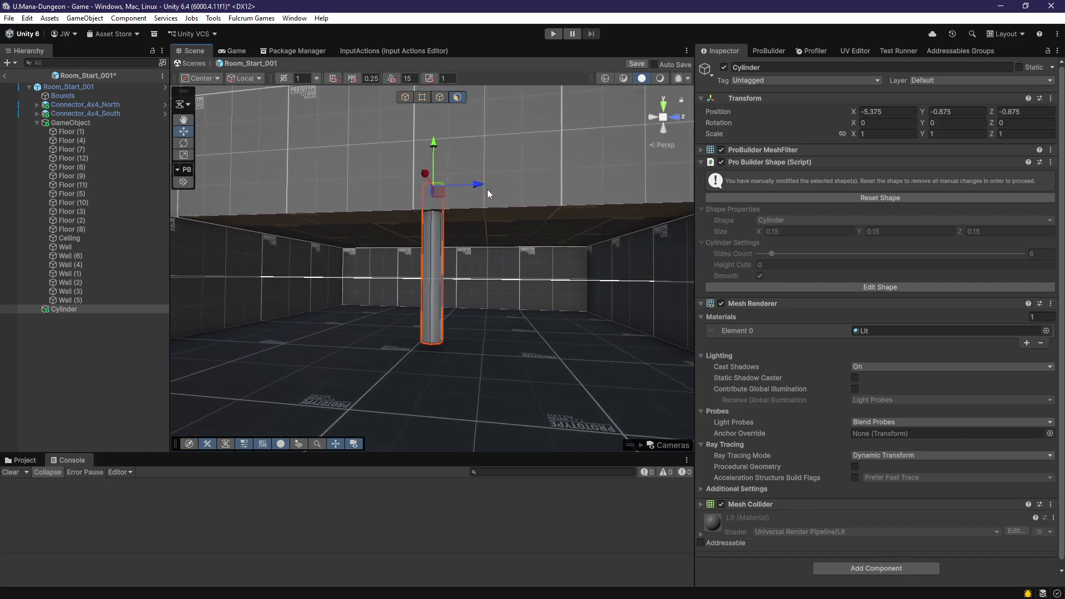
{"action": "mouse_move", "coordinate": [443, 237]}
{"action": "left_mouse_down"}
{"action": "mouse_move", "coordinate": [488, 344]}
{"action": "mouse_move", "coordinate": [466, 285]}
{"action": "mouse_move", "coordinate": [485, 238]}
{"action": "mouse_move", "coordinate": [463, 238]}
{"action": "mouse_move", "coordinate": [484, 238]}
{"action": "left_mouse_up"}
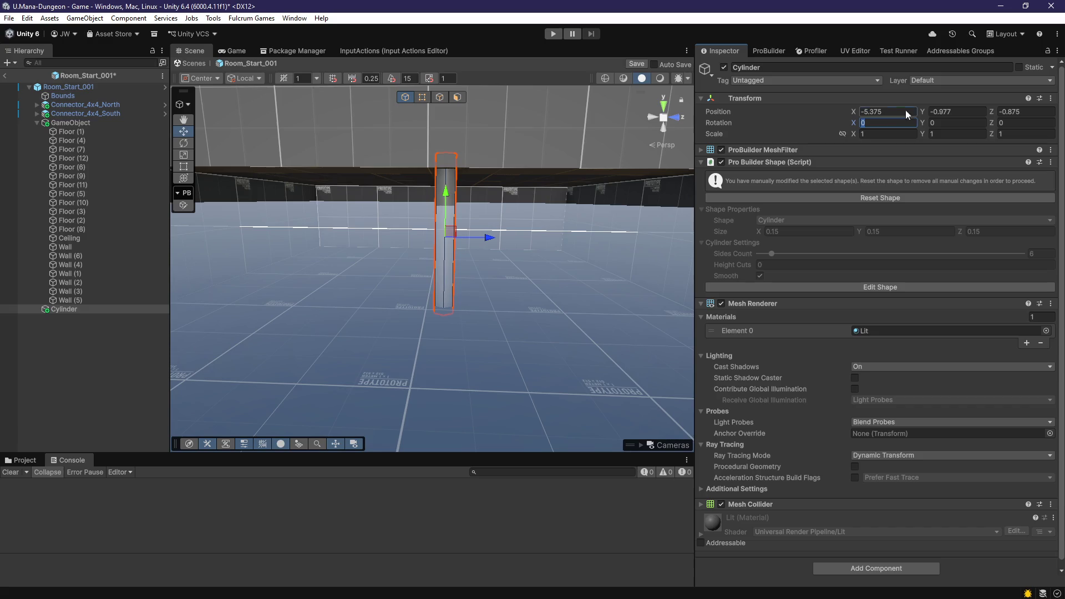
{"action": "mouse_move", "coordinate": [609, 213]}
{"action": "left_mouse_down"}
{"action": "mouse_move", "coordinate": [573, 274]}
{"action": "mouse_move", "coordinate": [818, 320]}
{"action": "mouse_move", "coordinate": [515, 251]}
{"action": "left_mouse_up"}
{"action": "left_click_drag", "start_coordinate": [267, 244], "coordinate": [583, 222]}
Step: Place the post at X -5.5, Y -1 and duplicate it as Cylinder (1)
{"action": "left_click_drag", "start_coordinate": [542, 190], "coordinate": [371, 208]}
{"action": "left_click_drag", "start_coordinate": [388, 288], "coordinate": [387, 300]}
{"action": "mouse_move", "coordinate": [387, 300]}
{"action": "left_mouse_down"}
{"action": "mouse_move", "coordinate": [349, 297]}
{"action": "mouse_move", "coordinate": [492, 225]}
{"action": "mouse_move", "coordinate": [469, 247]}
{"action": "mouse_move", "coordinate": [527, 258]}
{"action": "left_mouse_up"}
{"action": "key", "text": "ctrl+d"}
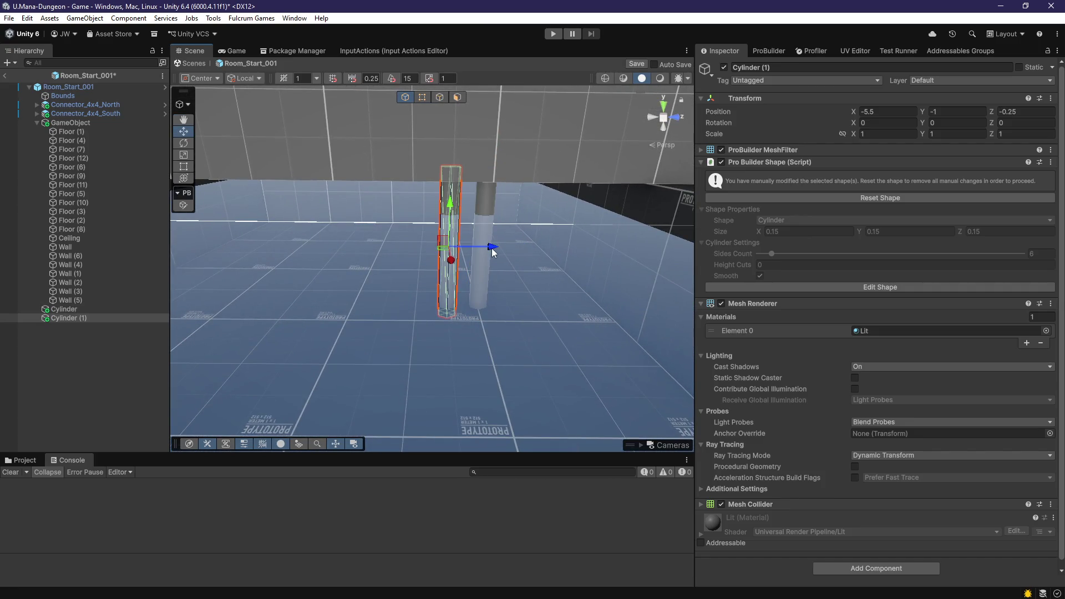
Step: Duplicate the post repeatedly along Z to form a row of seven, up to Cylinder (6)
{"action": "double_click", "coordinate": [84, 318]}
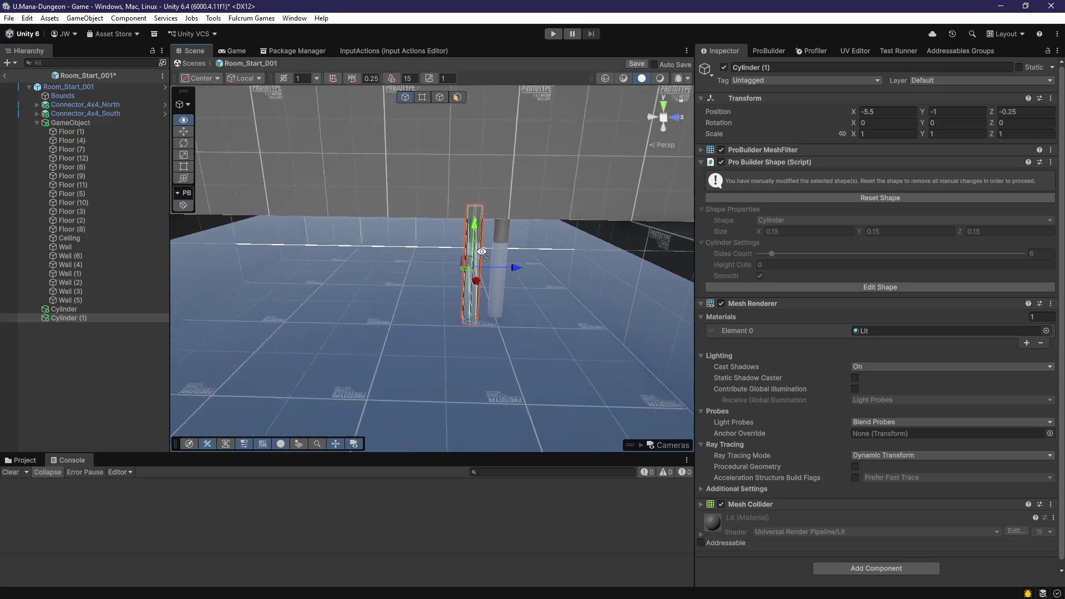
{"action": "double_click", "coordinate": [85, 319]}
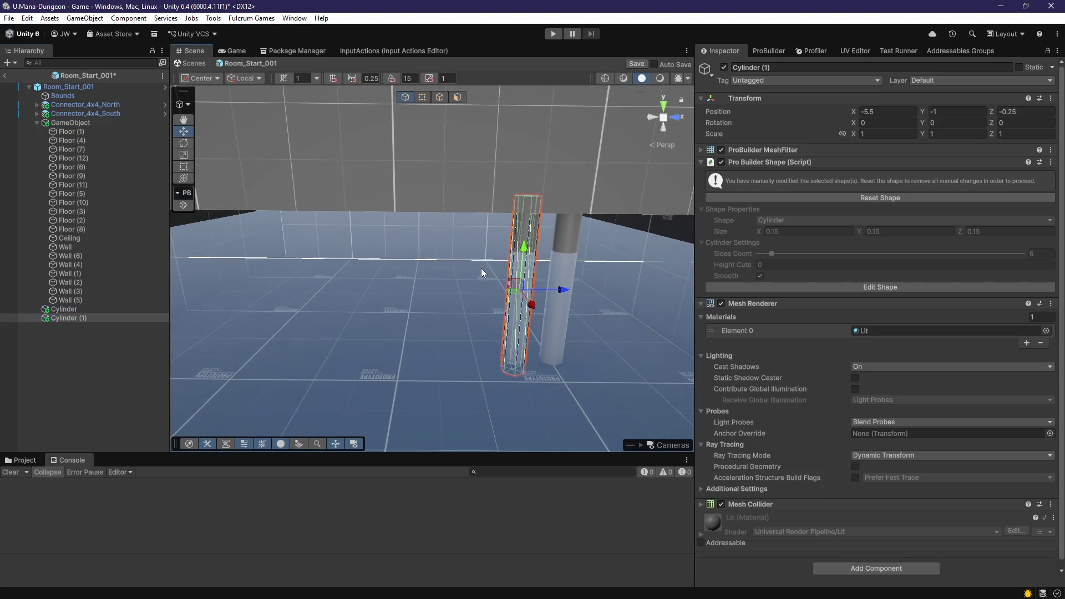
{"action": "mouse_move", "coordinate": [547, 295]}
{"action": "left_mouse_down"}
{"action": "mouse_move", "coordinate": [424, 307]}
{"action": "mouse_move", "coordinate": [508, 310]}
{"action": "mouse_move", "coordinate": [363, 304]}
{"action": "mouse_move", "coordinate": [421, 311]}
{"action": "mouse_move", "coordinate": [470, 288]}
{"action": "left_mouse_up"}
{"action": "key", "text": "ctrl+d"}
{"action": "key", "text": "ctrl+d"}
{"action": "key", "text": "ctrl+d"}
{"action": "key", "text": "ctrl+d"}
{"action": "left_click_drag", "start_coordinate": [388, 319], "coordinate": [488, 321]}
{"action": "left_click_drag", "start_coordinate": [489, 320], "coordinate": [534, 304]}
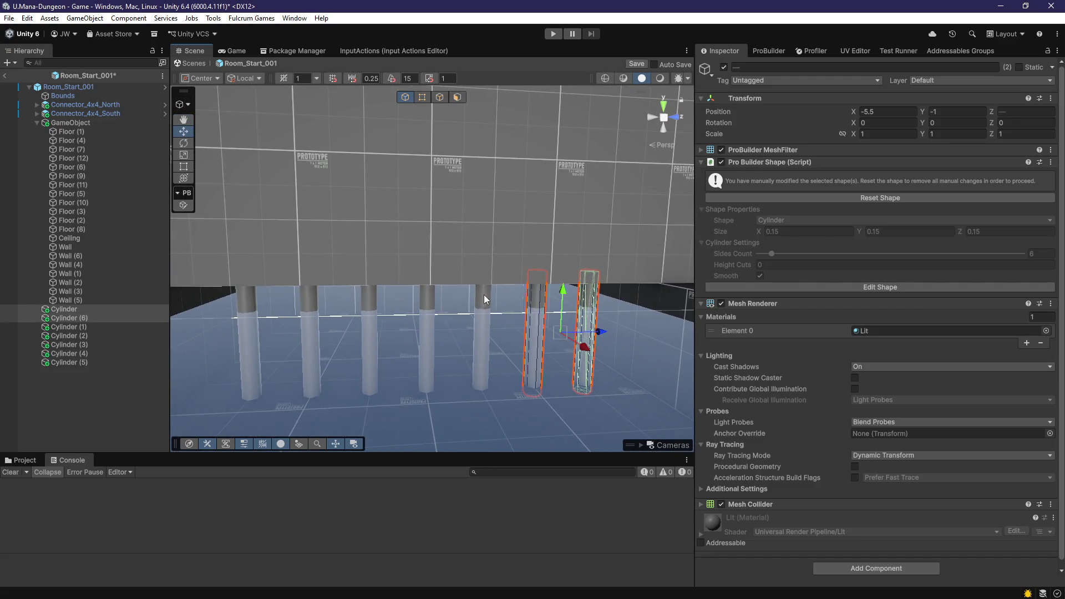
Step: Make a trial copy of Wall (6), then delete it
{"action": "left_click", "coordinate": [391, 246]}
{"action": "mouse_move", "coordinate": [392, 246]}
{"action": "left_mouse_down"}
{"action": "mouse_move", "coordinate": [409, 287]}
{"action": "mouse_move", "coordinate": [387, 302]}
{"action": "mouse_move", "coordinate": [421, 300]}
{"action": "mouse_move", "coordinate": [460, 233]}
{"action": "left_mouse_up"}
{"action": "key", "text": "ctrl+d"}
{"action": "mouse_move", "coordinate": [475, 193]}
{"action": "left_mouse_down"}
{"action": "mouse_move", "coordinate": [509, 428]}
{"action": "mouse_move", "coordinate": [494, 134]}
{"action": "left_mouse_up"}
{"action": "mouse_move", "coordinate": [434, 224]}
{"action": "left_mouse_down"}
{"action": "mouse_move", "coordinate": [460, 271]}
{"action": "mouse_move", "coordinate": [507, 257]}
{"action": "left_mouse_up"}
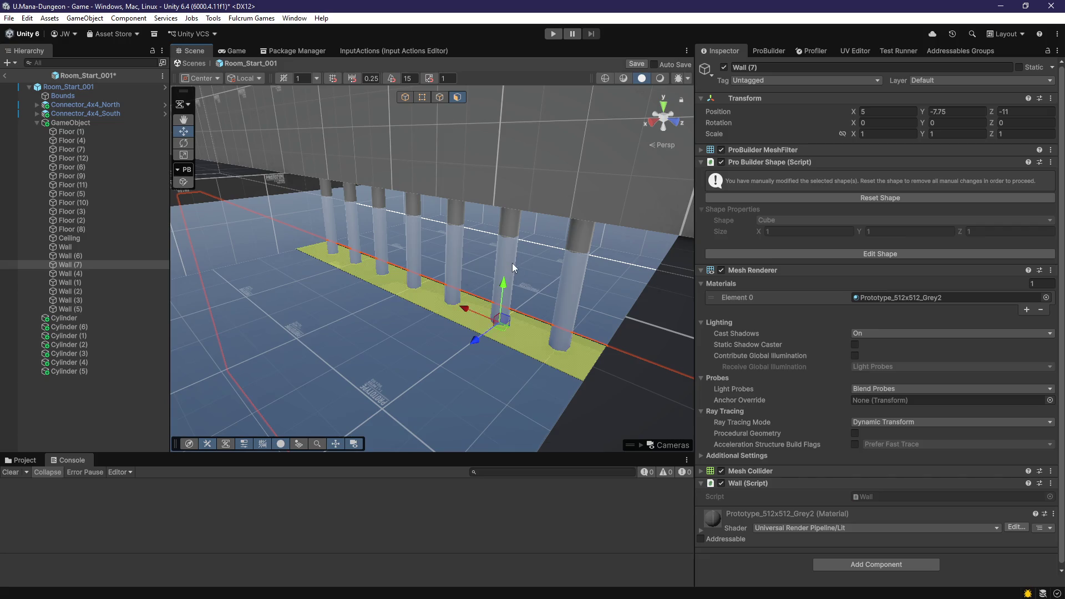
{"action": "key", "text": "Escape"}
{"action": "key", "text": "Delete"}
{"action": "left_click_drag", "start_coordinate": [422, 302], "coordinate": [548, 269]}
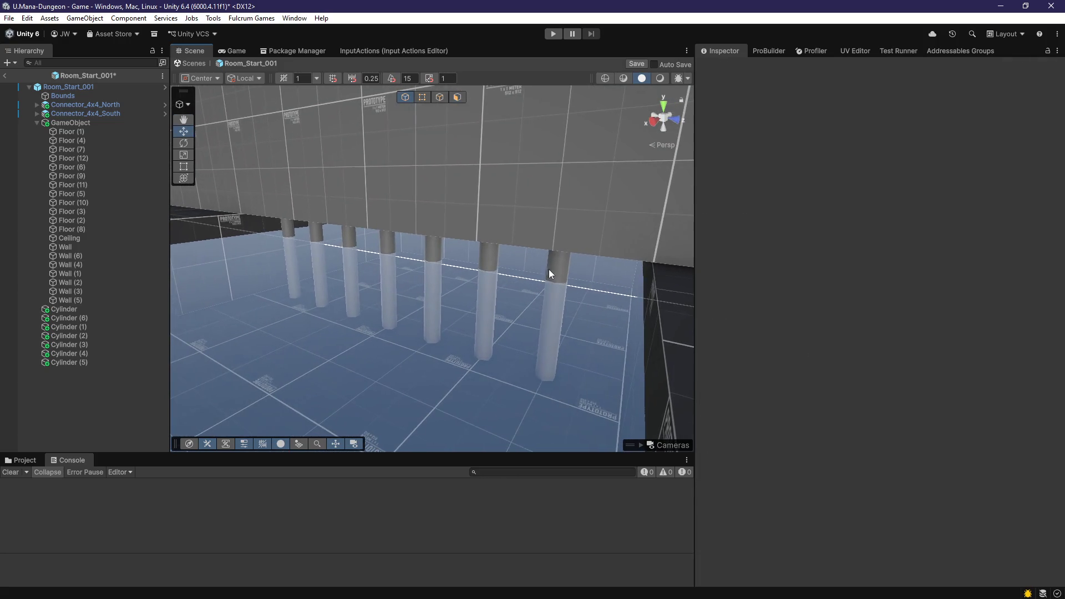
Step: Select the cylinder posts and rename the original Cylinder to Bar
{"action": "left_click", "coordinate": [548, 269]}
{"action": "left_click", "coordinate": [484, 262], "text": "ctrl"}
{"action": "left_click", "coordinate": [437, 248], "text": "ctrl"}
{"action": "left_click", "coordinate": [388, 247], "text": "ctrl"}
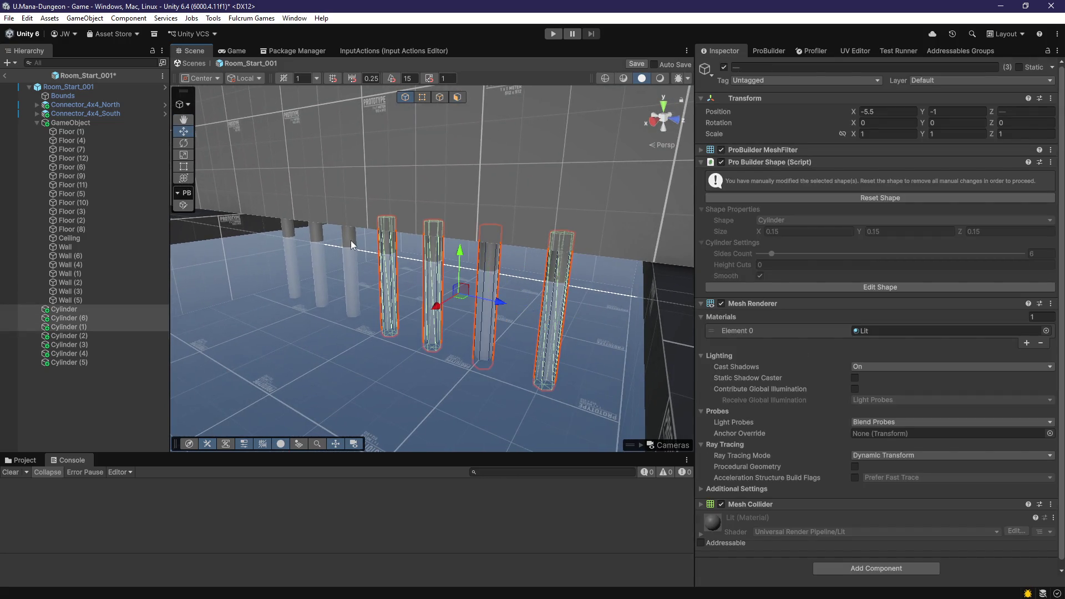
{"action": "left_click", "coordinate": [321, 240], "text": "ctrl"}
{"action": "left_click", "coordinate": [288, 229], "text": "ctrl"}
{"action": "mouse_move", "coordinate": [288, 229]}
{"action": "left_mouse_down"}
{"action": "mouse_move", "coordinate": [428, 340]}
{"action": "mouse_move", "coordinate": [439, 325]}
{"action": "mouse_move", "coordinate": [555, 333]}
{"action": "left_mouse_up"}
{"action": "left_click", "coordinate": [66, 310]}
{"action": "key", "text": "F2"}
{"action": "type", "text": "Bar"}
{"action": "key", "text": "Return"}
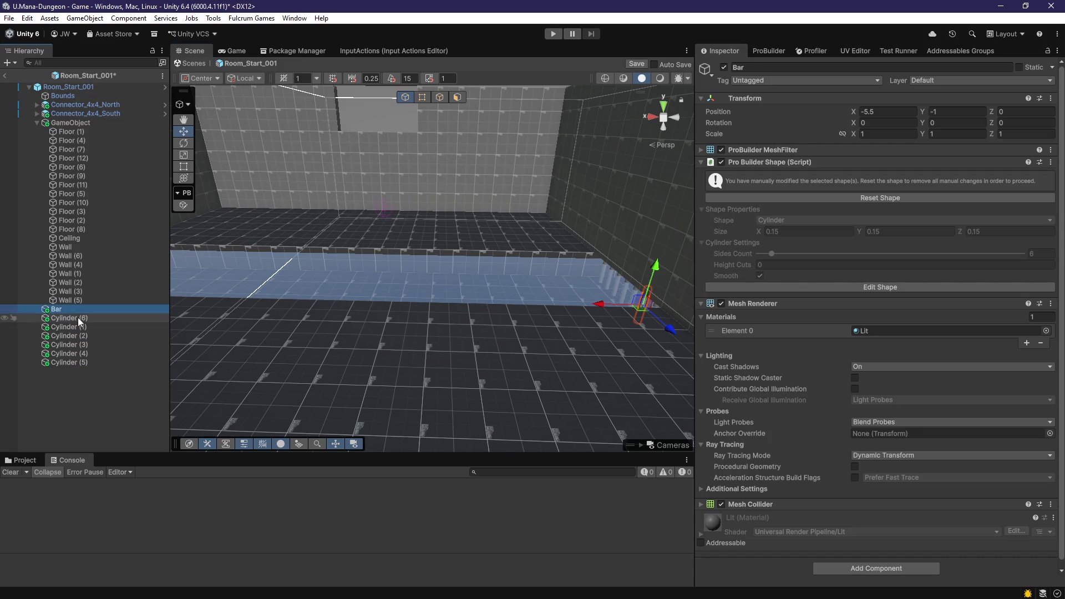
Step: Rename each remaining cylinder post, Cylinder (2) through (6), to Bar
{"action": "left_click", "coordinate": [80, 318]}
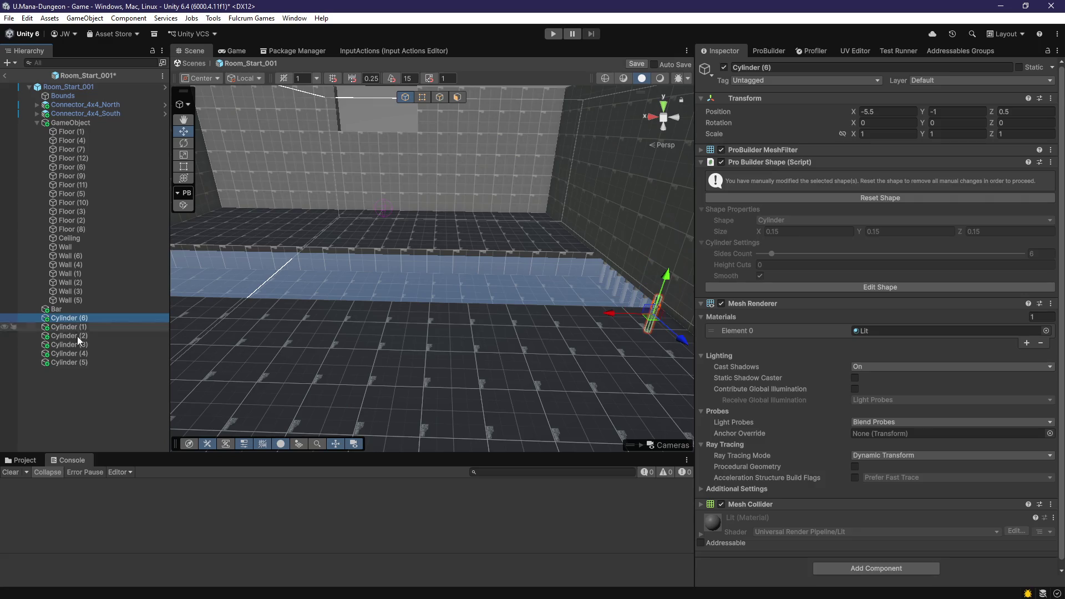
{"action": "left_click", "coordinate": [105, 361], "text": "shift"}
{"action": "left_click", "coordinate": [82, 320]}
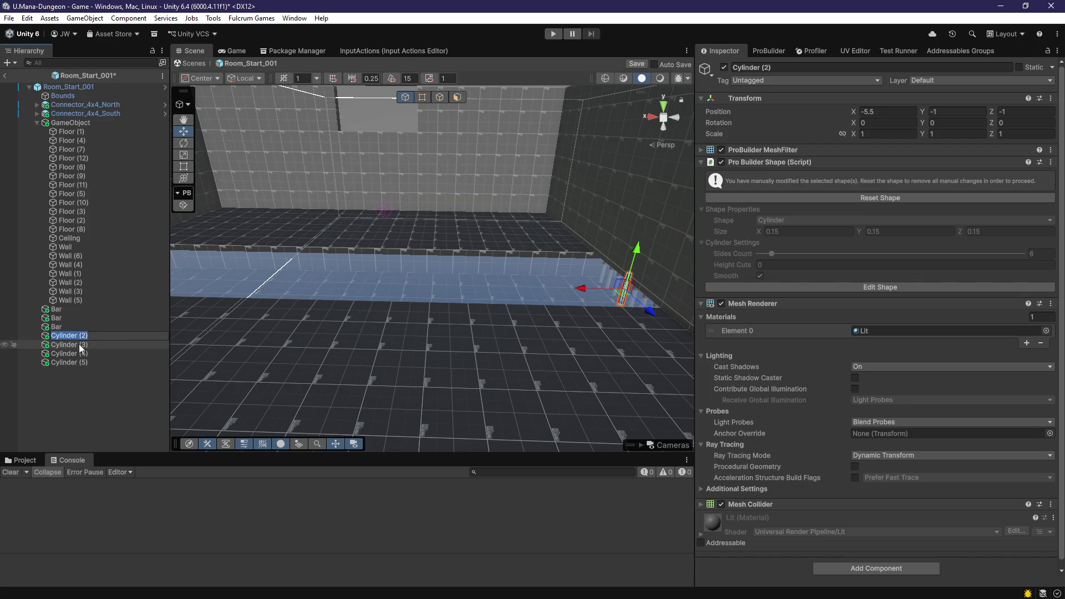
{"action": "type", "text": "Bar"}
{"action": "left_click", "coordinate": [81, 343]}
{"action": "key", "text": "F2"}
{"action": "type", "text": "Bar"}
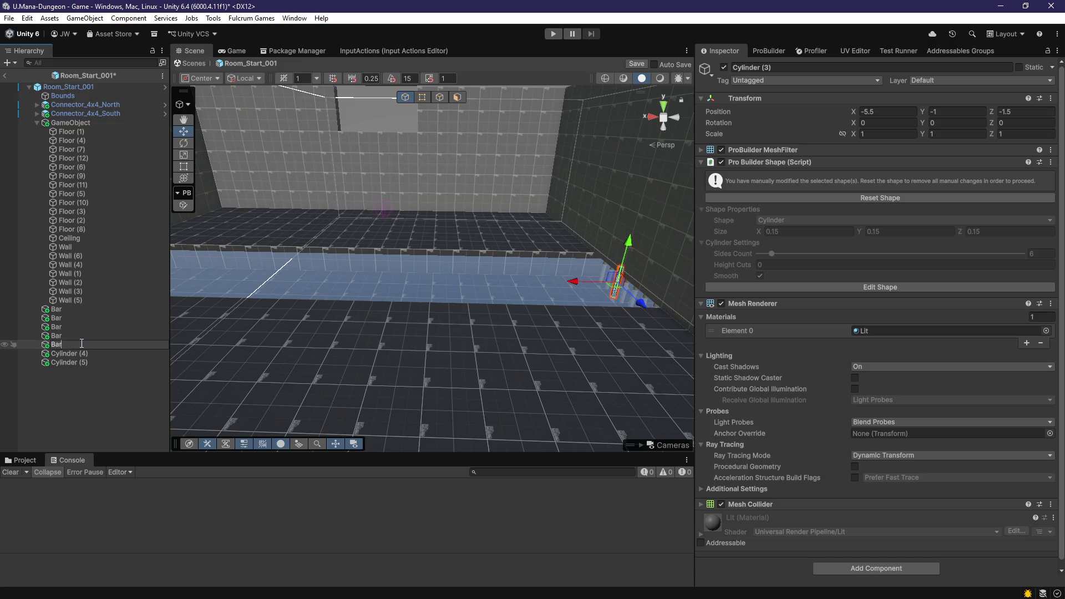
{"action": "key", "text": "Return"}
{"action": "key", "text": "Down"}
{"action": "key", "text": "F2"}
{"action": "type", "text": "Bar"}
{"action": "key", "text": "Return"}
{"action": "key", "text": "Down"}
{"action": "key", "text": "F2"}
{"action": "type", "text": "Bar"}
{"action": "key", "text": "Return"}
Step: Duplicate the seven Bars, group the copies at the list bottom, and slide them along X to 12.75
{"action": "left_click", "coordinate": [71, 309]}
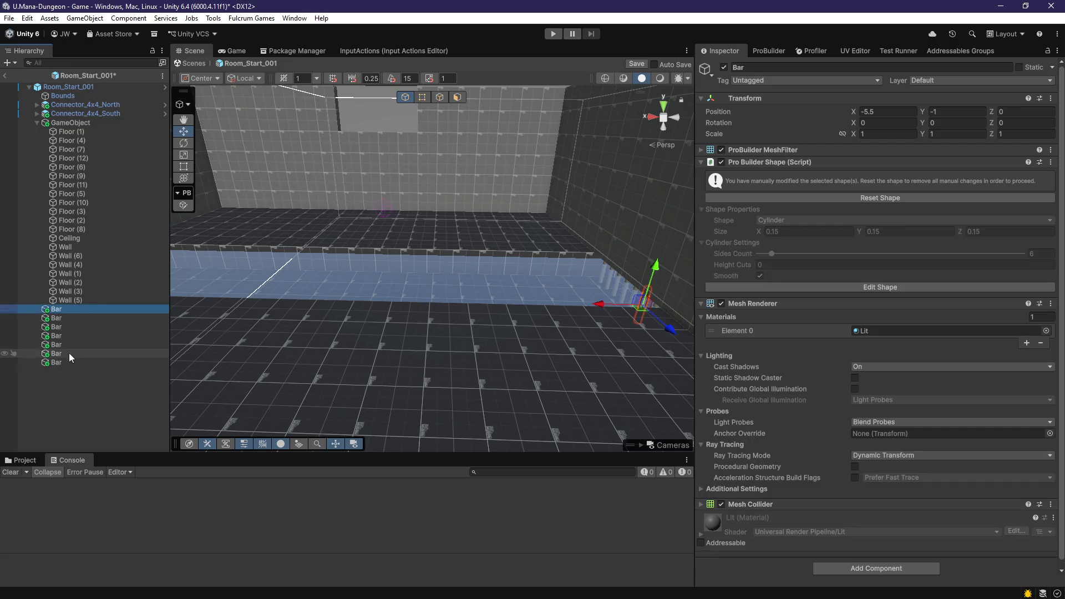
{"action": "left_click", "coordinate": [68, 362], "text": "shift"}
{"action": "key", "text": "ctrl+d"}
{"action": "scroll", "coordinate": [450, 301], "scroll_direction": "down", "scroll_amount": 3}
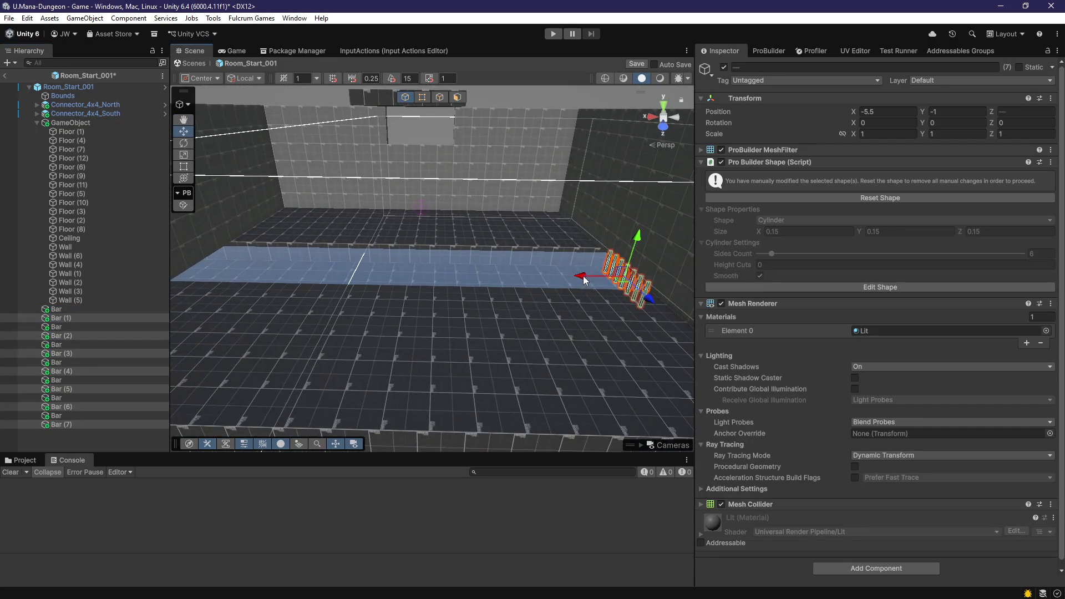
{"action": "mouse_move", "coordinate": [57, 424]}
{"action": "left_mouse_down"}
{"action": "mouse_move", "coordinate": [87, 298]}
{"action": "mouse_move", "coordinate": [75, 307]}
{"action": "left_mouse_up"}
{"action": "left_click_drag", "start_coordinate": [80, 355], "coordinate": [55, 428]}
{"action": "mouse_move", "coordinate": [586, 280]}
{"action": "left_mouse_down"}
{"action": "mouse_move", "coordinate": [258, 310]}
{"action": "mouse_move", "coordinate": [309, 300]}
{"action": "mouse_move", "coordinate": [300, 303]}
{"action": "mouse_move", "coordinate": [406, 338]}
{"action": "mouse_move", "coordinate": [464, 286]}
{"action": "mouse_move", "coordinate": [488, 281]}
{"action": "mouse_move", "coordinate": [461, 279]}
{"action": "left_mouse_up"}
Step: Duplicate Bar (6) into Bar (7), then delete the extra Bar (4), Bar (5) and Bar (6)
{"action": "left_click", "coordinate": [492, 283]}
{"action": "key", "text": "ctrl+d"}
{"action": "left_click", "coordinate": [461, 281]}
{"action": "left_click", "coordinate": [391, 281], "text": "shift"}
{"action": "left_click", "coordinate": [304, 282], "text": "shift"}
{"action": "key", "text": "Delete"}
Step: Frame Floor (3) and orbit close to its edge
{"action": "mouse_move", "coordinate": [391, 334]}
{"action": "left_mouse_down"}
{"action": "mouse_move", "coordinate": [450, 376]}
{"action": "mouse_move", "coordinate": [699, 366]}
{"action": "mouse_move", "coordinate": [502, 349]}
{"action": "mouse_move", "coordinate": [447, 319]}
{"action": "mouse_move", "coordinate": [515, 348]}
{"action": "mouse_move", "coordinate": [344, 357]}
{"action": "mouse_move", "coordinate": [335, 369]}
{"action": "mouse_move", "coordinate": [490, 354]}
{"action": "mouse_move", "coordinate": [554, 317]}
{"action": "mouse_move", "coordinate": [417, 394]}
{"action": "mouse_move", "coordinate": [350, 362]}
{"action": "mouse_move", "coordinate": [510, 362]}
{"action": "mouse_move", "coordinate": [398, 375]}
{"action": "left_mouse_up"}
{"action": "left_click", "coordinate": [399, 375]}
{"action": "key", "text": "f"}
{"action": "mouse_move", "coordinate": [478, 328]}
{"action": "left_mouse_down"}
{"action": "mouse_move", "coordinate": [555, 316]}
{"action": "mouse_move", "coordinate": [577, 380]}
{"action": "mouse_move", "coordinate": [559, 358]}
{"action": "mouse_move", "coordinate": [492, 356]}
{"action": "mouse_move", "coordinate": [524, 318]}
{"action": "mouse_move", "coordinate": [528, 287]}
{"action": "mouse_move", "coordinate": [500, 308]}
{"action": "mouse_move", "coordinate": [412, 316]}
{"action": "mouse_move", "coordinate": [445, 329]}
{"action": "mouse_move", "coordinate": [388, 330]}
{"action": "mouse_move", "coordinate": [361, 330]}
{"action": "mouse_move", "coordinate": [308, 287]}
{"action": "left_mouse_up"}
Step: Frame the connector and drag it along Z from 0.25 to about 9.75, past the raised floor edge
{"action": "left_click", "coordinate": [85, 113]}
{"action": "left_click_drag", "start_coordinate": [499, 311], "coordinate": [413, 337]}
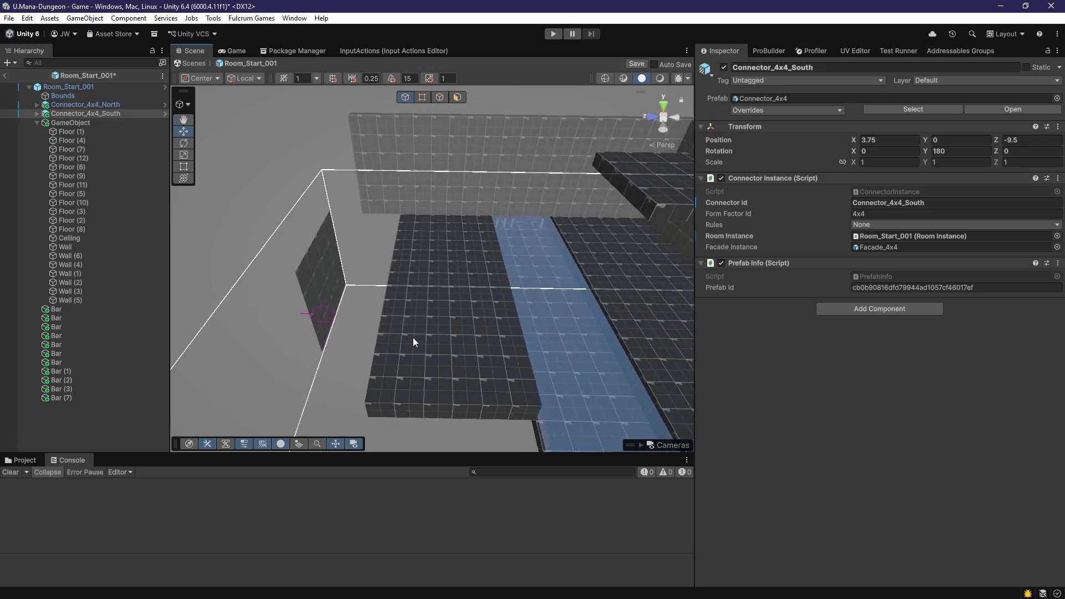
{"action": "key", "text": "f"}
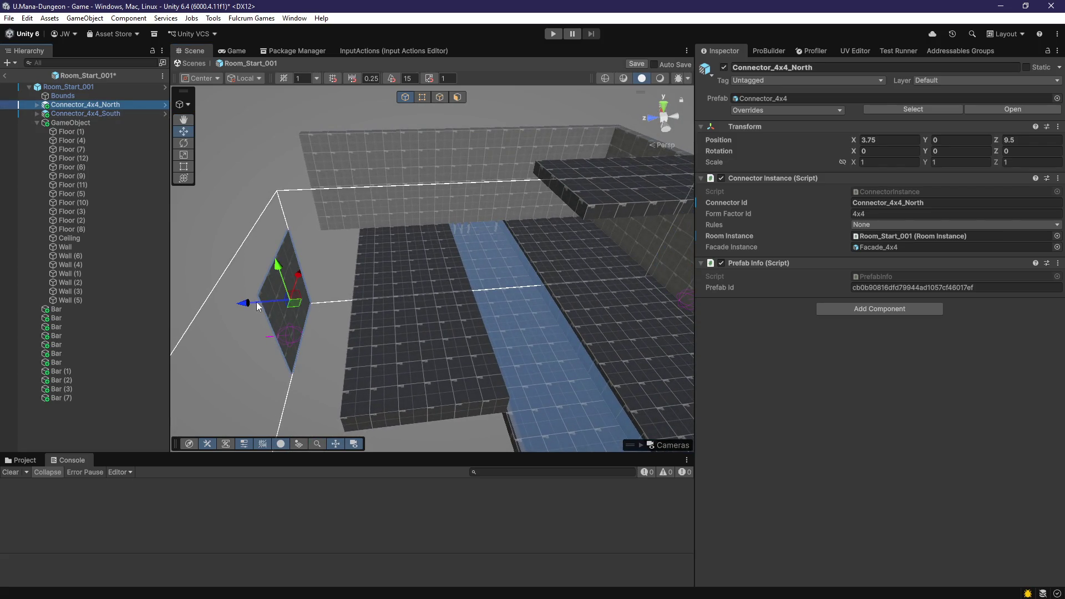
{"action": "left_click_drag", "start_coordinate": [304, 307], "coordinate": [293, 317]}
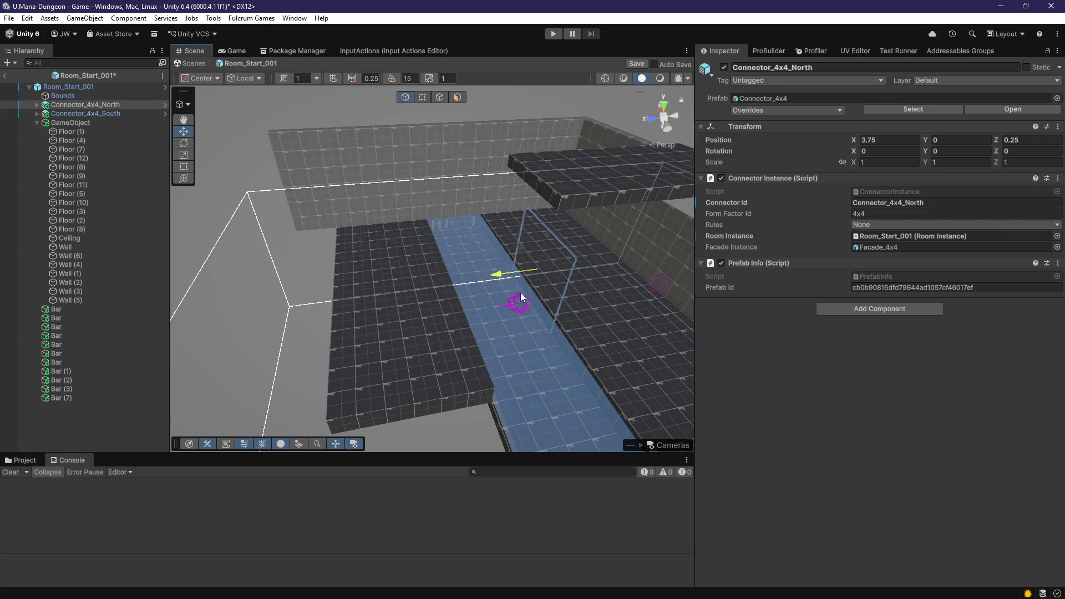
{"action": "mouse_move", "coordinate": [542, 320]}
{"action": "left_mouse_down"}
{"action": "mouse_move", "coordinate": [563, 368]}
{"action": "mouse_move", "coordinate": [564, 315]}
{"action": "mouse_move", "coordinate": [531, 325]}
{"action": "left_mouse_up"}
{"action": "scroll", "coordinate": [530, 326], "scroll_direction": "down", "scroll_amount": 8}
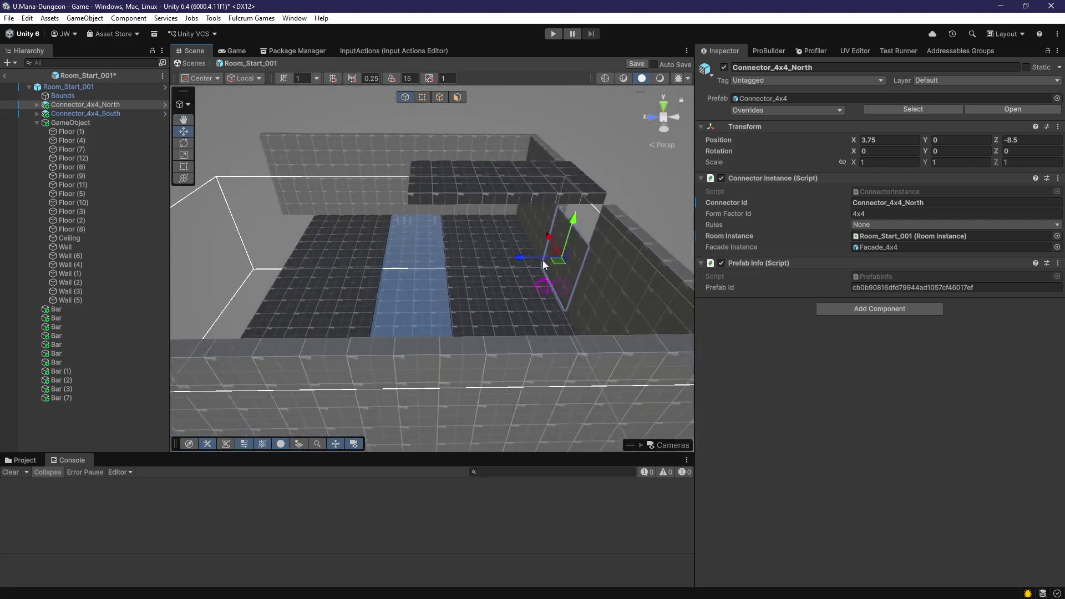
{"action": "left_click_drag", "start_coordinate": [256, 258], "coordinate": [250, 258]}
{"action": "scroll", "coordinate": [389, 296], "scroll_direction": "up", "scroll_amount": 6}
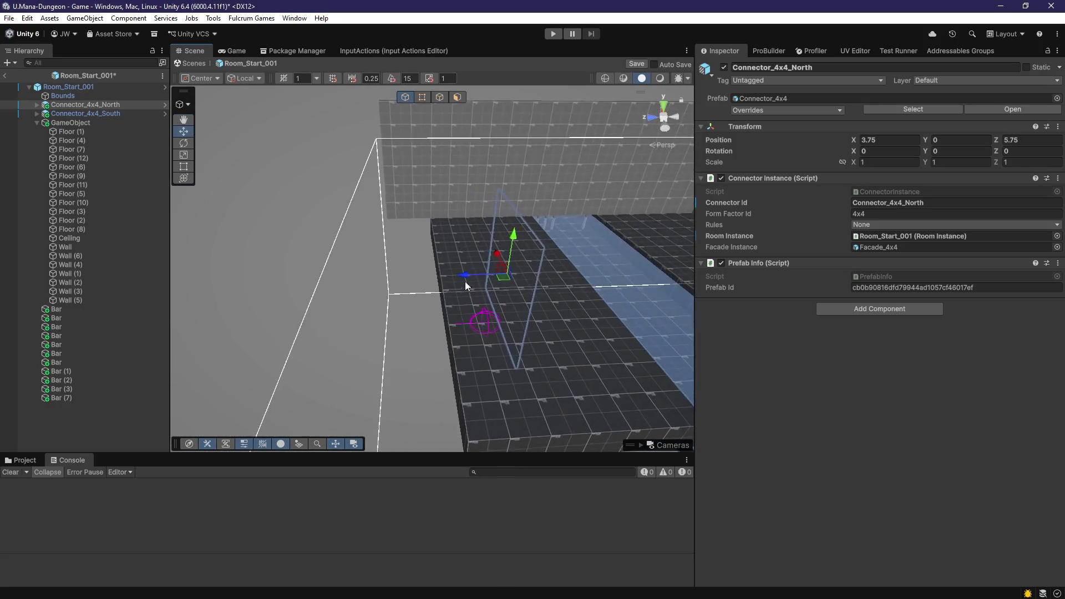
{"action": "mouse_move", "coordinate": [342, 286]}
{"action": "left_mouse_down"}
{"action": "mouse_move", "coordinate": [324, 287]}
{"action": "mouse_move", "coordinate": [494, 333]}
{"action": "mouse_move", "coordinate": [428, 328]}
{"action": "mouse_move", "coordinate": [434, 173]}
{"action": "left_mouse_up"}
Step: Inspect where Floor (3) meets the connector wall, leaving Connector_4x4_North at X 3.75, Y 0, Z 9.5
{"action": "left_click", "coordinate": [454, 300]}
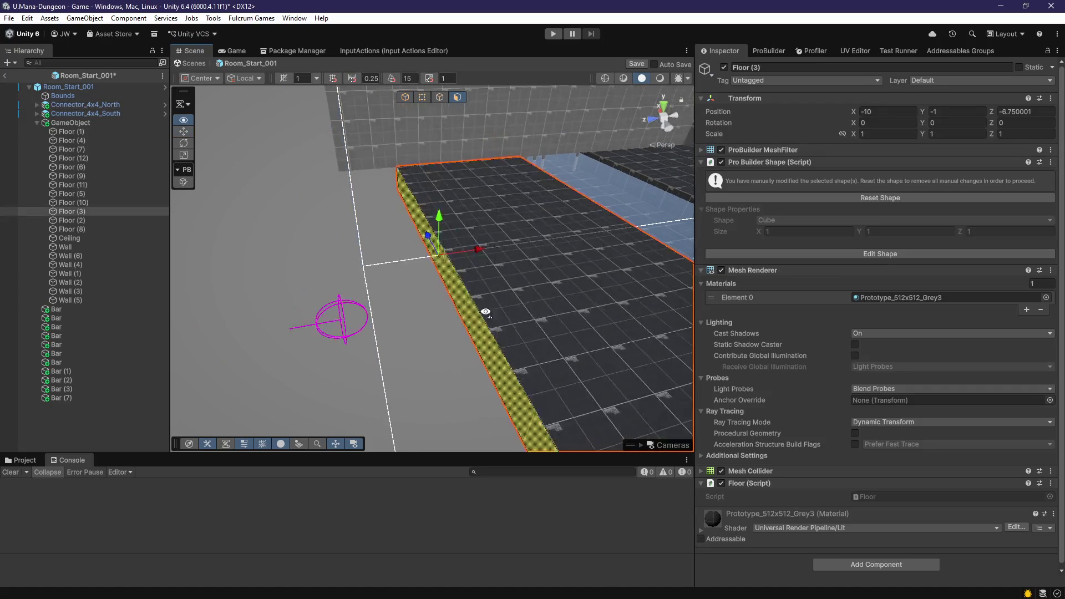
{"action": "key", "text": "f"}
{"action": "mouse_move", "coordinate": [401, 288]}
{"action": "left_mouse_down"}
{"action": "mouse_move", "coordinate": [426, 312]}
{"action": "mouse_move", "coordinate": [355, 254]}
{"action": "mouse_move", "coordinate": [611, 332]}
{"action": "mouse_move", "coordinate": [592, 361]}
{"action": "mouse_move", "coordinate": [647, 373]}
{"action": "mouse_move", "coordinate": [498, 224]}
{"action": "left_mouse_up"}
{"action": "left_click", "coordinate": [402, 298]}
{"action": "mouse_move", "coordinate": [455, 255]}
{"action": "left_mouse_down"}
{"action": "mouse_move", "coordinate": [448, 325]}
{"action": "mouse_move", "coordinate": [361, 311]}
{"action": "mouse_move", "coordinate": [499, 326]}
{"action": "mouse_move", "coordinate": [585, 311]}
{"action": "mouse_move", "coordinate": [476, 298]}
{"action": "mouse_move", "coordinate": [420, 305]}
{"action": "mouse_move", "coordinate": [368, 261]}
{"action": "left_mouse_up"}
{"action": "left_click", "coordinate": [420, 304]}
{"action": "scroll", "coordinate": [368, 261], "scroll_direction": "up", "scroll_amount": 5}
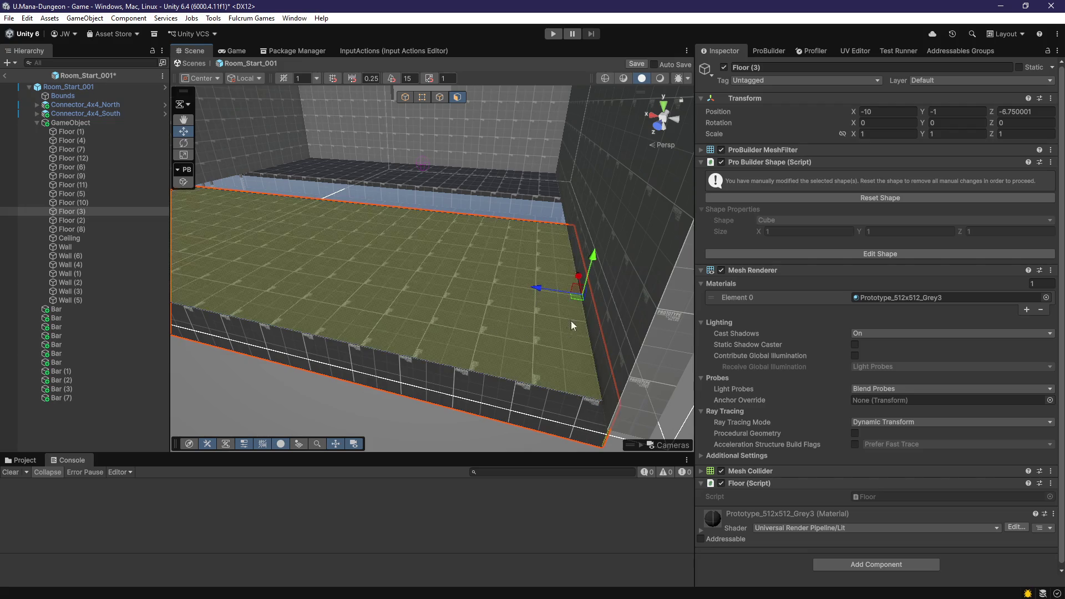
{"action": "mouse_move", "coordinate": [520, 315]}
{"action": "left_mouse_down"}
{"action": "mouse_move", "coordinate": [436, 278]}
{"action": "mouse_move", "coordinate": [355, 266]}
{"action": "mouse_move", "coordinate": [387, 323]}
{"action": "mouse_move", "coordinate": [488, 312]}
{"action": "left_mouse_up"}
{"action": "mouse_move", "coordinate": [487, 317]}
{"action": "left_mouse_down"}
{"action": "mouse_move", "coordinate": [388, 290]}
{"action": "mouse_move", "coordinate": [436, 320]}
{"action": "mouse_move", "coordinate": [551, 316]}
{"action": "mouse_move", "coordinate": [349, 369]}
{"action": "left_mouse_up"}
{"action": "left_click", "coordinate": [428, 347]}
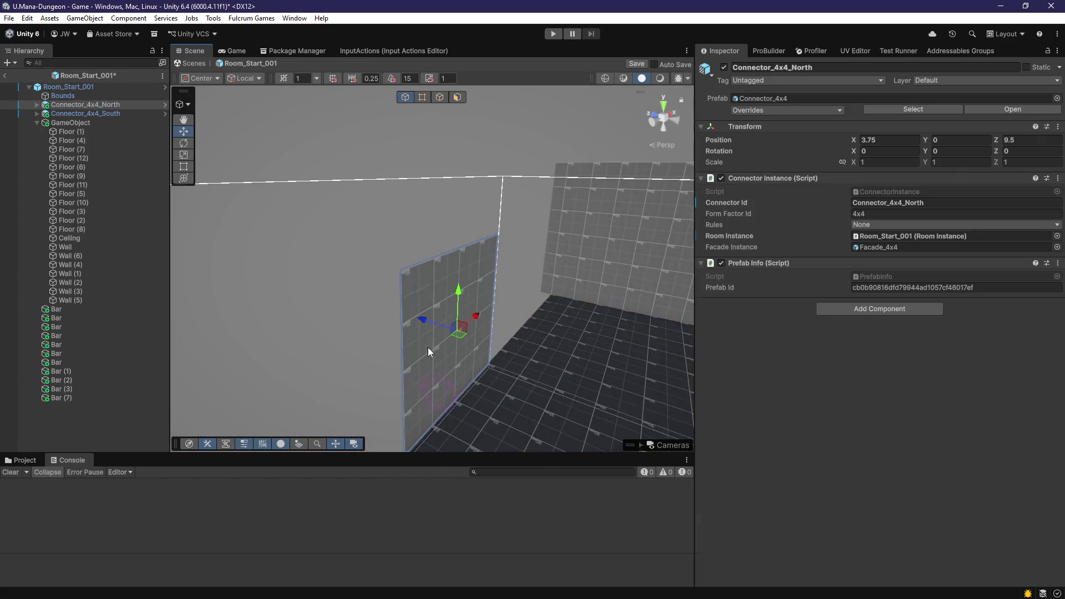
Step: Raise the north connector to Y 2, then lift the Floor (13) copy to Y 0 at X -10, Z -6.75
{"action": "left_click_drag", "start_coordinate": [438, 307], "coordinate": [432, 318]}
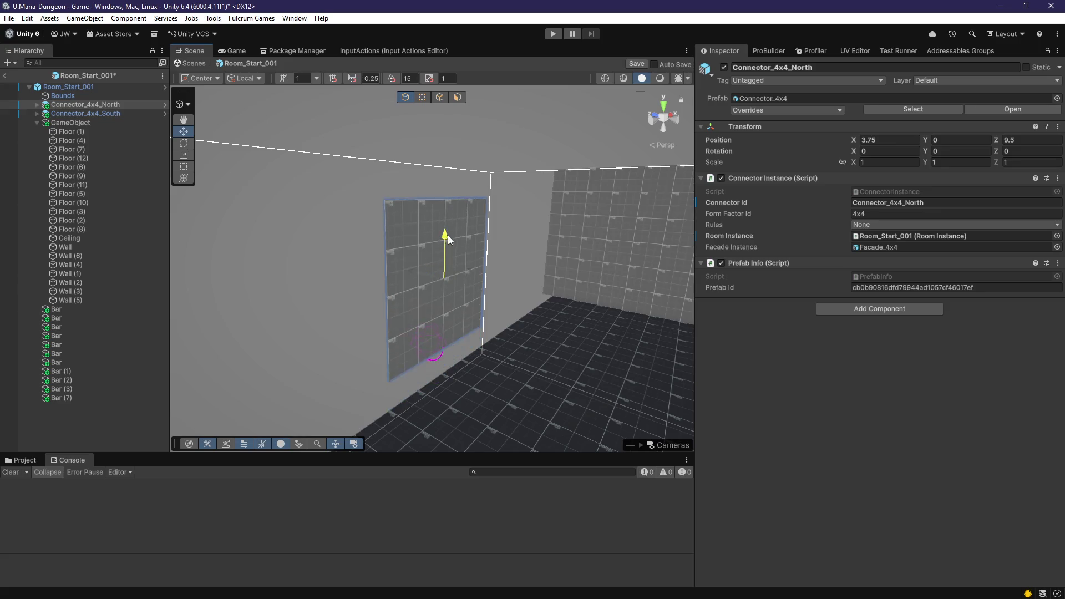
{"action": "mouse_move", "coordinate": [451, 201]}
{"action": "left_mouse_down"}
{"action": "mouse_move", "coordinate": [457, 184]}
{"action": "mouse_move", "coordinate": [488, 340]}
{"action": "mouse_move", "coordinate": [492, 311]}
{"action": "left_mouse_up"}
{"action": "left_click", "coordinate": [467, 367]}
{"action": "mouse_move", "coordinate": [468, 368]}
{"action": "left_mouse_down"}
{"action": "mouse_move", "coordinate": [513, 369]}
{"action": "mouse_move", "coordinate": [450, 341]}
{"action": "left_mouse_up"}
{"action": "left_click", "coordinate": [471, 347]}
{"action": "mouse_move", "coordinate": [456, 303]}
{"action": "left_mouse_down"}
{"action": "mouse_move", "coordinate": [438, 249]}
{"action": "mouse_move", "coordinate": [404, 208]}
{"action": "mouse_move", "coordinate": [428, 179]}
{"action": "left_mouse_up"}
{"action": "left_click_drag", "start_coordinate": [499, 286], "coordinate": [515, 272]}
{"action": "mouse_move", "coordinate": [387, 243]}
{"action": "left_mouse_down"}
{"action": "mouse_move", "coordinate": [468, 231]}
{"action": "mouse_move", "coordinate": [504, 240]}
{"action": "mouse_move", "coordinate": [518, 282]}
{"action": "mouse_move", "coordinate": [488, 278]}
{"action": "mouse_move", "coordinate": [500, 273]}
{"action": "mouse_move", "coordinate": [520, 289]}
{"action": "mouse_move", "coordinate": [471, 284]}
{"action": "mouse_move", "coordinate": [515, 273]}
{"action": "mouse_move", "coordinate": [488, 272]}
{"action": "mouse_move", "coordinate": [463, 346]}
{"action": "mouse_move", "coordinate": [640, 298]}
{"action": "left_mouse_up"}
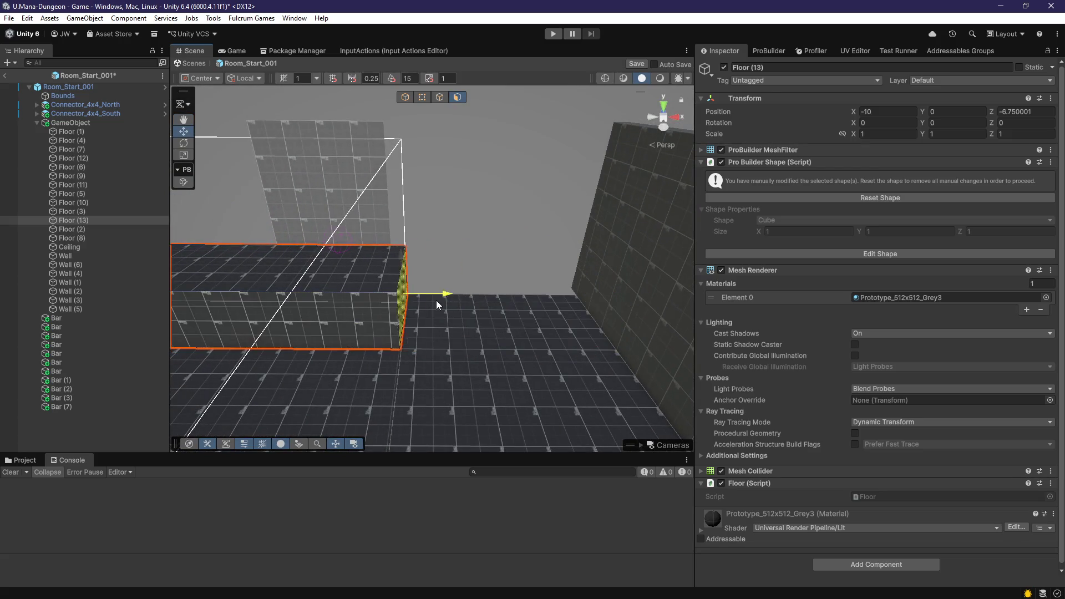
Step: Check Floor (13) from several angles and drag Connector_4x4_North up to Position Y 4
{"action": "mouse_move", "coordinate": [468, 362]}
{"action": "left_mouse_down"}
{"action": "mouse_move", "coordinate": [549, 328]}
{"action": "mouse_move", "coordinate": [388, 373]}
{"action": "mouse_move", "coordinate": [394, 337]}
{"action": "left_mouse_up"}
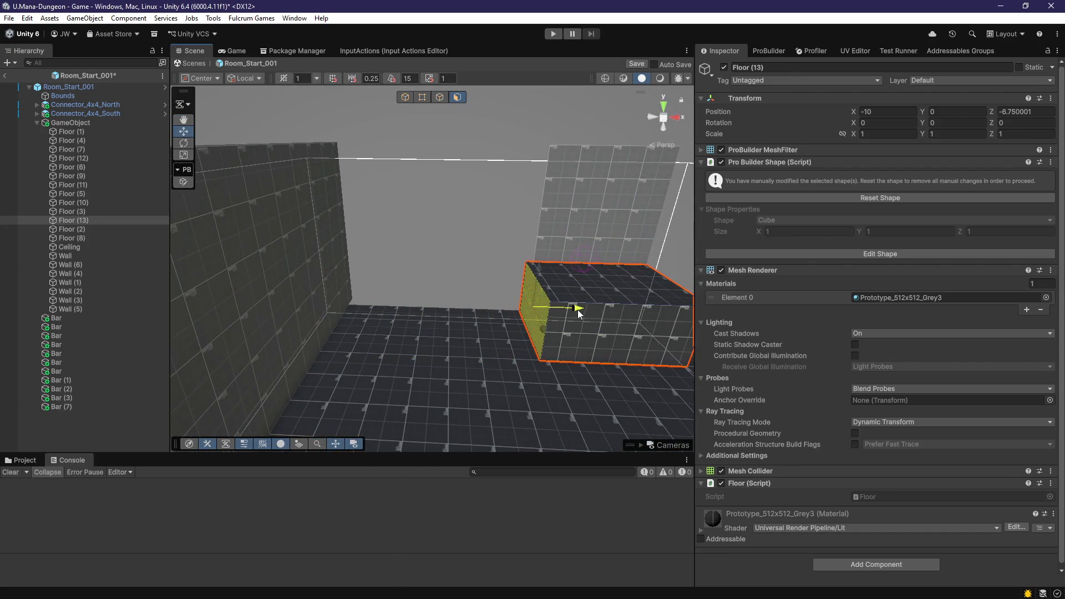
{"action": "mouse_move", "coordinate": [582, 311]}
{"action": "left_mouse_down"}
{"action": "mouse_move", "coordinate": [553, 352]}
{"action": "mouse_move", "coordinate": [464, 373]}
{"action": "mouse_move", "coordinate": [628, 408]}
{"action": "mouse_move", "coordinate": [630, 396]}
{"action": "mouse_move", "coordinate": [521, 373]}
{"action": "mouse_move", "coordinate": [585, 388]}
{"action": "mouse_move", "coordinate": [727, 303]}
{"action": "mouse_move", "coordinate": [238, 328]}
{"action": "mouse_move", "coordinate": [159, 304]}
{"action": "mouse_move", "coordinate": [178, 220]}
{"action": "left_mouse_up"}
{"action": "mouse_move", "coordinate": [408, 302]}
{"action": "left_mouse_down"}
{"action": "mouse_move", "coordinate": [585, 458]}
{"action": "mouse_move", "coordinate": [536, 368]}
{"action": "mouse_move", "coordinate": [506, 340]}
{"action": "mouse_move", "coordinate": [531, 352]}
{"action": "mouse_move", "coordinate": [476, 336]}
{"action": "mouse_move", "coordinate": [478, 256]}
{"action": "left_mouse_up"}
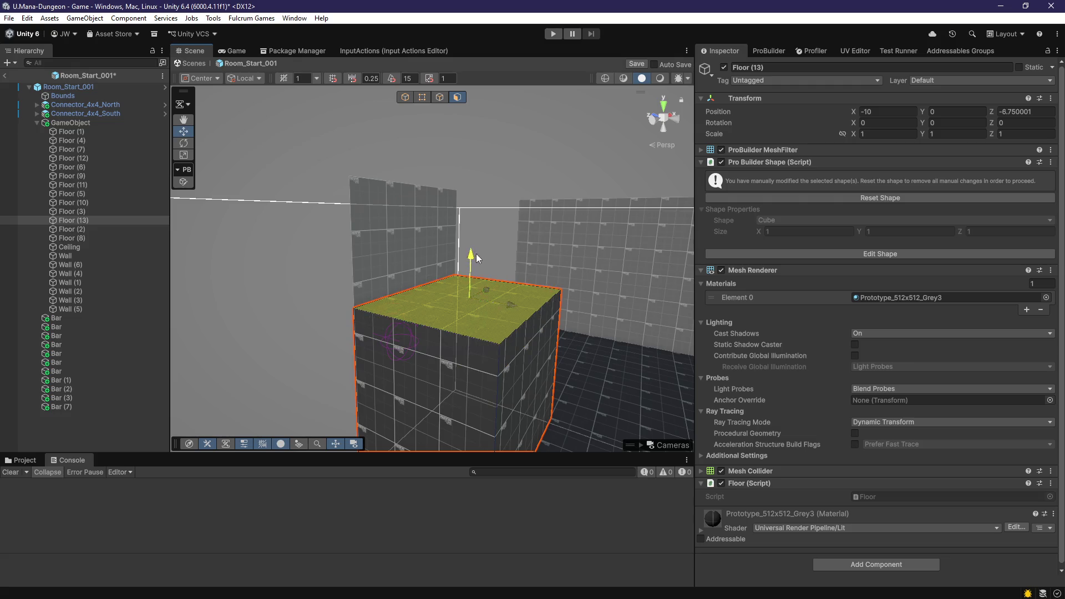
{"action": "mouse_move", "coordinate": [616, 249]}
{"action": "left_mouse_down"}
{"action": "mouse_move", "coordinate": [530, 207]}
{"action": "mouse_move", "coordinate": [524, 292]}
{"action": "left_mouse_up"}
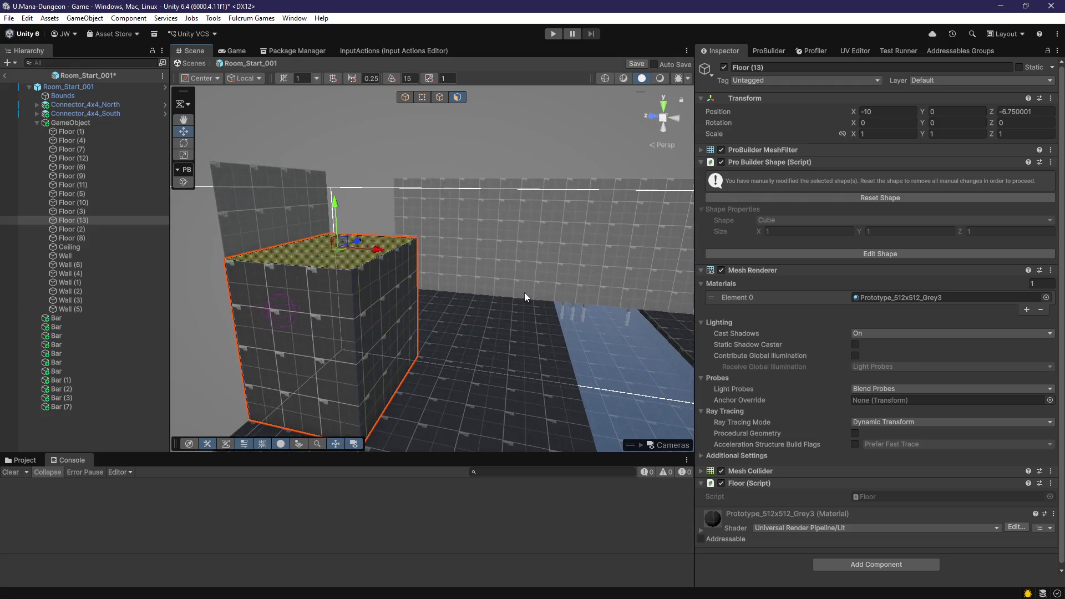
{"action": "left_click", "coordinate": [295, 224]}
{"action": "left_click_drag", "start_coordinate": [295, 224], "coordinate": [360, 265]}
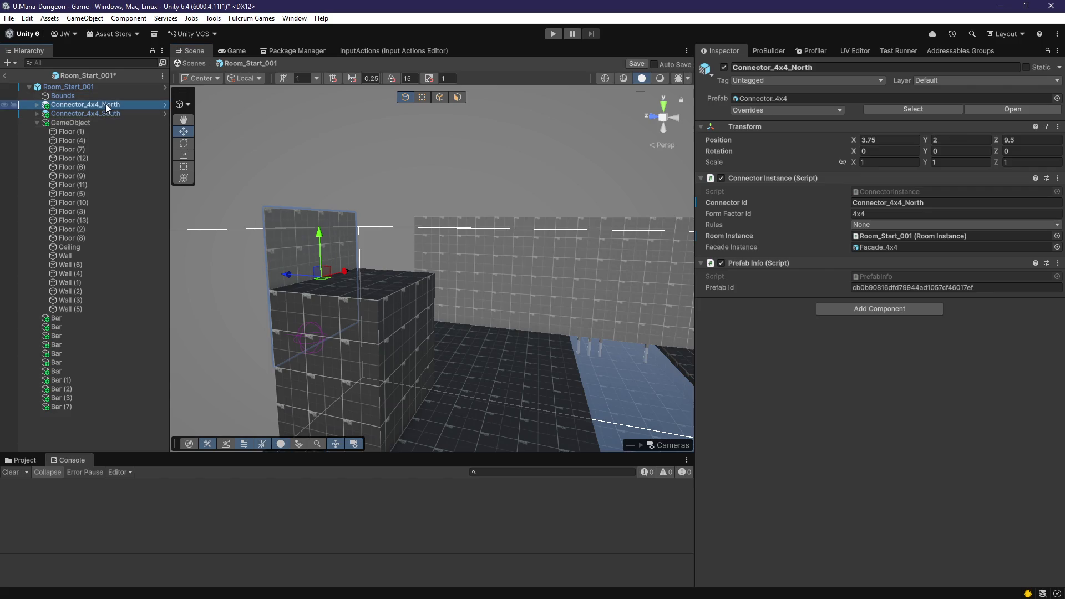
{"action": "mouse_move", "coordinate": [321, 231]}
{"action": "left_mouse_down"}
{"action": "mouse_move", "coordinate": [335, 158]}
{"action": "mouse_move", "coordinate": [424, 276]}
{"action": "mouse_move", "coordinate": [423, 299]}
{"action": "mouse_move", "coordinate": [561, 309]}
{"action": "mouse_move", "coordinate": [475, 290]}
{"action": "mouse_move", "coordinate": [362, 312]}
{"action": "mouse_move", "coordinate": [629, 283]}
{"action": "left_mouse_up"}
{"action": "left_click", "coordinate": [476, 290]}
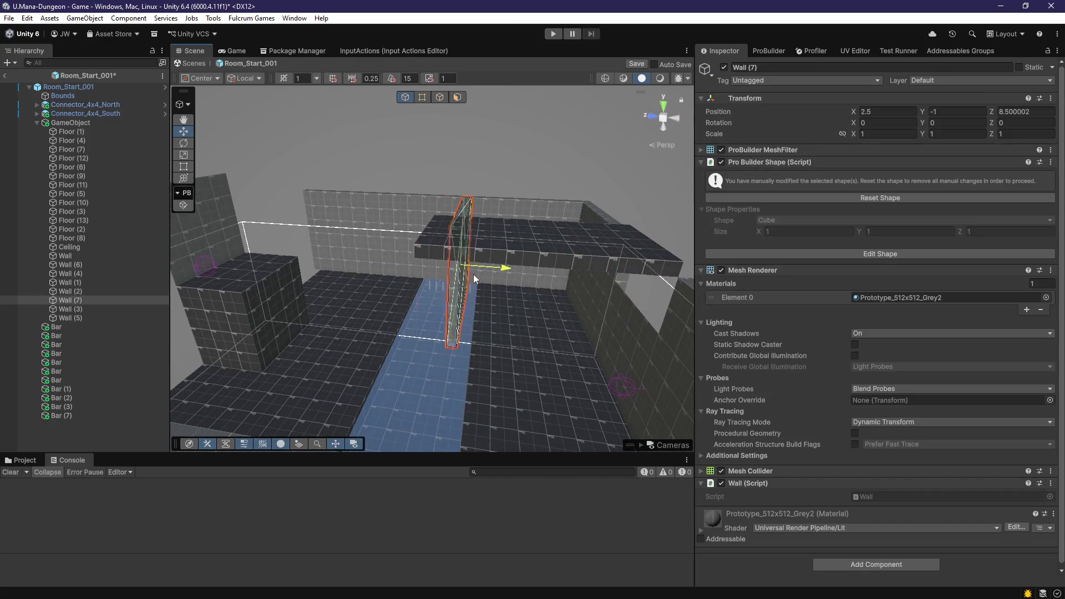
Step: Frame Wall (7) and shift it slightly along X
{"action": "key", "text": "f"}
{"action": "mouse_move", "coordinate": [475, 330]}
{"action": "left_mouse_down"}
{"action": "mouse_move", "coordinate": [449, 328]}
{"action": "mouse_move", "coordinate": [392, 374]}
{"action": "mouse_move", "coordinate": [458, 385]}
{"action": "mouse_move", "coordinate": [598, 372]}
{"action": "mouse_move", "coordinate": [482, 361]}
{"action": "mouse_move", "coordinate": [612, 381]}
{"action": "left_mouse_up"}
{"action": "mouse_move", "coordinate": [387, 295]}
{"action": "left_mouse_down"}
{"action": "mouse_move", "coordinate": [425, 351]}
{"action": "mouse_move", "coordinate": [530, 305]}
{"action": "mouse_move", "coordinate": [702, 330]}
{"action": "left_mouse_up"}
Step: Slide the Ceiling along Z to 2 and place Ceiling (1) at X 5, Y 5.5, Z -10.5
{"action": "left_click", "coordinate": [511, 298]}
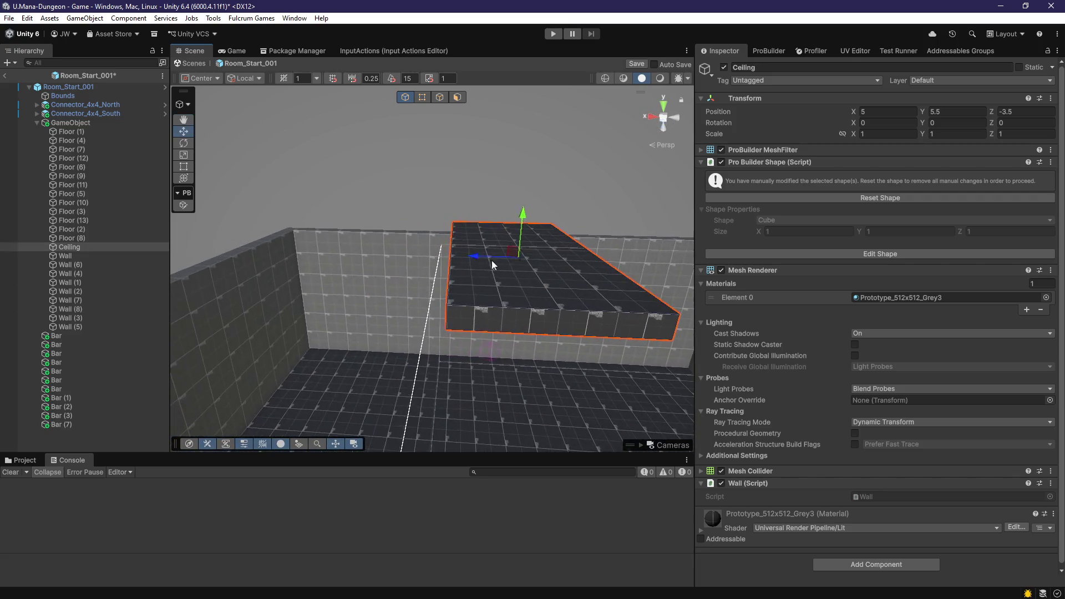
{"action": "mouse_move", "coordinate": [409, 260]}
{"action": "left_mouse_down"}
{"action": "mouse_move", "coordinate": [352, 268]}
{"action": "mouse_move", "coordinate": [471, 261]}
{"action": "left_mouse_up"}
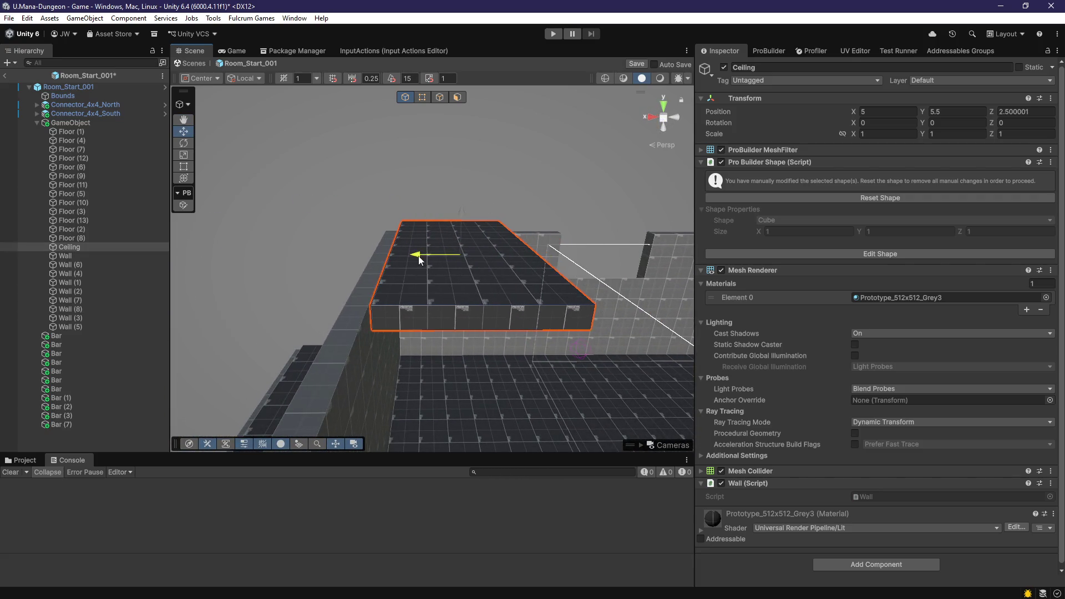
{"action": "left_click_drag", "start_coordinate": [528, 292], "coordinate": [485, 115]}
{"action": "left_click", "coordinate": [459, 99]}
{"action": "mouse_move", "coordinate": [438, 228]}
{"action": "left_mouse_down"}
{"action": "mouse_move", "coordinate": [399, 264]}
{"action": "mouse_move", "coordinate": [422, 278]}
{"action": "mouse_move", "coordinate": [455, 260]}
{"action": "mouse_move", "coordinate": [384, 290]}
{"action": "mouse_move", "coordinate": [453, 113]}
{"action": "left_mouse_up"}
{"action": "left_click_drag", "start_coordinate": [449, 265], "coordinate": [563, 315]}
{"action": "mouse_move", "coordinate": [498, 301]}
{"action": "left_mouse_down"}
{"action": "mouse_move", "coordinate": [489, 300]}
{"action": "mouse_move", "coordinate": [554, 183]}
{"action": "mouse_move", "coordinate": [473, 326]}
{"action": "mouse_move", "coordinate": [459, 301]}
{"action": "mouse_move", "coordinate": [412, 339]}
{"action": "left_mouse_up"}
{"action": "left_click_drag", "start_coordinate": [313, 276], "coordinate": [535, 360]}
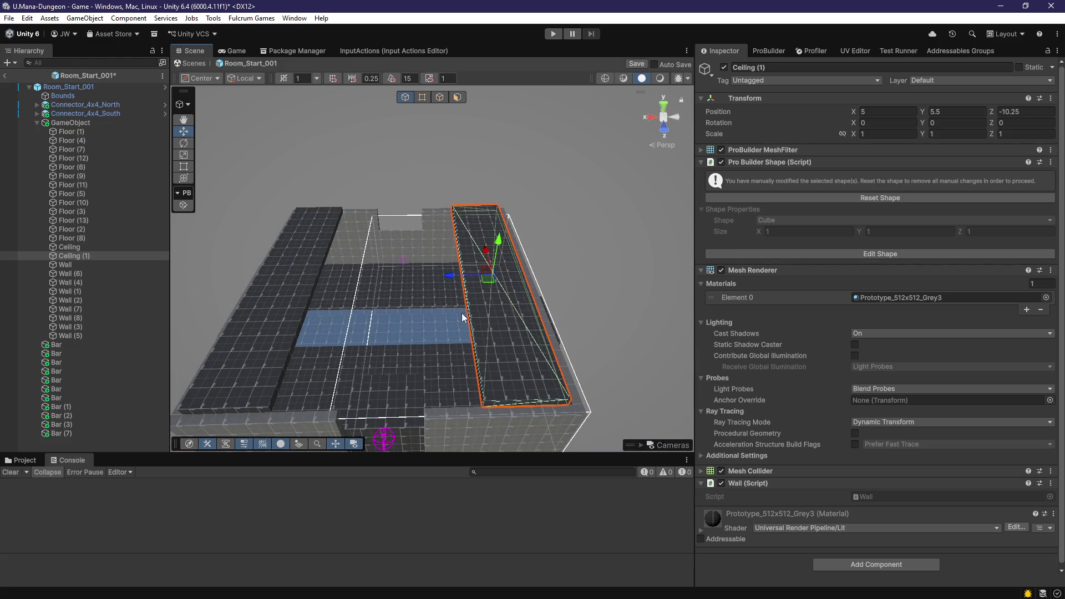
{"action": "mouse_move", "coordinate": [452, 282]}
{"action": "left_mouse_down"}
{"action": "mouse_move", "coordinate": [445, 326]}
{"action": "mouse_move", "coordinate": [458, 247]}
{"action": "mouse_move", "coordinate": [510, 355]}
{"action": "left_mouse_up"}
{"action": "left_click", "coordinate": [531, 425]}
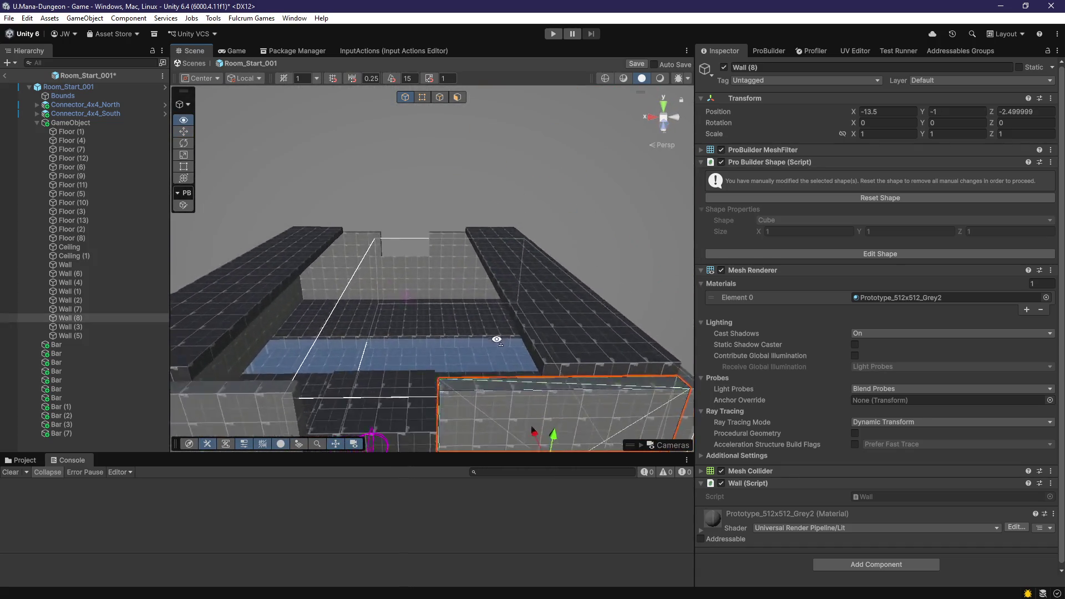
Step: Duplicate Wall (8) into Wall (9) and raise it to ceiling height along Z
{"action": "key", "text": "ctrl+d"}
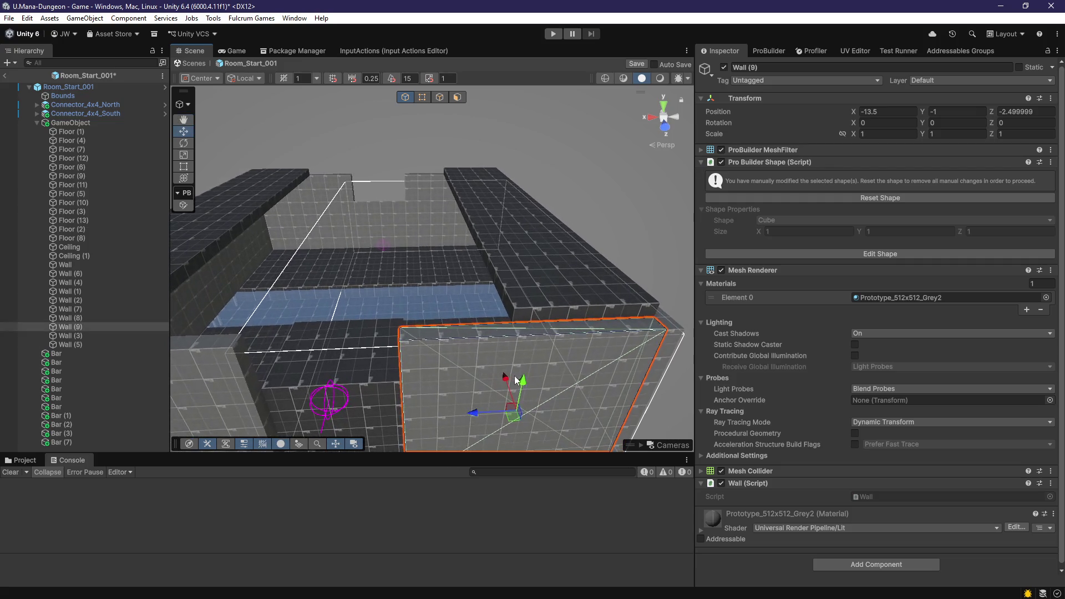
{"action": "left_click_drag", "start_coordinate": [514, 375], "coordinate": [522, 225]}
{"action": "mouse_move", "coordinate": [516, 155]}
{"action": "left_mouse_down"}
{"action": "mouse_move", "coordinate": [495, 222]}
{"action": "mouse_move", "coordinate": [368, 244]}
{"action": "mouse_move", "coordinate": [264, 243]}
{"action": "left_mouse_up"}
{"action": "scroll", "coordinate": [264, 243], "scroll_direction": "up", "scroll_amount": 3}
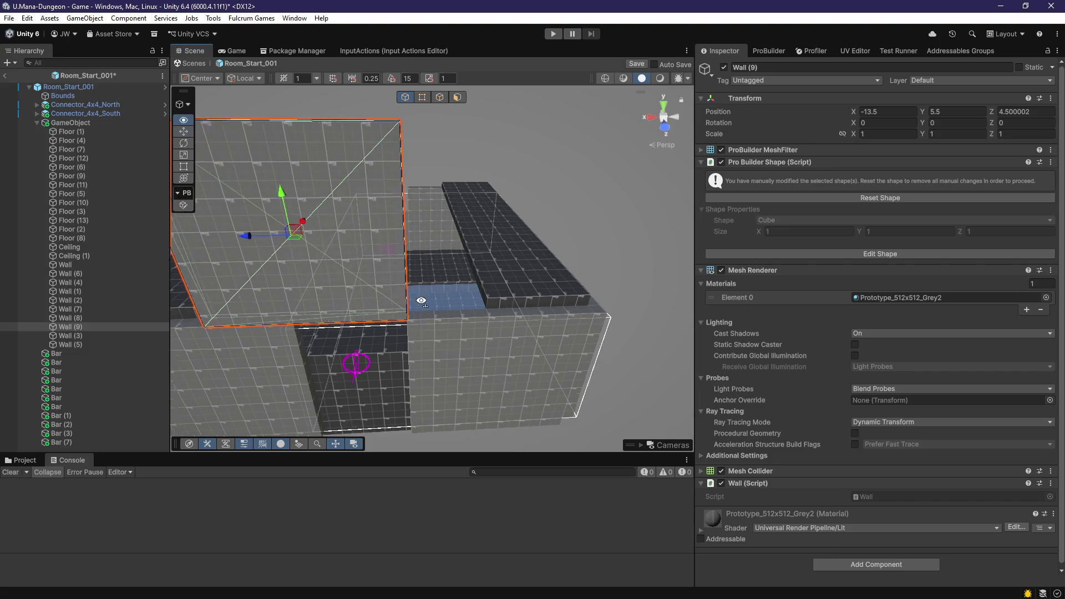
{"action": "left_click_drag", "start_coordinate": [384, 278], "coordinate": [355, 243]}
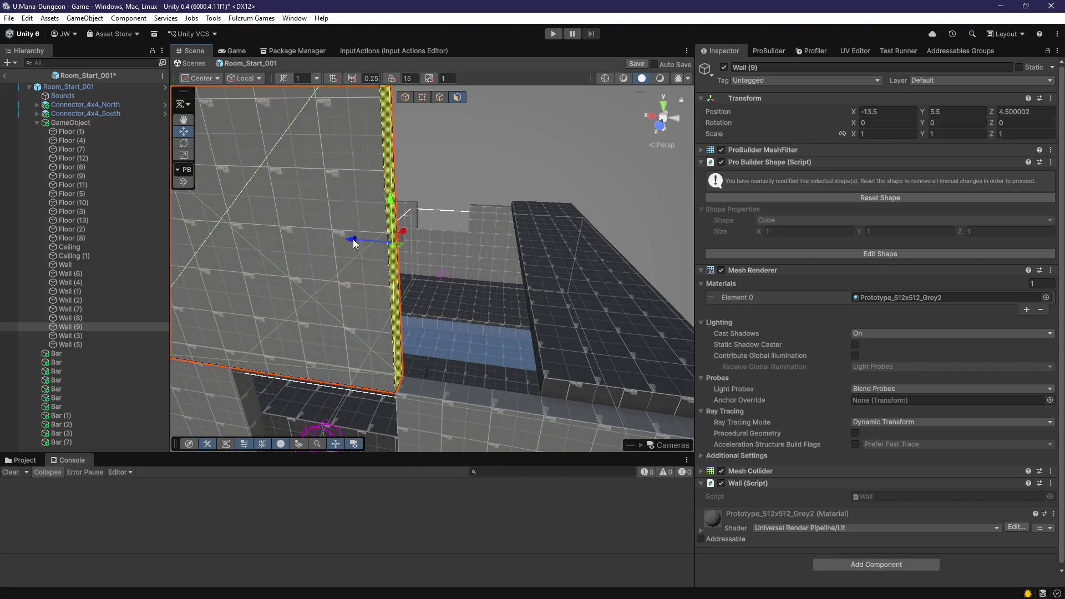
{"action": "mouse_move", "coordinate": [522, 270]}
{"action": "left_mouse_down"}
{"action": "mouse_move", "coordinate": [499, 283]}
{"action": "mouse_move", "coordinate": [542, 381]}
{"action": "mouse_move", "coordinate": [393, 403]}
{"action": "mouse_move", "coordinate": [316, 381]}
{"action": "mouse_move", "coordinate": [567, 262]}
{"action": "mouse_move", "coordinate": [392, 261]}
{"action": "left_mouse_up"}
{"action": "mouse_move", "coordinate": [401, 192]}
{"action": "left_mouse_down"}
{"action": "mouse_move", "coordinate": [409, 328]}
{"action": "mouse_move", "coordinate": [390, 325]}
{"action": "mouse_move", "coordinate": [409, 298]}
{"action": "mouse_move", "coordinate": [476, 368]}
{"action": "mouse_move", "coordinate": [505, 327]}
{"action": "mouse_move", "coordinate": [623, 362]}
{"action": "mouse_move", "coordinate": [521, 349]}
{"action": "left_mouse_up"}
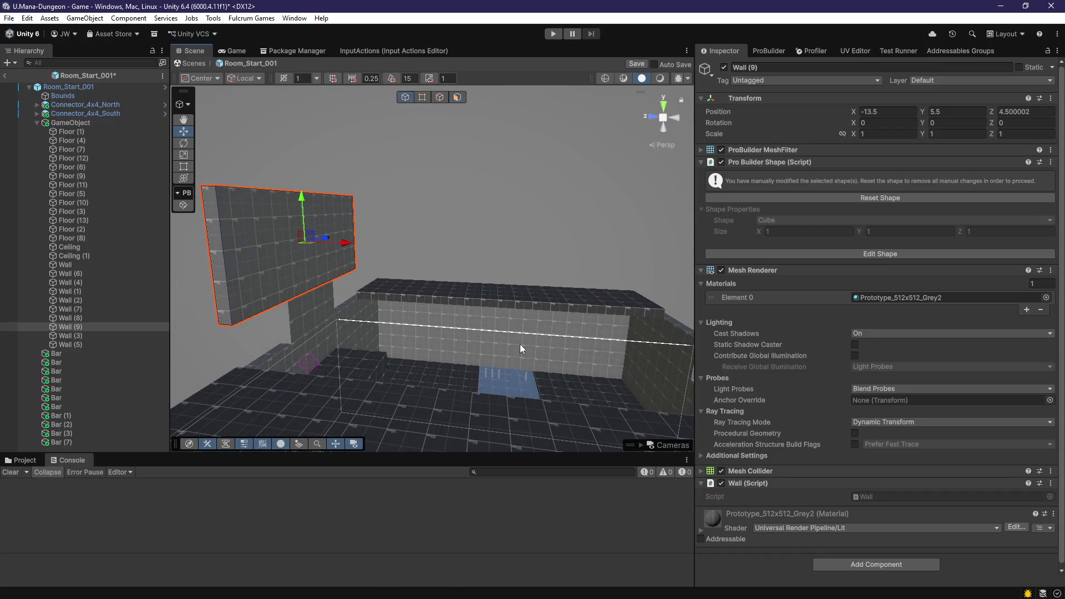
Step: Move Wall (10) along X to 1, raise it, and shorten it by pulling its end face
{"action": "left_click_drag", "start_coordinate": [543, 268], "coordinate": [496, 291]}
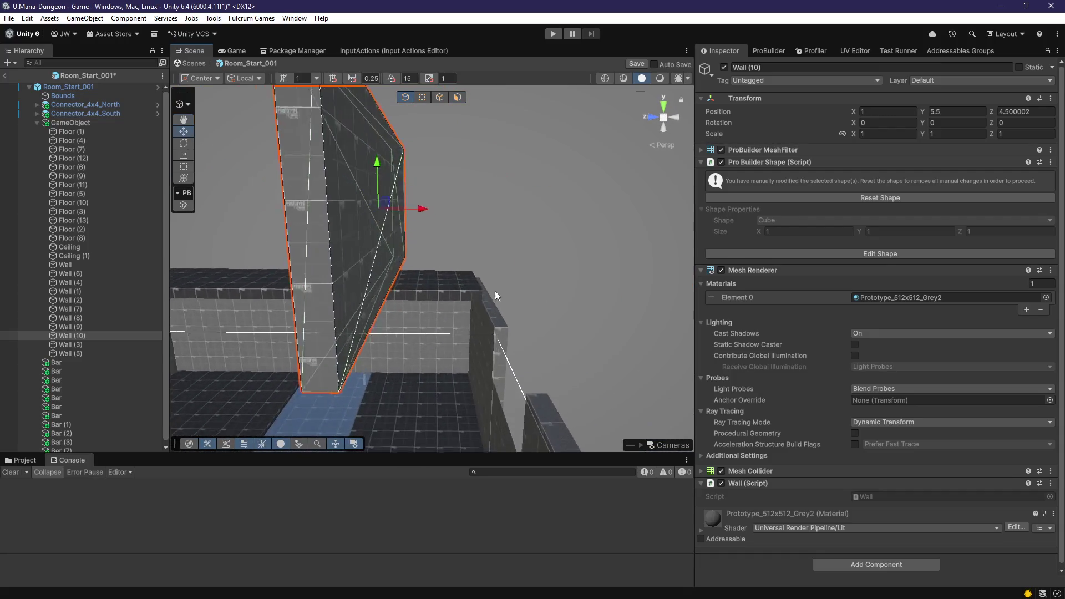
{"action": "mouse_move", "coordinate": [415, 204]}
{"action": "left_mouse_down"}
{"action": "mouse_move", "coordinate": [559, 222]}
{"action": "mouse_move", "coordinate": [524, 352]}
{"action": "mouse_move", "coordinate": [532, 192]}
{"action": "mouse_move", "coordinate": [488, 178]}
{"action": "mouse_move", "coordinate": [475, 139]}
{"action": "mouse_move", "coordinate": [494, 240]}
{"action": "mouse_move", "coordinate": [406, 279]}
{"action": "left_mouse_up"}
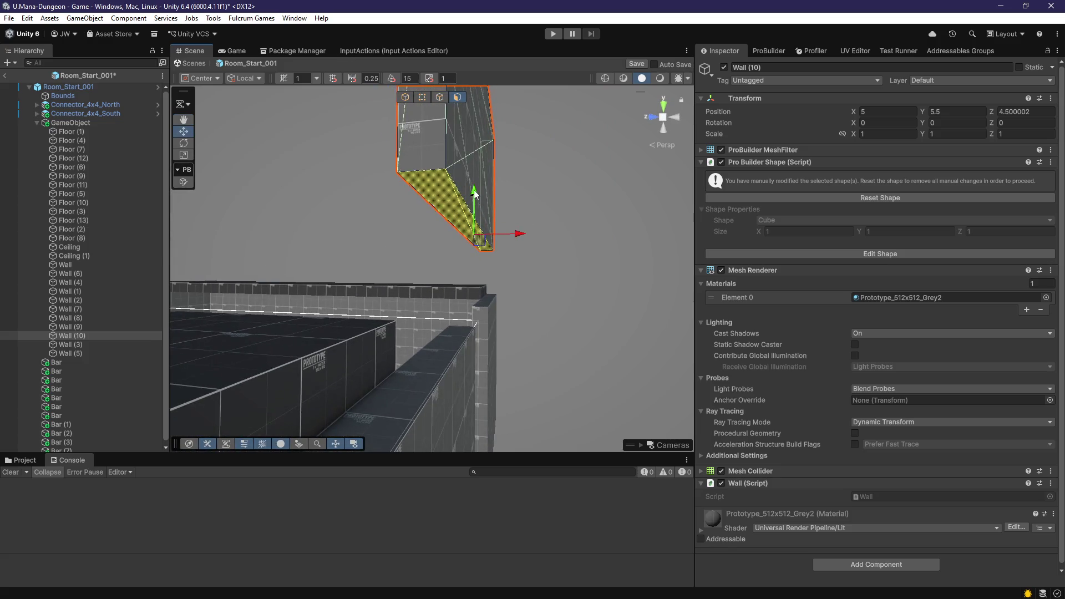
{"action": "mouse_move", "coordinate": [482, 266]}
{"action": "left_mouse_down"}
{"action": "mouse_move", "coordinate": [424, 375]}
{"action": "mouse_move", "coordinate": [499, 388]}
{"action": "mouse_move", "coordinate": [568, 382]}
{"action": "left_mouse_up"}
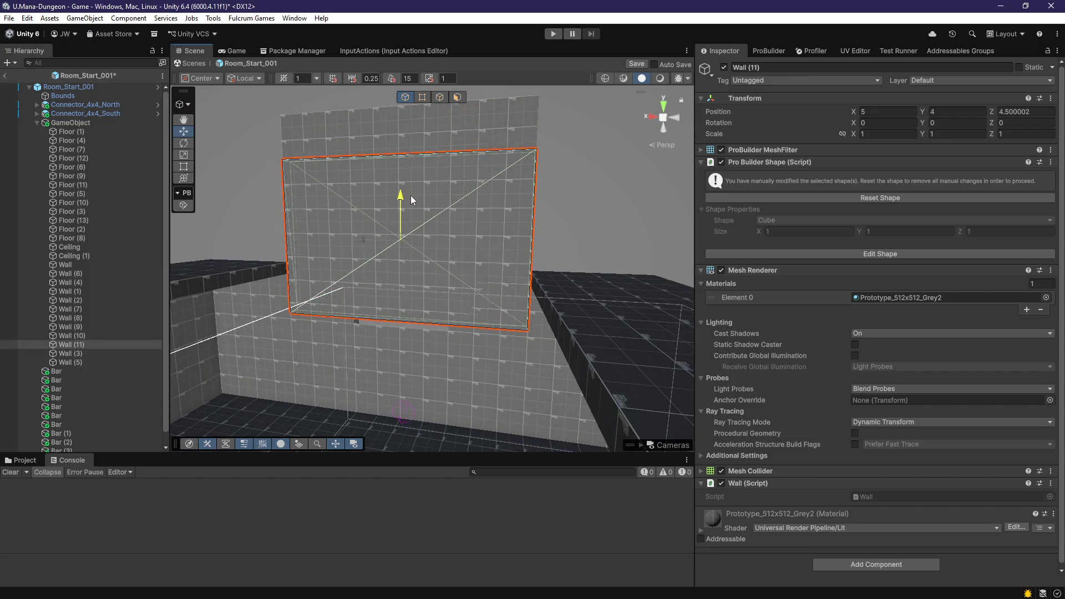
{"action": "mouse_move", "coordinate": [414, 184]}
{"action": "left_mouse_down"}
{"action": "mouse_move", "coordinate": [413, 166]}
{"action": "mouse_move", "coordinate": [388, 233]}
{"action": "mouse_move", "coordinate": [373, 218]}
{"action": "mouse_move", "coordinate": [496, 295]}
{"action": "mouse_move", "coordinate": [481, 208]}
{"action": "mouse_move", "coordinate": [370, 221]}
{"action": "mouse_move", "coordinate": [353, 210]}
{"action": "mouse_move", "coordinate": [391, 171]}
{"action": "left_mouse_up"}
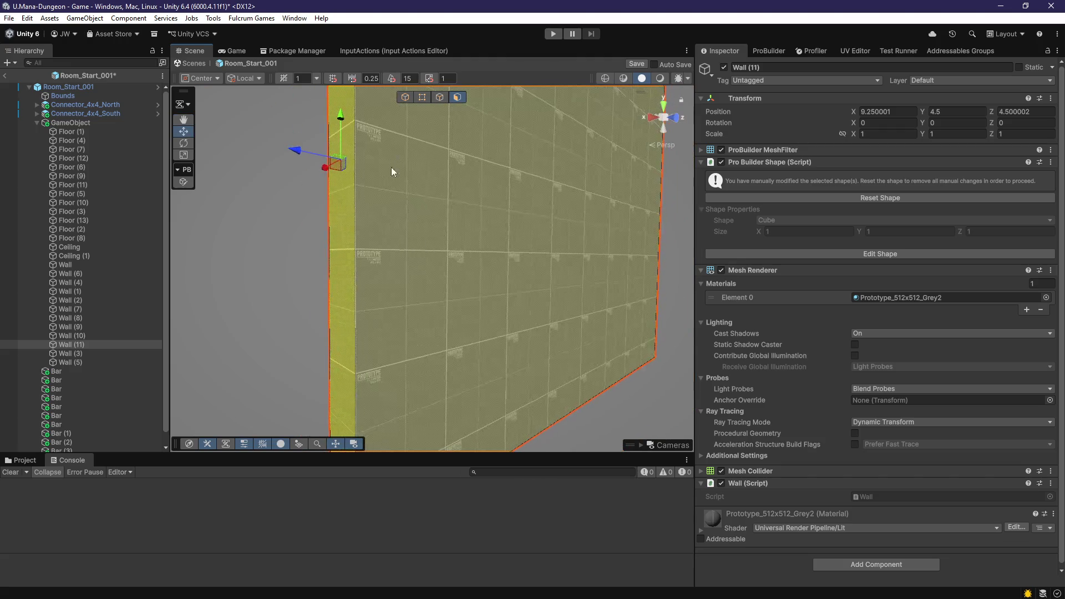
{"action": "mouse_move", "coordinate": [304, 154]}
{"action": "left_mouse_down"}
{"action": "mouse_move", "coordinate": [447, 175]}
{"action": "mouse_move", "coordinate": [443, 187]}
{"action": "mouse_move", "coordinate": [361, 207]}
{"action": "left_mouse_up"}
Step: Lower Wall (11) from Y 2.75 to Y 2, placing it at X 5, Z 4.5
{"action": "mouse_move", "coordinate": [424, 229]}
{"action": "left_mouse_down"}
{"action": "mouse_move", "coordinate": [514, 286]}
{"action": "mouse_move", "coordinate": [427, 332]}
{"action": "left_mouse_up"}
{"action": "mouse_move", "coordinate": [352, 326]}
{"action": "left_mouse_down"}
{"action": "mouse_move", "coordinate": [427, 198]}
{"action": "mouse_move", "coordinate": [326, 338]}
{"action": "left_mouse_up"}
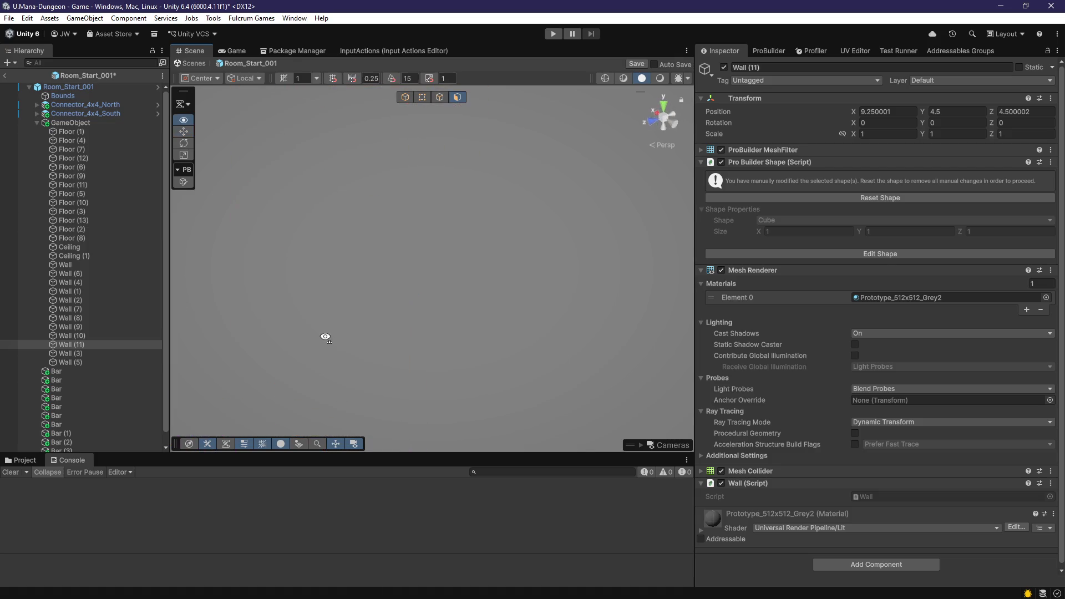
{"action": "mouse_move", "coordinate": [340, 209]}
{"action": "left_mouse_down"}
{"action": "mouse_move", "coordinate": [390, 316]}
{"action": "mouse_move", "coordinate": [394, 278]}
{"action": "mouse_move", "coordinate": [435, 230]}
{"action": "mouse_move", "coordinate": [394, 308]}
{"action": "left_mouse_up"}
{"action": "mouse_move", "coordinate": [401, 374]}
{"action": "left_mouse_down"}
{"action": "mouse_move", "coordinate": [351, 462]}
{"action": "mouse_move", "coordinate": [409, 411]}
{"action": "mouse_move", "coordinate": [429, 409]}
{"action": "left_mouse_up"}
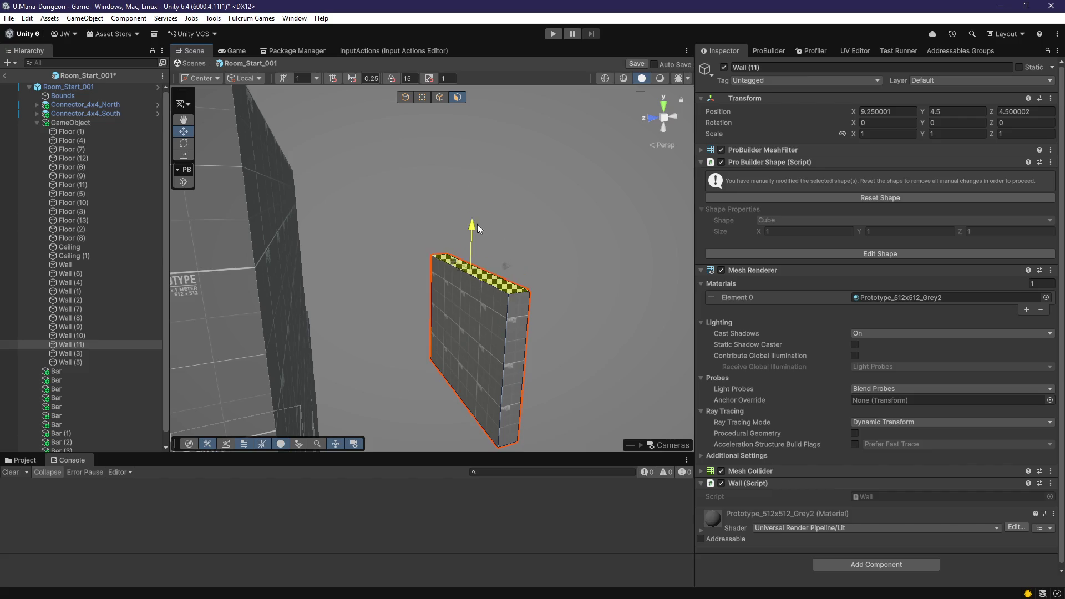
{"action": "key", "text": "g"}
{"action": "mouse_move", "coordinate": [477, 282]}
{"action": "left_mouse_down"}
{"action": "mouse_move", "coordinate": [535, 357]}
{"action": "mouse_move", "coordinate": [400, 338]}
{"action": "left_mouse_up"}
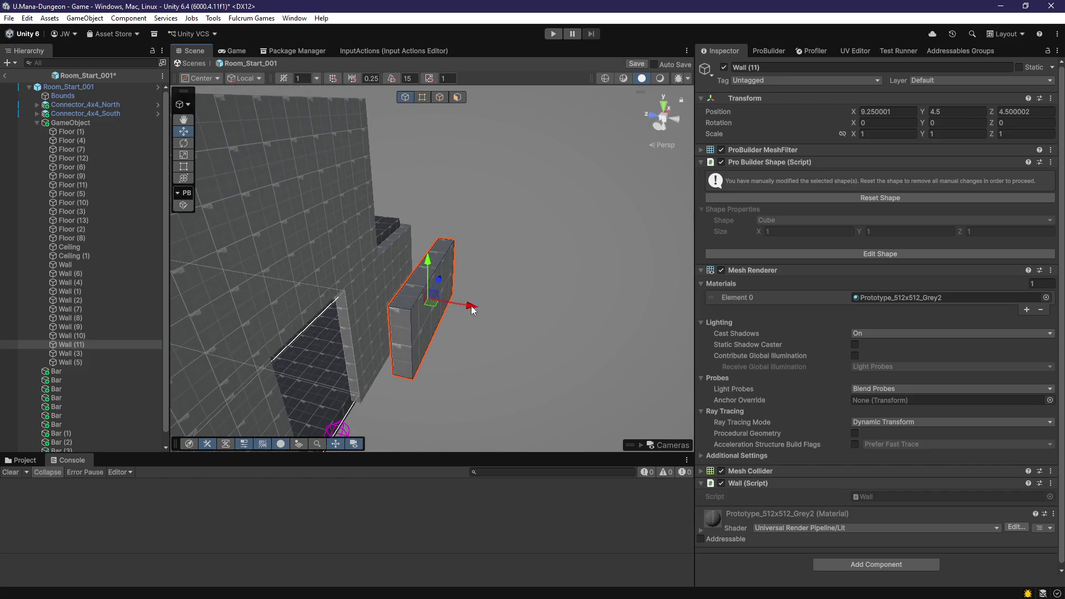
{"action": "mouse_move", "coordinate": [334, 298]}
{"action": "left_mouse_down"}
{"action": "mouse_move", "coordinate": [355, 311]}
{"action": "mouse_move", "coordinate": [536, 308]}
{"action": "mouse_move", "coordinate": [528, 186]}
{"action": "left_mouse_up"}
{"action": "mouse_move", "coordinate": [468, 265]}
{"action": "left_mouse_down"}
{"action": "mouse_move", "coordinate": [472, 288]}
{"action": "mouse_move", "coordinate": [398, 368]}
{"action": "mouse_move", "coordinate": [479, 377]}
{"action": "mouse_move", "coordinate": [204, 369]}
{"action": "mouse_move", "coordinate": [414, 361]}
{"action": "mouse_move", "coordinate": [261, 374]}
{"action": "mouse_move", "coordinate": [295, 348]}
{"action": "mouse_move", "coordinate": [322, 346]}
{"action": "mouse_move", "coordinate": [647, 443]}
{"action": "mouse_move", "coordinate": [300, 362]}
{"action": "mouse_move", "coordinate": [478, 373]}
{"action": "mouse_move", "coordinate": [409, 349]}
{"action": "mouse_move", "coordinate": [389, 355]}
{"action": "left_mouse_up"}
{"action": "left_click", "coordinate": [477, 283]}
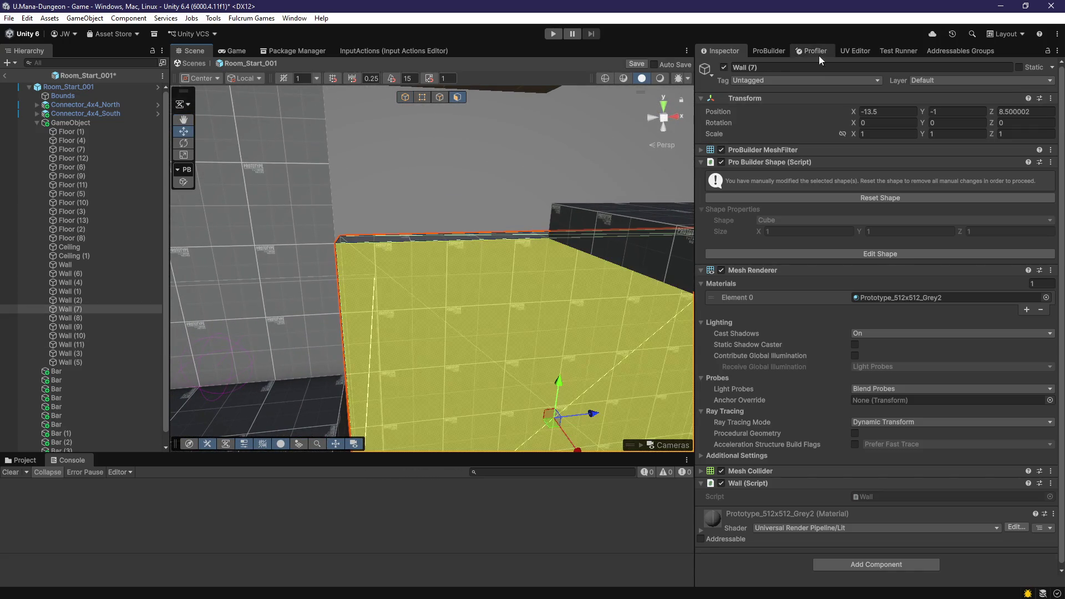
Step: In the UV Editor, select faces on Wall (8), Ceiling (1), the long wall and Wall (2)
{"action": "left_click", "coordinate": [855, 50]}
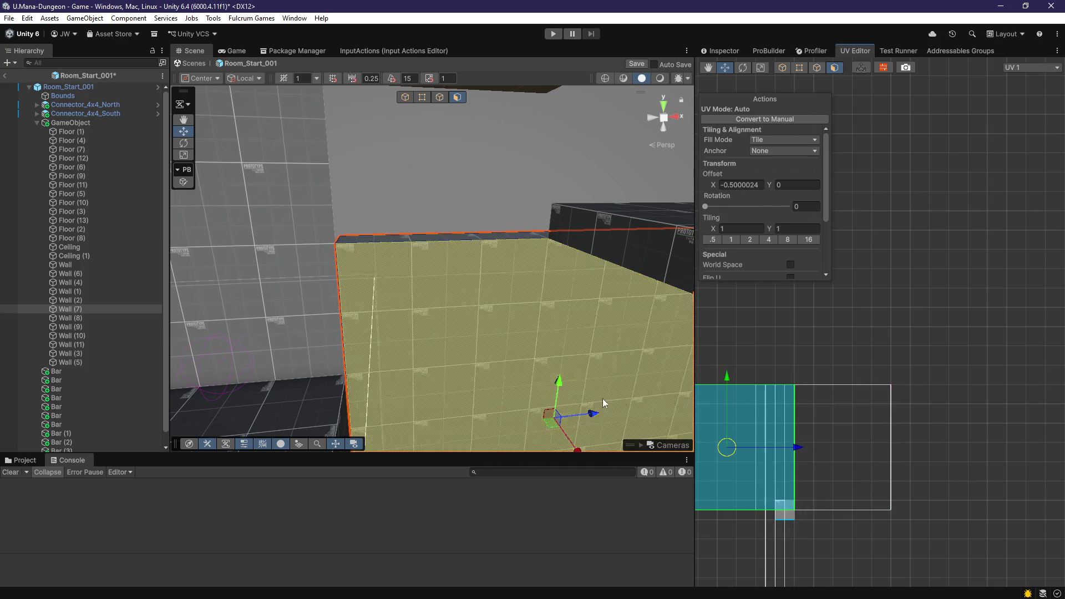
{"action": "left_click_drag", "start_coordinate": [603, 398], "coordinate": [482, 381]}
{"action": "left_click", "coordinate": [482, 380]}
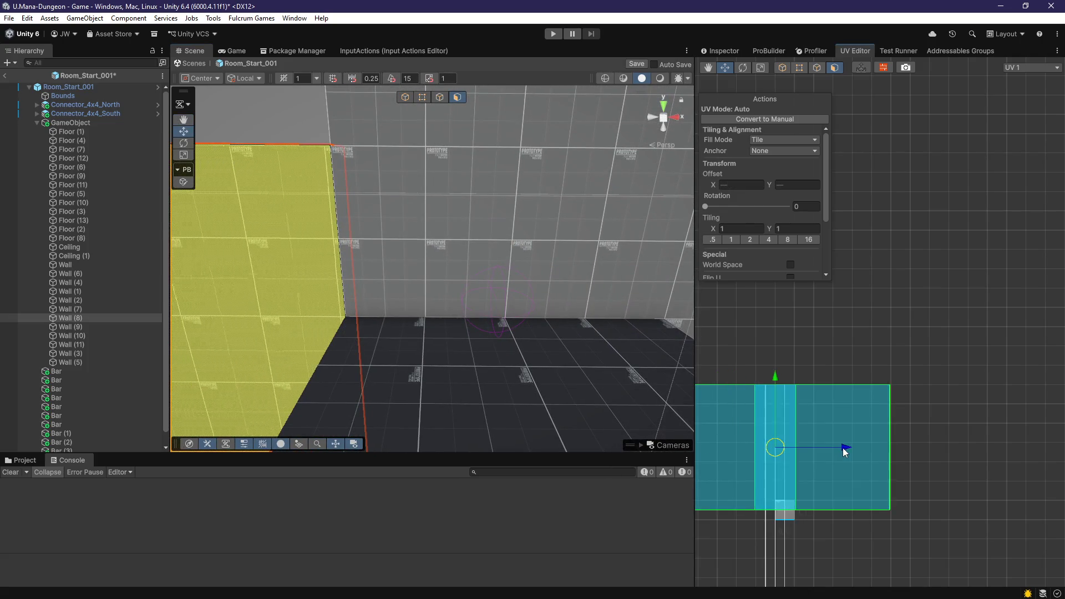
{"action": "mouse_move", "coordinate": [560, 345]}
{"action": "left_mouse_down"}
{"action": "mouse_move", "coordinate": [501, 328]}
{"action": "mouse_move", "coordinate": [495, 308]}
{"action": "mouse_move", "coordinate": [485, 325]}
{"action": "mouse_move", "coordinate": [521, 302]}
{"action": "mouse_move", "coordinate": [501, 283]}
{"action": "mouse_move", "coordinate": [416, 364]}
{"action": "mouse_move", "coordinate": [562, 288]}
{"action": "mouse_move", "coordinate": [433, 294]}
{"action": "mouse_move", "coordinate": [248, 265]}
{"action": "mouse_move", "coordinate": [585, 302]}
{"action": "mouse_move", "coordinate": [554, 350]}
{"action": "mouse_move", "coordinate": [647, 440]}
{"action": "mouse_move", "coordinate": [358, 303]}
{"action": "left_mouse_up"}
{"action": "left_click", "coordinate": [501, 328]}
{"action": "left_click", "coordinate": [553, 350], "text": "shift"}
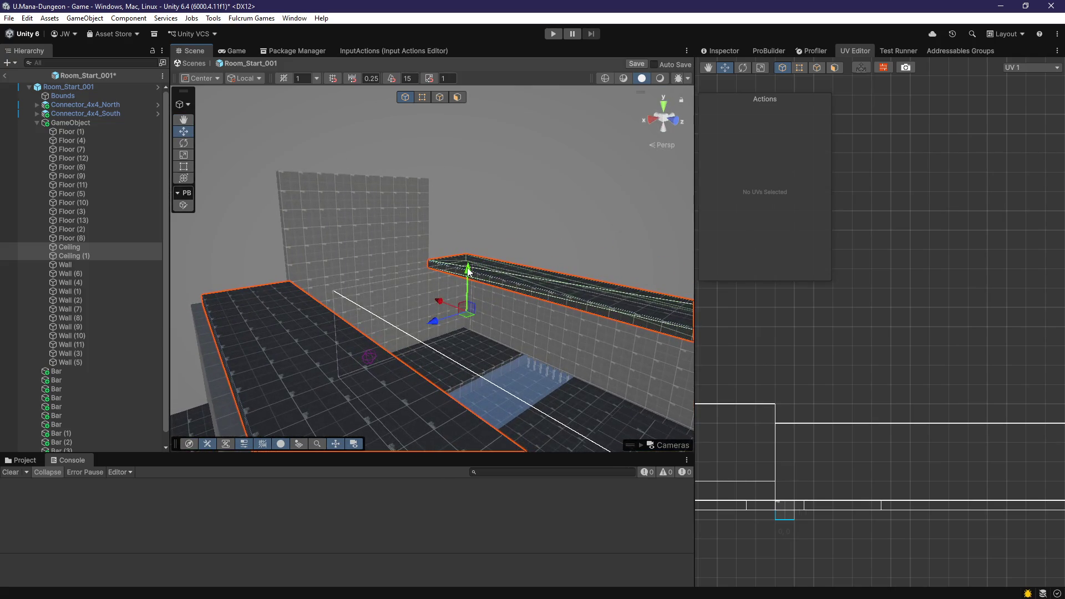
{"action": "mouse_move", "coordinate": [475, 237]}
{"action": "left_mouse_down"}
{"action": "mouse_move", "coordinate": [729, 298]}
{"action": "mouse_move", "coordinate": [735, 269]}
{"action": "mouse_move", "coordinate": [474, 238]}
{"action": "mouse_move", "coordinate": [458, 165]}
{"action": "mouse_move", "coordinate": [409, 209]}
{"action": "mouse_move", "coordinate": [259, 228]}
{"action": "mouse_move", "coordinate": [476, 219]}
{"action": "mouse_move", "coordinate": [482, 239]}
{"action": "mouse_move", "coordinate": [364, 252]}
{"action": "mouse_move", "coordinate": [374, 271]}
{"action": "mouse_move", "coordinate": [511, 330]}
{"action": "mouse_move", "coordinate": [405, 278]}
{"action": "left_mouse_up"}
{"action": "left_click", "coordinate": [408, 322]}
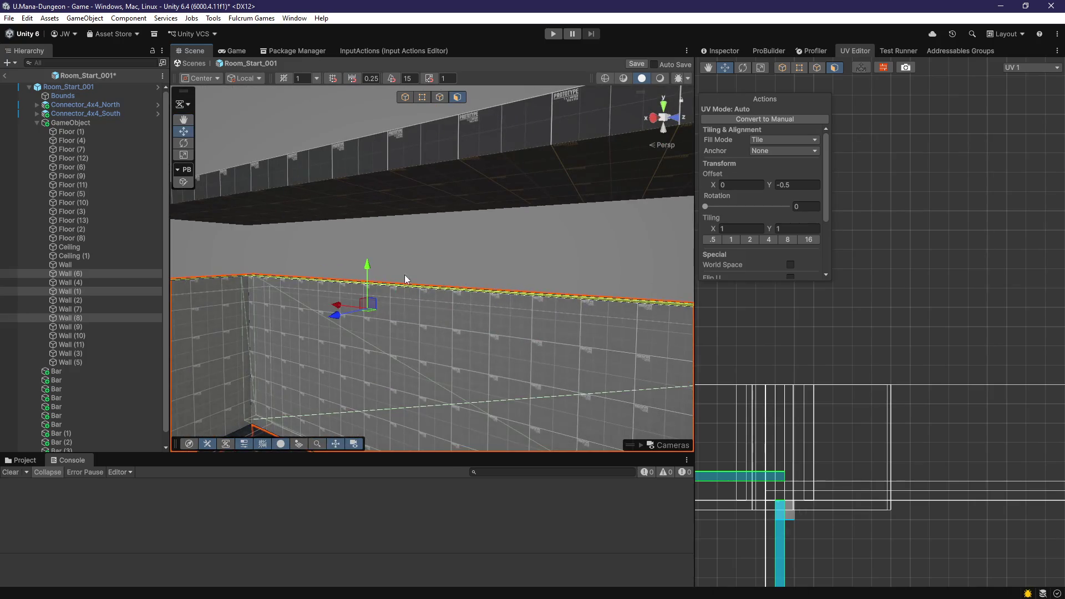
{"action": "mouse_move", "coordinate": [377, 148]}
{"action": "left_mouse_down"}
{"action": "mouse_move", "coordinate": [355, 309]}
{"action": "mouse_move", "coordinate": [426, 295]}
{"action": "mouse_move", "coordinate": [390, 330]}
{"action": "left_mouse_up"}
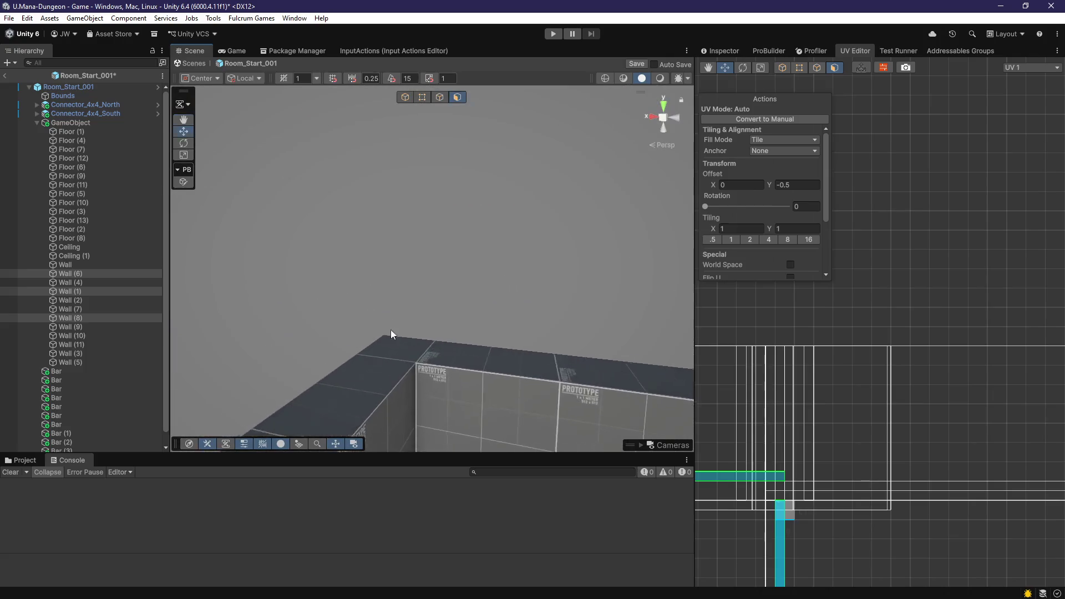
{"action": "left_click", "coordinate": [408, 372]}
{"action": "mouse_move", "coordinate": [408, 371]}
{"action": "left_mouse_down"}
{"action": "mouse_move", "coordinate": [563, 316]}
{"action": "mouse_move", "coordinate": [488, 285]}
{"action": "mouse_move", "coordinate": [561, 374]}
{"action": "mouse_move", "coordinate": [615, 325]}
{"action": "mouse_move", "coordinate": [616, 289]}
{"action": "left_mouse_up"}
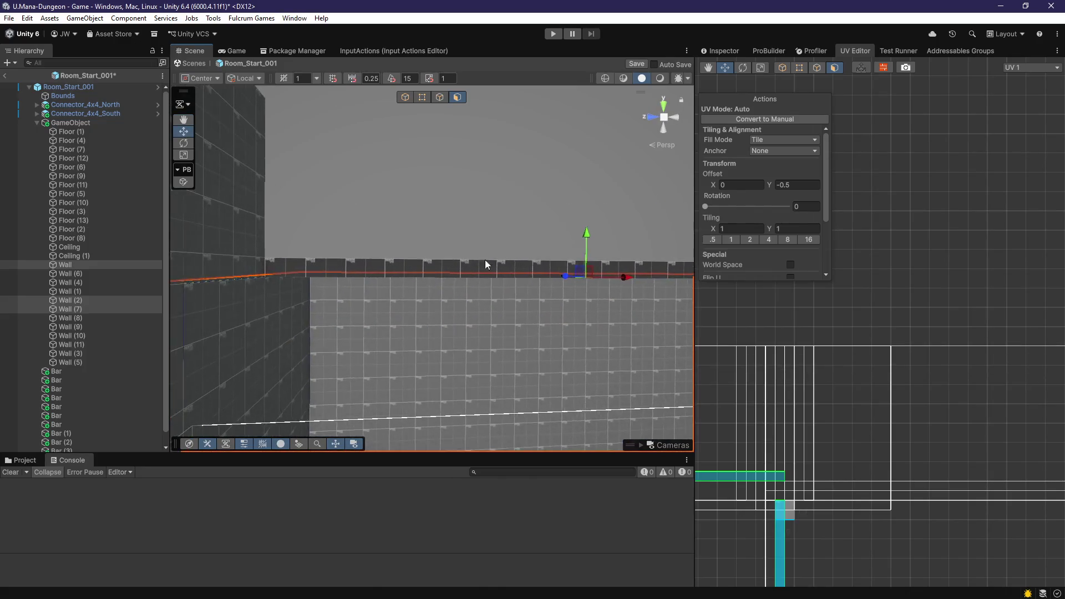
Step: Duplicate Ceiling (1) as Ceiling (2) and raise it upward
{"action": "key", "text": "g"}
{"action": "left_click_drag", "start_coordinate": [485, 259], "coordinate": [475, 317]}
{"action": "left_click", "coordinate": [475, 316]}
{"action": "key", "text": "ctrl+d"}
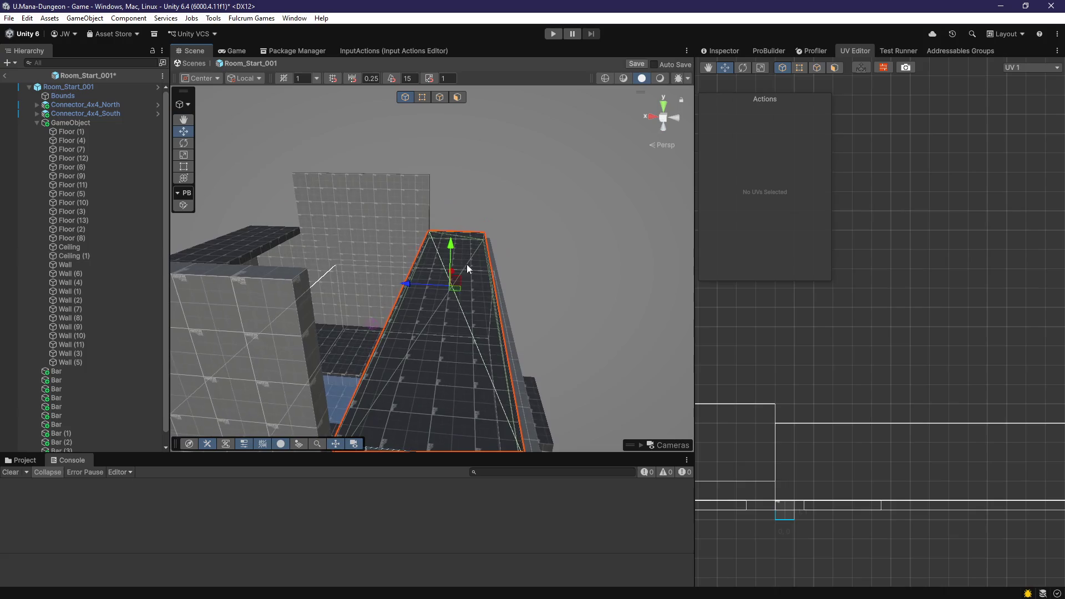
{"action": "mouse_move", "coordinate": [457, 230]}
{"action": "left_mouse_down"}
{"action": "mouse_move", "coordinate": [472, 150]}
{"action": "mouse_move", "coordinate": [467, 211]}
{"action": "mouse_move", "coordinate": [445, 221]}
{"action": "mouse_move", "coordinate": [491, 241]}
{"action": "mouse_move", "coordinate": [369, 229]}
{"action": "mouse_move", "coordinate": [444, 255]}
{"action": "mouse_move", "coordinate": [431, 286]}
{"action": "mouse_move", "coordinate": [462, 220]}
{"action": "mouse_move", "coordinate": [452, 176]}
{"action": "left_mouse_up"}
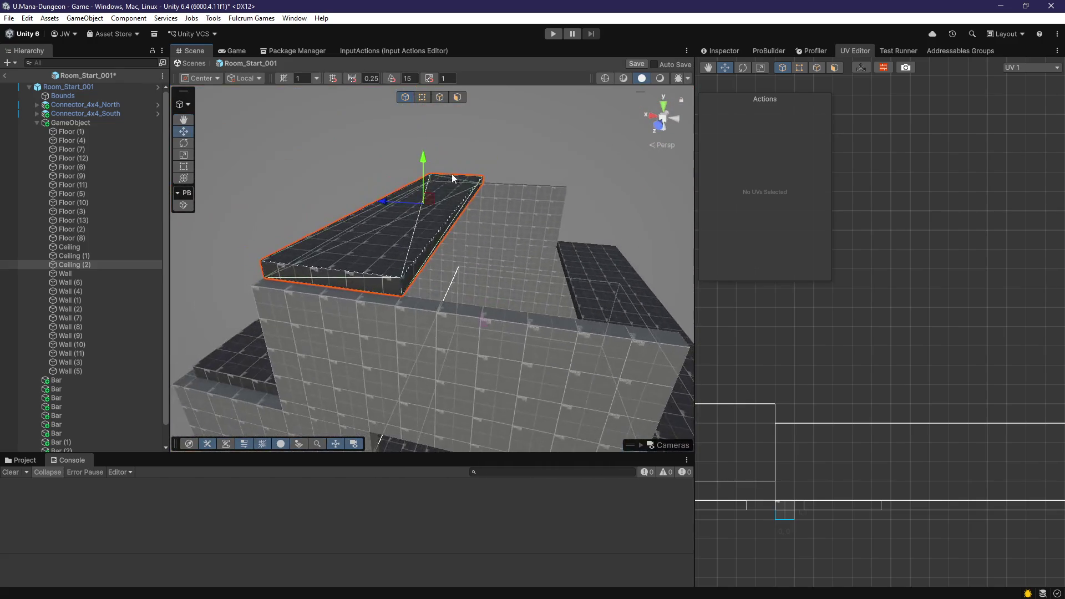
Step: Make Wall (10) taller by moving its top face upward
{"action": "left_click", "coordinate": [457, 97]}
{"action": "left_click", "coordinate": [440, 241]}
{"action": "mouse_move", "coordinate": [440, 242]}
{"action": "left_mouse_down"}
{"action": "mouse_move", "coordinate": [495, 221]}
{"action": "mouse_move", "coordinate": [506, 244]}
{"action": "mouse_move", "coordinate": [483, 287]}
{"action": "mouse_move", "coordinate": [389, 244]}
{"action": "mouse_move", "coordinate": [564, 241]}
{"action": "mouse_move", "coordinate": [542, 268]}
{"action": "mouse_move", "coordinate": [462, 250]}
{"action": "mouse_move", "coordinate": [552, 209]}
{"action": "mouse_move", "coordinate": [697, 169]}
{"action": "left_mouse_up"}
{"action": "key", "text": "Escape"}
{"action": "left_click", "coordinate": [461, 250]}
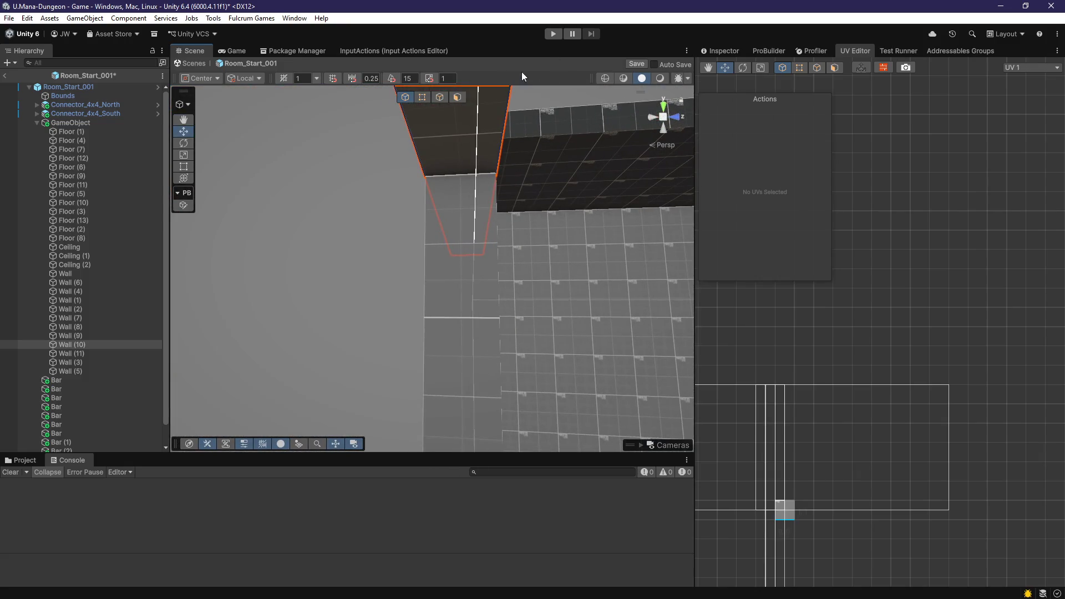
{"action": "left_click", "coordinate": [458, 97]}
{"action": "left_click", "coordinate": [464, 133]}
{"action": "key", "text": "f"}
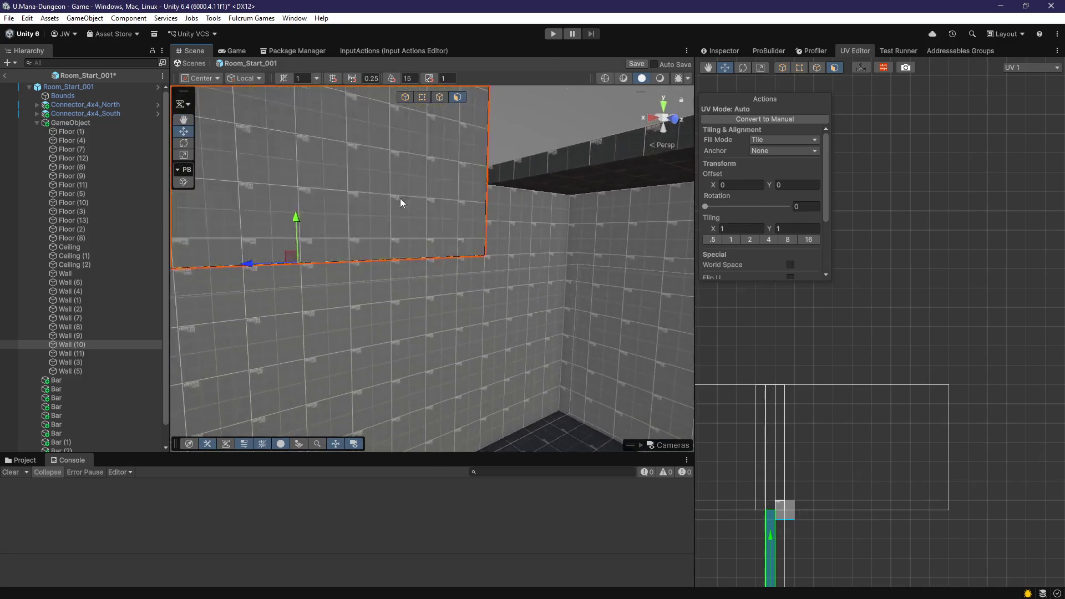
{"action": "left_click_drag", "start_coordinate": [368, 218], "coordinate": [384, 132]}
Step: Make Wall (11) taller by raising its top face
{"action": "mouse_move", "coordinate": [448, 257]}
{"action": "left_mouse_down"}
{"action": "mouse_move", "coordinate": [376, 307]}
{"action": "mouse_move", "coordinate": [396, 302]}
{"action": "left_mouse_up"}
{"action": "left_click", "coordinate": [409, 258]}
{"action": "left_click_drag", "start_coordinate": [409, 258], "coordinate": [399, 203]}
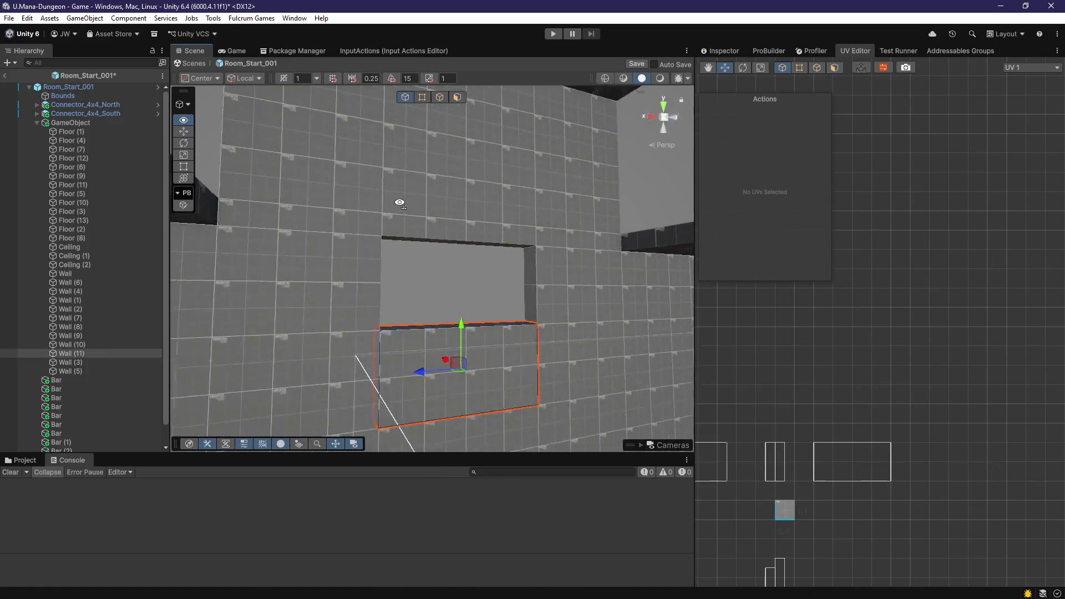
{"action": "key", "text": "f"}
{"action": "left_click", "coordinate": [451, 240]}
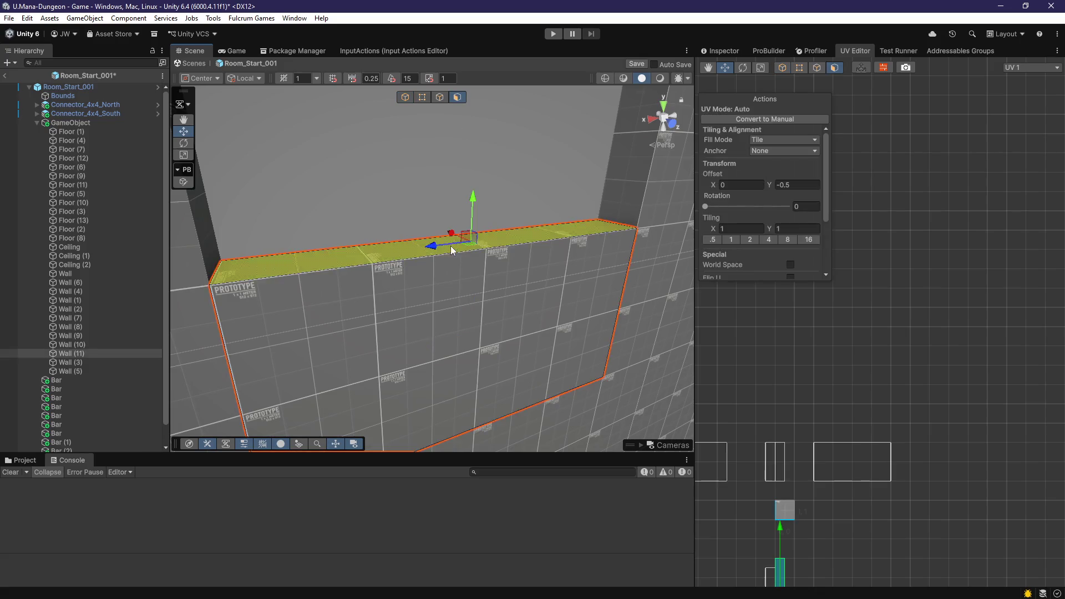
{"action": "key", "text": "f"}
{"action": "left_click_drag", "start_coordinate": [447, 251], "coordinate": [451, 176]}
{"action": "key", "text": "g"}
Step: Offset Wall (9)'s face texture half a tile sideways and up to align the tiles
{"action": "mouse_move", "coordinate": [406, 290]}
{"action": "left_mouse_down"}
{"action": "mouse_move", "coordinate": [673, 329]}
{"action": "mouse_move", "coordinate": [544, 311]}
{"action": "mouse_move", "coordinate": [520, 286]}
{"action": "mouse_move", "coordinate": [511, 154]}
{"action": "left_mouse_up"}
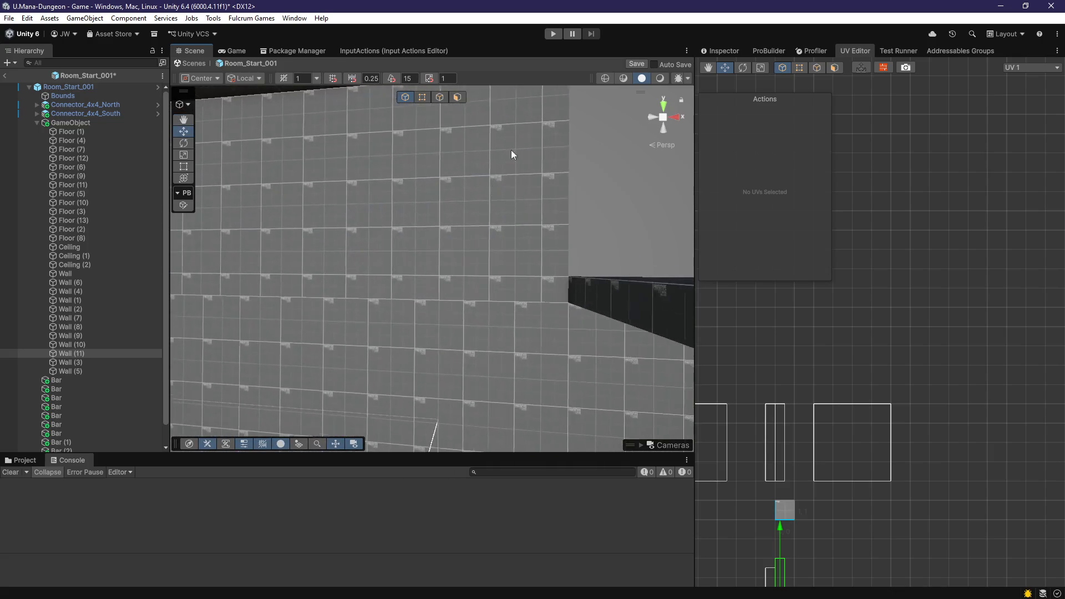
{"action": "left_click", "coordinate": [457, 98]}
{"action": "left_click", "coordinate": [422, 167]}
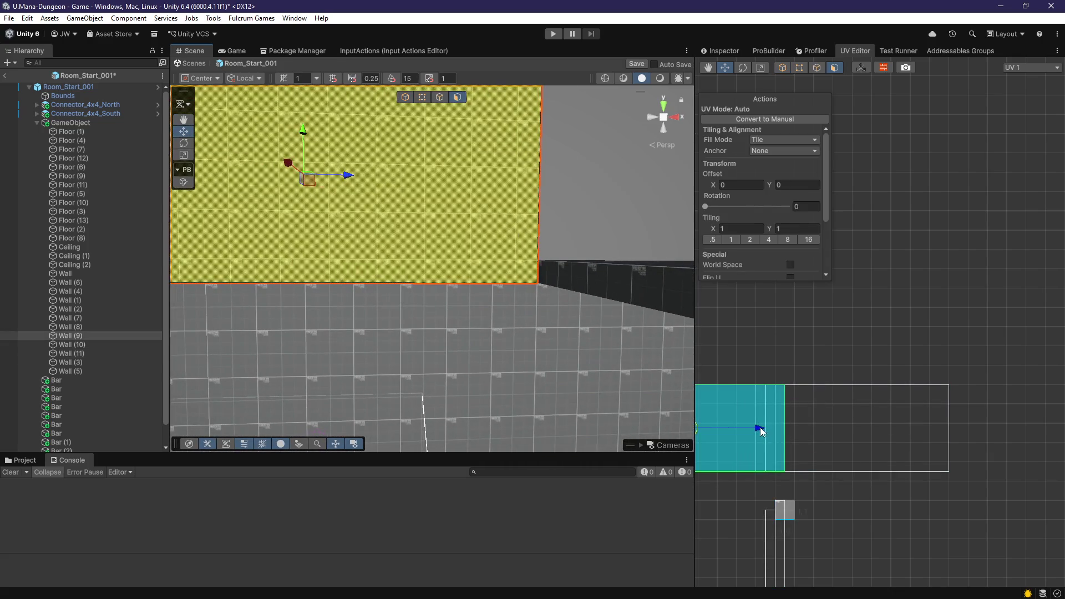
{"action": "left_click_drag", "start_coordinate": [769, 429], "coordinate": [768, 428]}
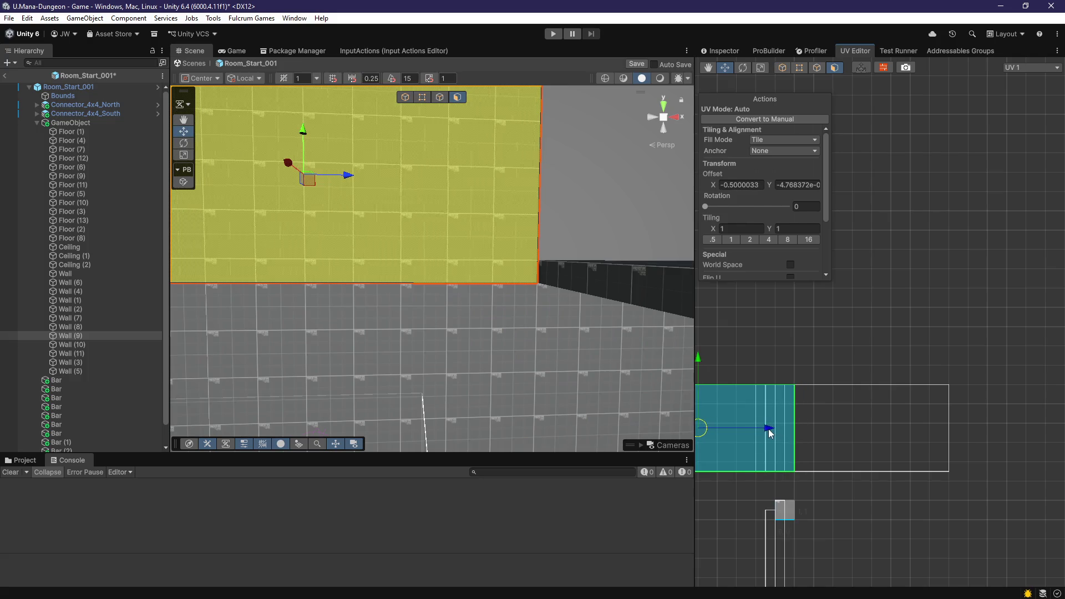
{"action": "left_click_drag", "start_coordinate": [704, 361], "coordinate": [701, 355]}
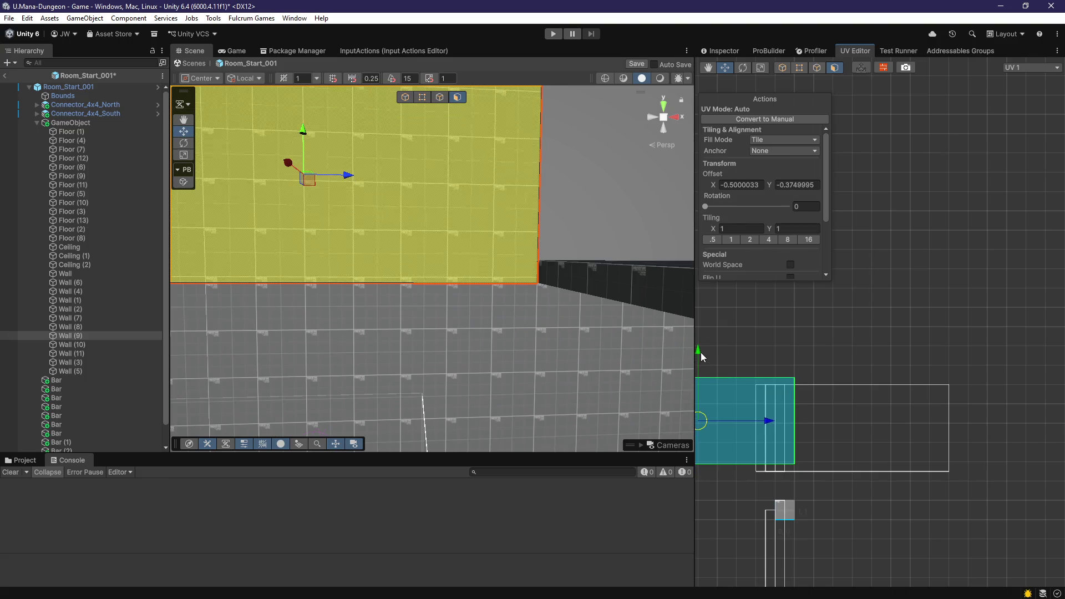
{"action": "mouse_move", "coordinate": [638, 347]}
{"action": "left_mouse_down"}
{"action": "mouse_move", "coordinate": [414, 341]}
{"action": "mouse_move", "coordinate": [487, 341]}
{"action": "mouse_move", "coordinate": [786, 409]}
{"action": "mouse_move", "coordinate": [590, 375]}
{"action": "mouse_move", "coordinate": [516, 423]}
{"action": "mouse_move", "coordinate": [290, 392]}
{"action": "mouse_move", "coordinate": [455, 355]}
{"action": "mouse_move", "coordinate": [741, 379]}
{"action": "mouse_move", "coordinate": [782, 358]}
{"action": "mouse_move", "coordinate": [532, 355]}
{"action": "left_mouse_up"}
Step: Duplicate Wall (6) as Wall (12) and raise the copy upward
{"action": "key", "text": "Escape"}
{"action": "left_click", "coordinate": [529, 352]}
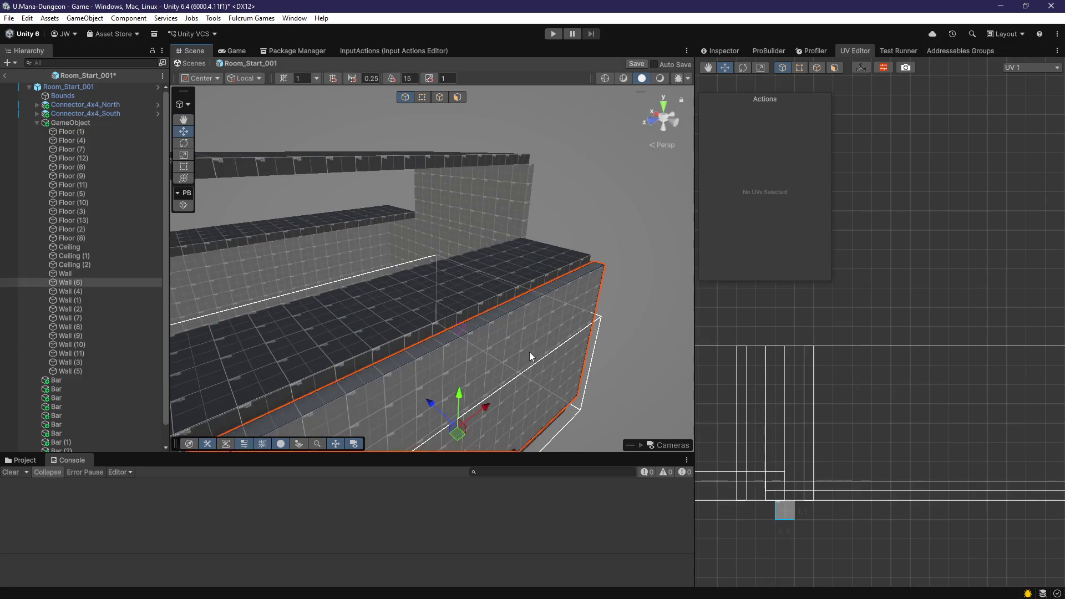
{"action": "key", "text": "ctrl+d"}
{"action": "mouse_move", "coordinate": [489, 302]}
{"action": "left_mouse_down"}
{"action": "mouse_move", "coordinate": [524, 289]}
{"action": "mouse_move", "coordinate": [527, 128]}
{"action": "left_mouse_up"}
{"action": "left_click_drag", "start_coordinate": [485, 208], "coordinate": [581, 191]}
{"action": "mouse_move", "coordinate": [455, 218]}
{"action": "left_mouse_down"}
{"action": "mouse_move", "coordinate": [381, 214]}
{"action": "mouse_move", "coordinate": [420, 225]}
{"action": "mouse_move", "coordinate": [455, 200]}
{"action": "mouse_move", "coordinate": [478, 255]}
{"action": "mouse_move", "coordinate": [409, 268]}
{"action": "mouse_move", "coordinate": [452, 238]}
{"action": "mouse_move", "coordinate": [466, 267]}
{"action": "mouse_move", "coordinate": [490, 231]}
{"action": "mouse_move", "coordinate": [500, 355]}
{"action": "mouse_move", "coordinate": [484, 271]}
{"action": "mouse_move", "coordinate": [494, 198]}
{"action": "mouse_move", "coordinate": [480, 185]}
{"action": "left_mouse_up"}
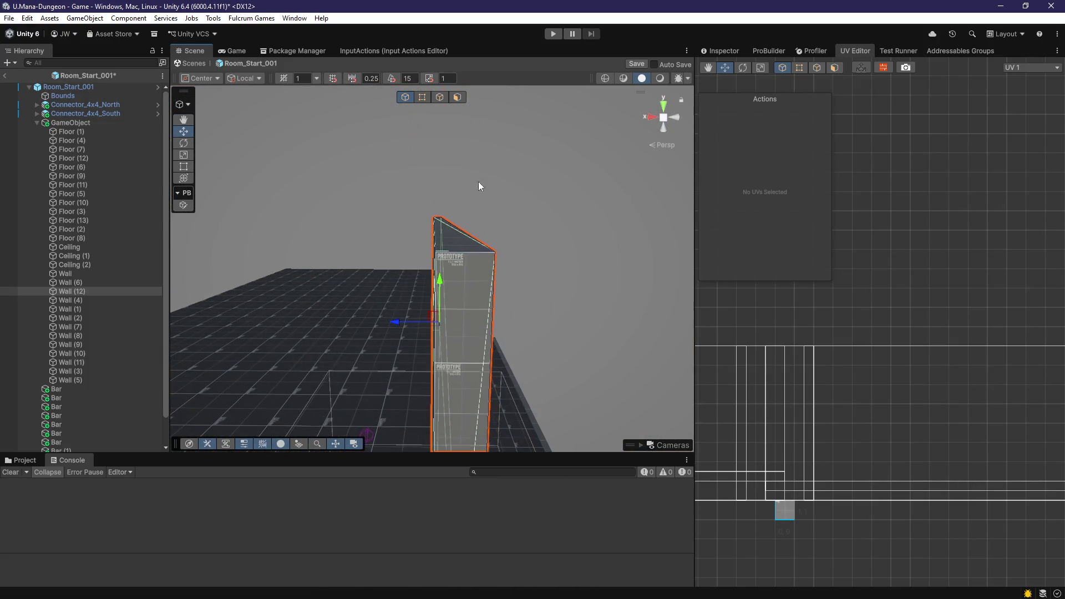
{"action": "left_click", "coordinate": [451, 243]}
{"action": "mouse_move", "coordinate": [451, 243]}
{"action": "left_mouse_down"}
{"action": "mouse_move", "coordinate": [452, 208]}
{"action": "mouse_move", "coordinate": [478, 352]}
{"action": "mouse_move", "coordinate": [390, 291]}
{"action": "mouse_move", "coordinate": [467, 252]}
{"action": "left_mouse_up"}
Step: Duplicate Wall (12) as Wall (13), move it left, then check the connector walls
{"action": "key", "text": "Escape"}
{"action": "mouse_move", "coordinate": [481, 210]}
{"action": "left_mouse_down"}
{"action": "mouse_move", "coordinate": [441, 245]}
{"action": "mouse_move", "coordinate": [454, 330]}
{"action": "mouse_move", "coordinate": [475, 309]}
{"action": "left_mouse_up"}
{"action": "key", "text": "ctrl+d"}
{"action": "mouse_move", "coordinate": [394, 266]}
{"action": "left_mouse_down"}
{"action": "mouse_move", "coordinate": [295, 271]}
{"action": "mouse_move", "coordinate": [366, 302]}
{"action": "mouse_move", "coordinate": [447, 265]}
{"action": "mouse_move", "coordinate": [355, 281]}
{"action": "mouse_move", "coordinate": [383, 349]}
{"action": "mouse_move", "coordinate": [542, 374]}
{"action": "mouse_move", "coordinate": [427, 320]}
{"action": "mouse_move", "coordinate": [366, 271]}
{"action": "mouse_move", "coordinate": [449, 340]}
{"action": "mouse_move", "coordinate": [250, 357]}
{"action": "mouse_move", "coordinate": [316, 268]}
{"action": "mouse_move", "coordinate": [383, 320]}
{"action": "mouse_move", "coordinate": [635, 347]}
{"action": "mouse_move", "coordinate": [637, 333]}
{"action": "mouse_move", "coordinate": [604, 285]}
{"action": "mouse_move", "coordinate": [593, 344]}
{"action": "mouse_move", "coordinate": [428, 352]}
{"action": "mouse_move", "coordinate": [310, 332]}
{"action": "mouse_move", "coordinate": [310, 312]}
{"action": "mouse_move", "coordinate": [349, 271]}
{"action": "mouse_move", "coordinate": [374, 316]}
{"action": "mouse_move", "coordinate": [484, 361]}
{"action": "left_mouse_up"}
{"action": "left_click", "coordinate": [315, 267]}
{"action": "left_click", "coordinate": [610, 355]}
{"action": "left_click", "coordinate": [604, 280]}
{"action": "left_click", "coordinate": [348, 271]}
{"action": "scroll", "coordinate": [480, 371], "scroll_direction": "up", "scroll_amount": 8}
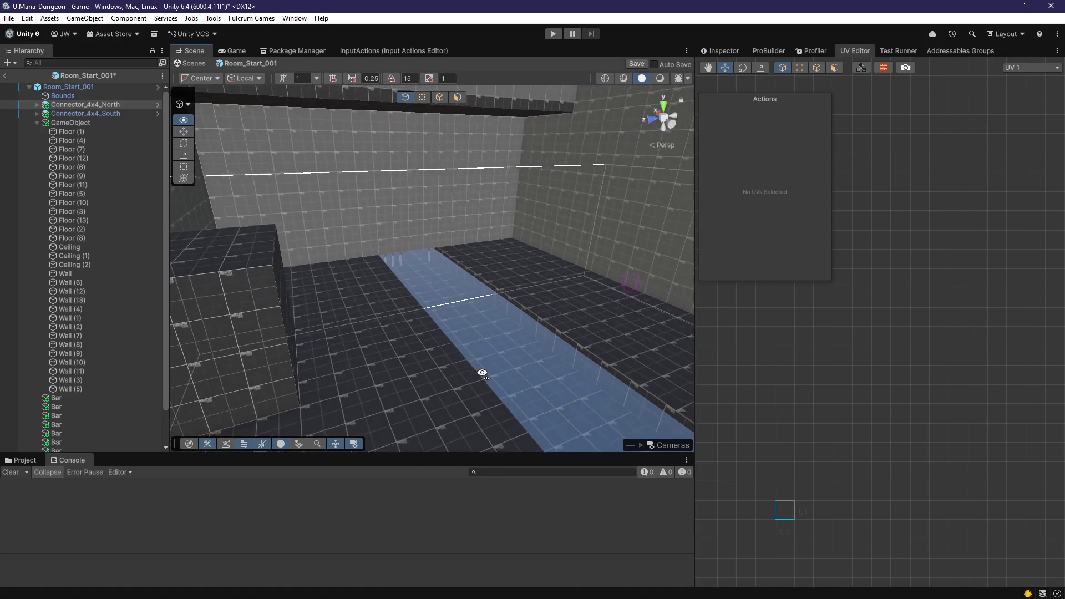
Step: Save, then move the Bar objects under GameObject
{"action": "key", "text": "ctrl+s"}
{"action": "left_click", "coordinate": [36, 123]}
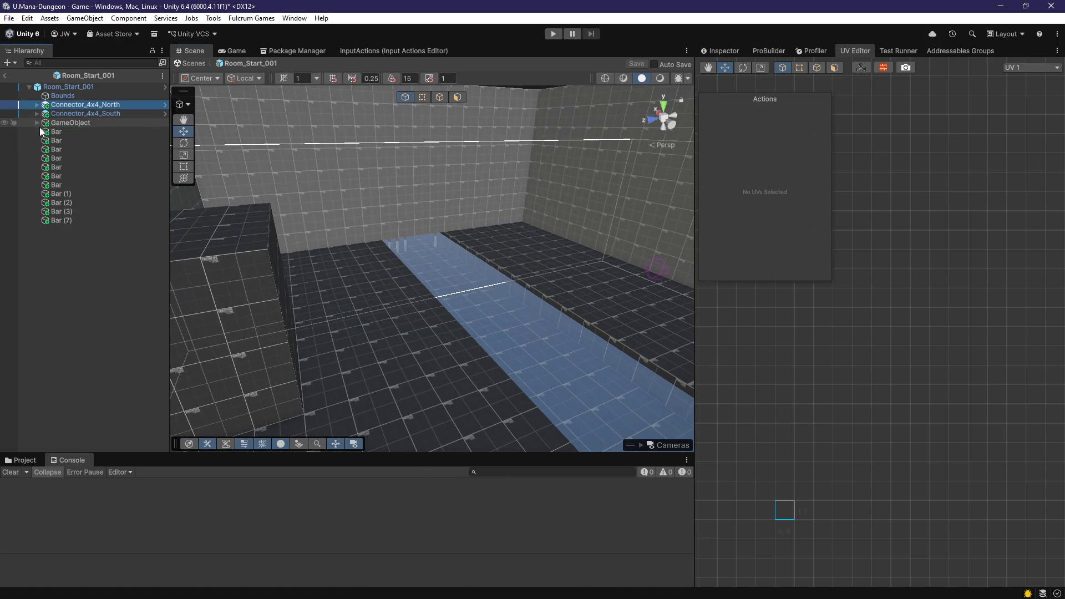
{"action": "left_click", "coordinate": [39, 126]}
{"action": "left_click", "coordinate": [61, 133]}
{"action": "left_click", "coordinate": [65, 221], "text": "shift"}
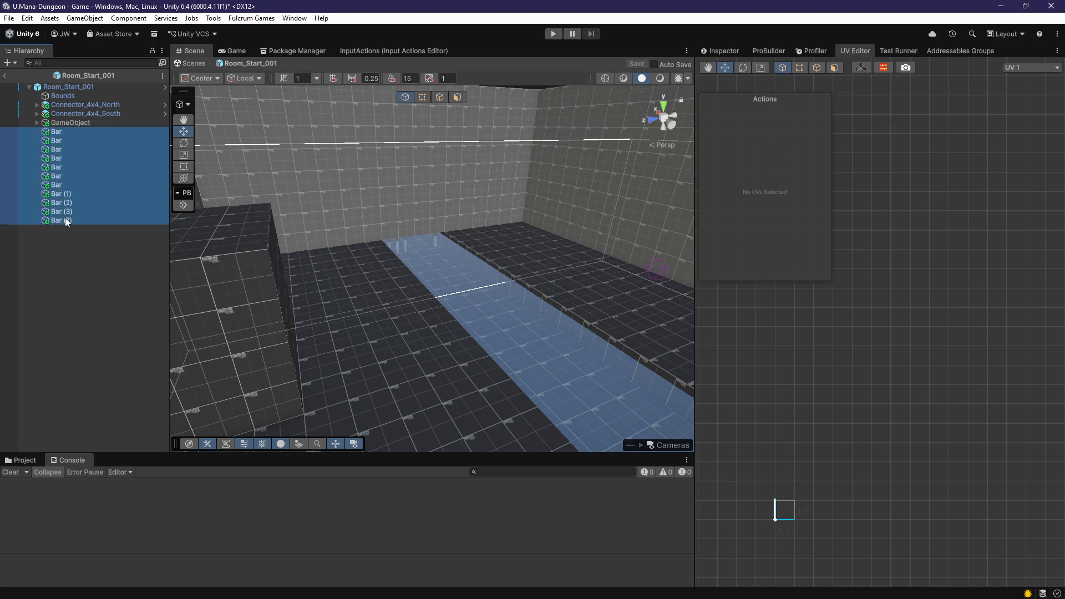
{"action": "left_click_drag", "start_coordinate": [73, 124], "coordinate": [73, 123]}
Step: Move Floor (1) through Bar (7) out of GameObject, save, then undo that move
{"action": "left_click", "coordinate": [78, 132]}
{"action": "scroll", "coordinate": [74, 434], "scroll_direction": "down", "scroll_amount": 3}
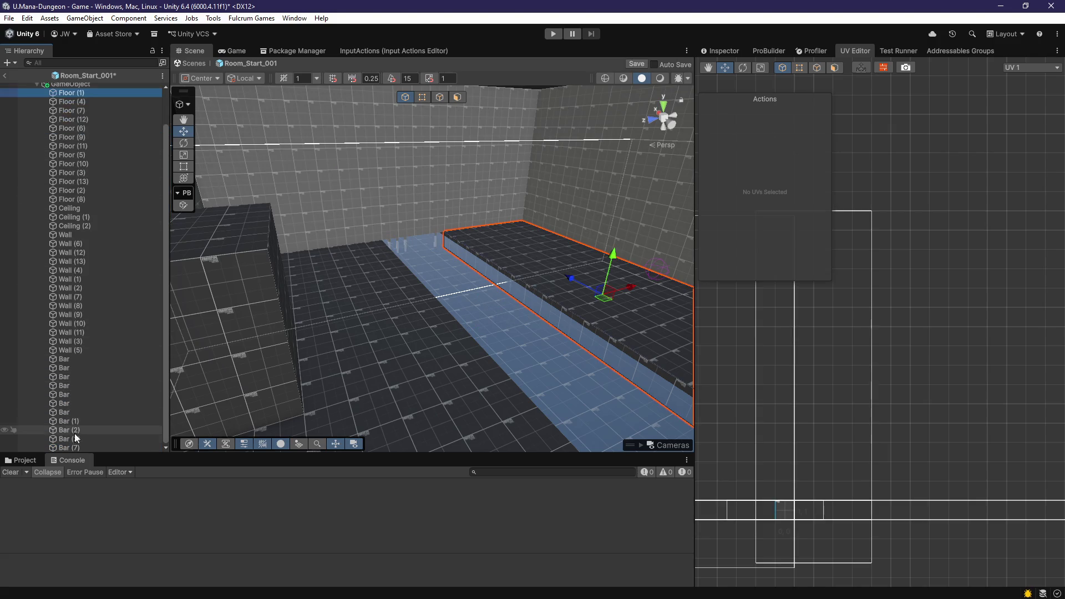
{"action": "left_click", "coordinate": [75, 445], "text": "shift"}
{"action": "left_click_drag", "start_coordinate": [74, 445], "coordinate": [82, 119]}
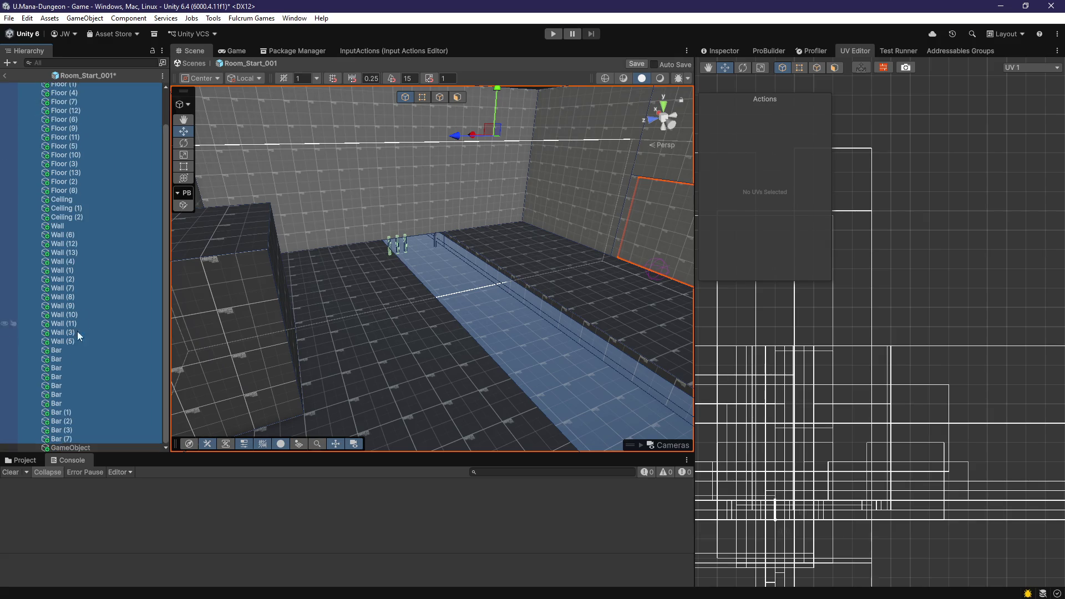
{"action": "left_click", "coordinate": [72, 448]}
{"action": "scroll", "coordinate": [337, 306], "scroll_direction": "down", "scroll_amount": 3}
{"action": "key", "text": "ctrl+s"}
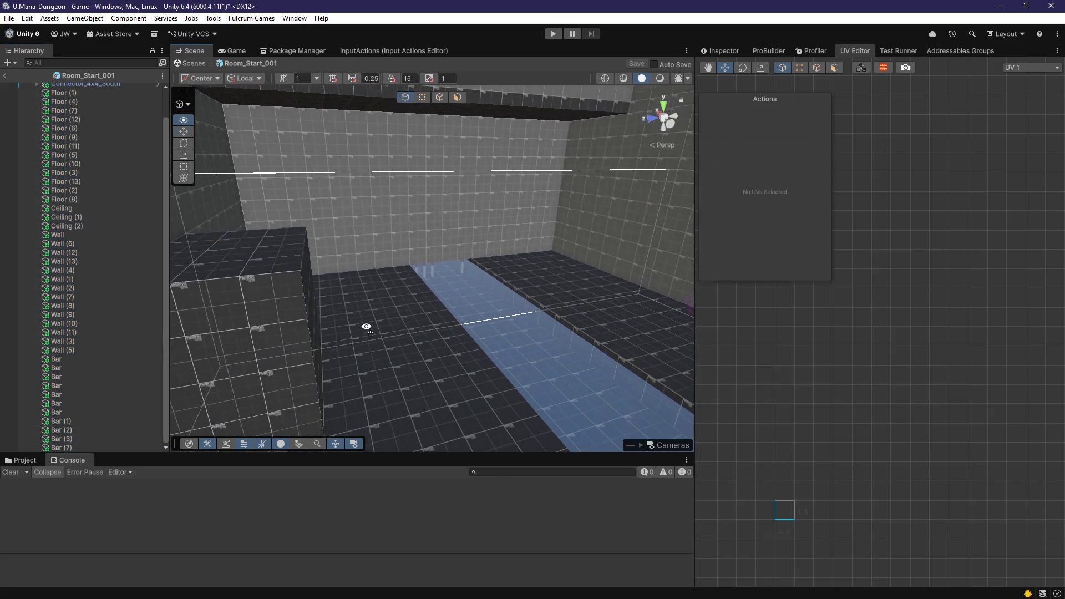
{"action": "scroll", "coordinate": [65, 127], "scroll_direction": "up", "scroll_amount": 10}
{"action": "key", "text": "ctrl+z"}
{"action": "key", "text": "ctrl+z"}
{"action": "key", "text": "ctrl+z"}
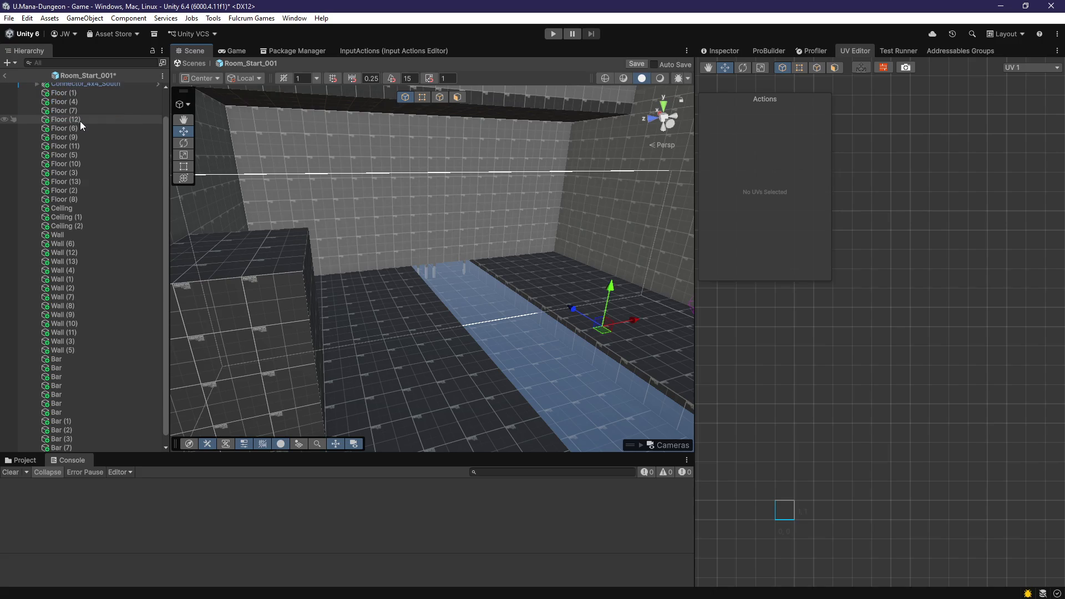
Step: Put Bounds and both connectors under GameObject, dismissing the prefab restructure warning
{"action": "left_click", "coordinate": [86, 114]}
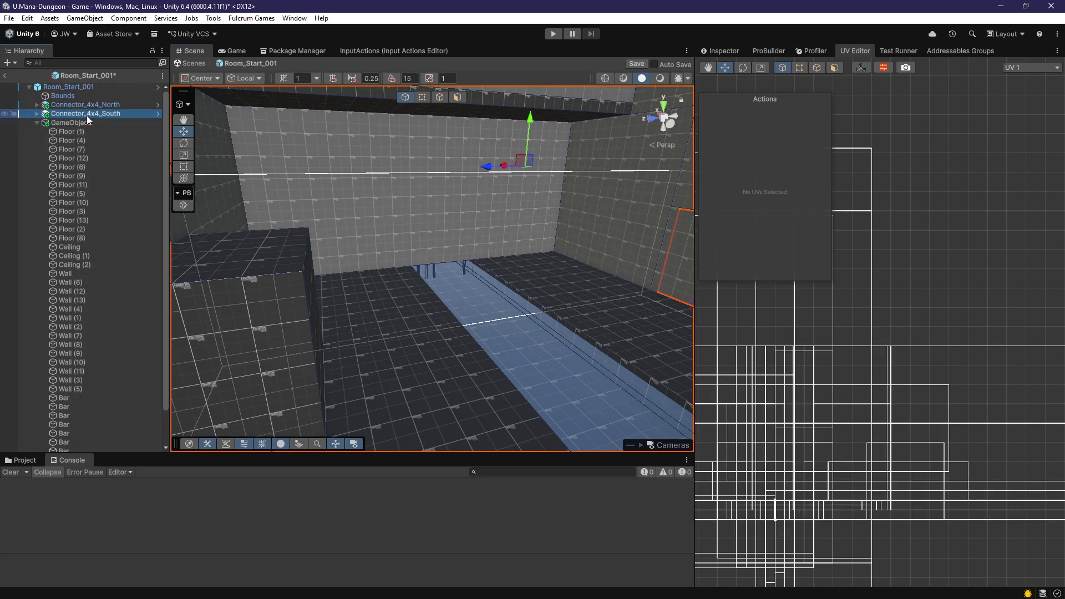
{"action": "left_click", "coordinate": [82, 97], "text": "shift"}
{"action": "mouse_move", "coordinate": [82, 97]}
{"action": "left_mouse_down"}
{"action": "mouse_move", "coordinate": [84, 124]}
{"action": "mouse_move", "coordinate": [91, 118]}
{"action": "left_mouse_up"}
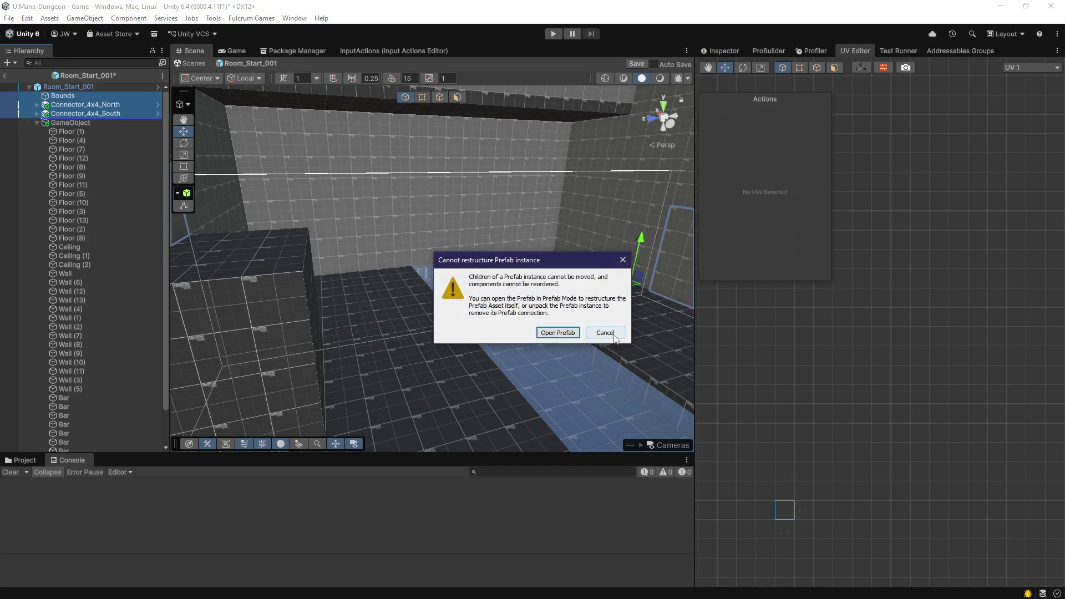
{"action": "left_click", "coordinate": [605, 333]}
{"action": "key", "text": "f"}
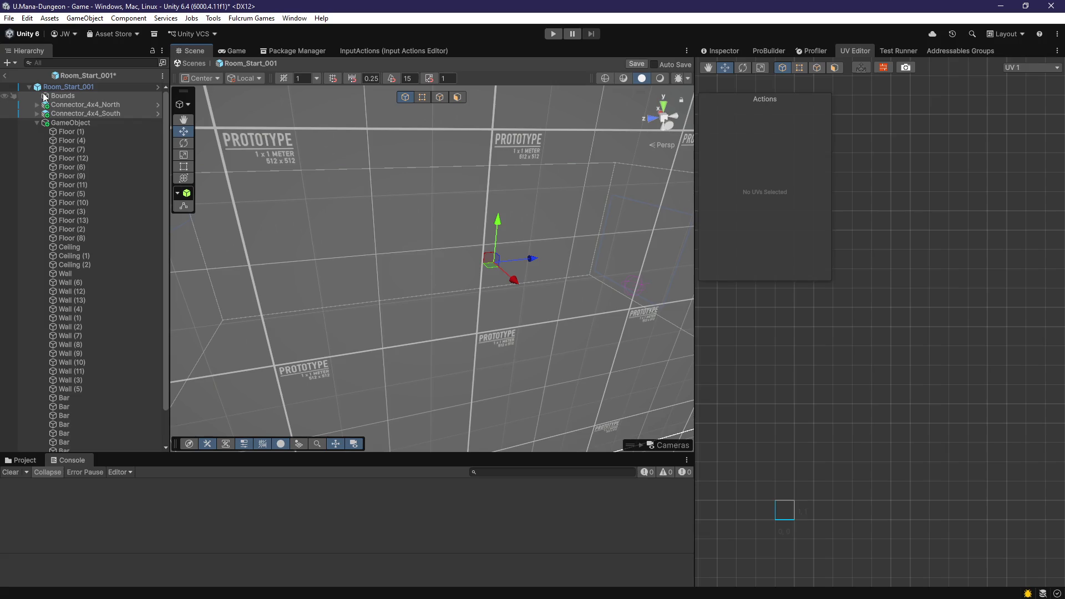
{"action": "left_click", "coordinate": [37, 123]}
Step: Add a new Cube via 3D Object > Cube in the Hierarchy, then frame GameObject
{"action": "right_click", "coordinate": [55, 147]}
{"action": "mouse_move", "coordinate": [172, 355]}
{"action": "left_click", "coordinate": [257, 353]}
{"action": "mouse_move", "coordinate": [368, 309]}
{"action": "left_mouse_down"}
{"action": "mouse_move", "coordinate": [379, 342]}
{"action": "mouse_move", "coordinate": [392, 316]}
{"action": "mouse_move", "coordinate": [382, 189]}
{"action": "mouse_move", "coordinate": [507, 205]}
{"action": "mouse_move", "coordinate": [290, 181]}
{"action": "mouse_move", "coordinate": [300, 189]}
{"action": "left_mouse_up"}
{"action": "left_click", "coordinate": [88, 123]}
{"action": "double_click", "coordinate": [88, 123]}
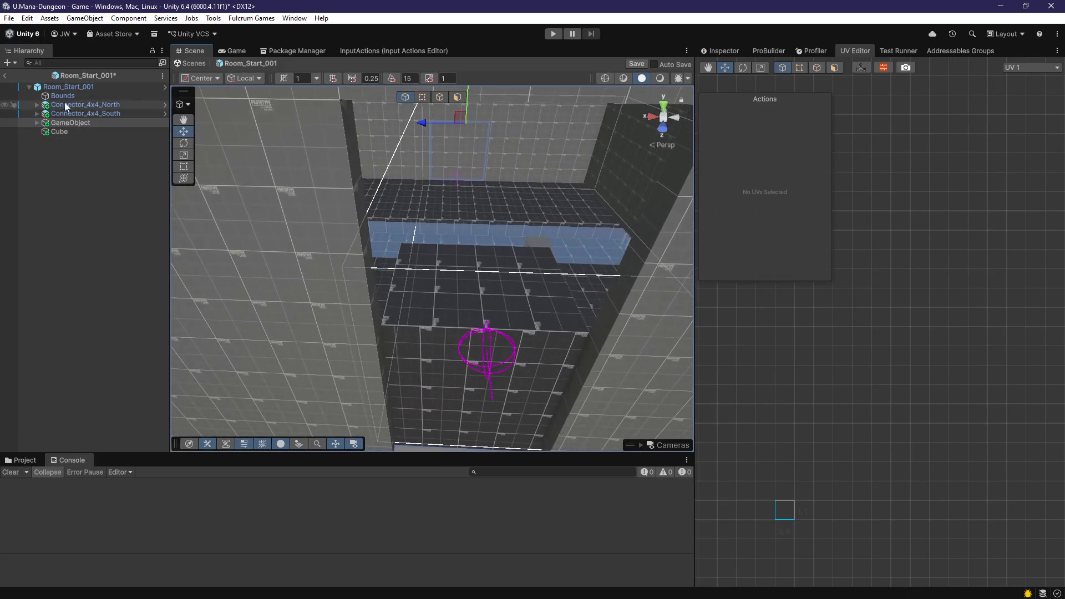
Step: Add both connectors to the selection and nudge them along the X axis
{"action": "left_click", "coordinate": [77, 113], "text": "shift"}
{"action": "left_click", "coordinate": [78, 105], "text": "shift"}
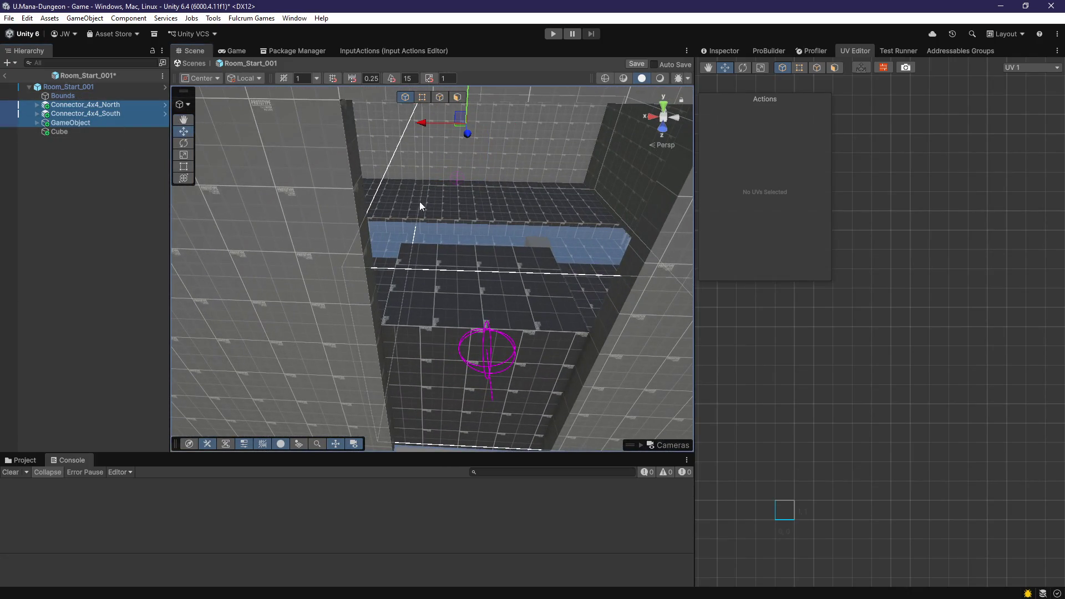
{"action": "key", "text": "f"}
{"action": "mouse_move", "coordinate": [430, 181]}
{"action": "left_mouse_down"}
{"action": "mouse_move", "coordinate": [338, 161]}
{"action": "mouse_move", "coordinate": [414, 172]}
{"action": "mouse_move", "coordinate": [409, 233]}
{"action": "mouse_move", "coordinate": [668, 290]}
{"action": "mouse_move", "coordinate": [614, 340]}
{"action": "mouse_move", "coordinate": [731, 238]}
{"action": "mouse_move", "coordinate": [740, 270]}
{"action": "mouse_move", "coordinate": [716, 261]}
{"action": "left_mouse_up"}
{"action": "mouse_move", "coordinate": [488, 151]}
{"action": "left_mouse_down"}
{"action": "mouse_move", "coordinate": [461, 151]}
{"action": "mouse_move", "coordinate": [452, 170]}
{"action": "mouse_move", "coordinate": [455, 156]}
{"action": "mouse_move", "coordinate": [256, 287]}
{"action": "mouse_move", "coordinate": [321, 265]}
{"action": "left_mouse_up"}
{"action": "mouse_move", "coordinate": [345, 222]}
{"action": "left_mouse_down"}
{"action": "mouse_move", "coordinate": [335, 221]}
{"action": "mouse_move", "coordinate": [401, 325]}
{"action": "left_mouse_up"}
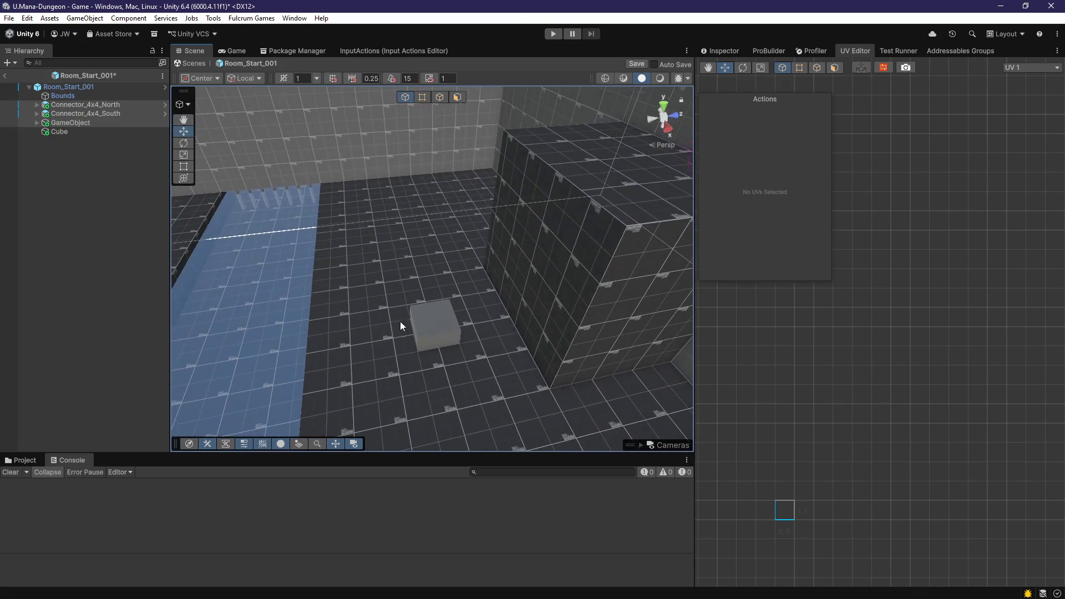
Step: Select Floor (1) through the last Bar and drop them at the Room_Start_001 root
{"action": "left_click", "coordinate": [36, 122]}
{"action": "left_click", "coordinate": [67, 135]}
{"action": "scroll", "coordinate": [112, 288], "scroll_direction": "down", "scroll_amount": 2}
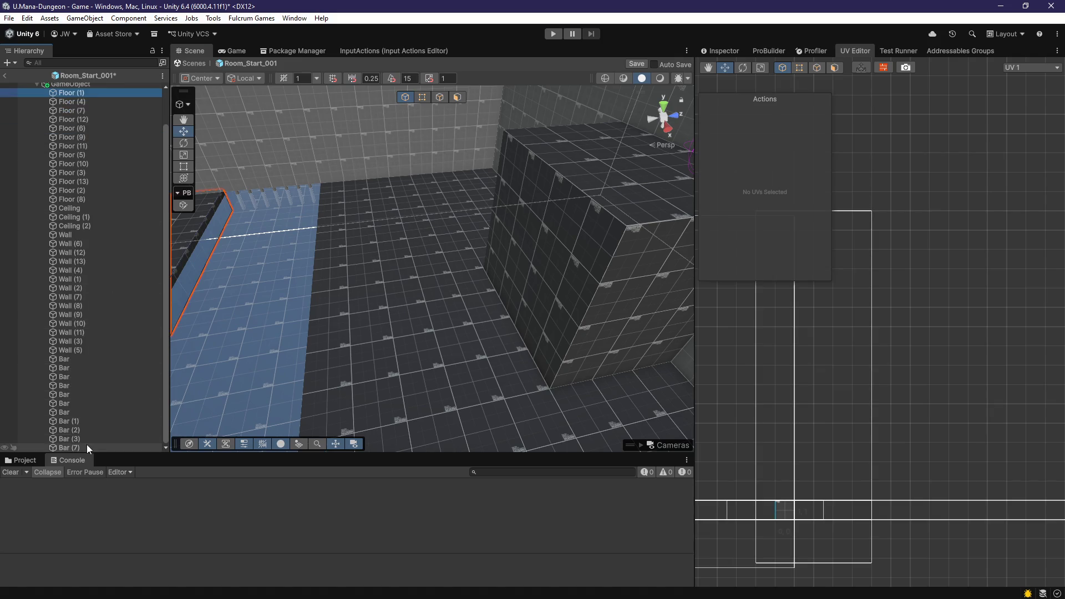
{"action": "left_click", "coordinate": [69, 447], "text": "shift"}
{"action": "scroll", "coordinate": [115, 327], "scroll_direction": "up", "scroll_amount": 2}
{"action": "mouse_move", "coordinate": [85, 134]}
{"action": "left_mouse_down"}
{"action": "mouse_move", "coordinate": [84, 431]}
{"action": "mouse_move", "coordinate": [115, 425]}
{"action": "left_mouse_up"}
{"action": "mouse_move", "coordinate": [355, 355]}
{"action": "left_mouse_down"}
{"action": "mouse_move", "coordinate": [478, 333]}
{"action": "mouse_move", "coordinate": [374, 290]}
{"action": "mouse_move", "coordinate": [451, 286]}
{"action": "left_mouse_up"}
{"action": "mouse_move", "coordinate": [379, 332]}
{"action": "left_mouse_down"}
{"action": "mouse_move", "coordinate": [519, 295]}
{"action": "mouse_move", "coordinate": [508, 276]}
{"action": "left_mouse_up"}
{"action": "left_click", "coordinate": [458, 320]}
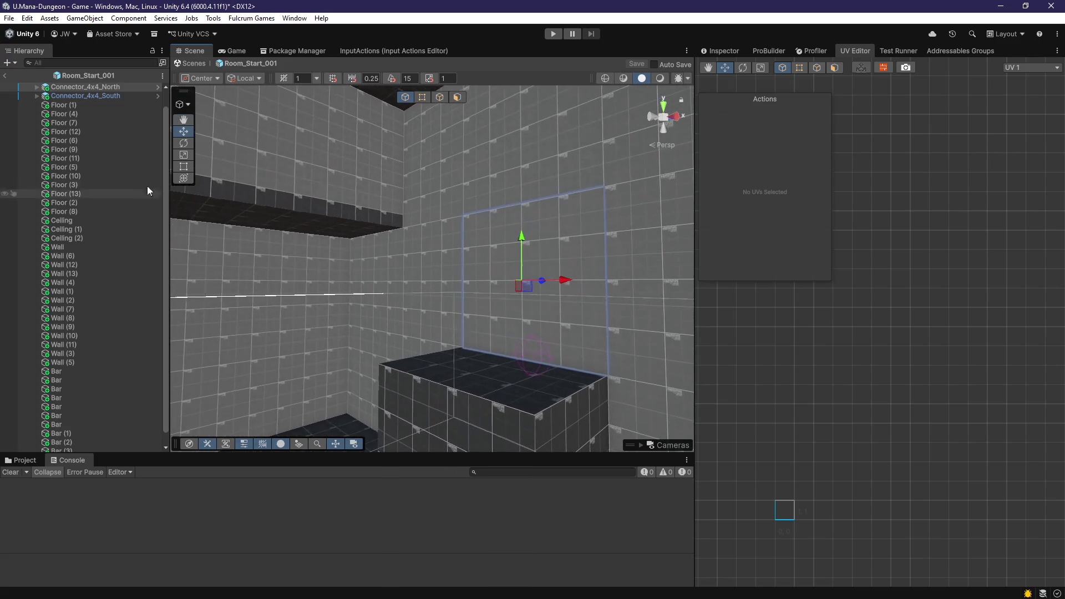
Step: Set Connector_4x4_North's Rules to Entrance in the Inspector
{"action": "left_click", "coordinate": [720, 52]}
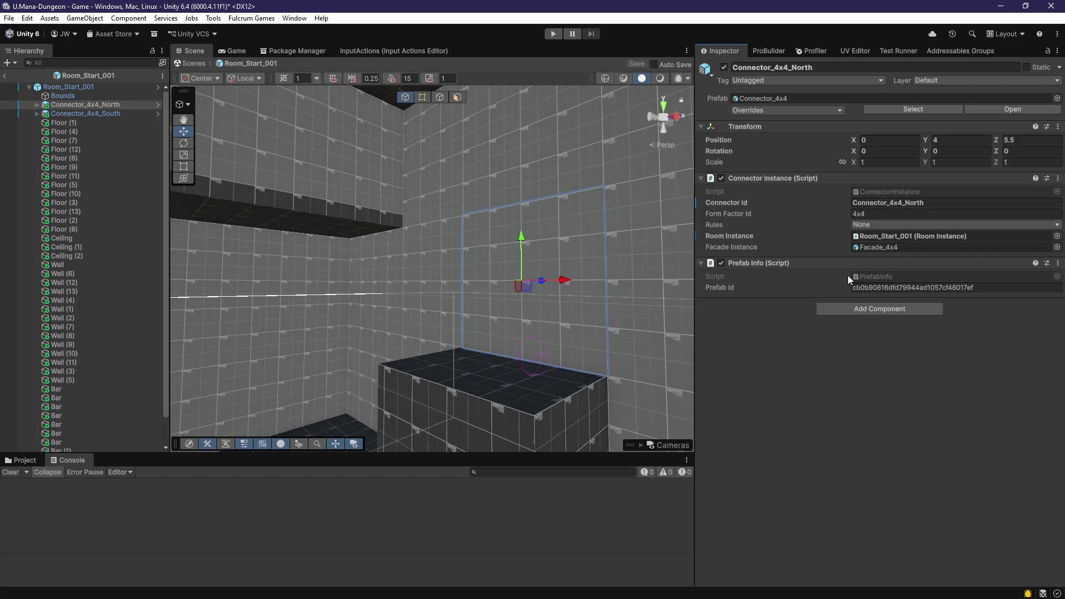
{"action": "left_click", "coordinate": [886, 227]}
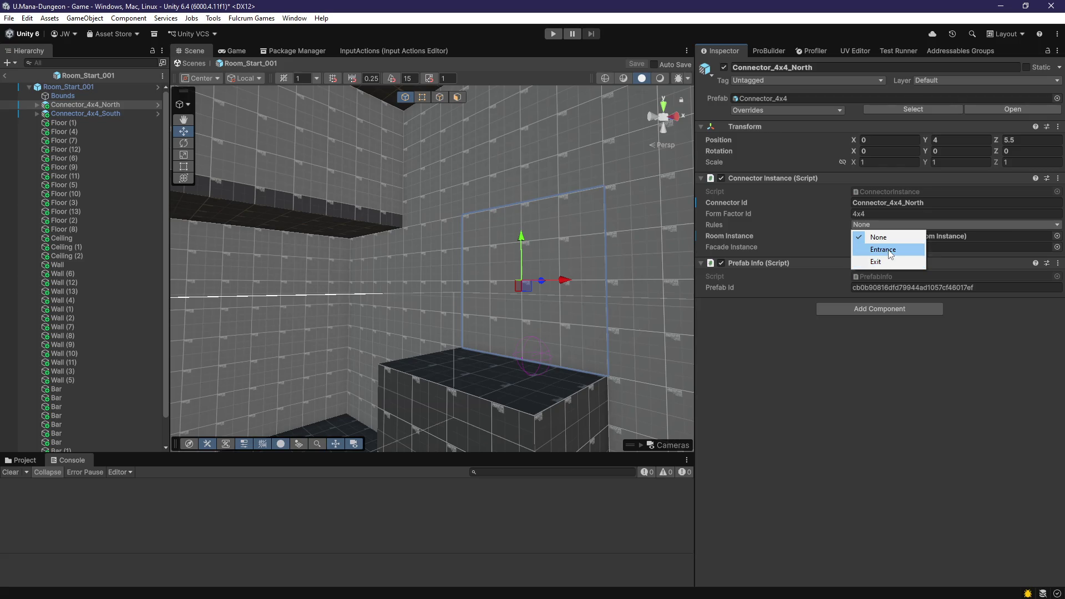
{"action": "left_click", "coordinate": [884, 250]}
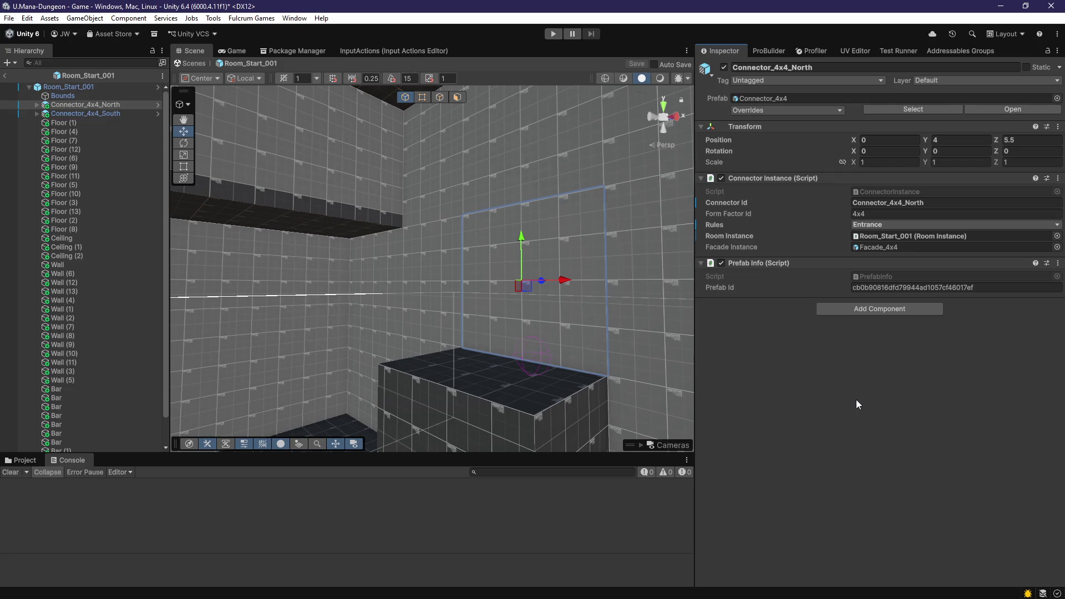
Step: Set Connector_4x4_South's Rules to Exit
{"action": "mouse_move", "coordinate": [574, 293]}
{"action": "left_mouse_down"}
{"action": "mouse_move", "coordinate": [392, 323]}
{"action": "mouse_move", "coordinate": [317, 321]}
{"action": "mouse_move", "coordinate": [324, 314]}
{"action": "left_mouse_up"}
{"action": "left_click", "coordinate": [324, 314]}
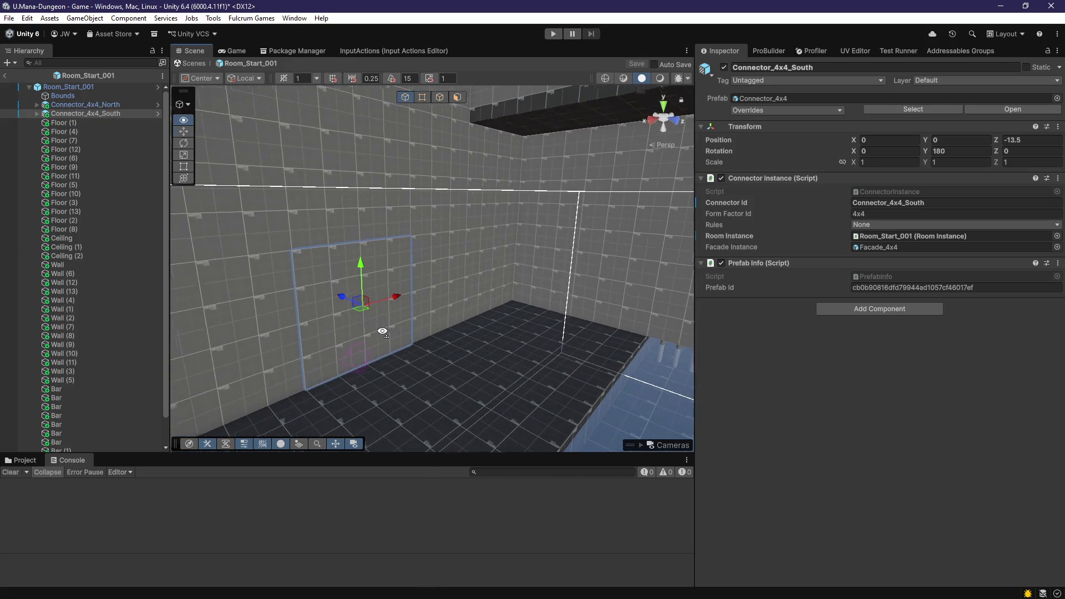
{"action": "left_click", "coordinate": [882, 224]}
{"action": "left_click", "coordinate": [886, 262]}
Step: Leave prefab mode via the Hierarchy back arrow to return to the Game scene
{"action": "mouse_move", "coordinate": [497, 271]}
{"action": "left_mouse_down"}
{"action": "mouse_move", "coordinate": [535, 318]}
{"action": "mouse_move", "coordinate": [672, 314]}
{"action": "mouse_move", "coordinate": [644, 308]}
{"action": "left_mouse_up"}
{"action": "left_click", "coordinate": [52, 88]}
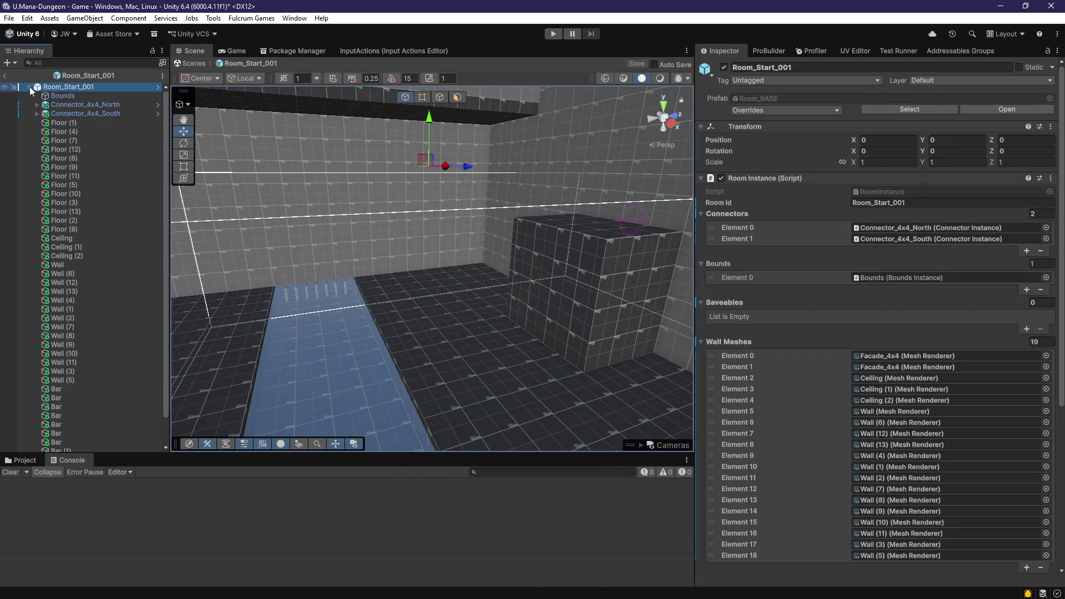
{"action": "left_click", "coordinate": [29, 87]}
{"action": "left_click", "coordinate": [4, 76]}
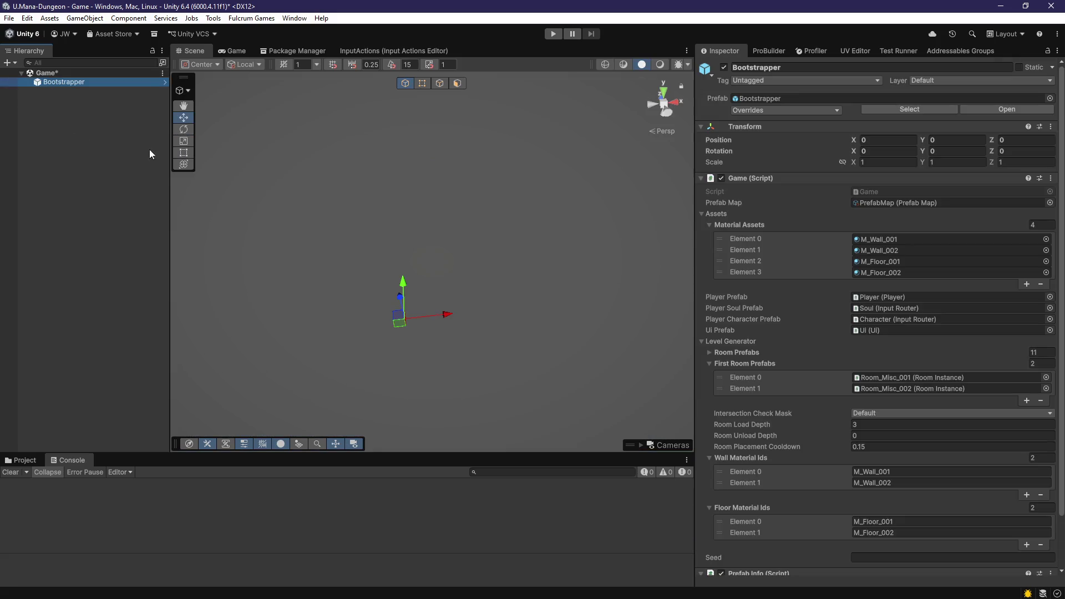
Step: Remove Room_Misc_001 and Room_Misc_002 from First Room Prefabs and save the scene
{"action": "scroll", "coordinate": [844, 298], "scroll_direction": "down", "scroll_amount": 3}
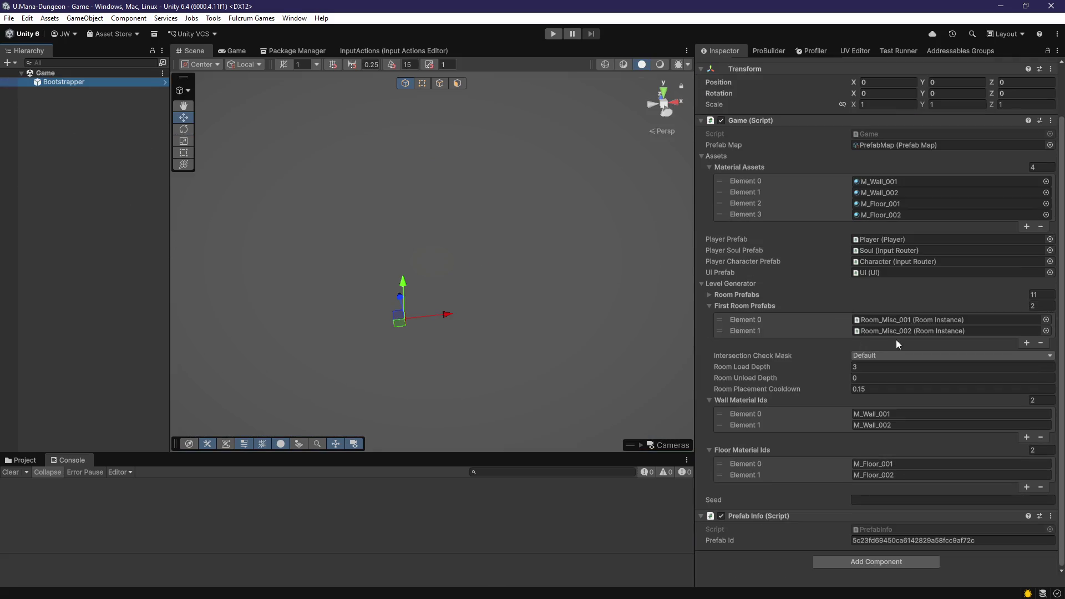
{"action": "left_click", "coordinate": [718, 284]}
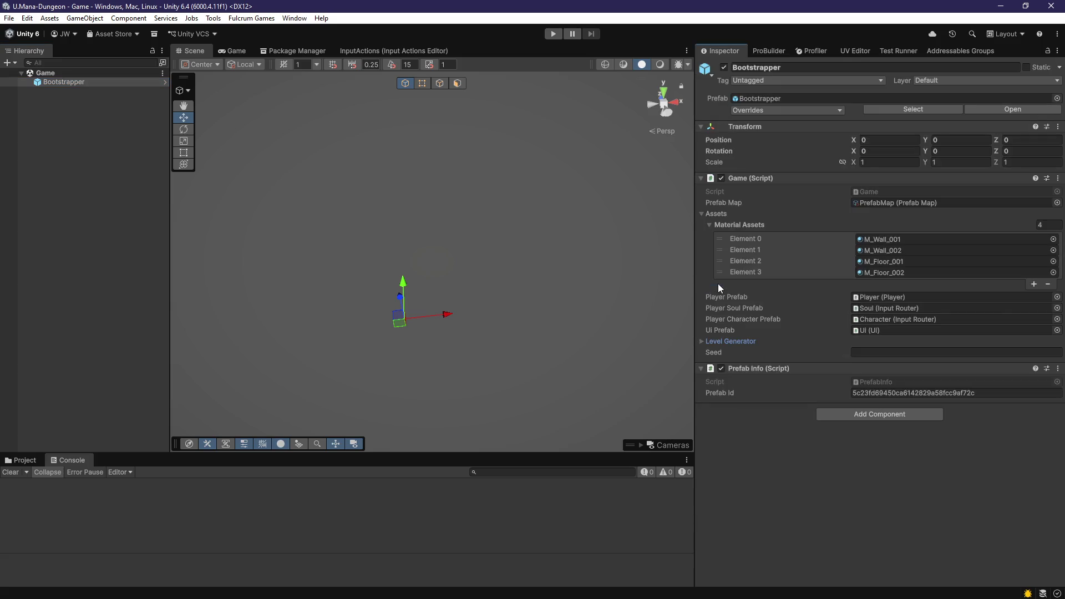
{"action": "left_click", "coordinate": [730, 341]}
{"action": "left_click", "coordinate": [821, 379]}
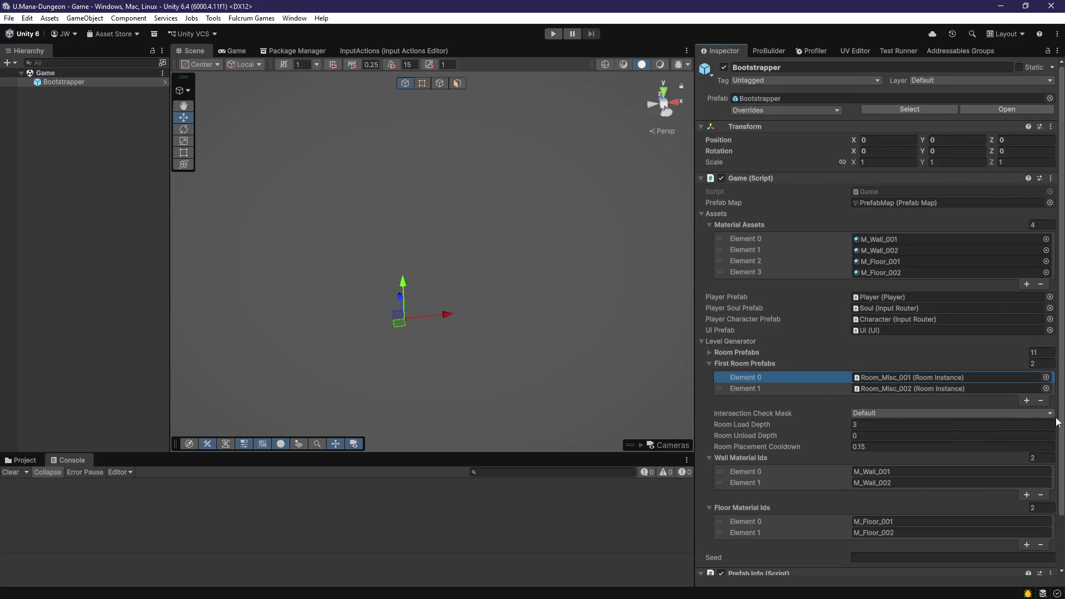
{"action": "left_click", "coordinate": [1041, 400]}
{"action": "left_click", "coordinate": [1040, 390]}
{"action": "key", "text": "ctrl+s"}
Step: Browse the Project to ManaDungeon > Levels > Generation > Rooms
{"action": "left_click", "coordinate": [42, 462]}
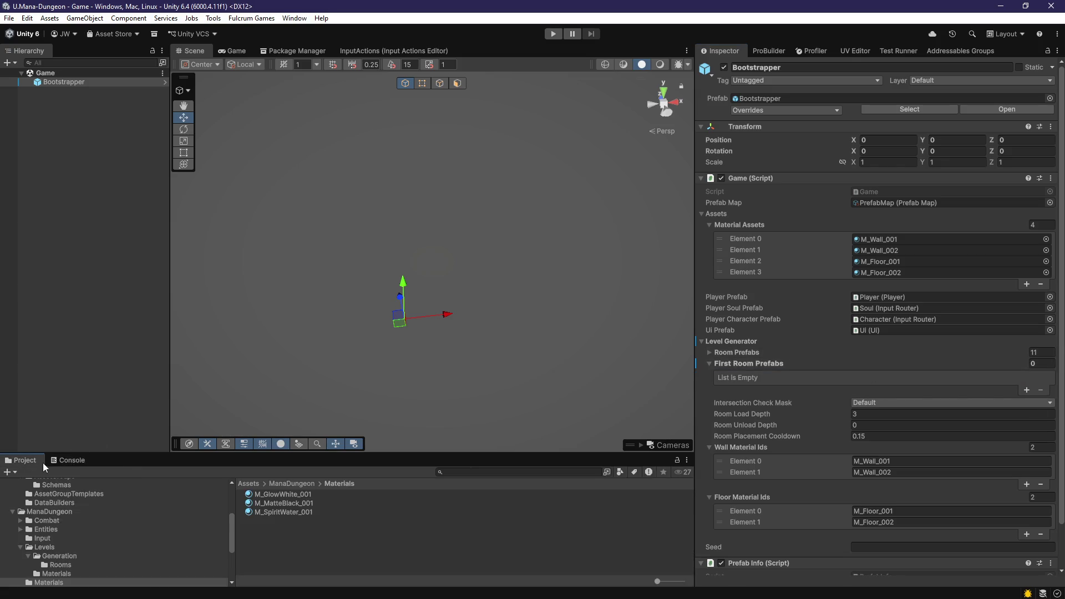
{"action": "left_click", "coordinate": [293, 484]}
{"action": "double_click", "coordinate": [278, 520]}
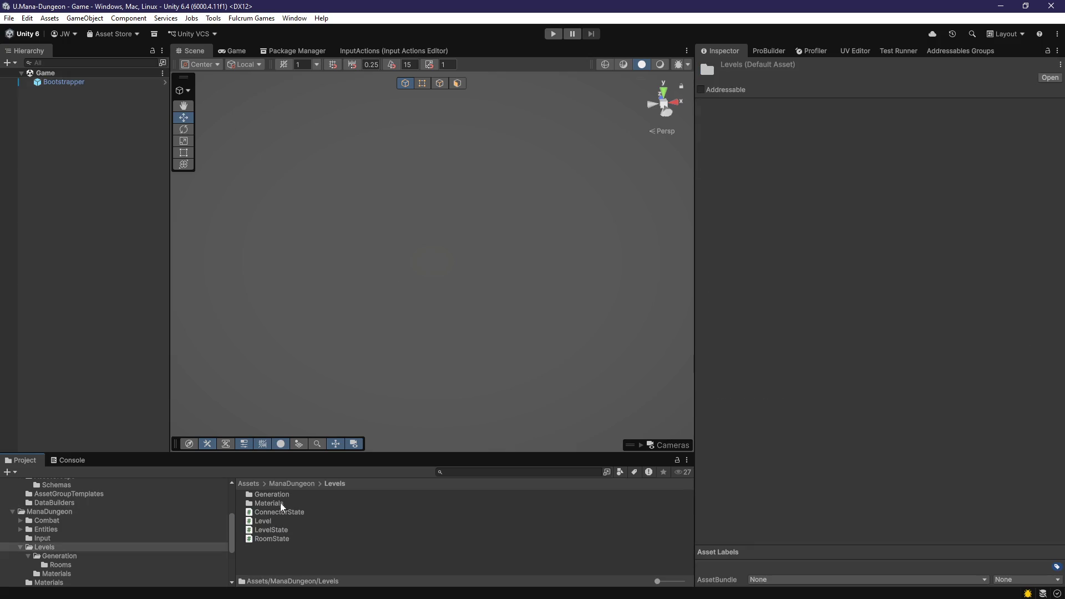
{"action": "double_click", "coordinate": [280, 495]}
{"action": "double_click", "coordinate": [278, 495]}
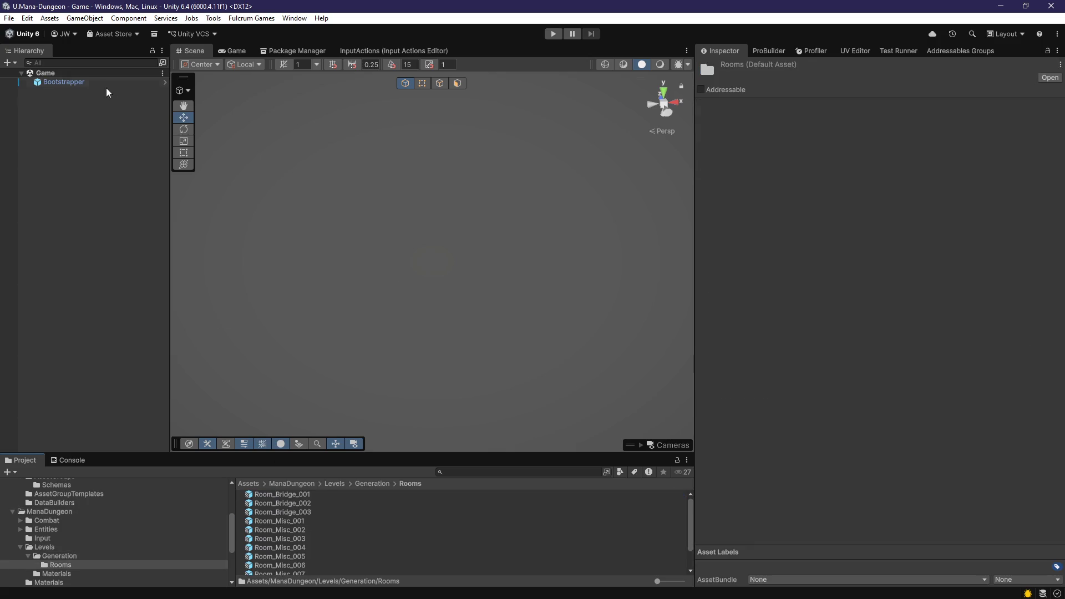
Step: Drag Room_Start_001 from the Rooms folder into the Bootstrapper's First Room Prefabs list
{"action": "left_click", "coordinate": [83, 83]}
{"action": "scroll", "coordinate": [810, 439], "scroll_direction": "down", "scroll_amount": 3}
{"action": "scroll", "coordinate": [350, 542], "scroll_direction": "down", "scroll_amount": 3}
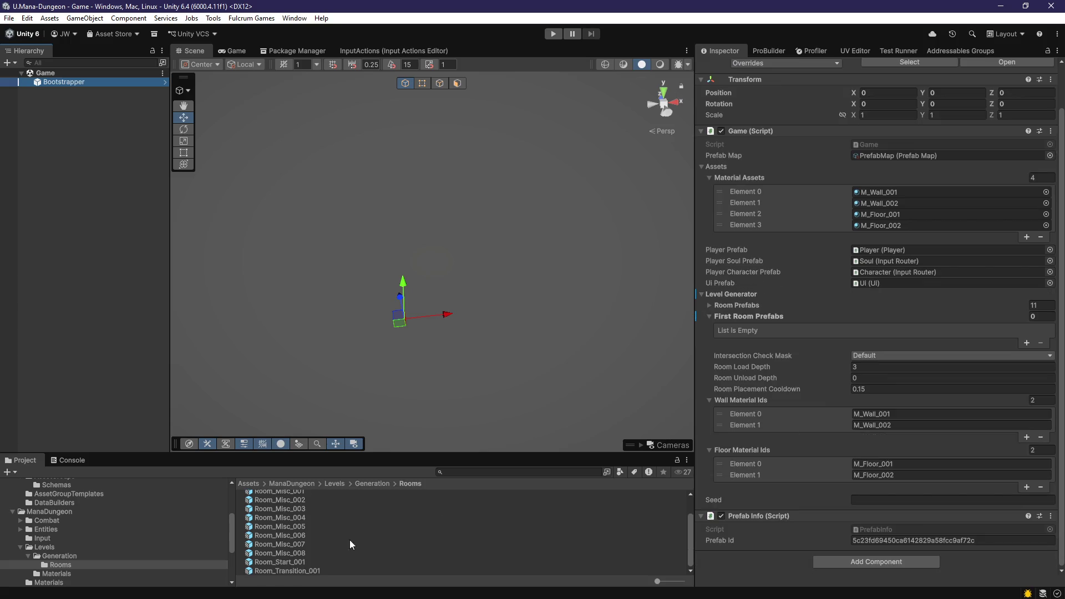
{"action": "mouse_move", "coordinate": [297, 572]}
{"action": "left_mouse_down"}
{"action": "mouse_move", "coordinate": [444, 561]}
{"action": "mouse_move", "coordinate": [423, 576]}
{"action": "left_mouse_up"}
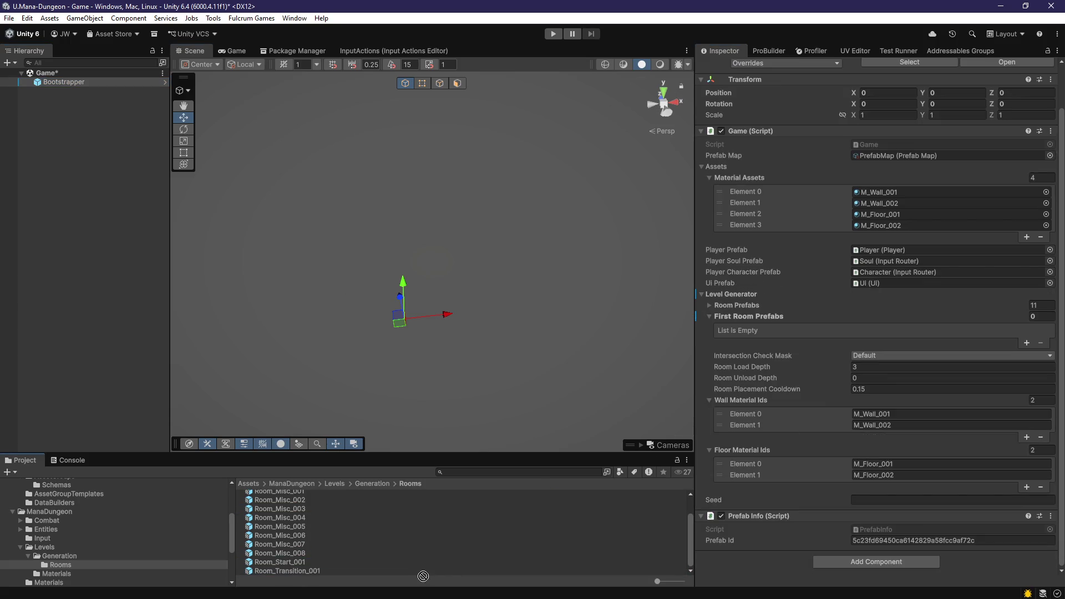
{"action": "scroll", "coordinate": [335, 551], "scroll_direction": "up", "scroll_amount": 1}
{"action": "left_click_drag", "start_coordinate": [294, 564], "coordinate": [766, 436]}
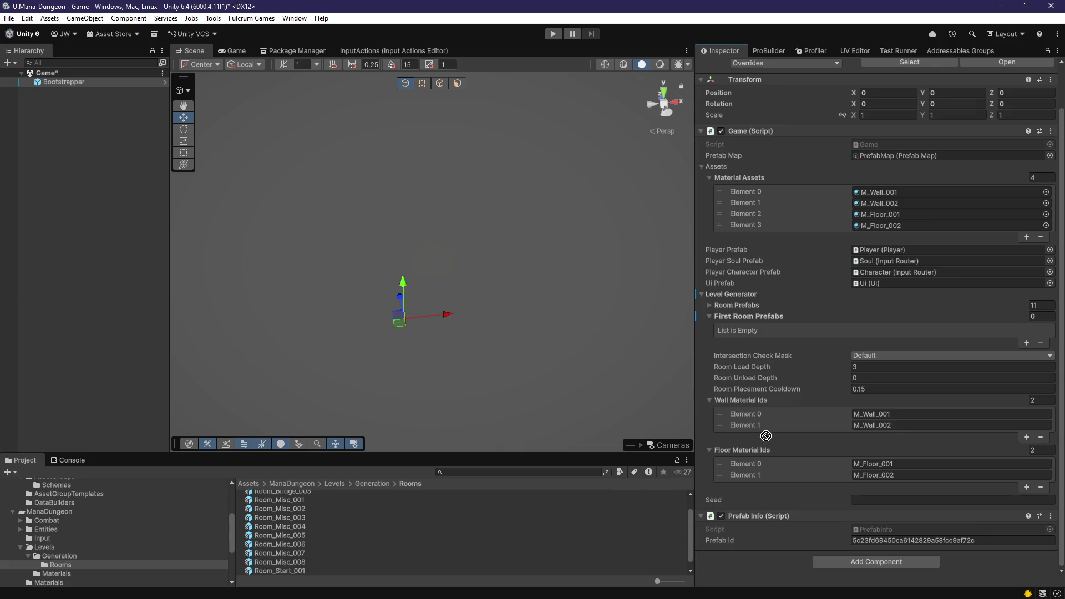
{"action": "left_click_drag", "start_coordinate": [789, 354], "coordinate": [767, 320]}
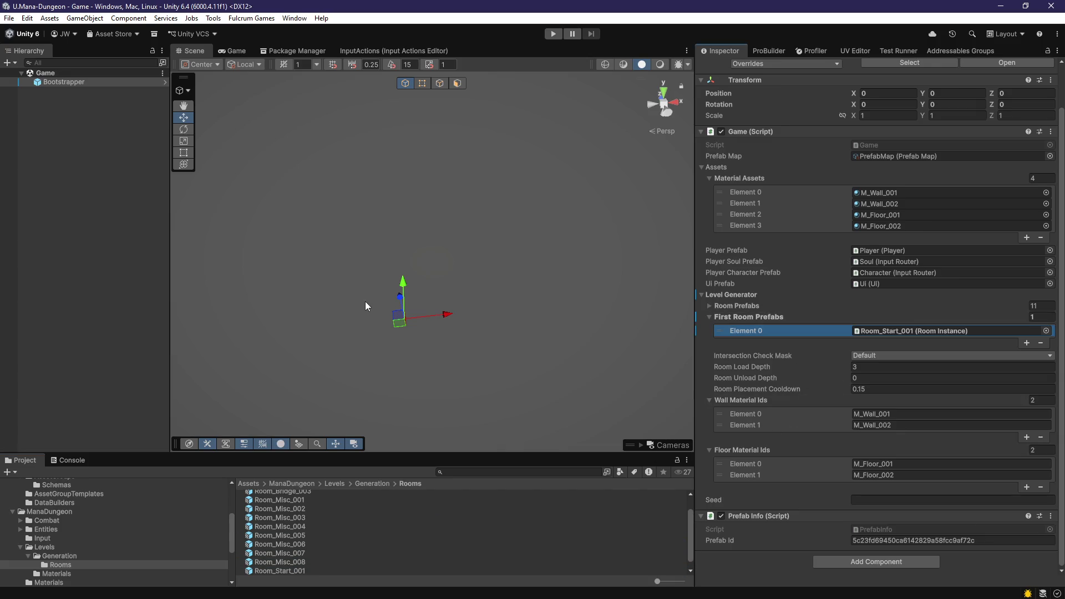
Step: Recheck the Bootstrapper's Room Prefabs list and start play mode
{"action": "left_click", "coordinate": [77, 91]}
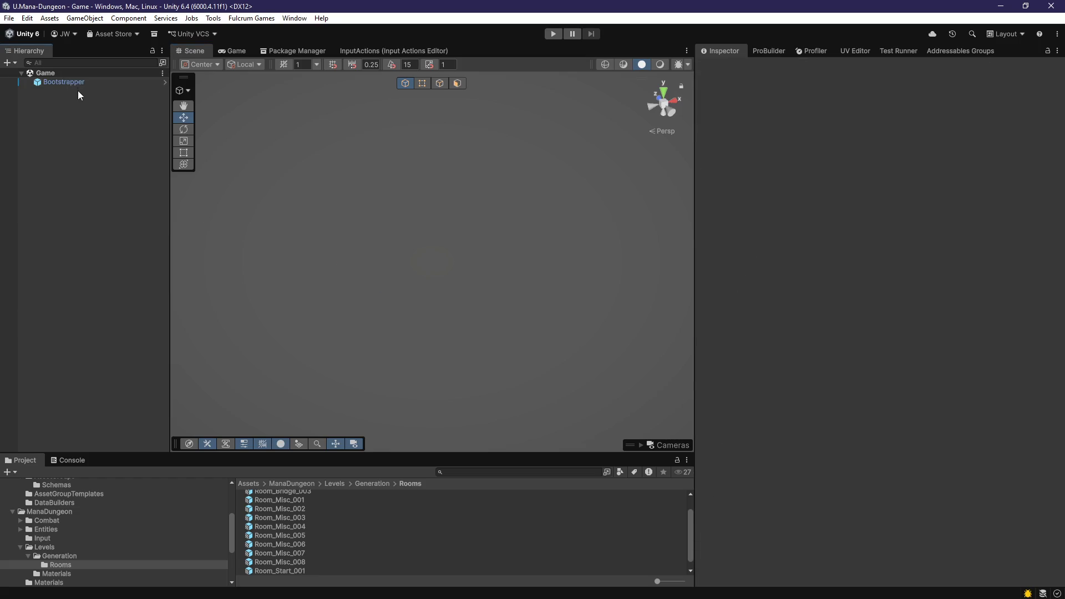
{"action": "left_click", "coordinate": [64, 82]}
{"action": "scroll", "coordinate": [827, 335], "scroll_direction": "down", "scroll_amount": 2}
{"action": "scroll", "coordinate": [828, 338], "scroll_direction": "up", "scroll_amount": 1}
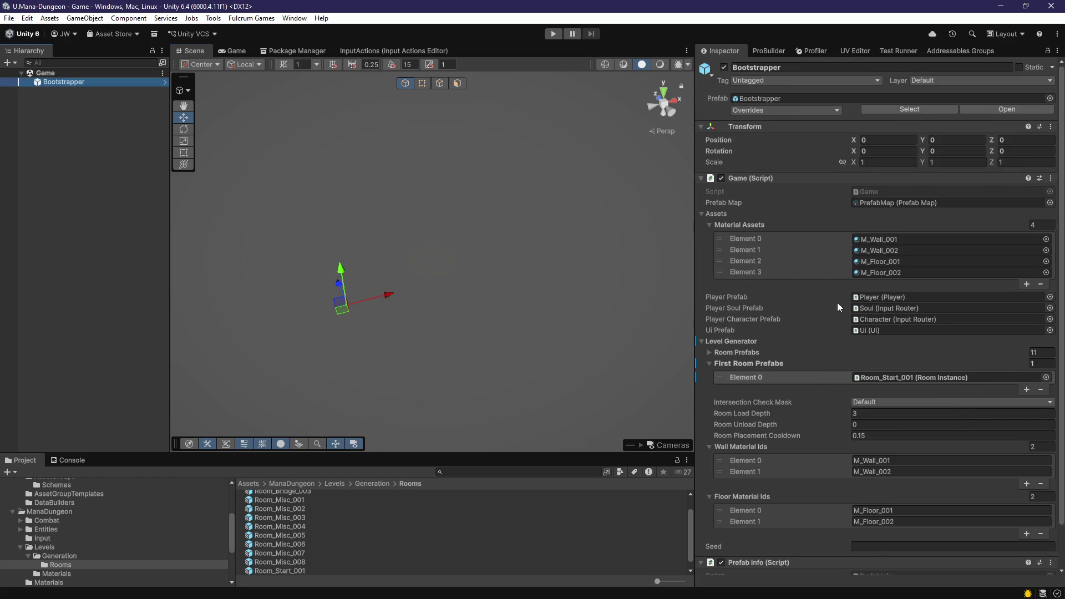
{"action": "left_click", "coordinate": [756, 353]}
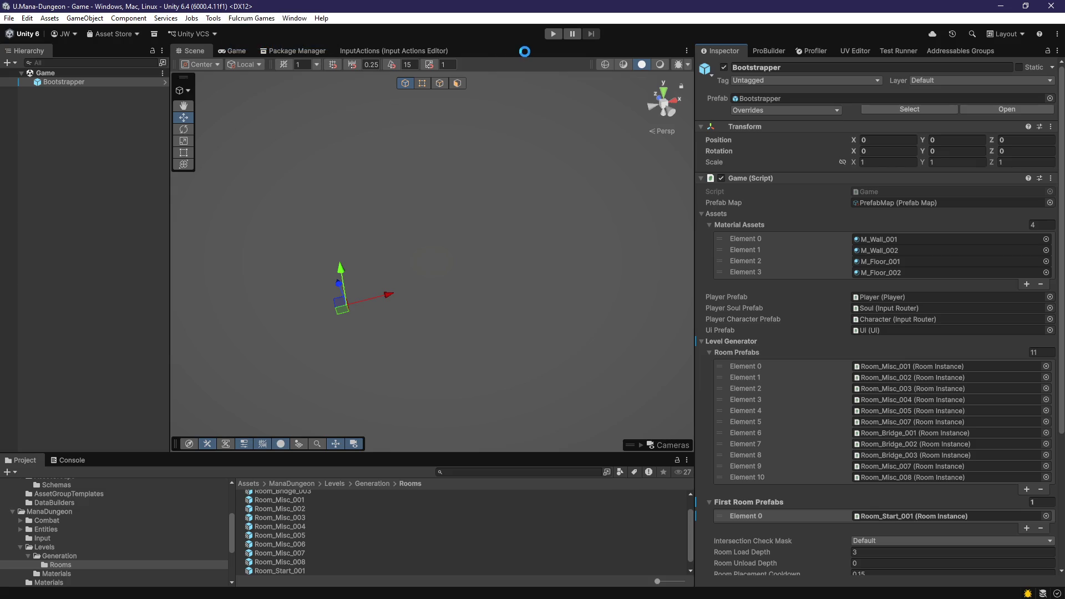
{"action": "left_click", "coordinate": [553, 35]}
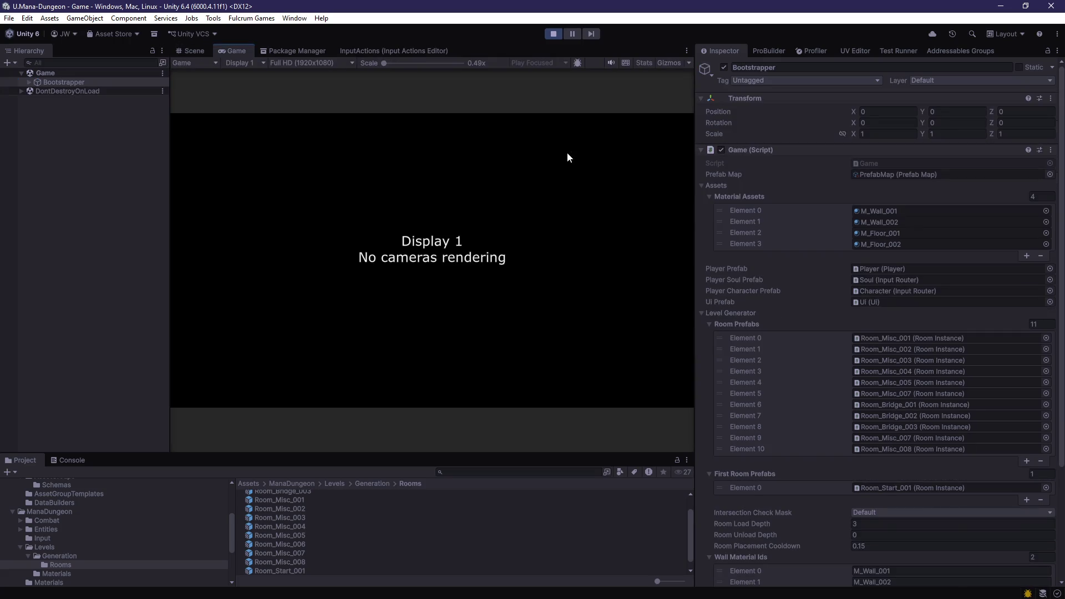
Step: Focus the Game view to look around the generated starting room, then try saving
{"action": "left_click", "coordinate": [535, 192]}
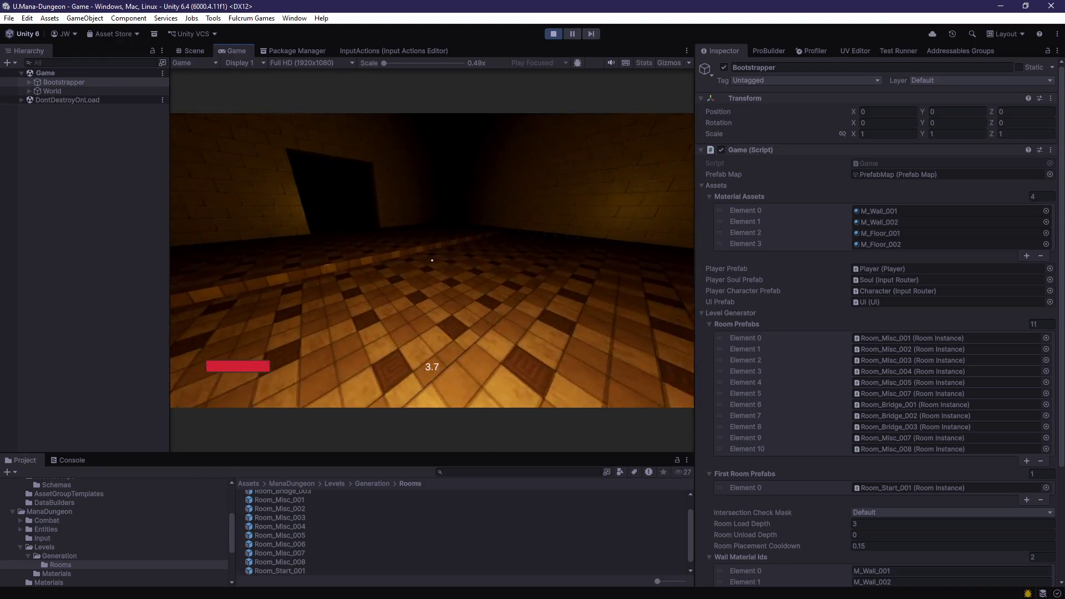
{"action": "key", "text": "ctrl+s"}
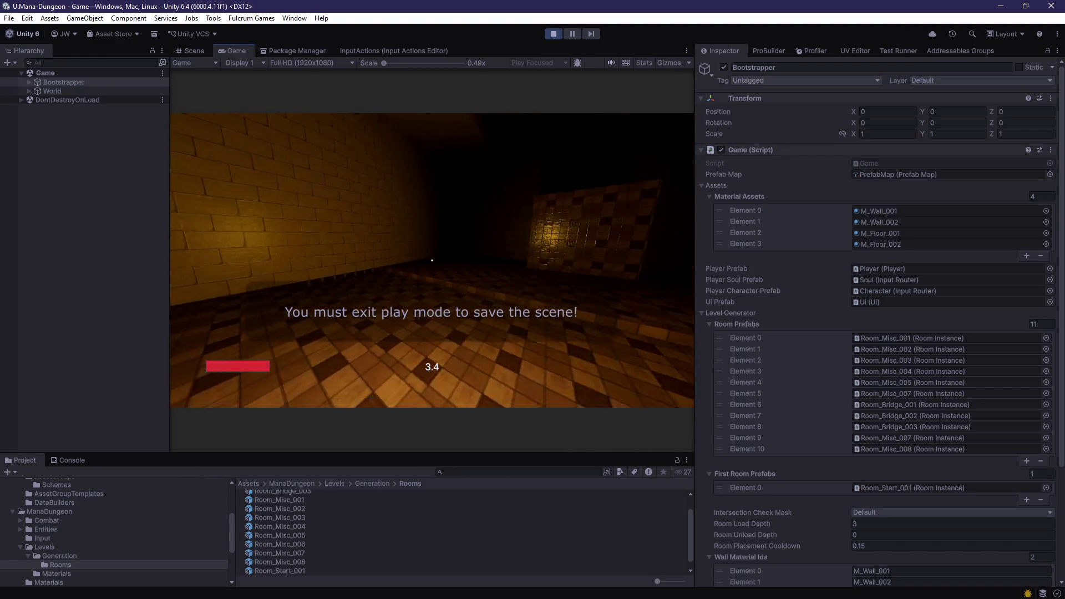
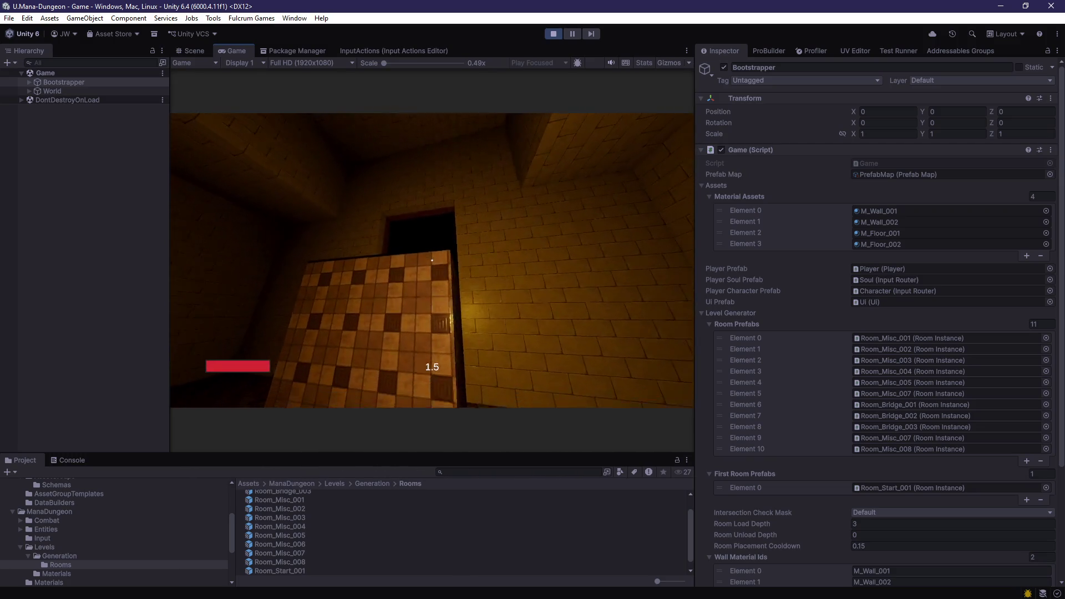
Step: Exit Play mode and select the Bootstrapper object
{"action": "key", "text": "ctrl+p"}
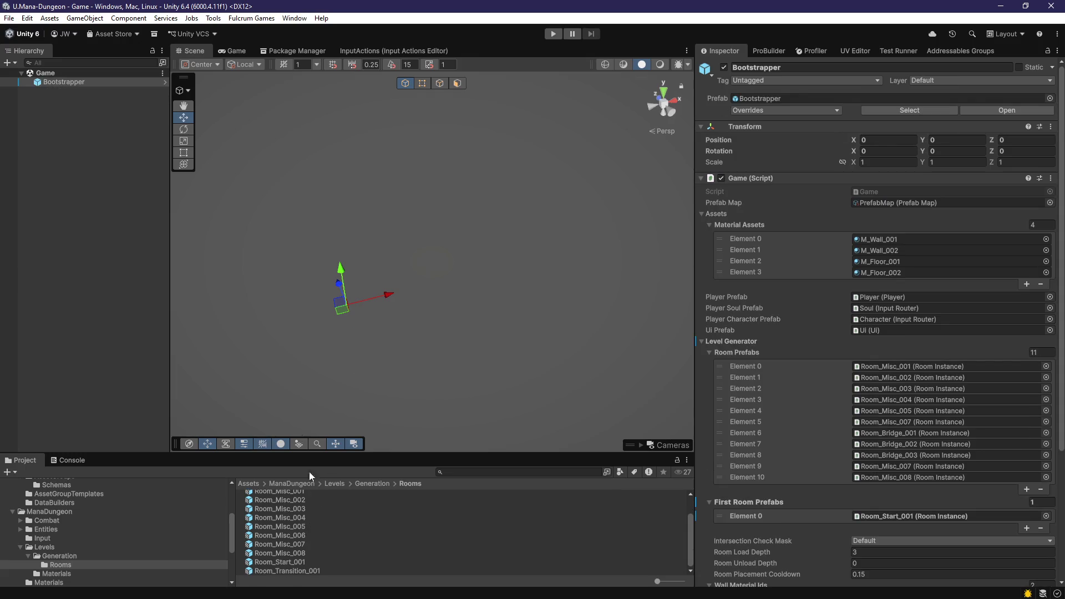
{"action": "left_click", "coordinate": [61, 153]}
{"action": "left_click", "coordinate": [75, 82]}
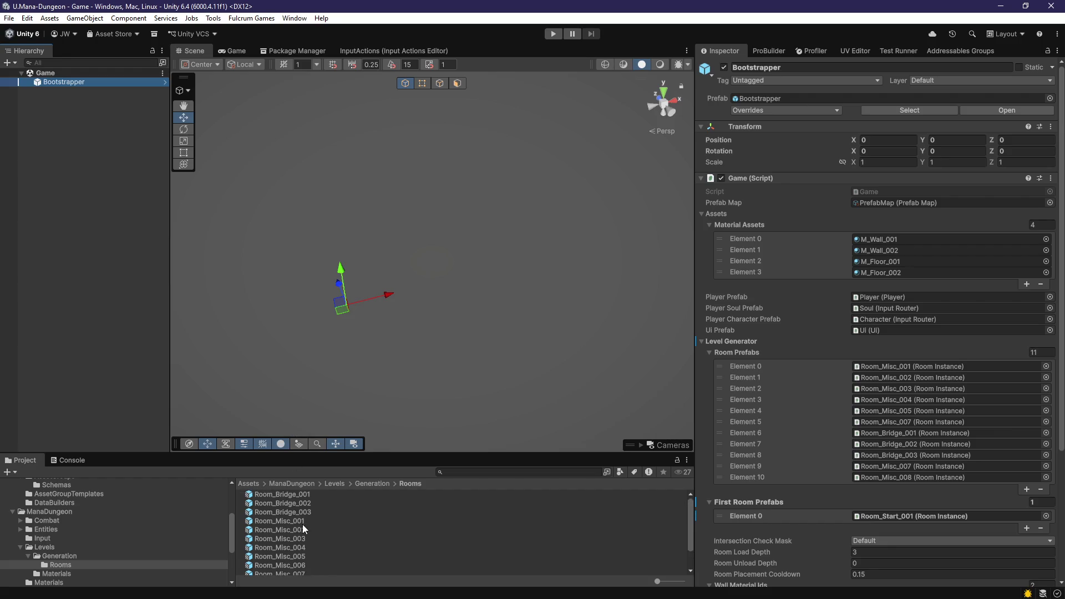
Step: Open the Room_Start_001 prefab, select the blue water floor Floor (8), and save
{"action": "double_click", "coordinate": [300, 563]}
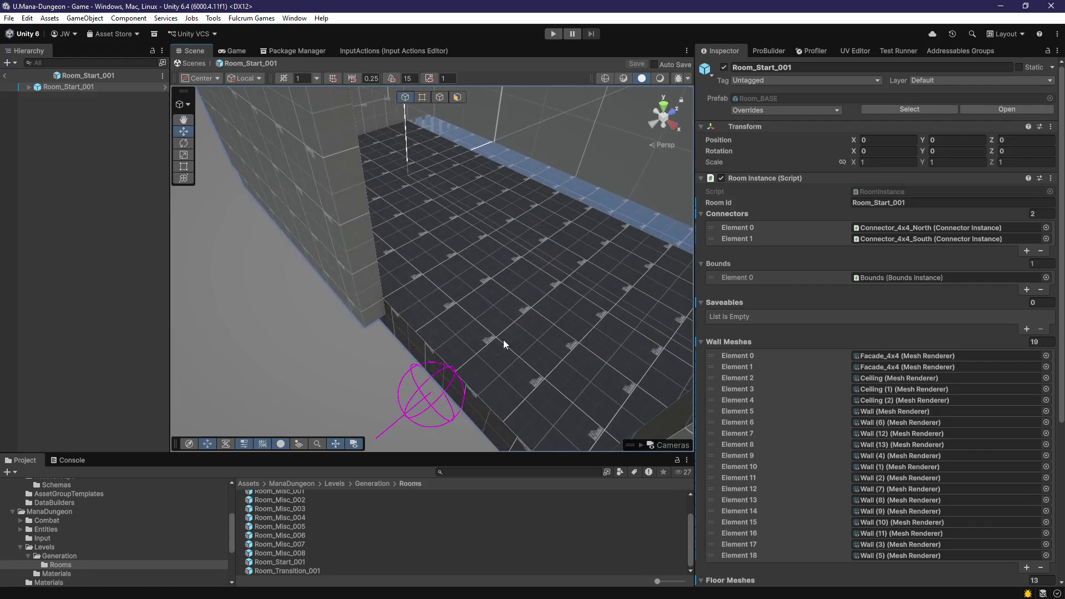
{"action": "left_click", "coordinate": [447, 105]}
{"action": "left_click", "coordinate": [457, 102]}
{"action": "left_click", "coordinate": [409, 305]}
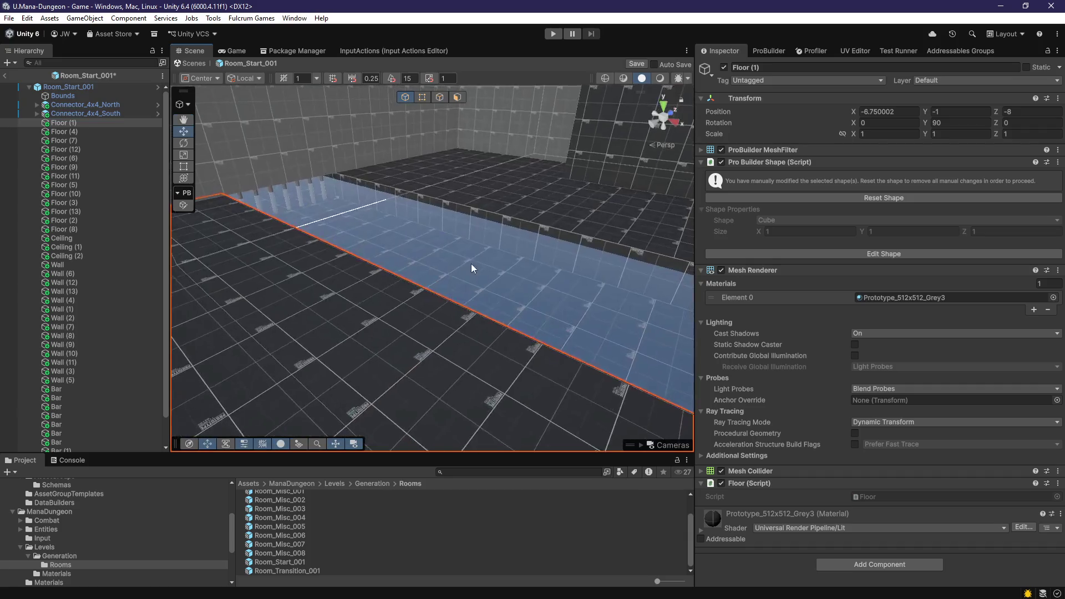
{"action": "left_click", "coordinate": [417, 266]}
{"action": "key", "text": "ctrl+s"}
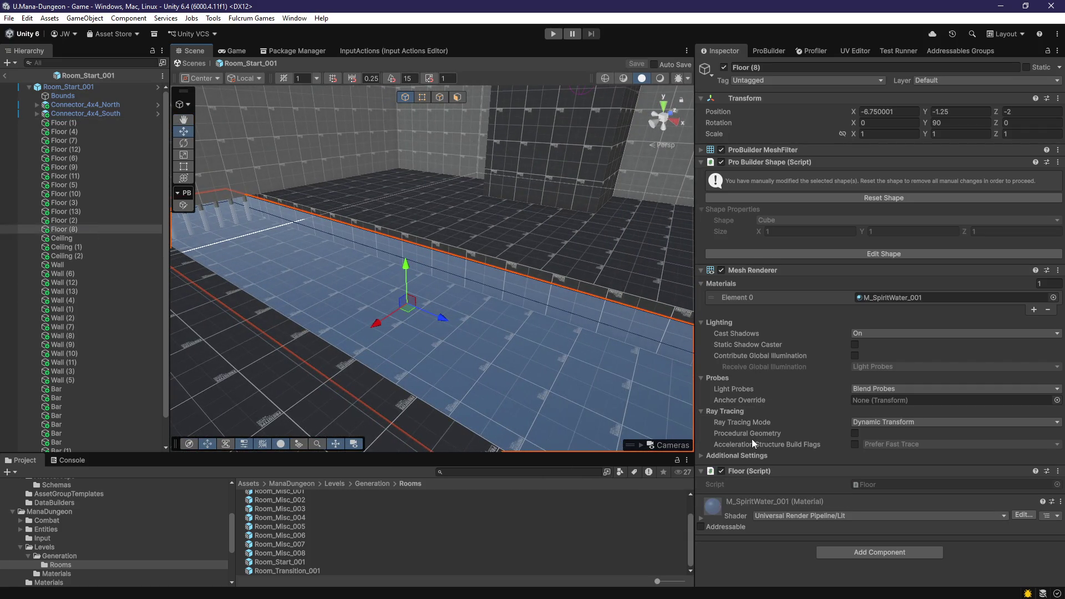
Step: Remove the Floor script from Floor (8), then inspect Floor (3), Floor (13) and Connector_4x4_North
{"action": "right_click", "coordinate": [759, 471]}
{"action": "left_click", "coordinate": [808, 358]}
{"action": "mouse_move", "coordinate": [422, 267]}
{"action": "left_mouse_down"}
{"action": "mouse_move", "coordinate": [447, 281]}
{"action": "mouse_move", "coordinate": [416, 326]}
{"action": "mouse_move", "coordinate": [346, 355]}
{"action": "mouse_move", "coordinate": [517, 373]}
{"action": "mouse_move", "coordinate": [542, 335]}
{"action": "mouse_move", "coordinate": [387, 313]}
{"action": "mouse_move", "coordinate": [466, 172]}
{"action": "left_mouse_up"}
{"action": "left_click", "coordinate": [447, 286]}
{"action": "left_click", "coordinate": [585, 336]}
{"action": "mouse_move", "coordinate": [585, 335]}
{"action": "left_mouse_down"}
{"action": "mouse_move", "coordinate": [655, 106]}
{"action": "mouse_move", "coordinate": [503, 371]}
{"action": "mouse_move", "coordinate": [478, 288]}
{"action": "mouse_move", "coordinate": [435, 320]}
{"action": "left_mouse_up"}
{"action": "left_click", "coordinate": [478, 272]}
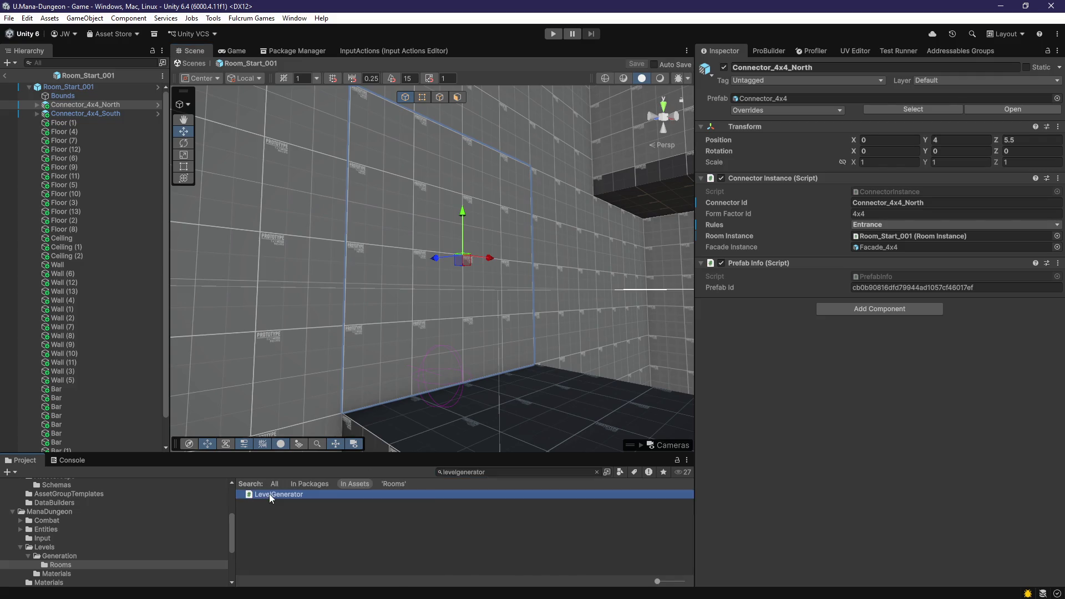
Step: Open LevelGenerator.cs in Visual Studio and locate the LoadNeighborsForRoomRecursive method
{"action": "double_click", "coordinate": [269, 494]}
{"action": "scroll", "coordinate": [461, 364], "scroll_direction": "up", "scroll_amount": 19}
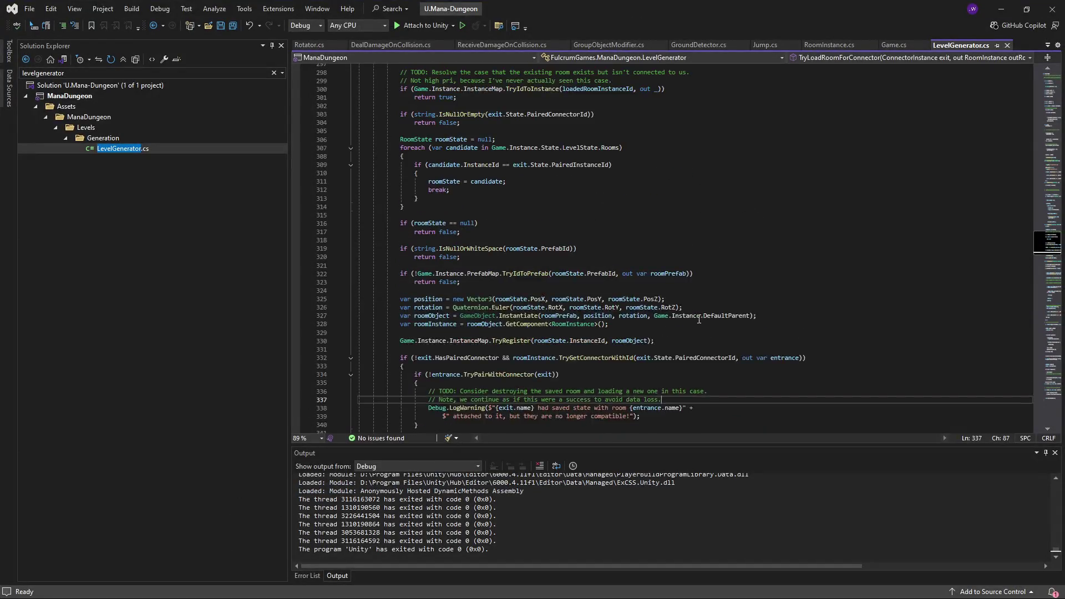
{"action": "scroll", "coordinate": [471, 320], "scroll_direction": "down", "scroll_amount": 1}
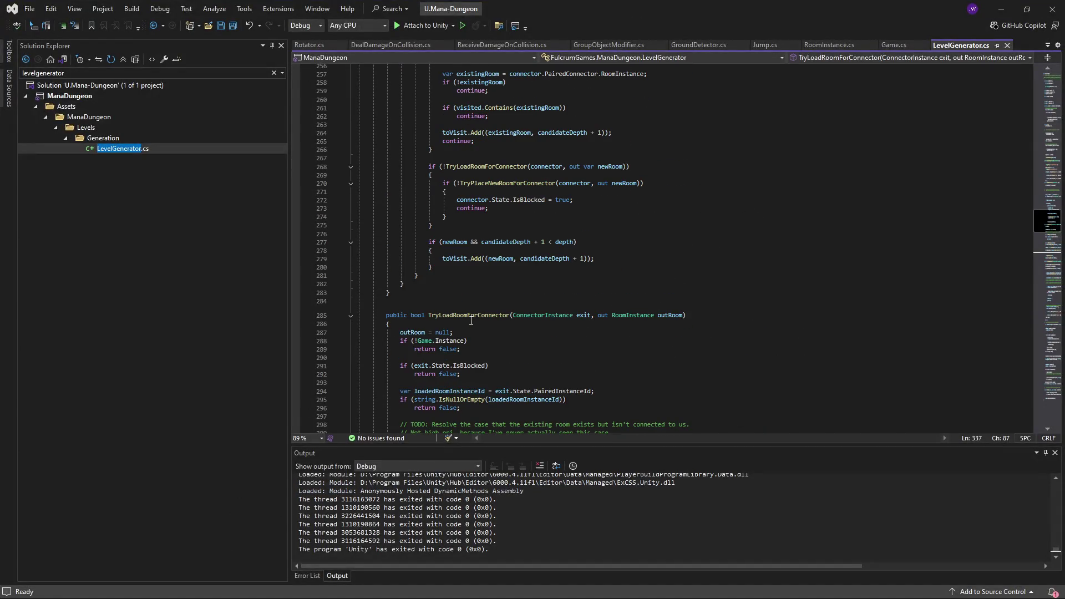
{"action": "scroll", "coordinate": [465, 318], "scroll_direction": "up", "scroll_amount": 20}
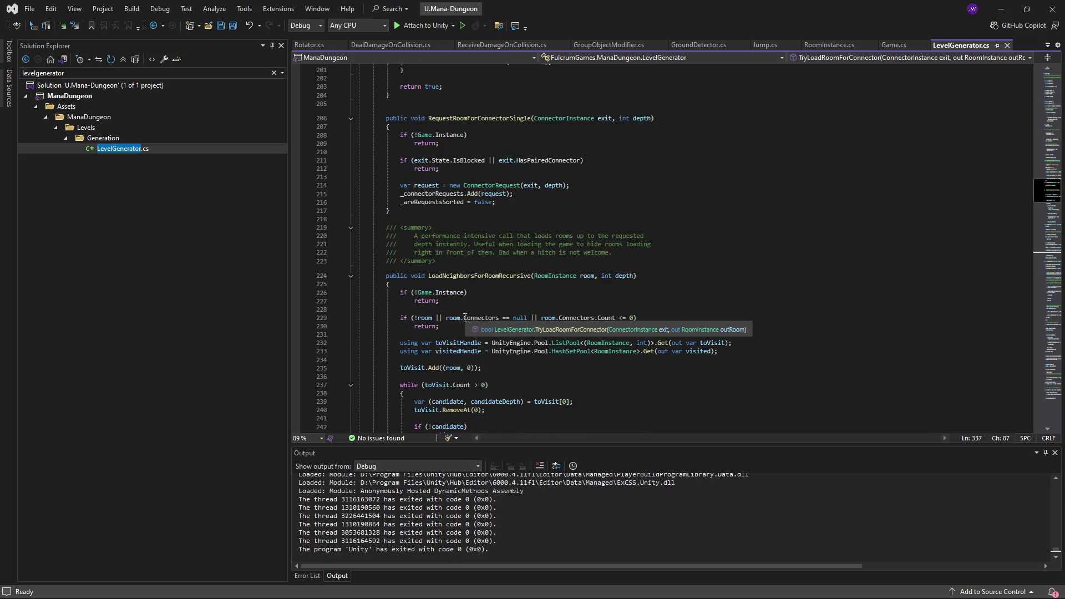
{"action": "double_click", "coordinate": [461, 326]}
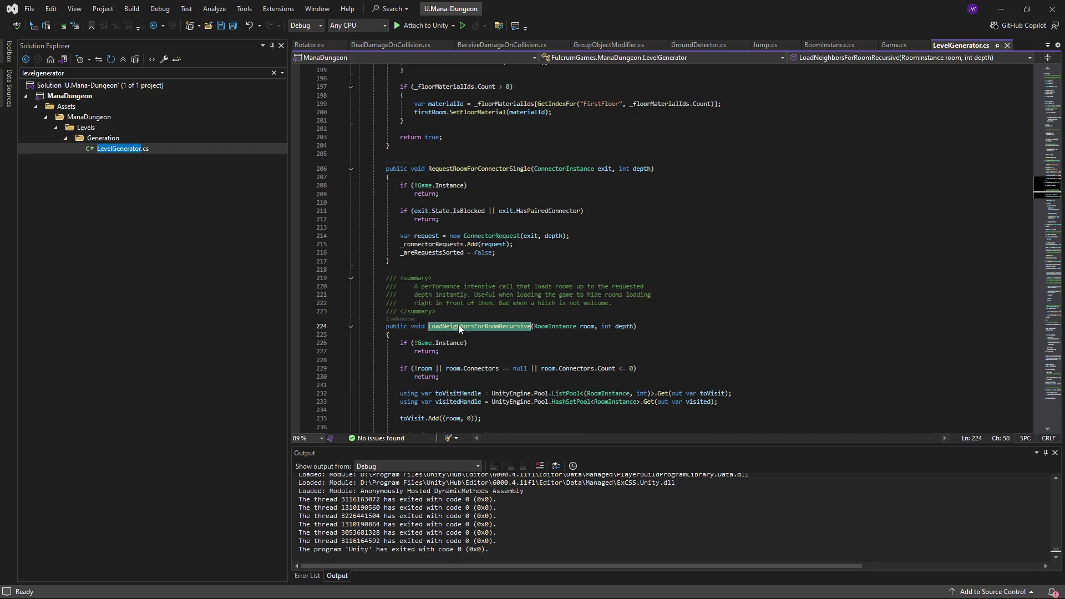
{"action": "scroll", "coordinate": [548, 369], "scroll_direction": "down", "scroll_amount": 10}
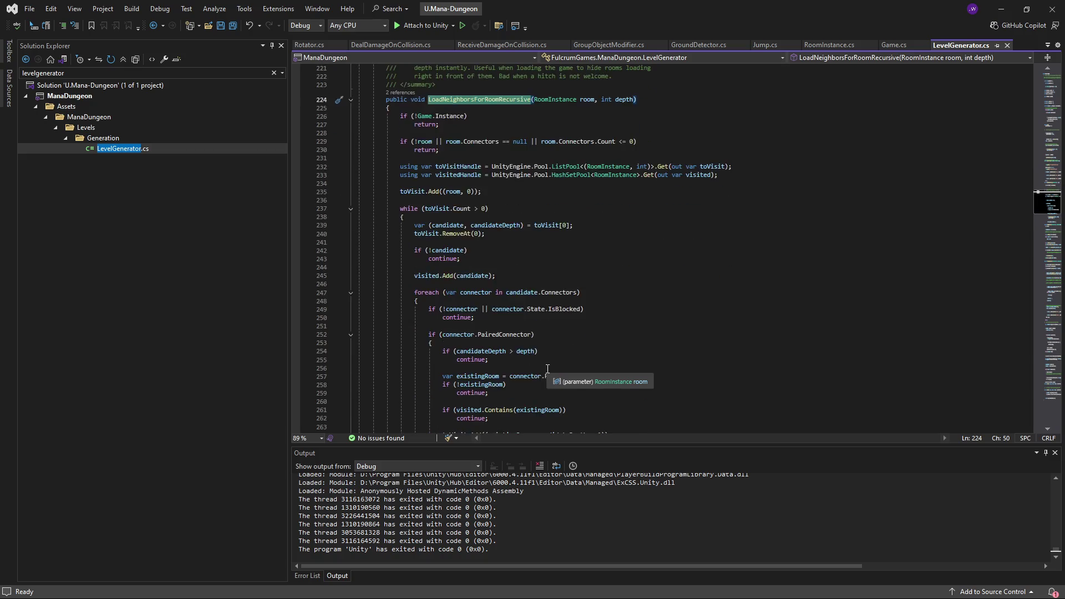
{"action": "scroll", "coordinate": [540, 334], "scroll_direction": "up", "scroll_amount": 1}
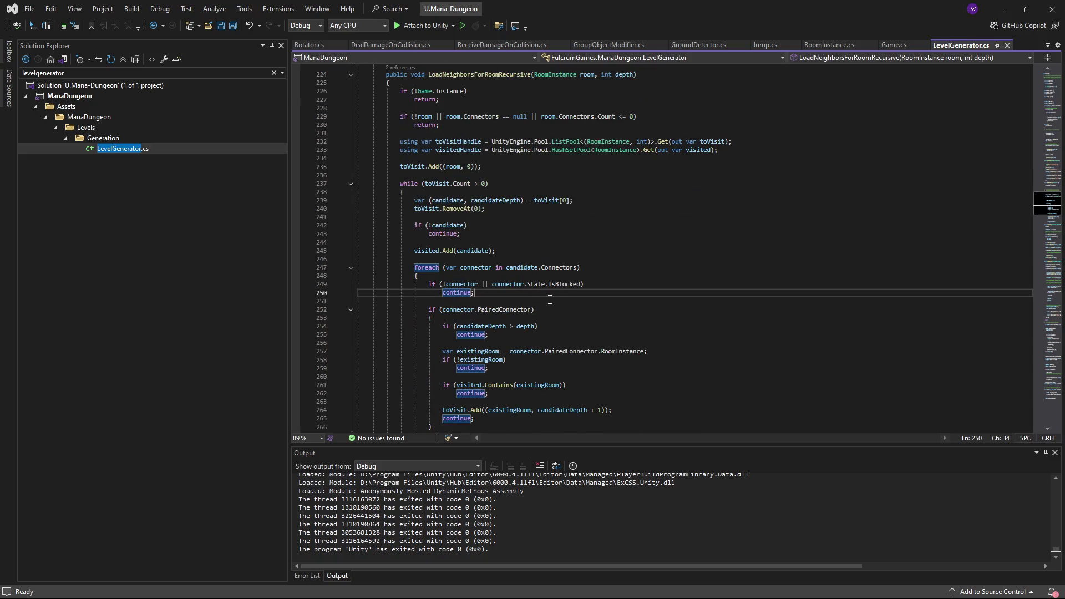
{"action": "scroll", "coordinate": [554, 303], "scroll_direction": "down", "scroll_amount": 2}
Step: Add 'if (connector.Rules == ConnectorRules.Entrance) continue;' in the loop, save, and return to Unity
{"action": "key", "text": "Return"}
{"action": "key", "text": "Return"}
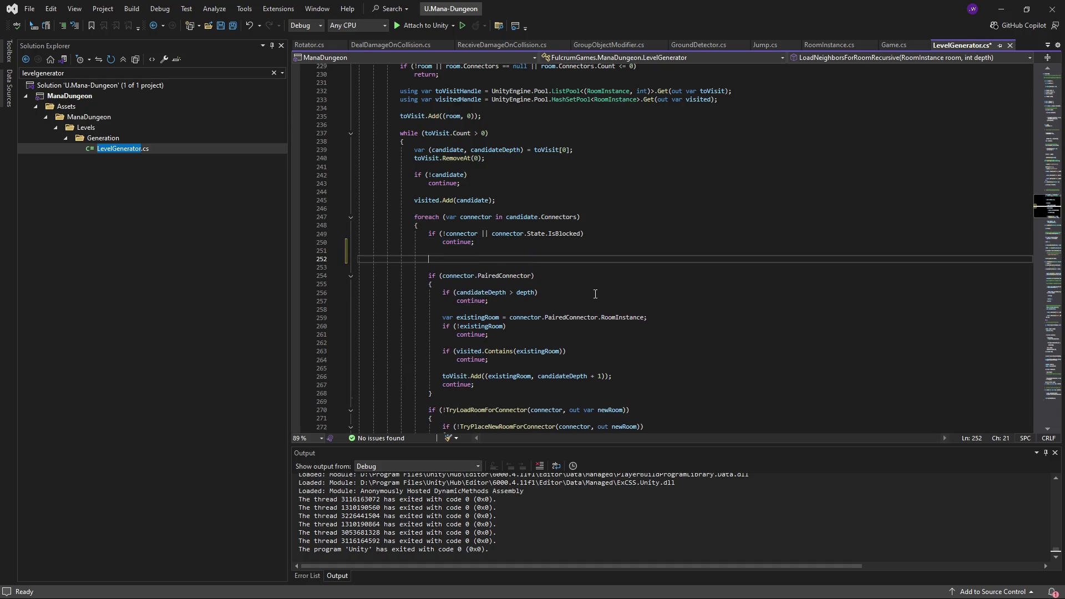
{"action": "type", "text": "if (connector.Rules == "}
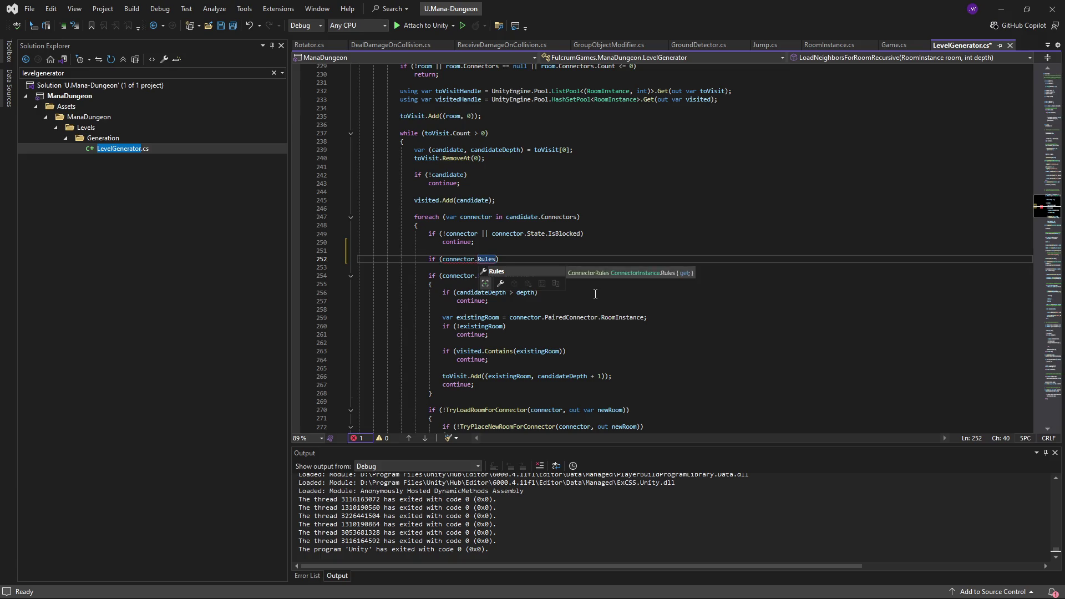
{"action": "type", "text": "ConnectorRules."}
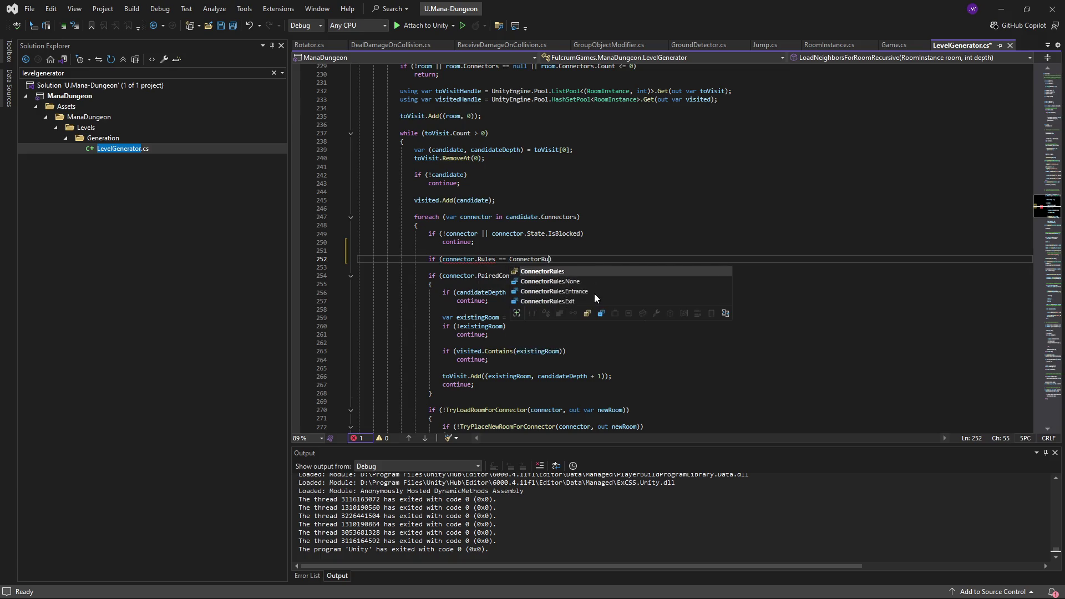
{"action": "type", "text": "Entrance)"}
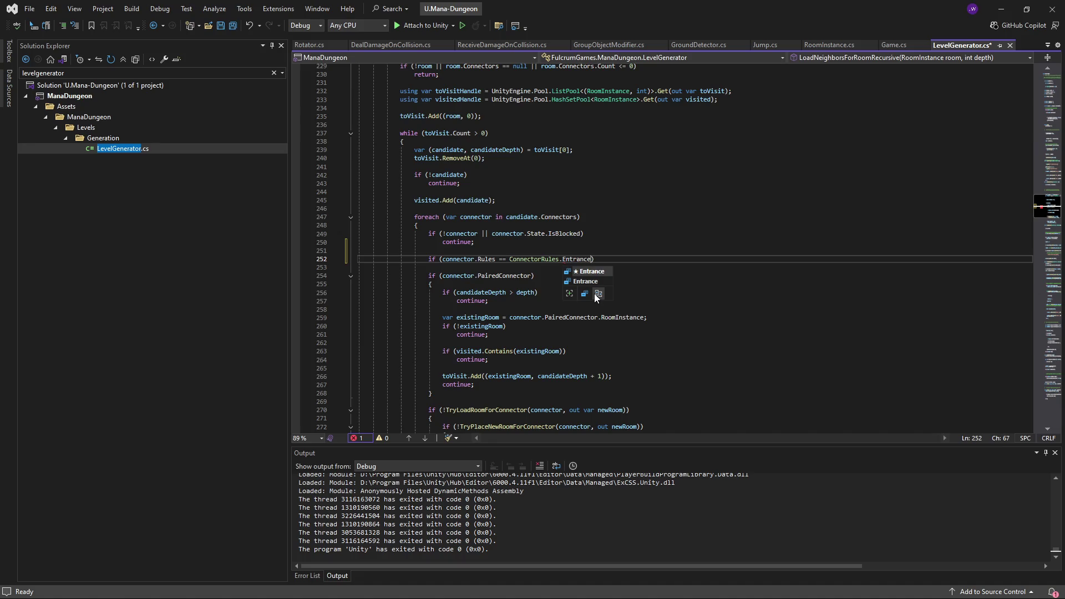
{"action": "key", "text": "Return"}
{"action": "type", "text": "continue;"}
{"action": "key", "text": "ctrl+s"}
{"action": "left_click", "coordinate": [596, 294]}
{"action": "key", "text": "alt+Tab"}
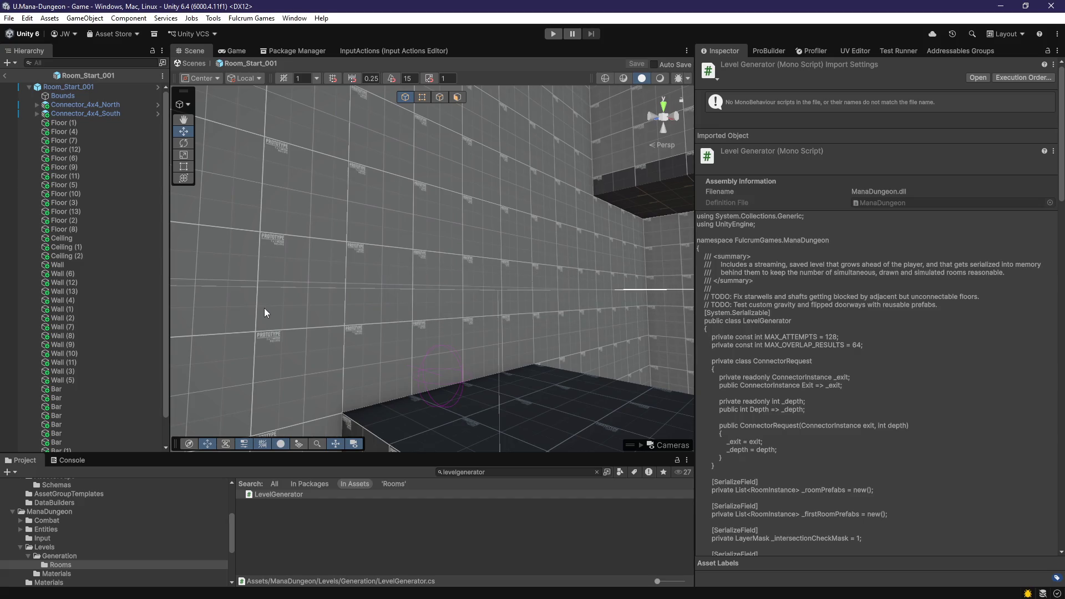
Step: Start Play mode, dismissing the warning
{"action": "key", "text": "ctrl+z"}
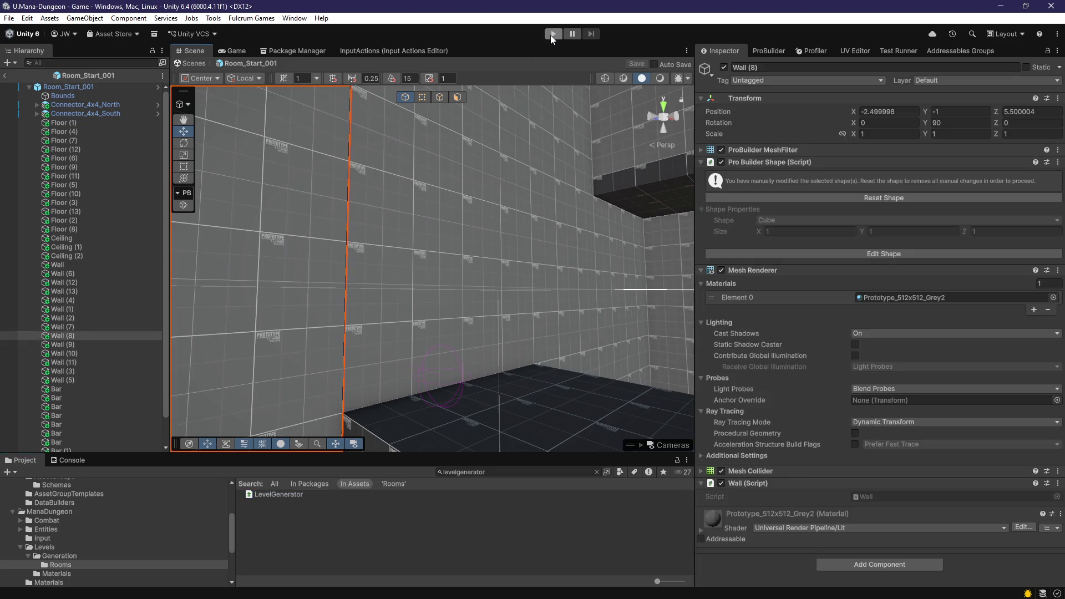
{"action": "left_click", "coordinate": [553, 34]}
{"action": "left_click", "coordinate": [553, 336]}
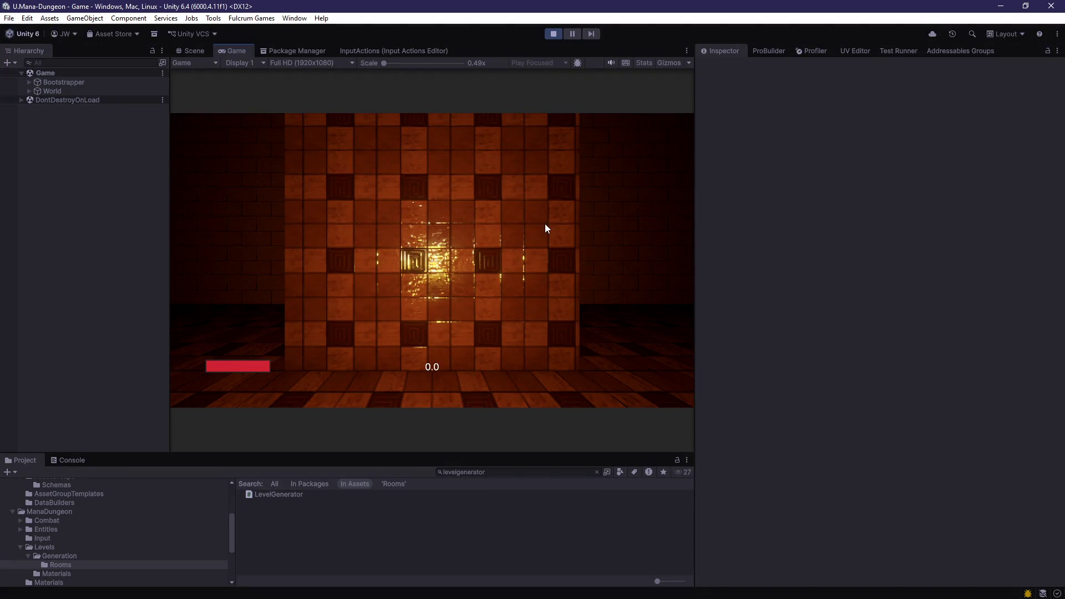
Step: Walk forward along the cyan strip and the blue water floor to the brick wall
{"action": "key", "text": "w"}
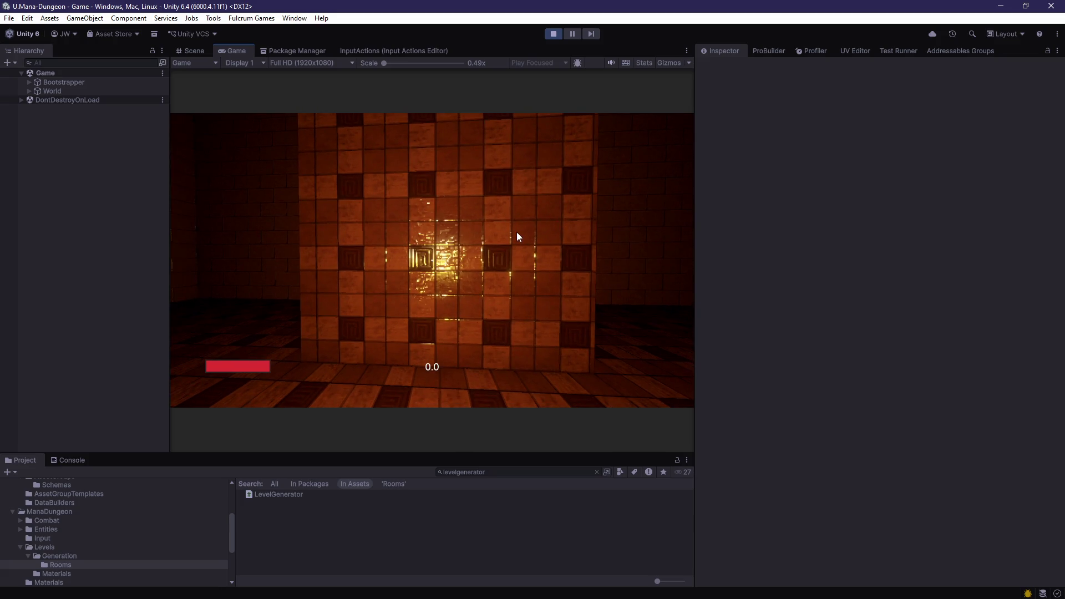
{"action": "left_click", "coordinate": [510, 232]}
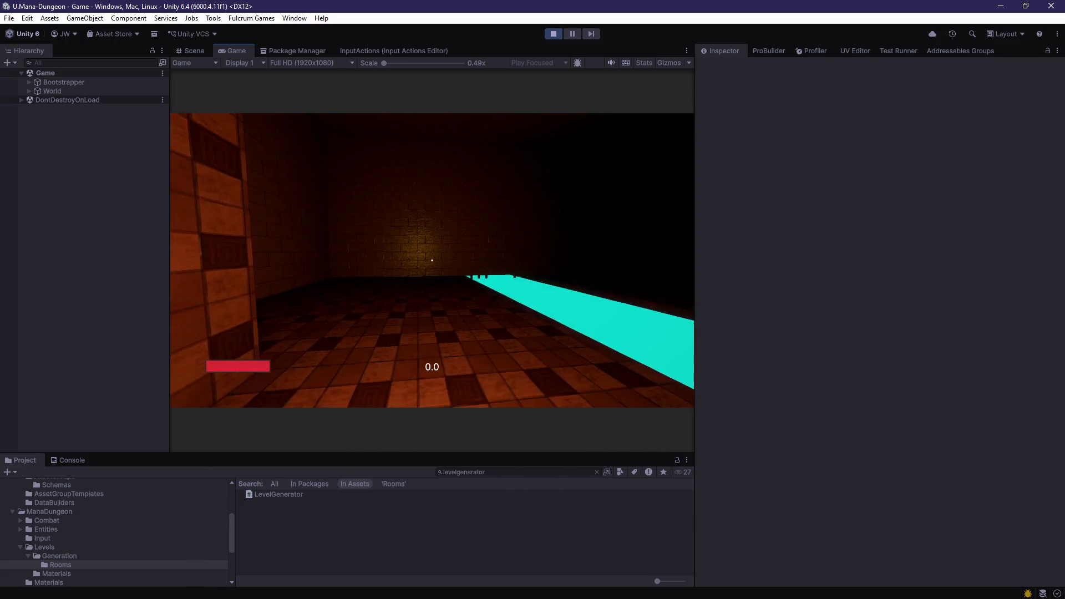
{"action": "key", "text": "w"}
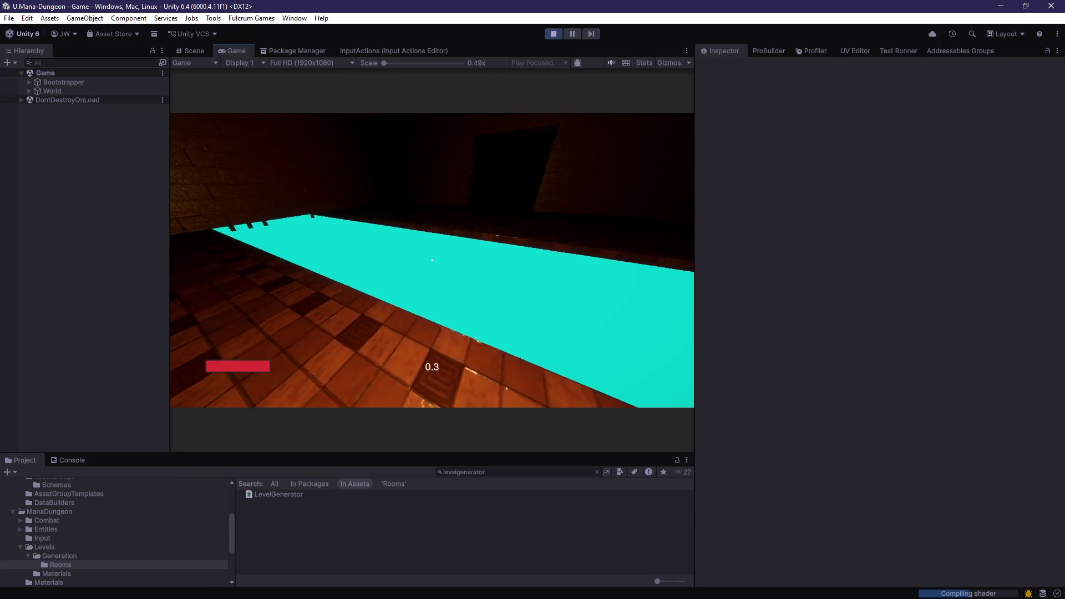
{"action": "key", "text": "w"}
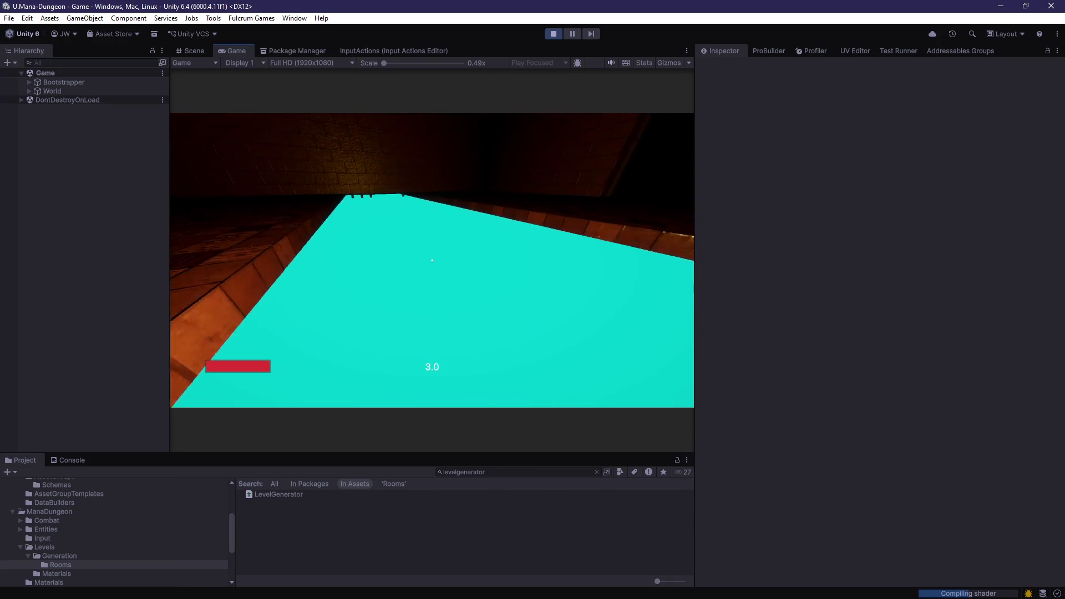
{"action": "key", "text": "w"}
{"action": "key", "text": "Escape"}
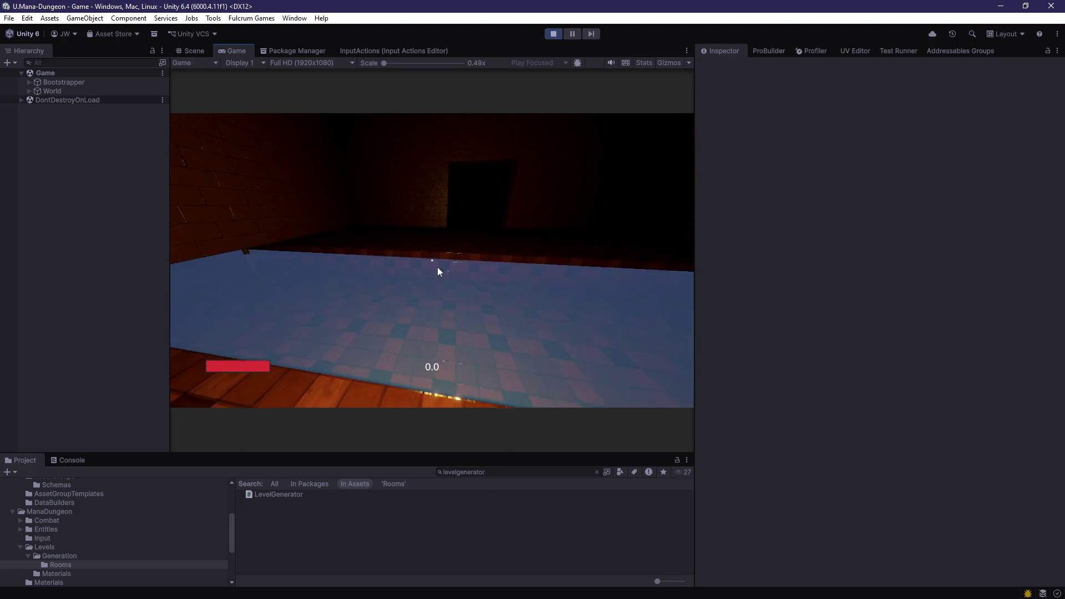
{"action": "left_click", "coordinate": [437, 268]}
{"action": "key", "text": "w"}
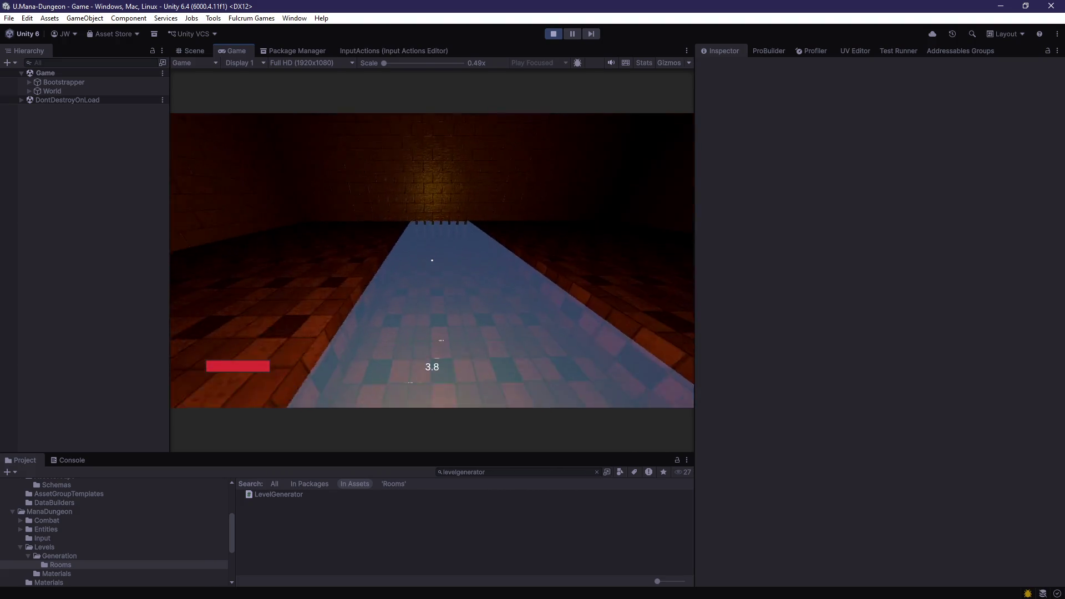
{"action": "key", "text": "w"}
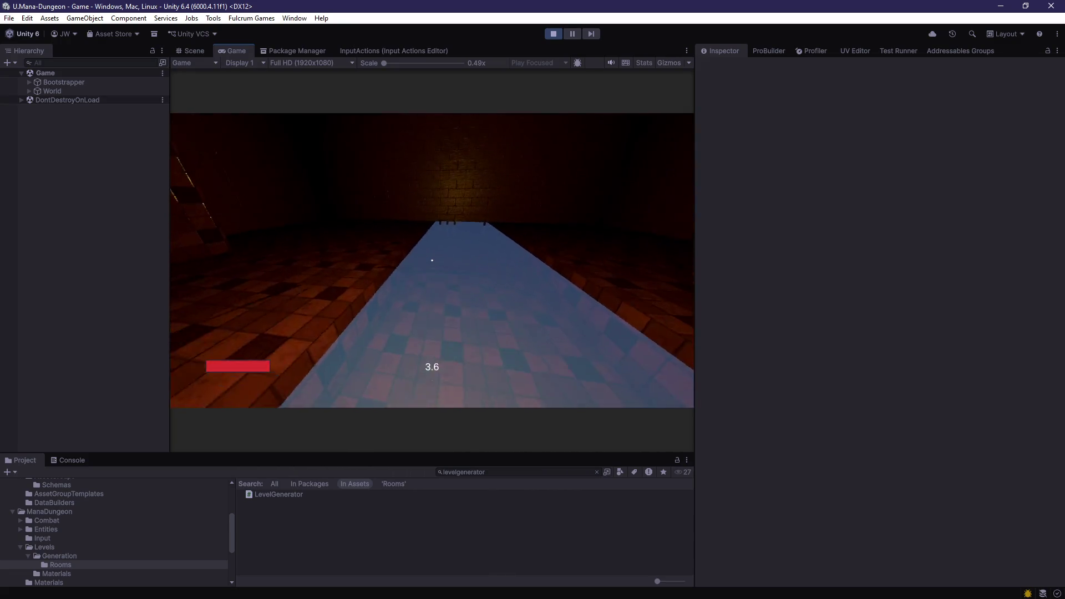
{"action": "key", "text": "w"}
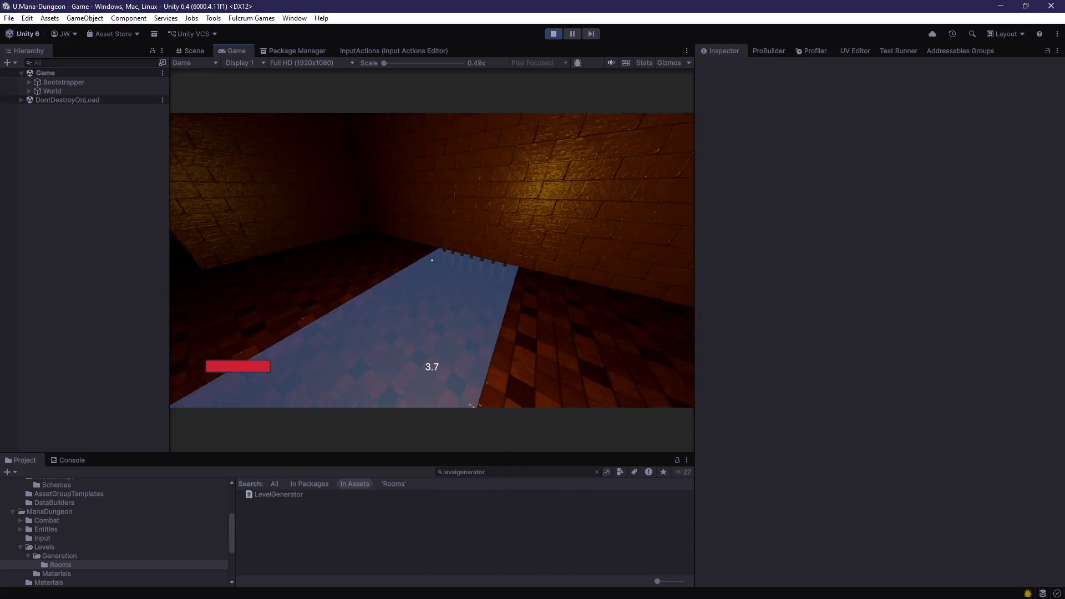
{"action": "key", "text": "w"}
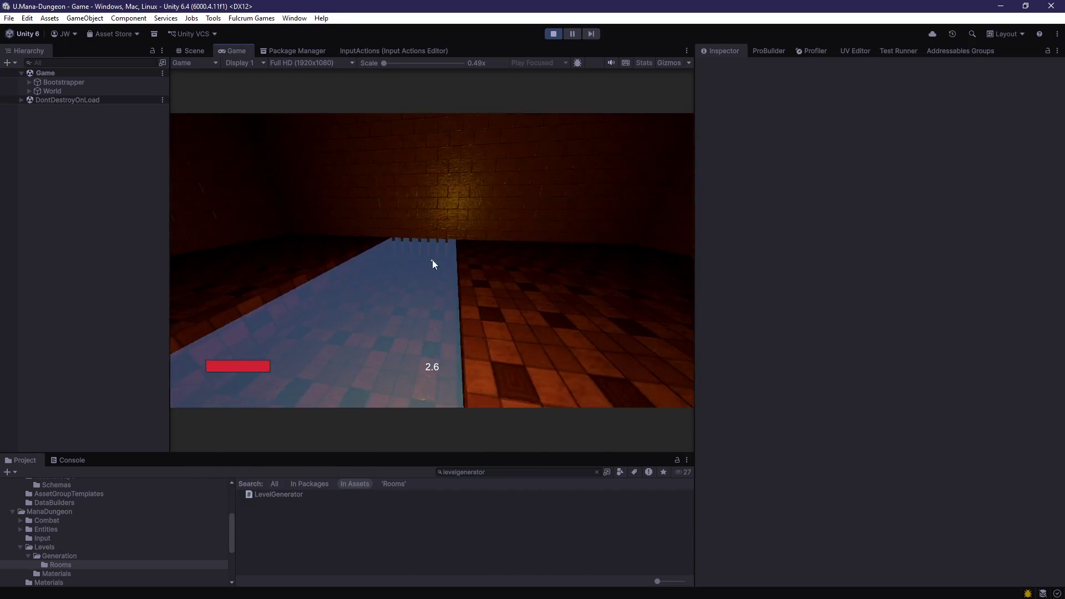
{"action": "right_click", "coordinate": [75, 230]}
Step: Add an Area Light, nudge it to Z -4.75, then delete it
{"action": "mouse_move", "coordinate": [180, 438]}
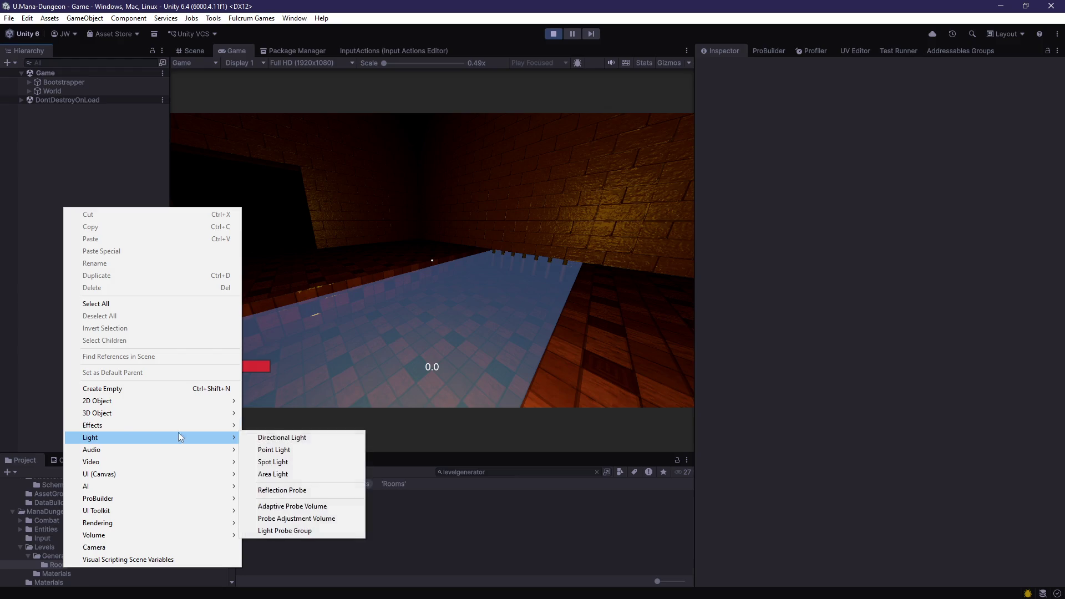
{"action": "left_click", "coordinate": [294, 478]}
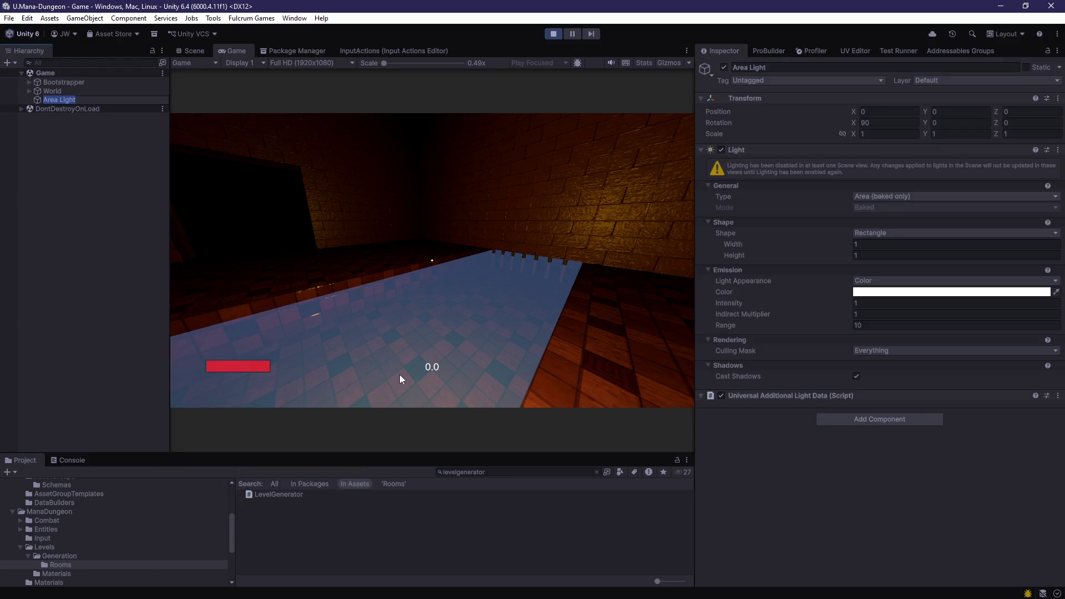
{"action": "key", "text": "ctrl+1"}
{"action": "mouse_move", "coordinate": [516, 330]}
{"action": "left_mouse_down"}
{"action": "mouse_move", "coordinate": [554, 305]}
{"action": "mouse_move", "coordinate": [459, 375]}
{"action": "mouse_move", "coordinate": [441, 340]}
{"action": "mouse_move", "coordinate": [527, 299]}
{"action": "left_mouse_up"}
{"action": "left_click_drag", "start_coordinate": [336, 293], "coordinate": [341, 290]}
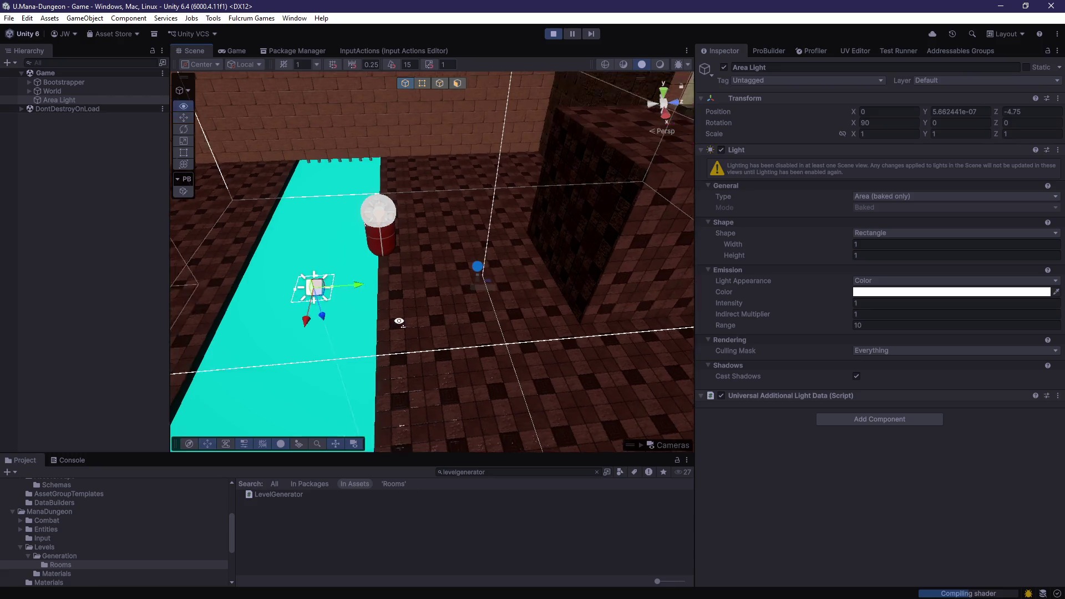
{"action": "key", "text": "f"}
{"action": "left_click", "coordinate": [62, 98]}
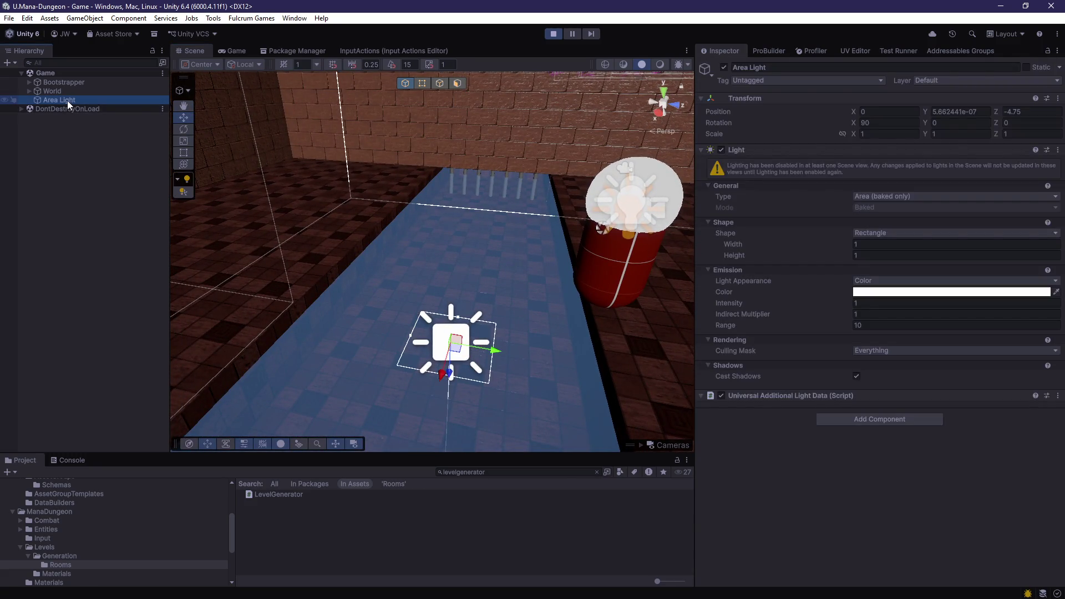
{"action": "key", "text": "Delete"}
Step: Create a Point Light, raise it to Y -0.75, and check the lighting in-game
{"action": "right_click", "coordinate": [62, 143]}
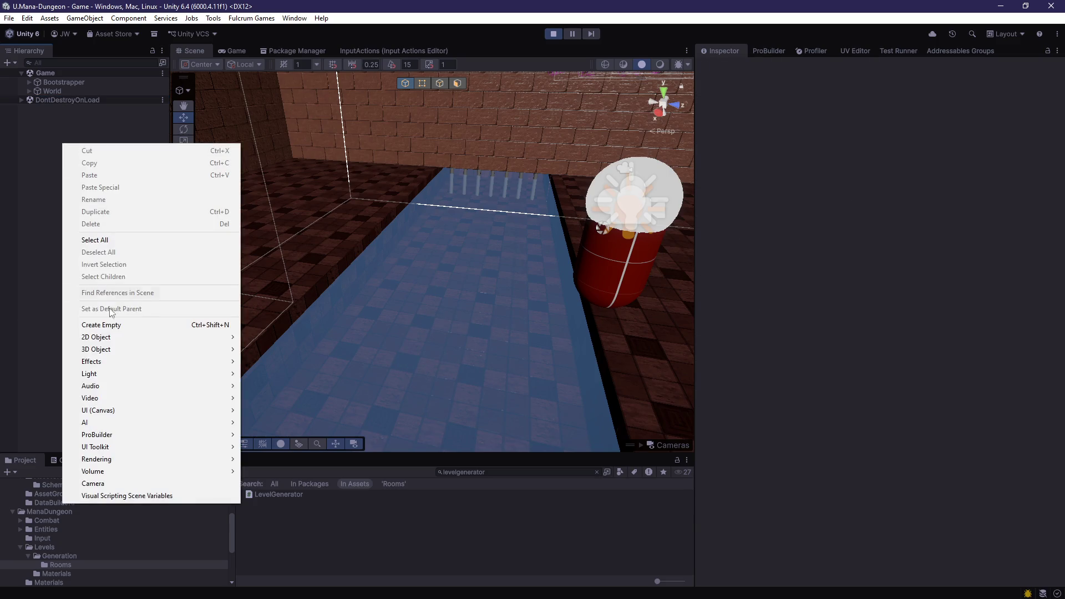
{"action": "mouse_move", "coordinate": [102, 374]}
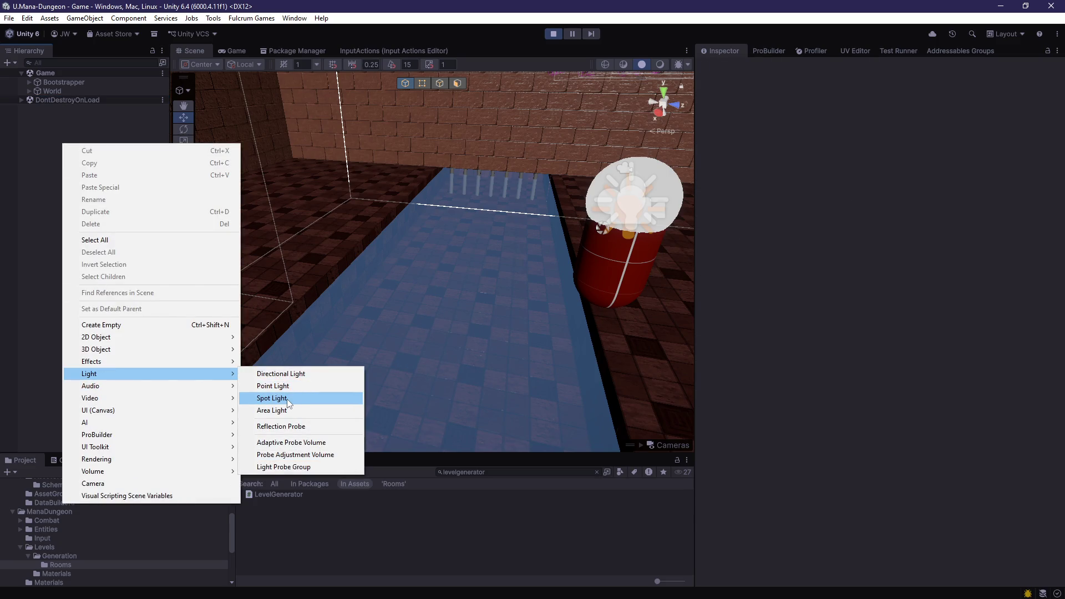
{"action": "left_click", "coordinate": [291, 389]}
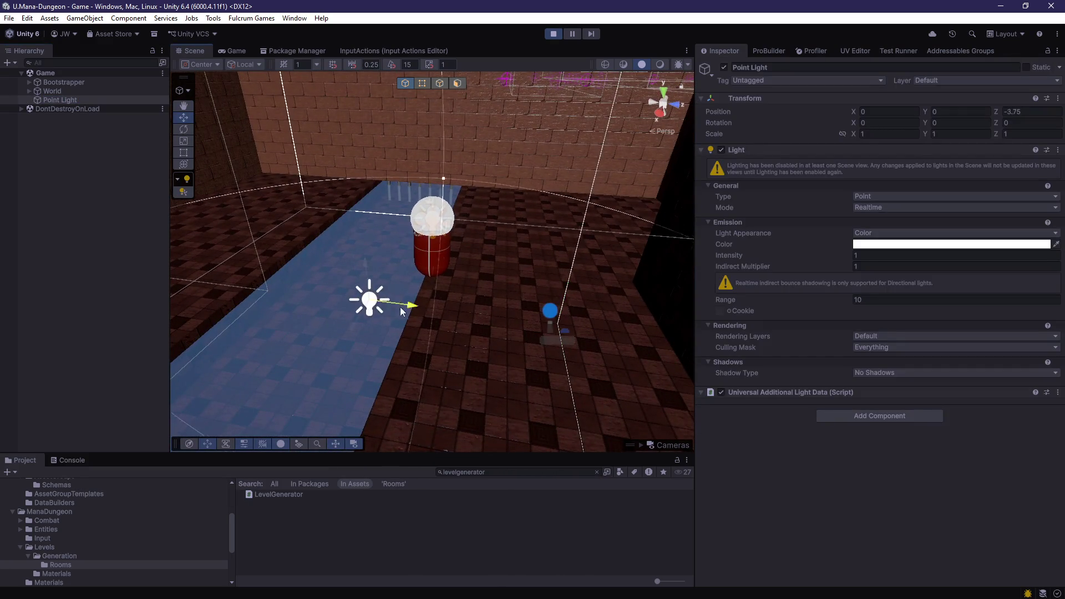
{"action": "left_click_drag", "start_coordinate": [491, 349], "coordinate": [442, 303]}
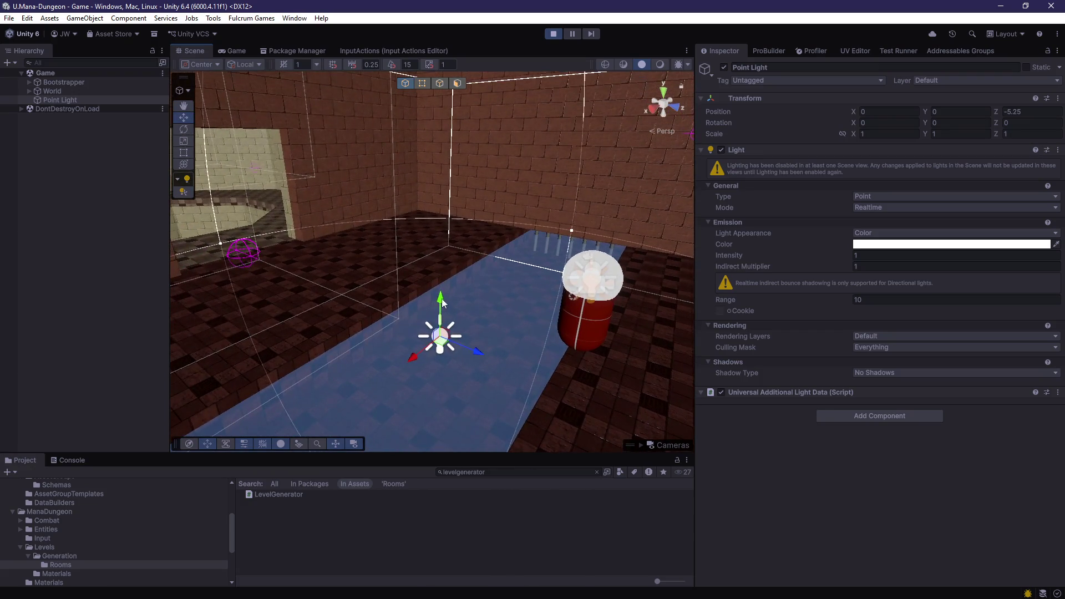
{"action": "mouse_move", "coordinate": [464, 340]}
{"action": "left_mouse_down"}
{"action": "mouse_move", "coordinate": [464, 323]}
{"action": "mouse_move", "coordinate": [471, 334]}
{"action": "left_mouse_up"}
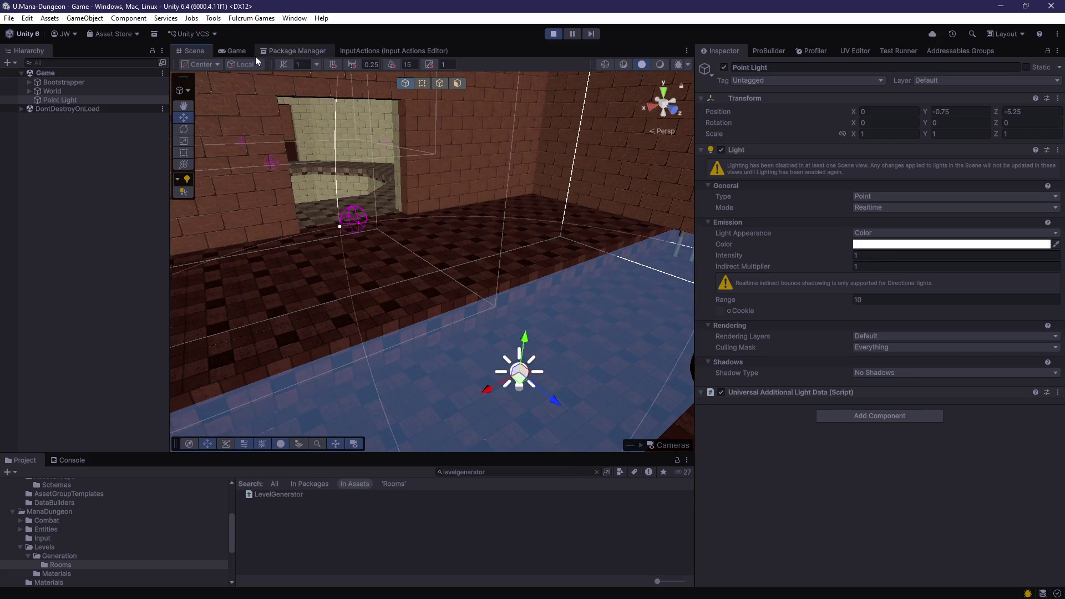
{"action": "left_click", "coordinate": [229, 52]}
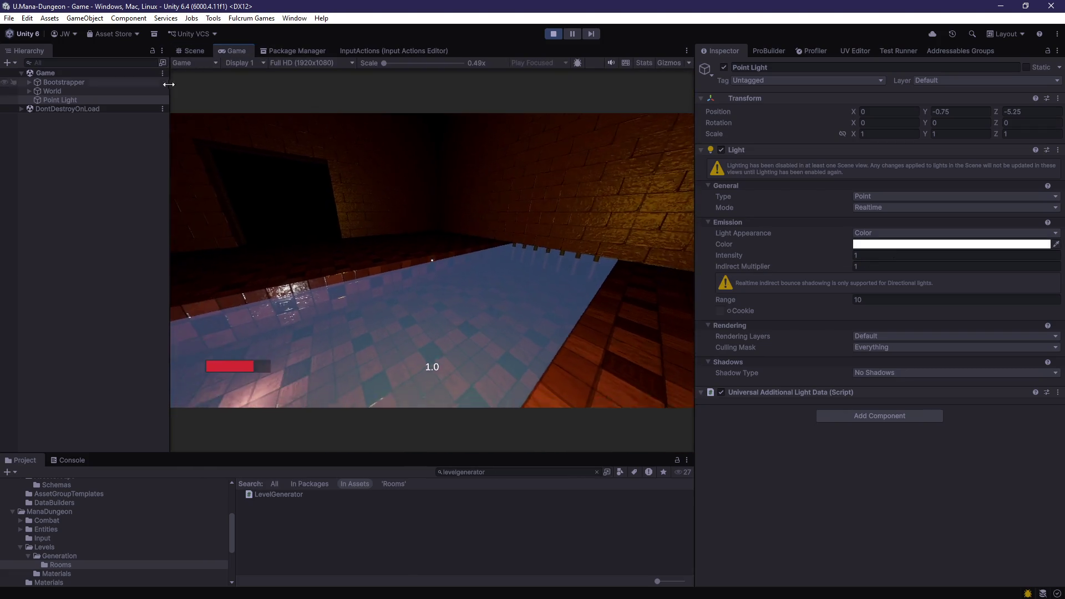
{"action": "left_click", "coordinate": [192, 50]}
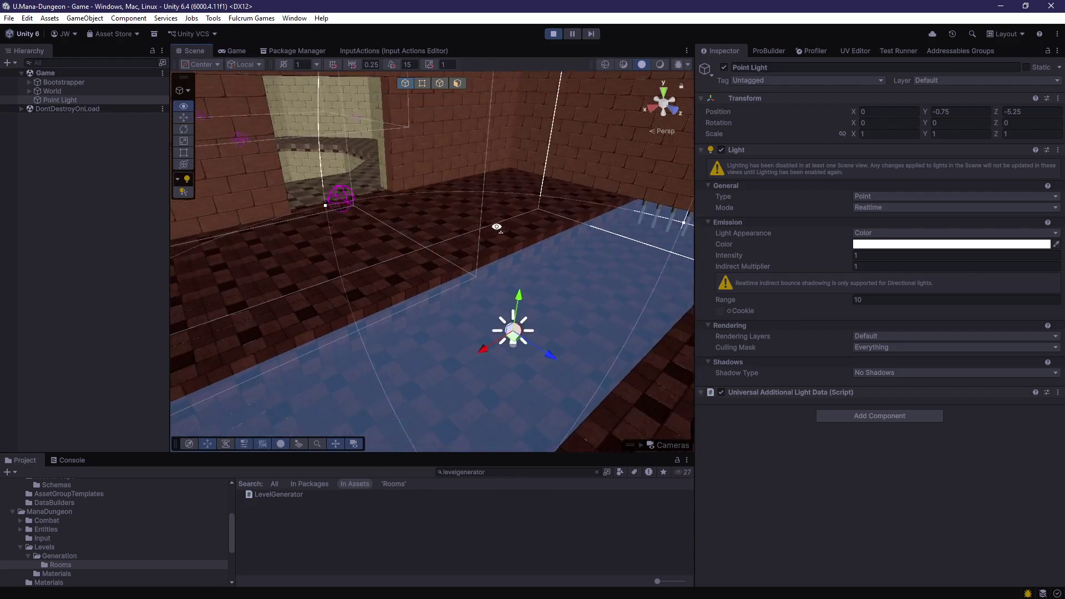
{"action": "mouse_move", "coordinate": [516, 252]}
{"action": "left_mouse_down"}
{"action": "mouse_move", "coordinate": [528, 262]}
{"action": "mouse_move", "coordinate": [400, 209]}
{"action": "mouse_move", "coordinate": [337, 205]}
{"action": "mouse_move", "coordinate": [322, 227]}
{"action": "mouse_move", "coordinate": [383, 244]}
{"action": "mouse_move", "coordinate": [372, 267]}
{"action": "mouse_move", "coordinate": [496, 223]}
{"action": "mouse_move", "coordinate": [421, 222]}
{"action": "mouse_move", "coordinate": [419, 166]}
{"action": "mouse_move", "coordinate": [432, 195]}
{"action": "mouse_move", "coordinate": [506, 228]}
{"action": "mouse_move", "coordinate": [501, 214]}
{"action": "mouse_move", "coordinate": [501, 225]}
{"action": "mouse_move", "coordinate": [557, 197]}
{"action": "mouse_move", "coordinate": [424, 204]}
{"action": "mouse_move", "coordinate": [398, 267]}
{"action": "mouse_move", "coordinate": [428, 247]}
{"action": "mouse_move", "coordinate": [430, 278]}
{"action": "mouse_move", "coordinate": [509, 301]}
{"action": "mouse_move", "coordinate": [503, 290]}
{"action": "left_mouse_up"}
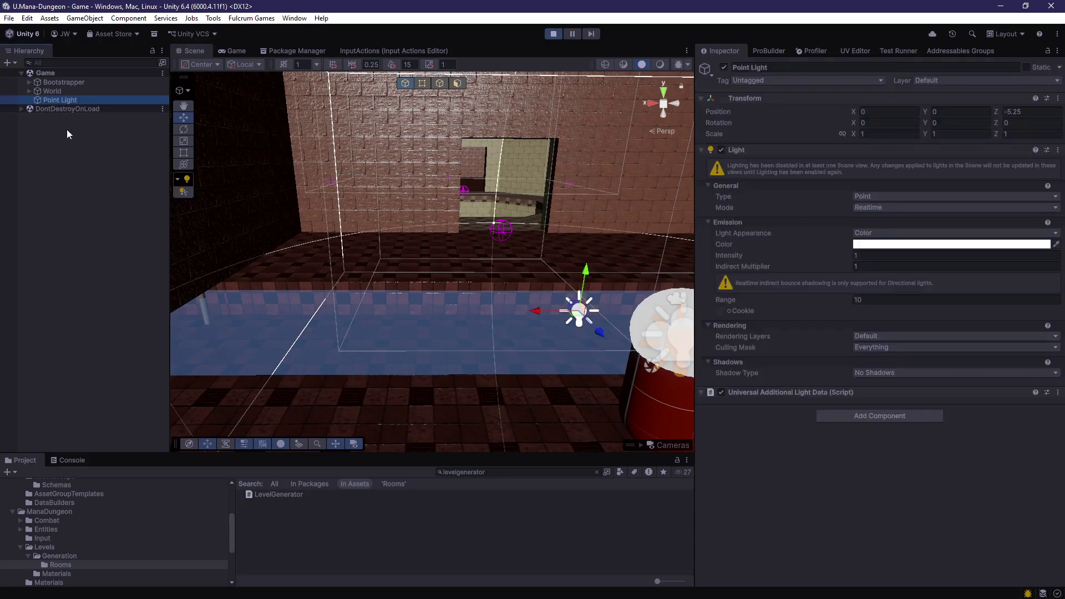
Step: Create a Spot Light and position it at Z -6.25 near floor level
{"action": "right_click", "coordinate": [66, 138]}
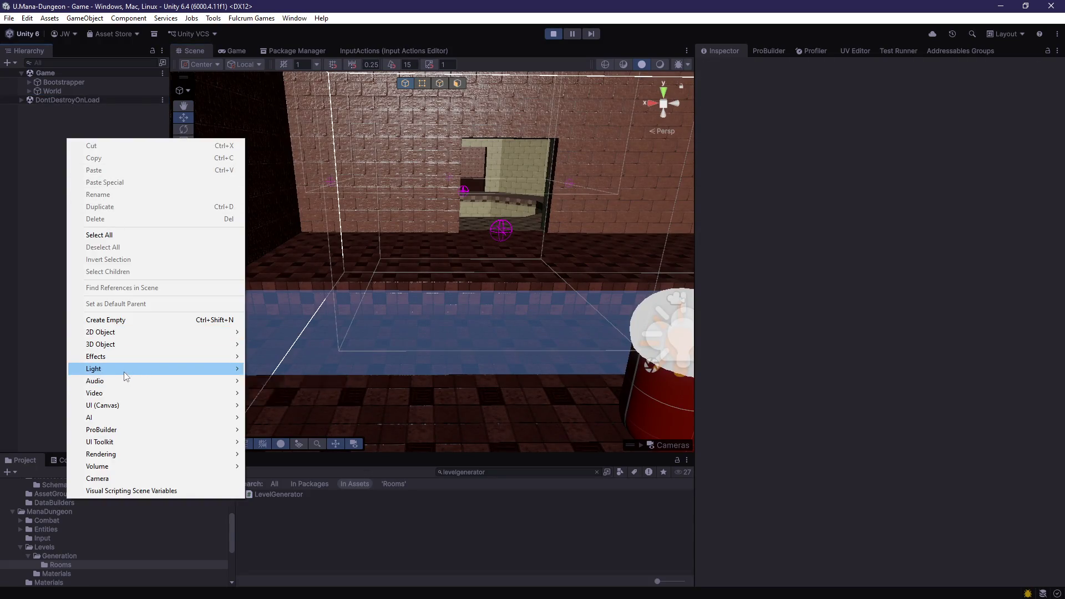
{"action": "mouse_move", "coordinate": [128, 369]}
{"action": "left_click", "coordinate": [303, 392]}
{"action": "mouse_move", "coordinate": [303, 381]}
{"action": "left_mouse_down"}
{"action": "mouse_move", "coordinate": [562, 321]}
{"action": "mouse_move", "coordinate": [400, 286]}
{"action": "left_mouse_up"}
{"action": "scroll", "coordinate": [400, 285], "scroll_direction": "up", "scroll_amount": 3}
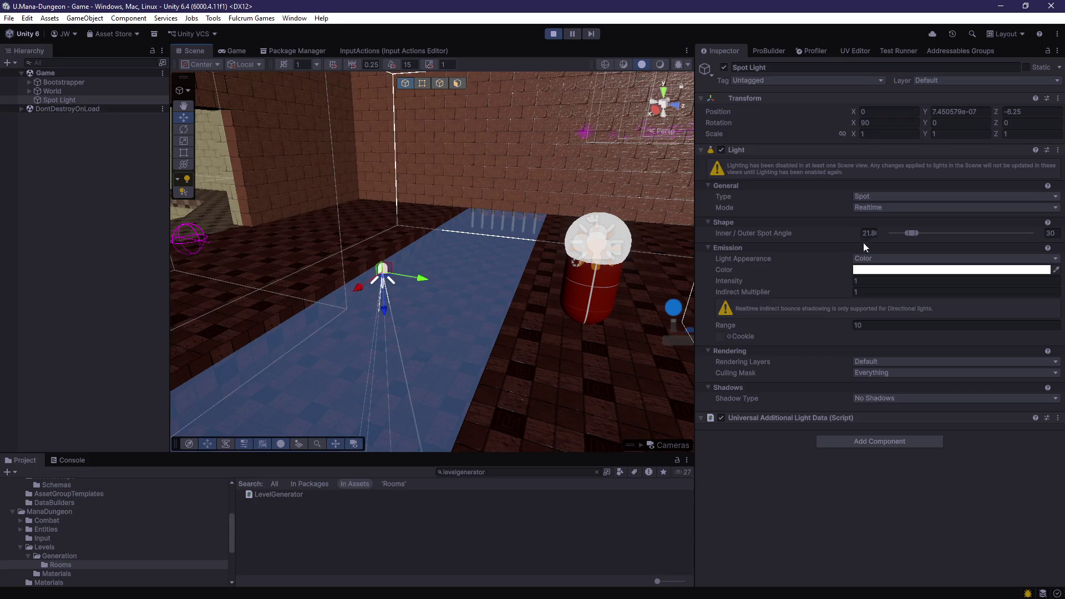
{"action": "left_click_drag", "start_coordinate": [604, 298], "coordinate": [487, 299]}
{"action": "left_click_drag", "start_coordinate": [433, 338], "coordinate": [433, 149]}
{"action": "key", "text": "f"}
{"action": "mouse_move", "coordinate": [470, 268]}
{"action": "left_mouse_down"}
{"action": "mouse_move", "coordinate": [469, 222]}
{"action": "mouse_move", "coordinate": [469, 328]}
{"action": "left_mouse_up"}
{"action": "key", "text": "f"}
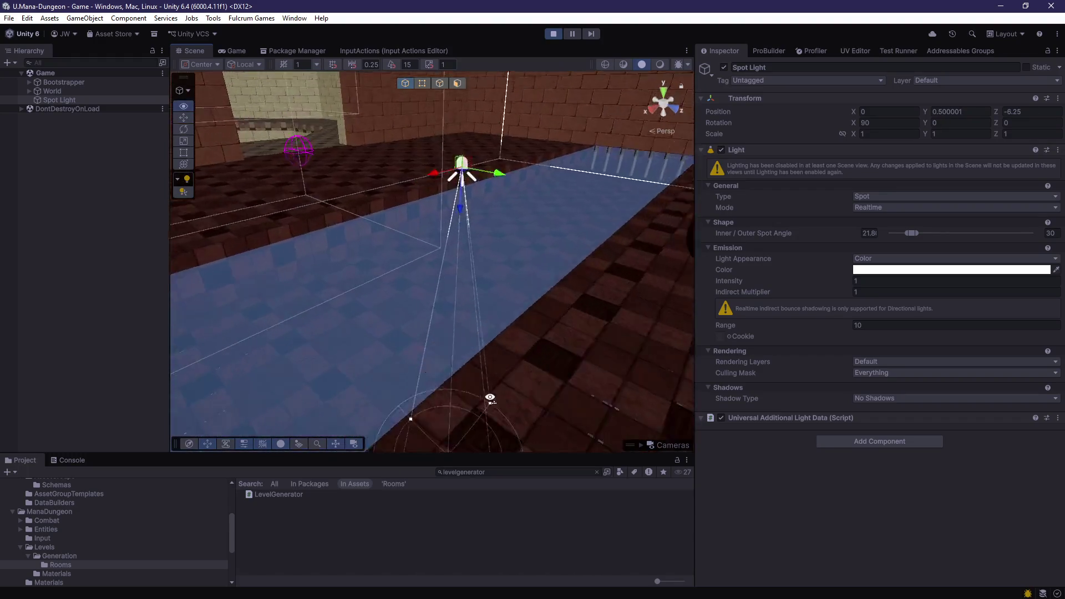
{"action": "left_click_drag", "start_coordinate": [449, 272], "coordinate": [457, 301]}
{"action": "key", "text": "f"}
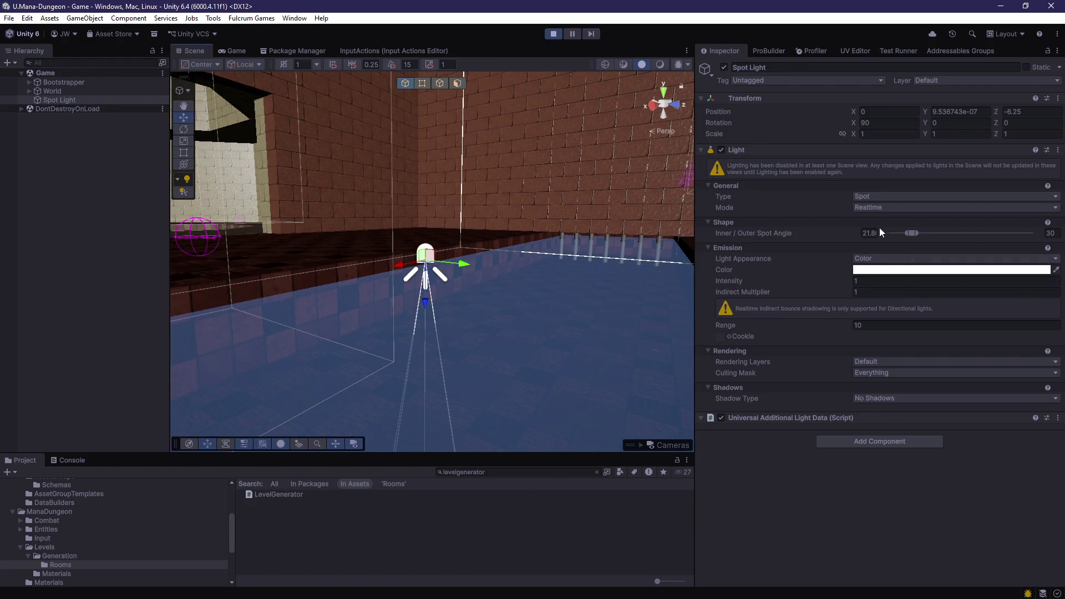
Step: Widen the spot angle to 179, move the light to Z -5, and check it in-game
{"action": "left_click_drag", "start_coordinate": [959, 233], "coordinate": [1033, 233]}
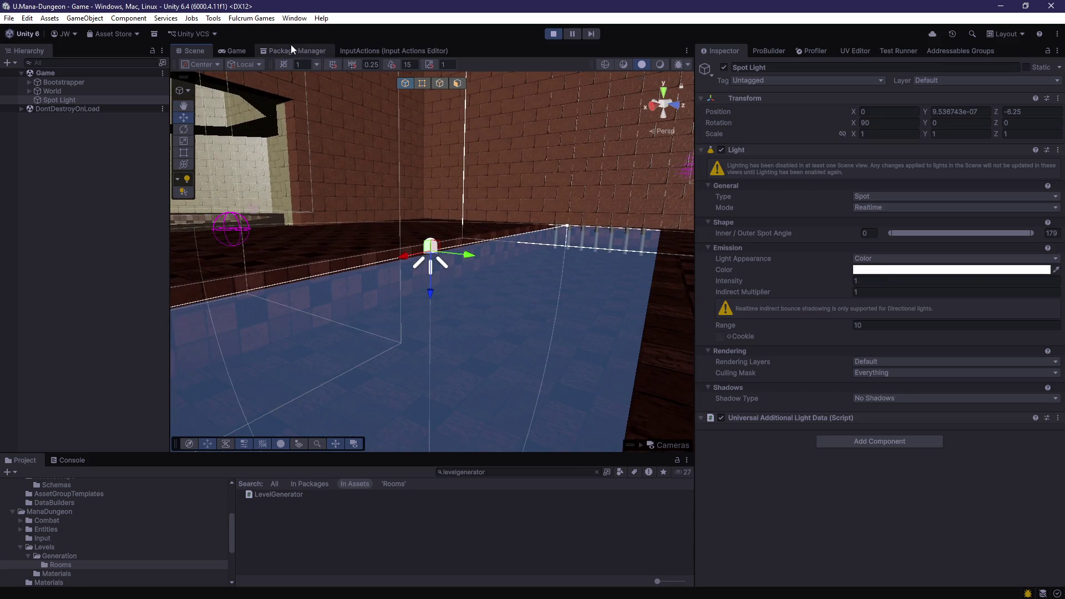
{"action": "left_click", "coordinate": [233, 51]}
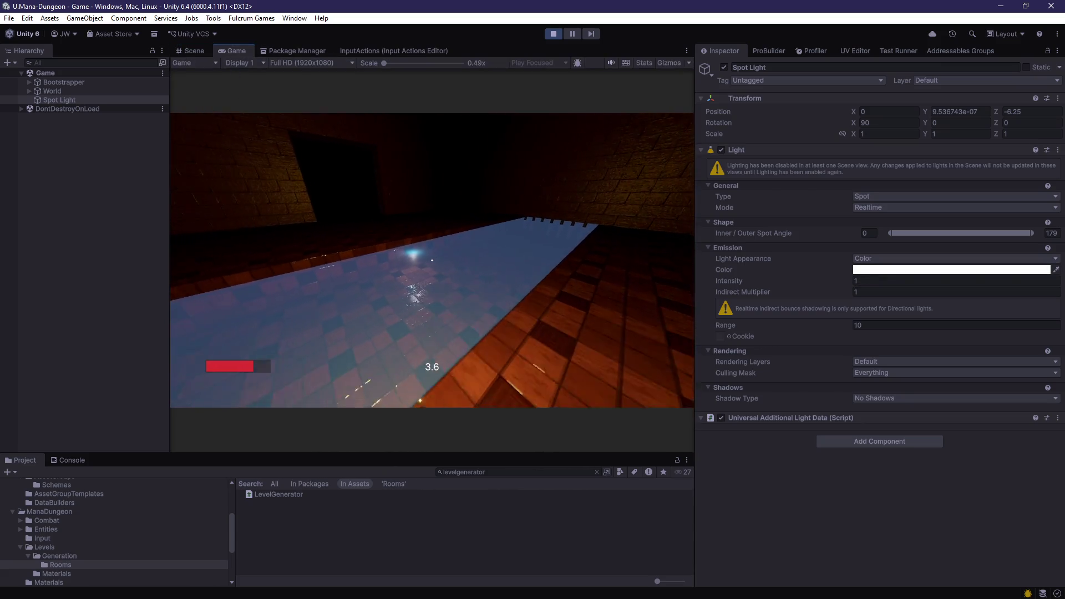
{"action": "left_click", "coordinate": [191, 51]}
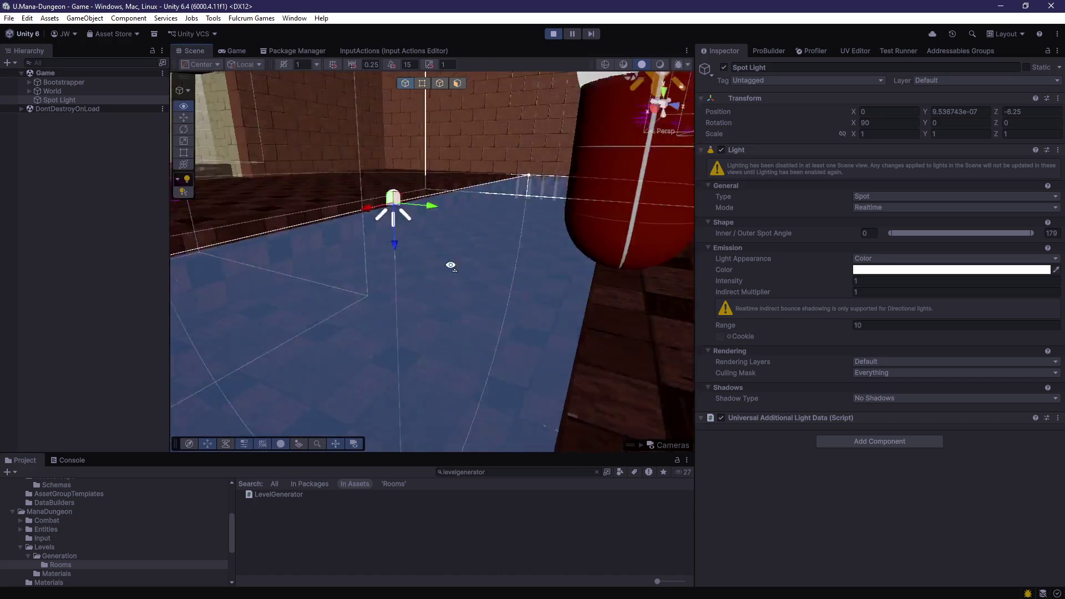
{"action": "left_click_drag", "start_coordinate": [465, 242], "coordinate": [551, 242]}
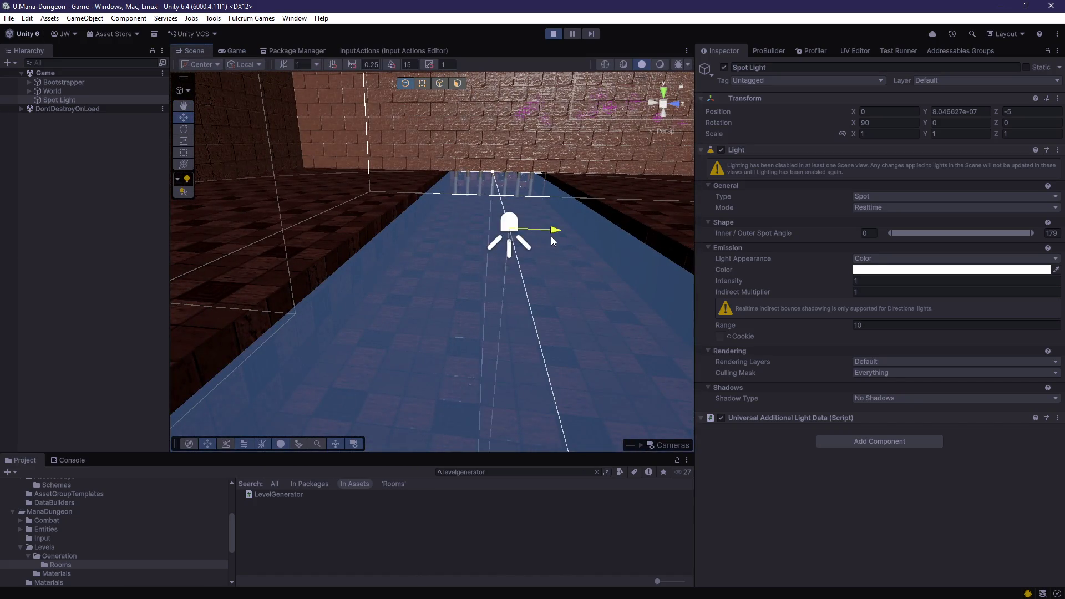
{"action": "scroll", "coordinate": [552, 237], "scroll_direction": "down", "scroll_amount": 3}
{"action": "left_click", "coordinate": [233, 50]}
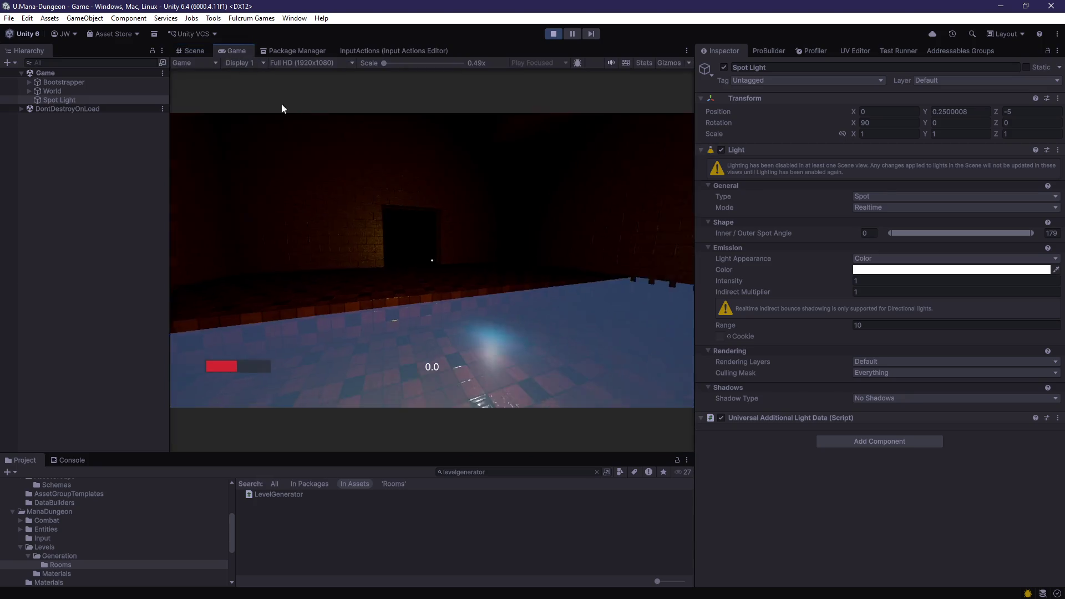
{"action": "left_click", "coordinate": [281, 108]}
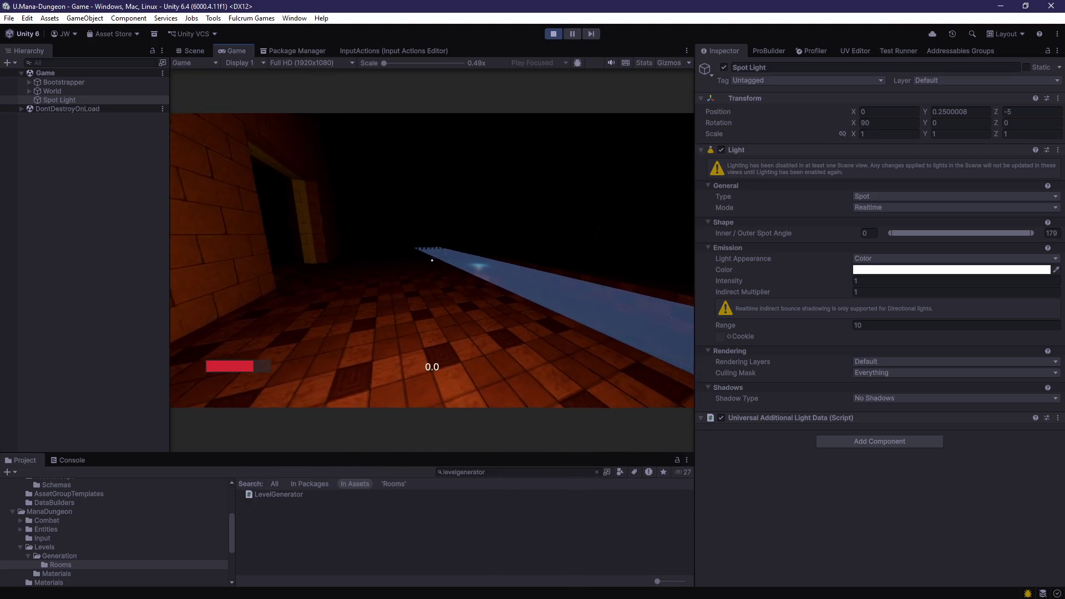
{"action": "key", "text": "Escape"}
{"action": "left_click", "coordinate": [874, 197]}
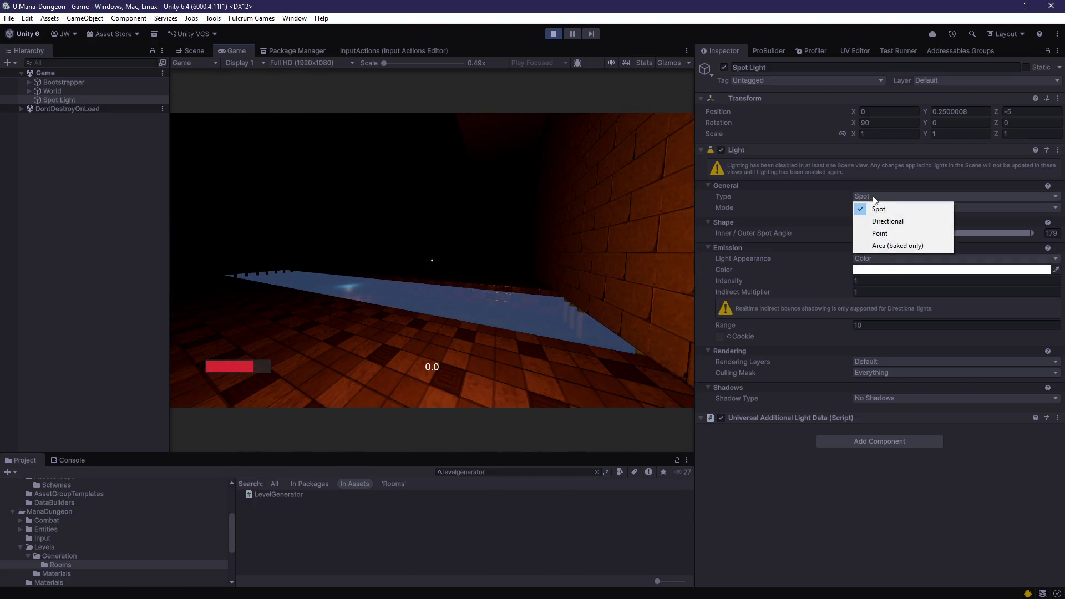
Step: Keep the Spot type and tint the light pale blue AFD4FF
{"action": "left_click", "coordinate": [910, 479]}
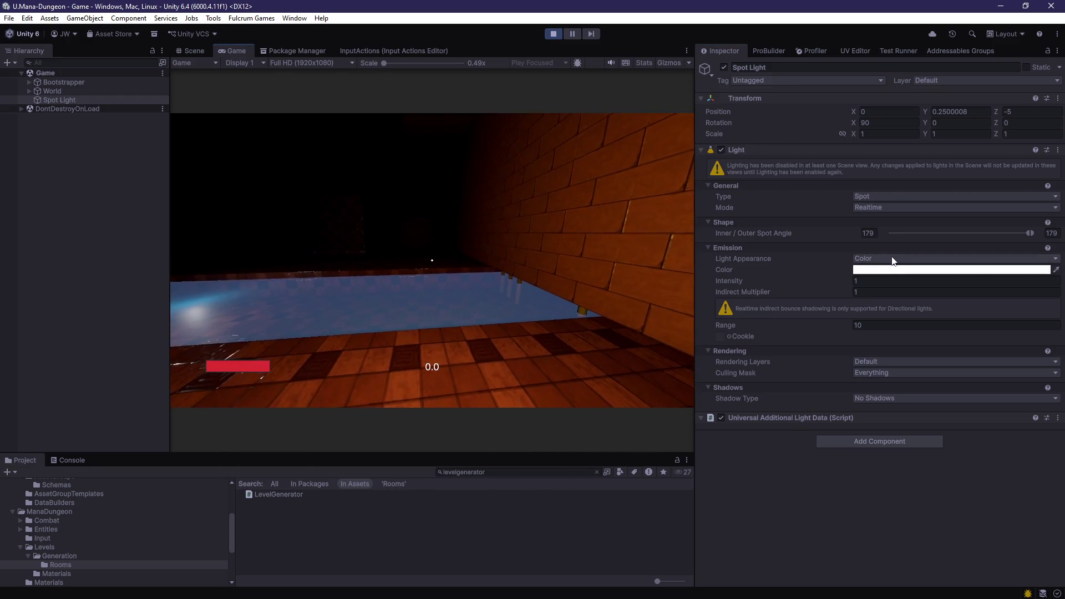
{"action": "left_click", "coordinate": [885, 260]}
{"action": "left_click", "coordinate": [1017, 271]}
{"action": "left_click", "coordinate": [954, 386]}
{"action": "left_click", "coordinate": [1013, 328]}
{"action": "left_click_drag", "start_coordinate": [1013, 316], "coordinate": [989, 314]}
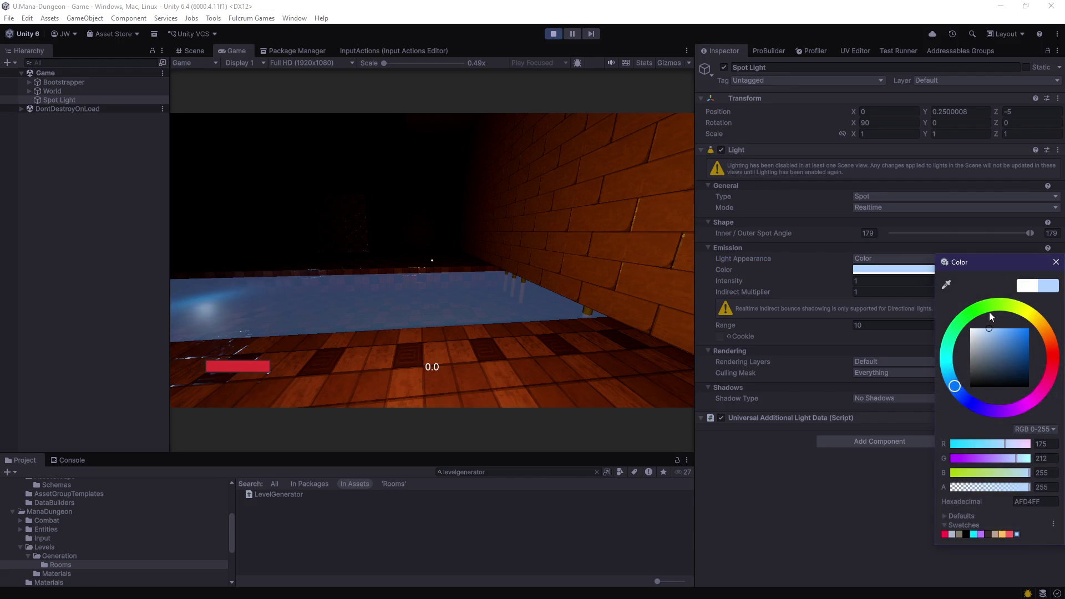
{"action": "left_click", "coordinate": [564, 299]}
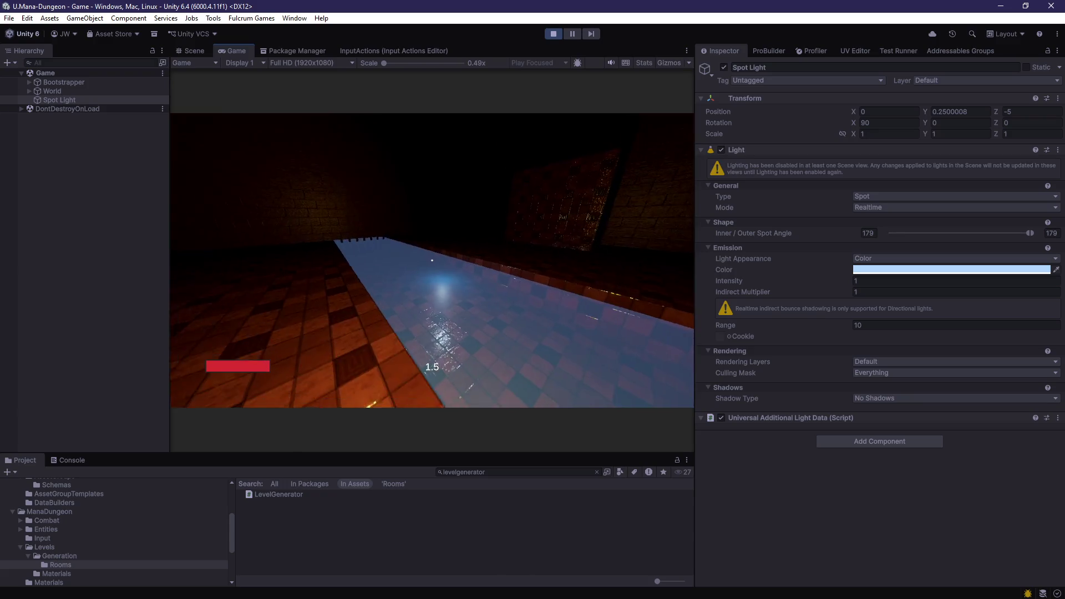
Step: Set intensity 5 and raise the spot light to Y 2.5, checking it in-game
{"action": "key", "text": "Escape"}
{"action": "type", "text": "500"}
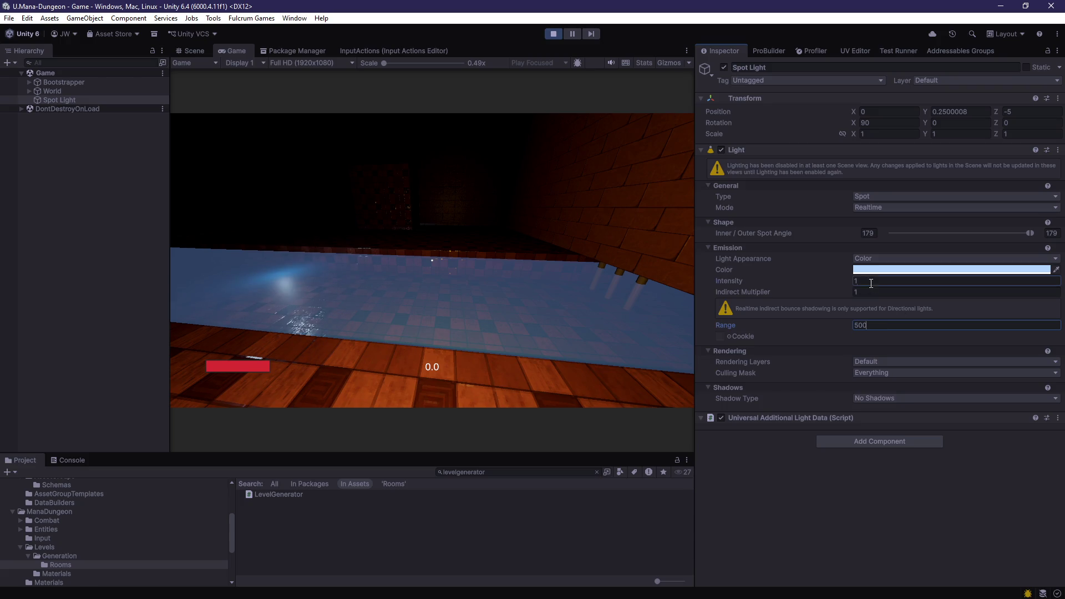
{"action": "left_click", "coordinate": [591, 289]}
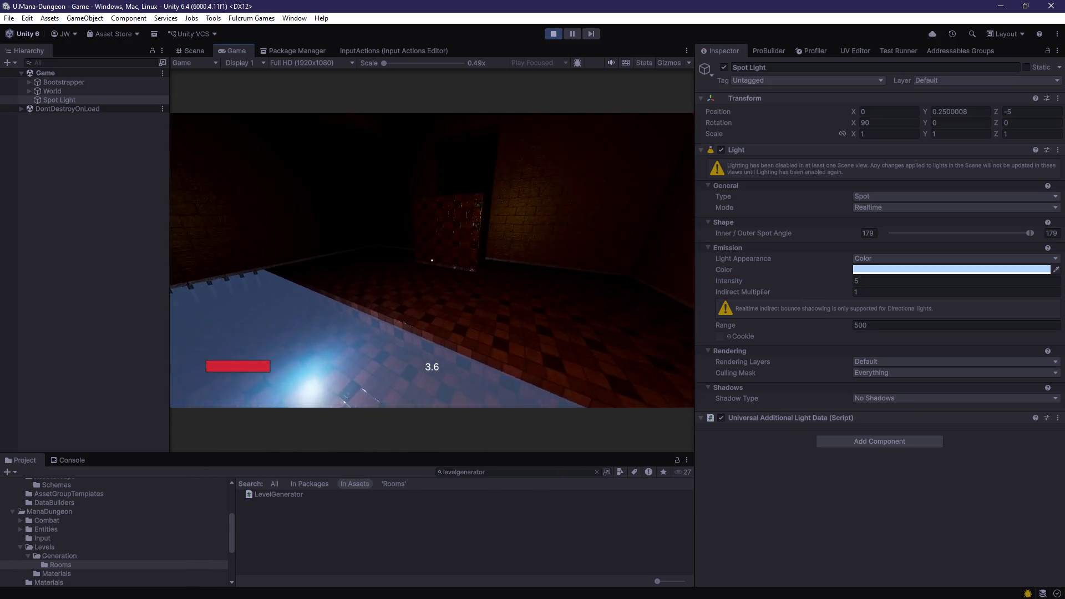
{"action": "key", "text": "w"}
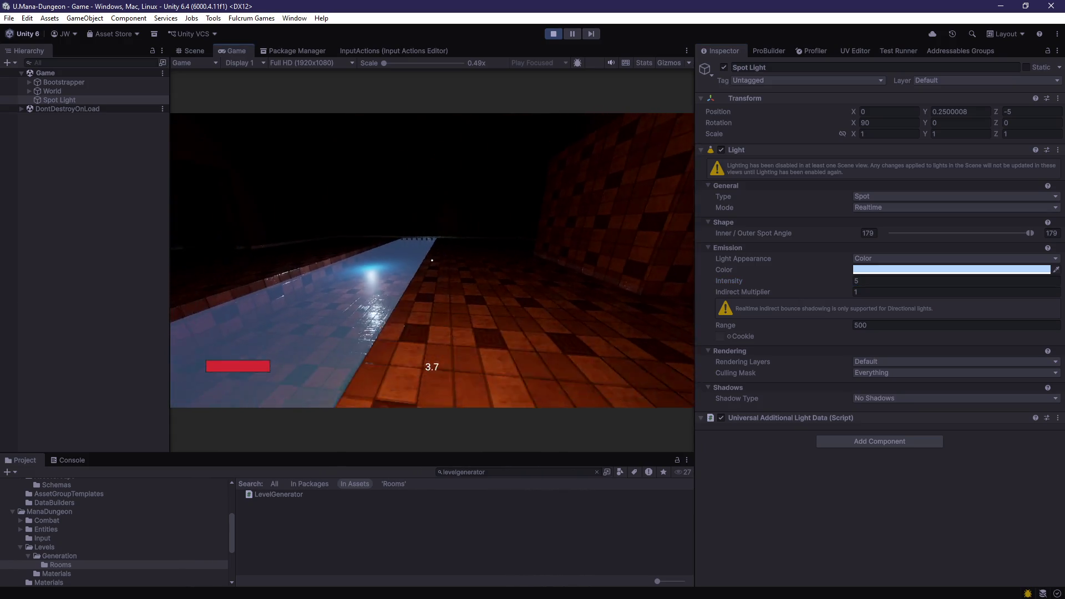
{"action": "left_click", "coordinate": [204, 50]}
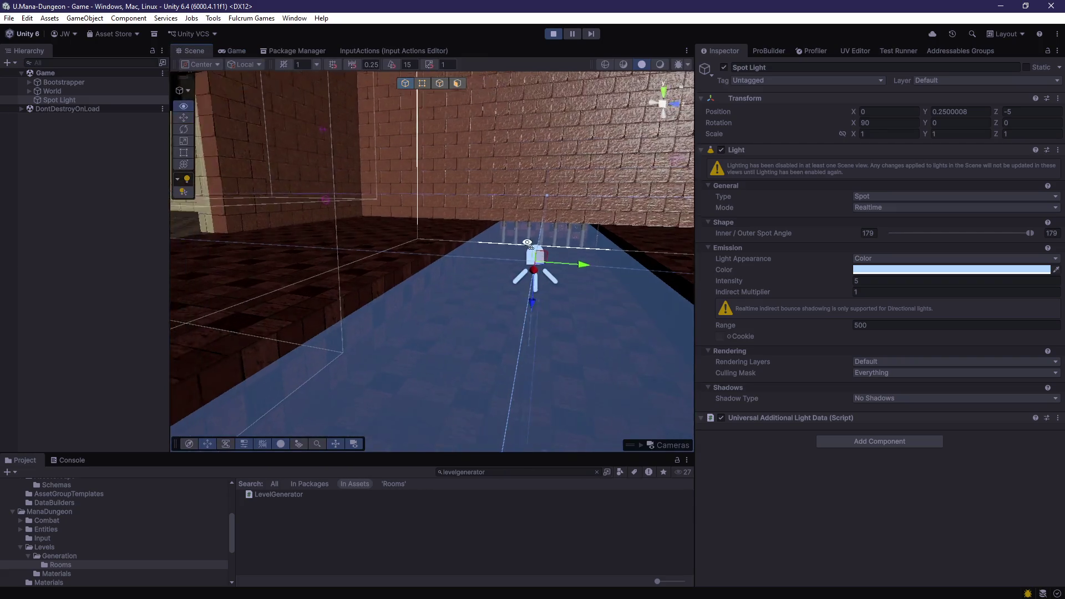
{"action": "left_click_drag", "start_coordinate": [444, 302], "coordinate": [444, 220]}
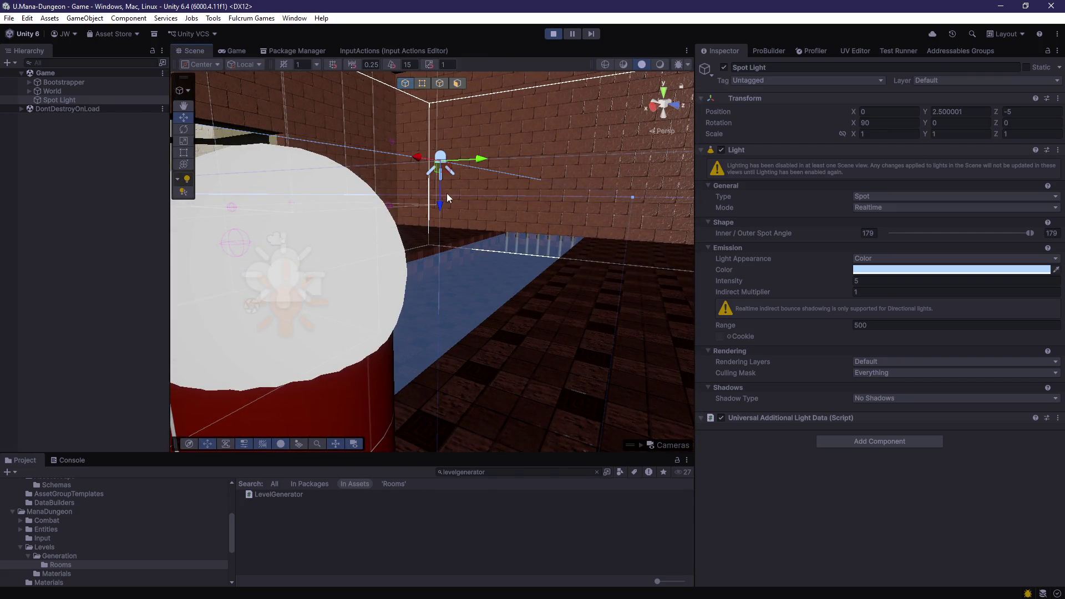
{"action": "left_click", "coordinate": [237, 51]}
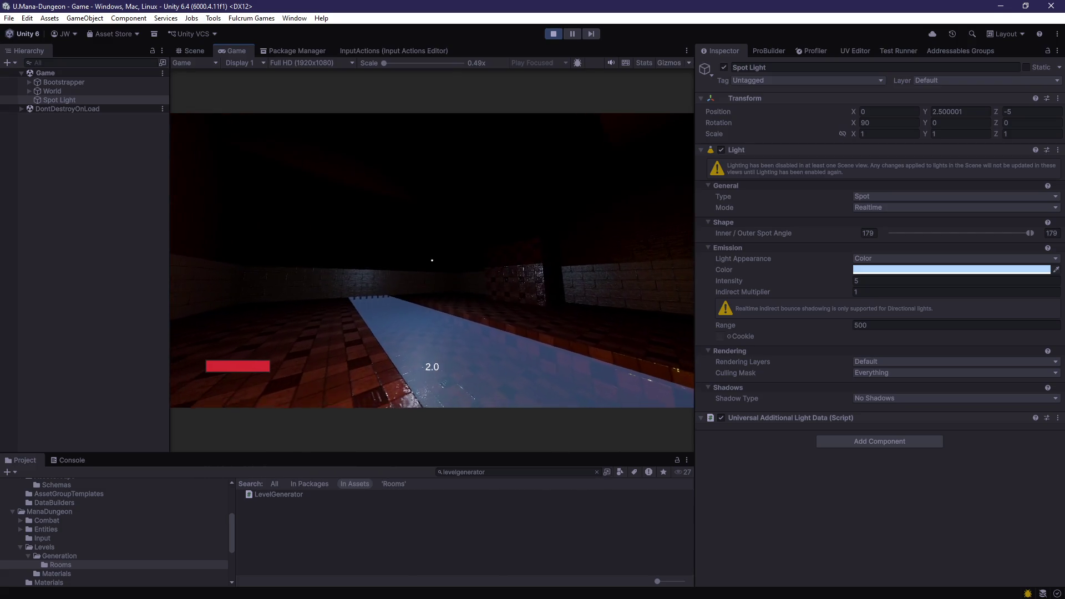
Step: Duplicate the spot light, raise the copy, and rotate it to 180 degrees
{"action": "left_click", "coordinate": [194, 50]}
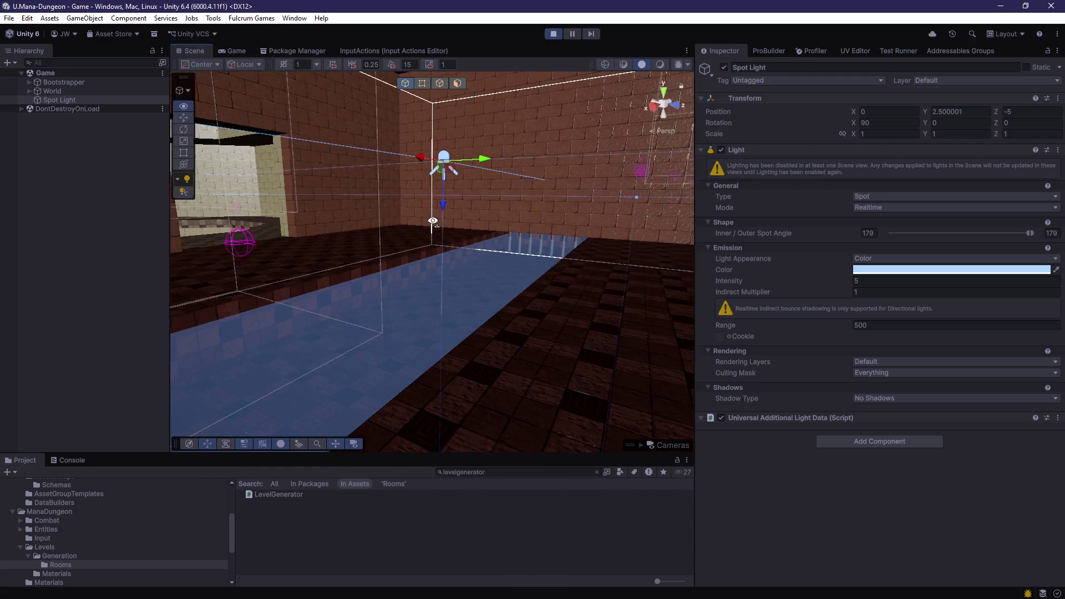
{"action": "key", "text": "ctrl+d"}
{"action": "left_click_drag", "start_coordinate": [452, 227], "coordinate": [453, 213]}
{"action": "key", "text": "f"}
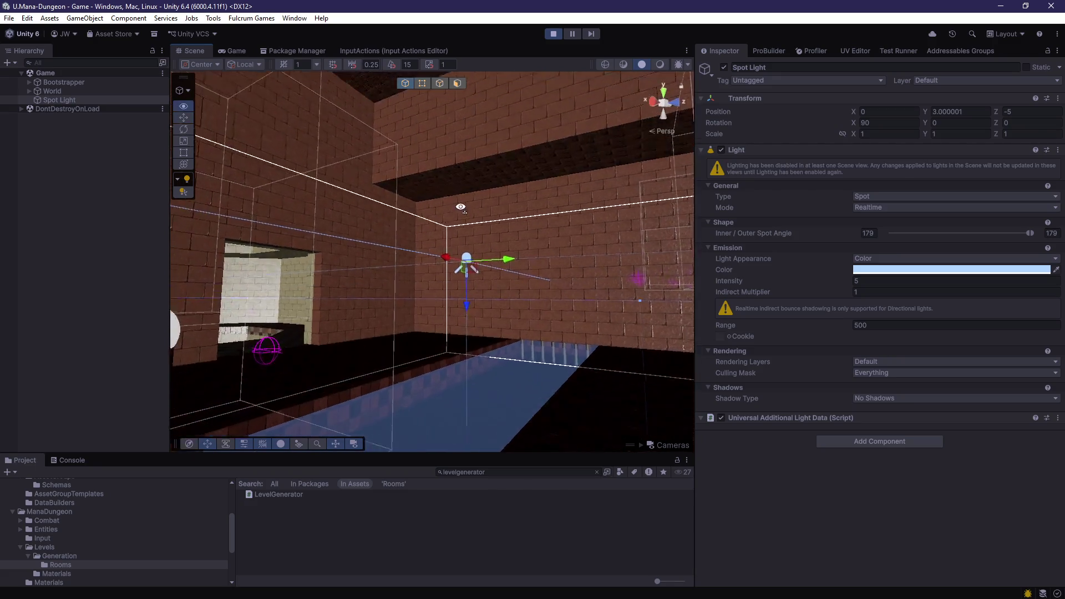
{"action": "key", "text": "e"}
{"action": "mouse_move", "coordinate": [494, 225]}
{"action": "left_mouse_down"}
{"action": "mouse_move", "coordinate": [533, 315]}
{"action": "mouse_move", "coordinate": [526, 460]}
{"action": "left_mouse_up"}
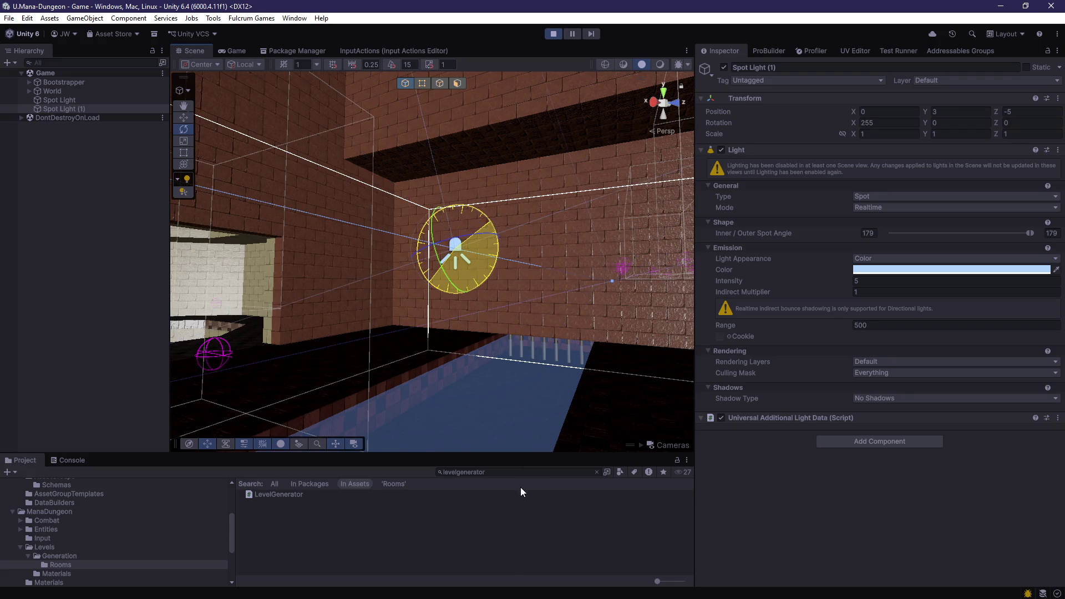
{"action": "left_click_drag", "start_coordinate": [520, 514], "coordinate": [548, 337]}
{"action": "left_click_drag", "start_coordinate": [430, 325], "coordinate": [832, 312], "text": "alt"}
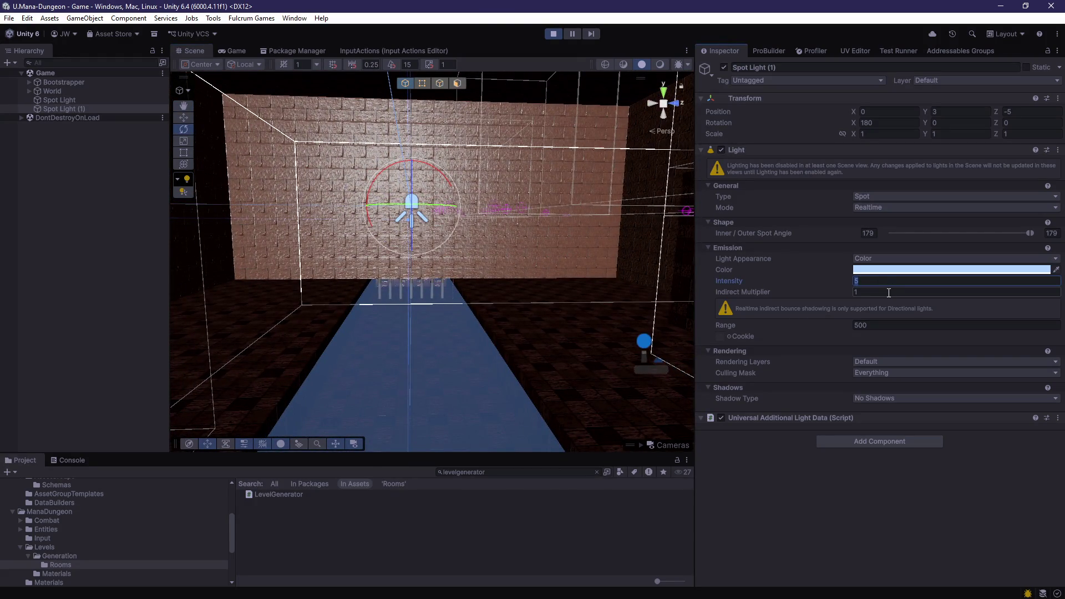
{"action": "type", "text": "10"}
Step: Set the copy's intensity to 5 and rotation to 270, then delete both spot lights
{"action": "key", "text": "ctrl+2"}
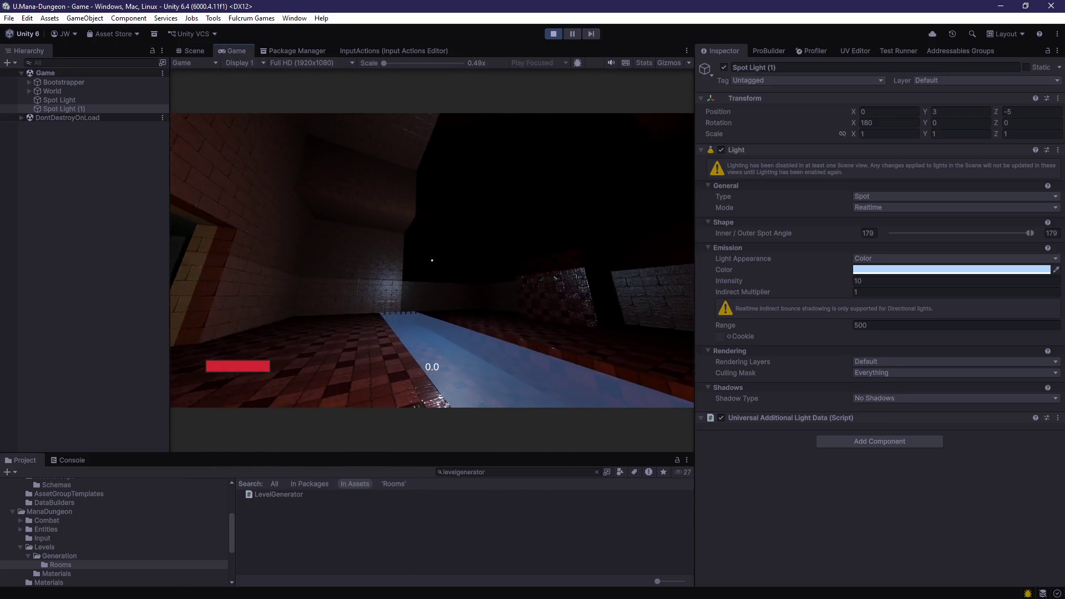
{"action": "double_click", "coordinate": [860, 281]}
{"action": "type", "text": "5"}
{"action": "key", "text": "Return"}
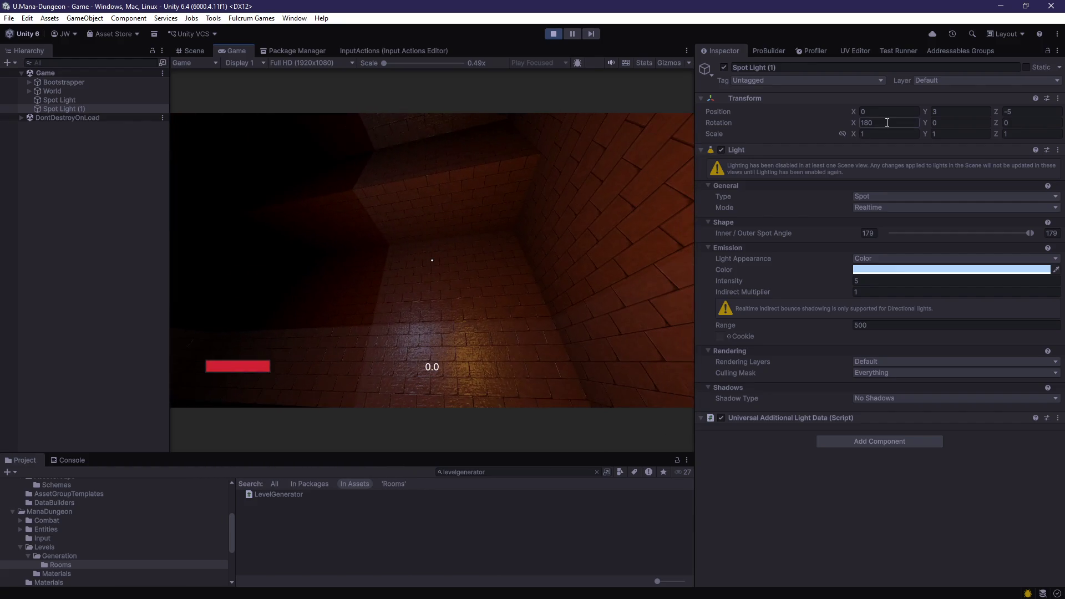
{"action": "type", "text": "270"}
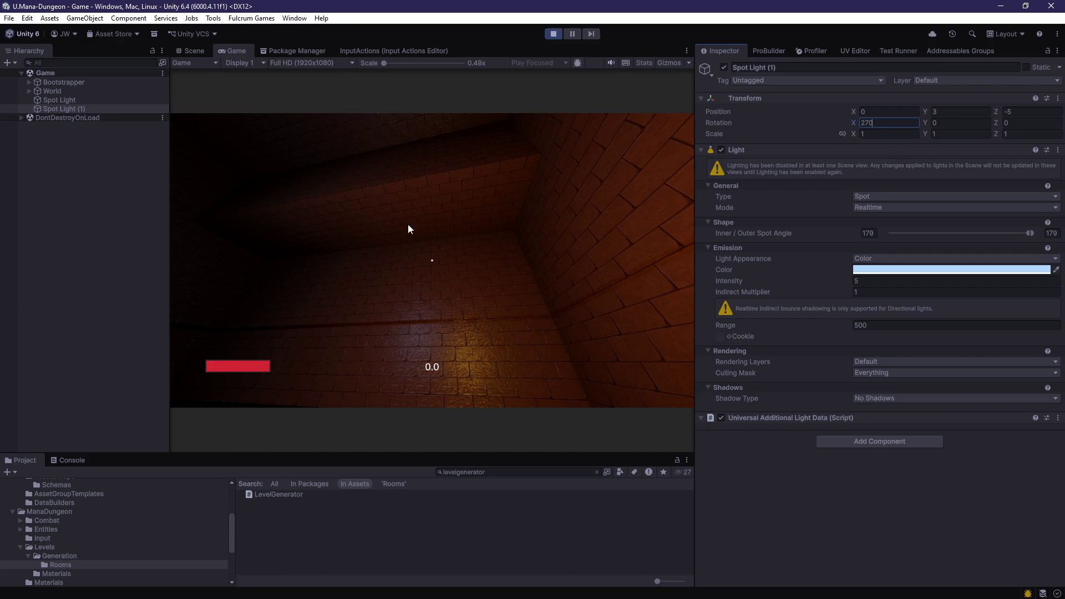
{"action": "left_click", "coordinate": [70, 101]}
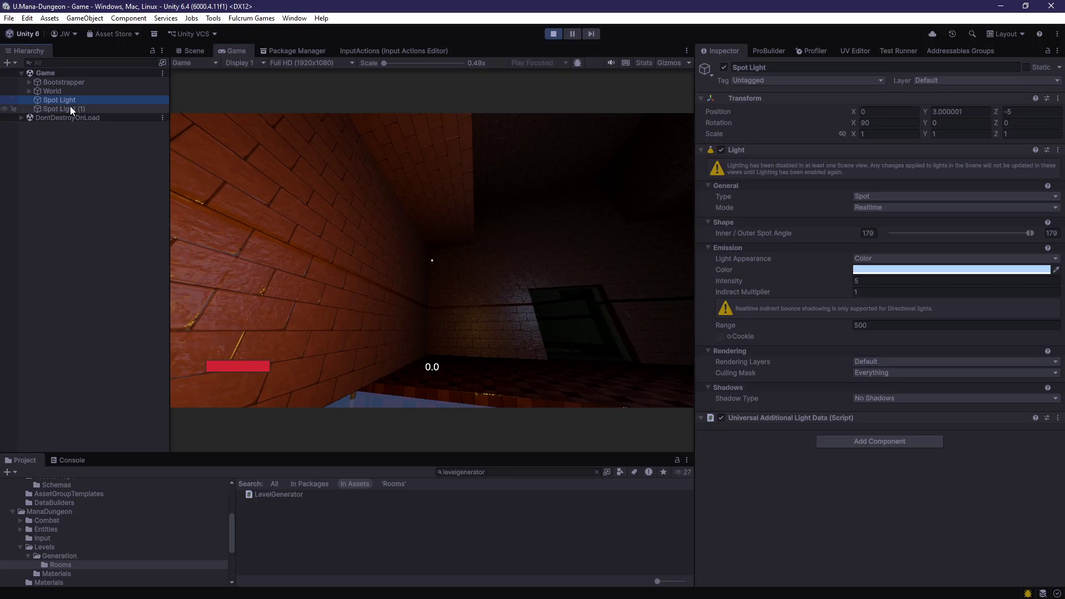
{"action": "left_click", "coordinate": [69, 109], "text": "shift"}
{"action": "key", "text": "Delete"}
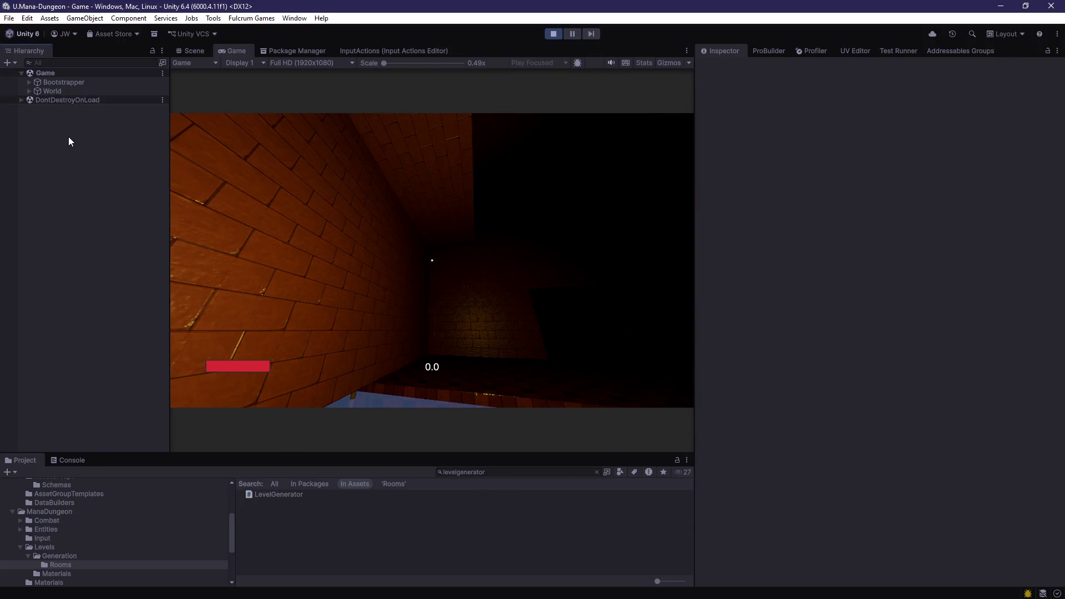
Step: Add a Point Light and move it to Z -5
{"action": "right_click", "coordinate": [69, 140]}
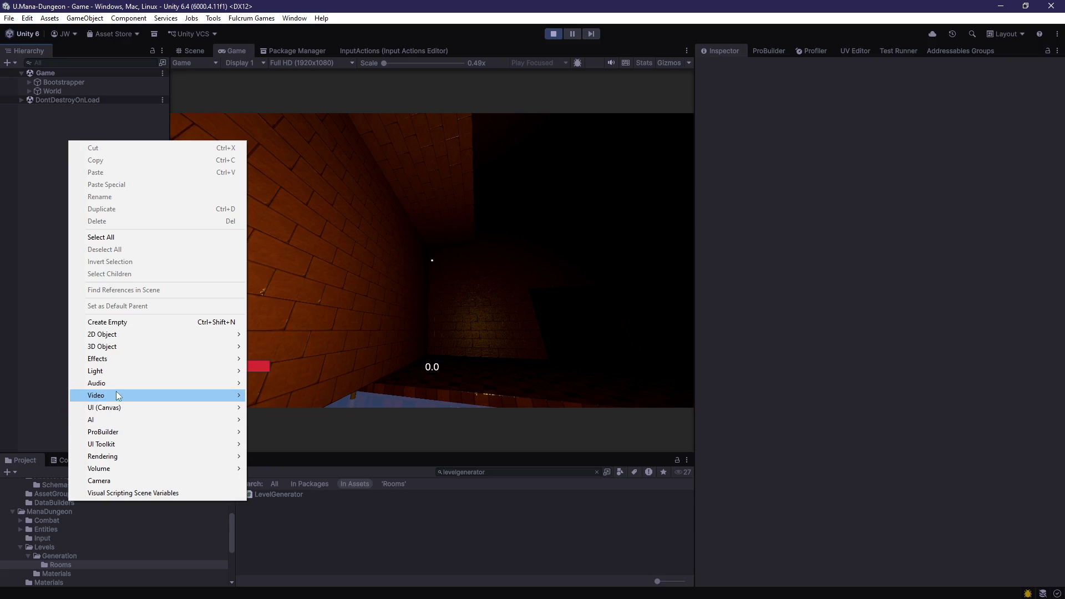
{"action": "mouse_move", "coordinate": [118, 371]}
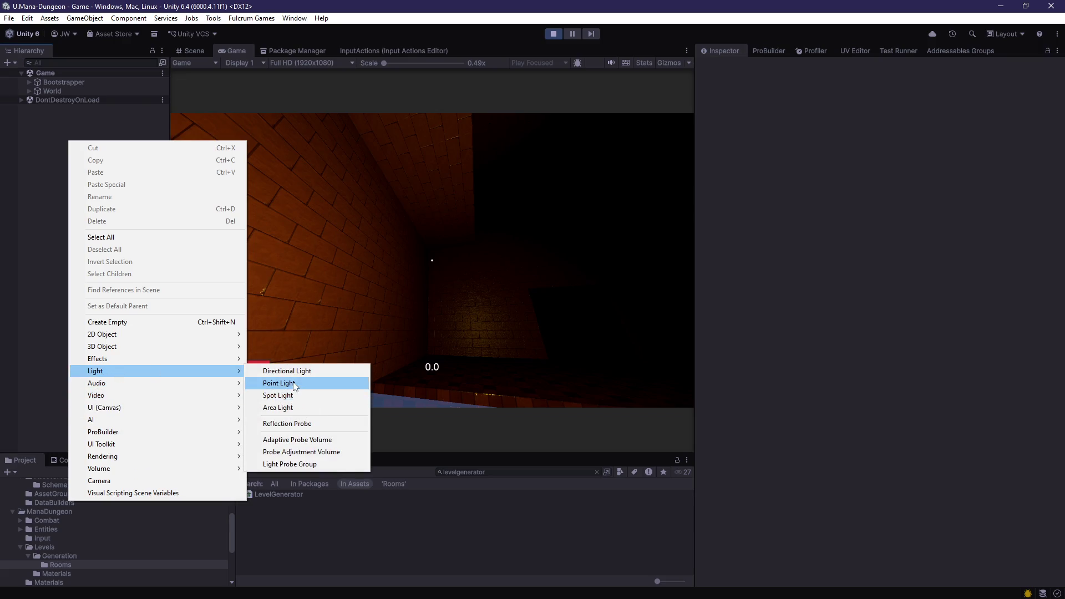
{"action": "left_click", "coordinate": [295, 384]}
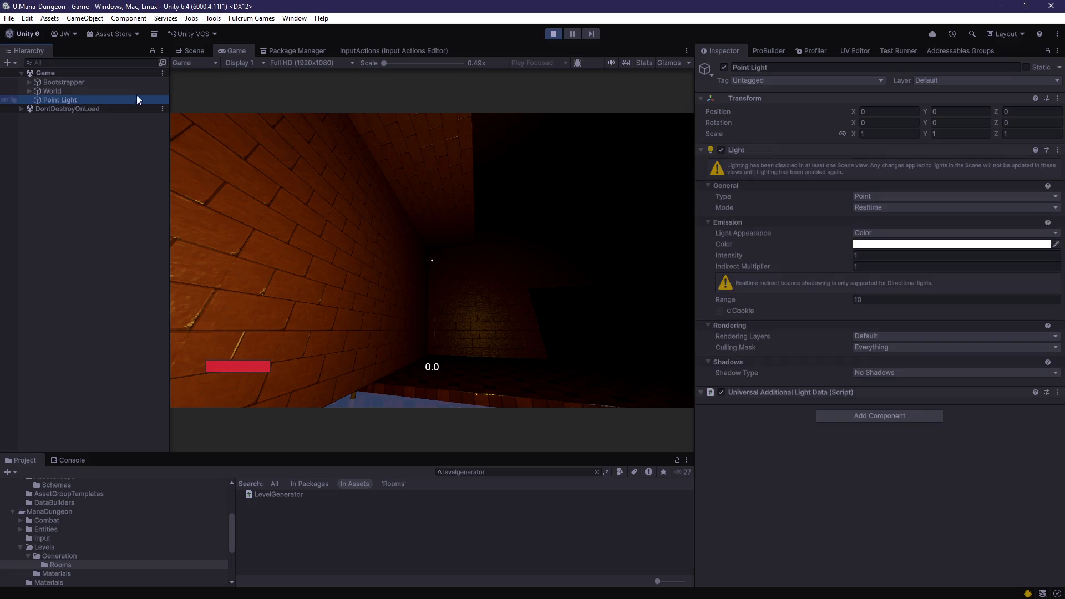
{"action": "left_click", "coordinate": [191, 51]}
{"action": "key", "text": "f"}
{"action": "mouse_move", "coordinate": [608, 253]}
{"action": "left_mouse_down"}
{"action": "mouse_move", "coordinate": [461, 268]}
{"action": "mouse_move", "coordinate": [429, 290]}
{"action": "mouse_move", "coordinate": [422, 260]}
{"action": "mouse_move", "coordinate": [434, 232]}
{"action": "mouse_move", "coordinate": [453, 247]}
{"action": "mouse_move", "coordinate": [391, 306]}
{"action": "mouse_move", "coordinate": [422, 310]}
{"action": "left_mouse_up"}
{"action": "scroll", "coordinate": [444, 250], "scroll_direction": "down", "scroll_amount": 3}
Step: Give the point light intensity 20 and pale blue colour 84C5FF, checking it in-game
{"action": "left_click", "coordinate": [896, 256]}
{"action": "type", "text": "20"}
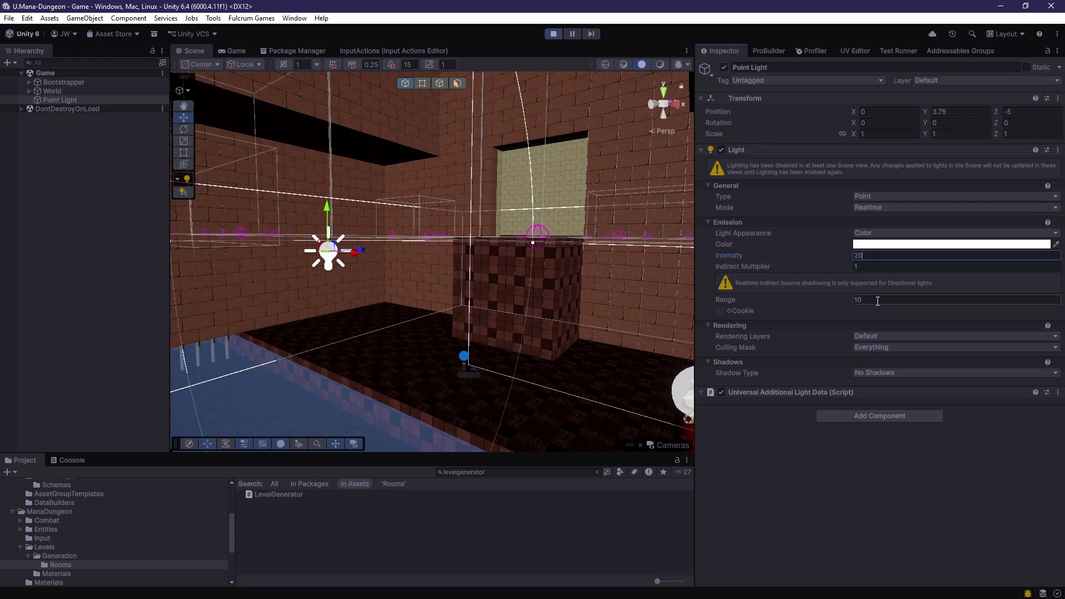
{"action": "left_click", "coordinate": [881, 245]}
{"action": "left_click", "coordinate": [901, 366]}
{"action": "mouse_move", "coordinate": [951, 318]}
{"action": "left_mouse_down"}
{"action": "mouse_move", "coordinate": [960, 294]}
{"action": "mouse_move", "coordinate": [943, 294]}
{"action": "left_mouse_up"}
{"action": "left_click", "coordinate": [235, 51]}
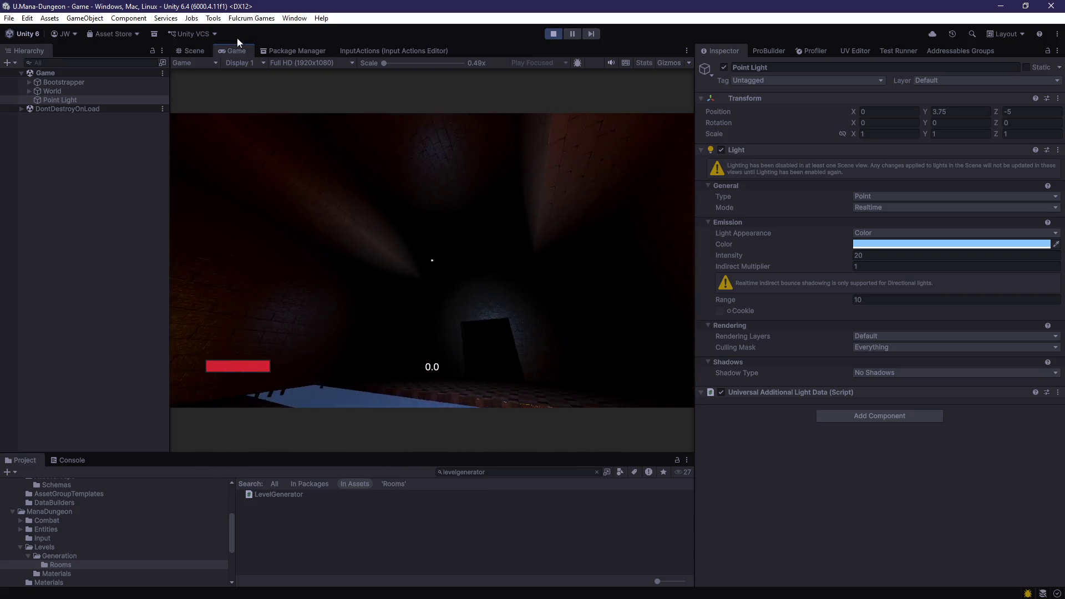
{"action": "left_click", "coordinate": [190, 51]}
Step: Try two duplicate point lights spread along X, then stop the game
{"action": "key", "text": "ctrl+d"}
{"action": "mouse_move", "coordinate": [387, 218]}
{"action": "left_mouse_down"}
{"action": "mouse_move", "coordinate": [580, 251]}
{"action": "mouse_move", "coordinate": [233, 210]}
{"action": "left_mouse_up"}
{"action": "key", "text": "ctrl+d"}
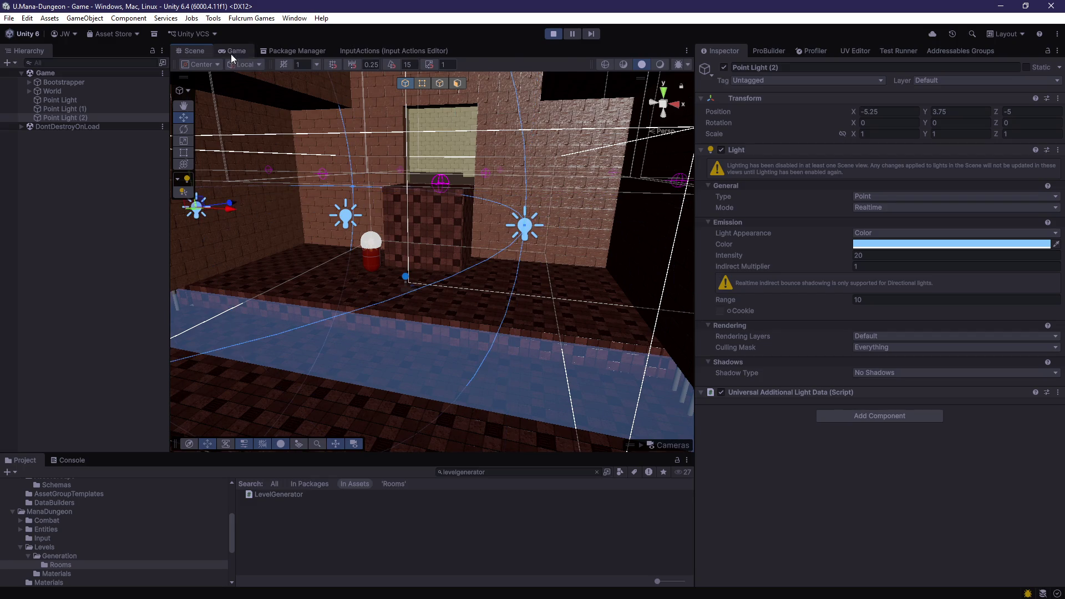
{"action": "left_click", "coordinate": [233, 52]}
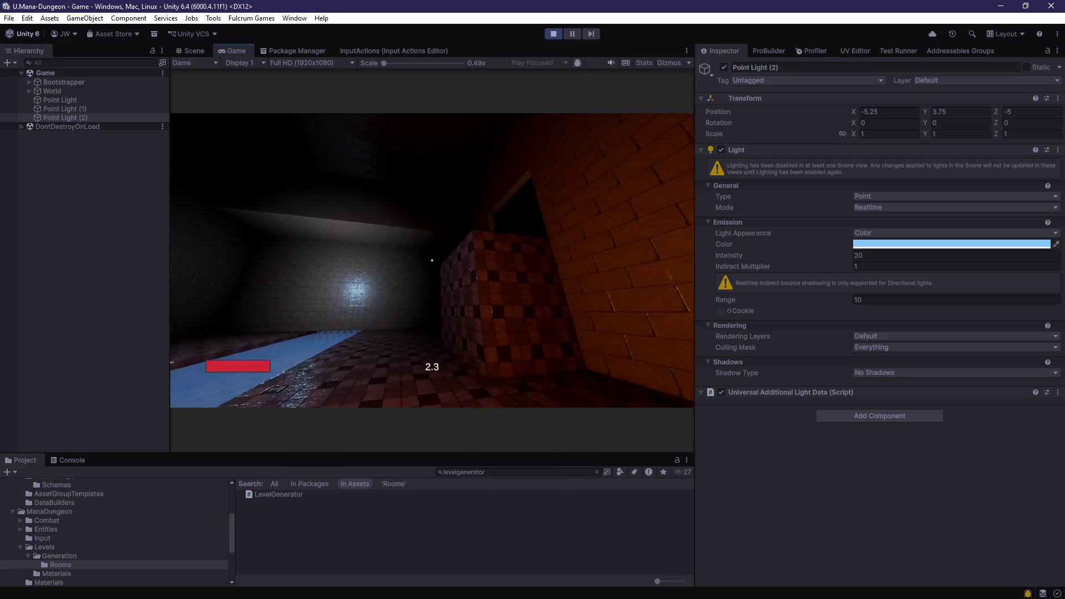
{"action": "left_click", "coordinate": [193, 51]}
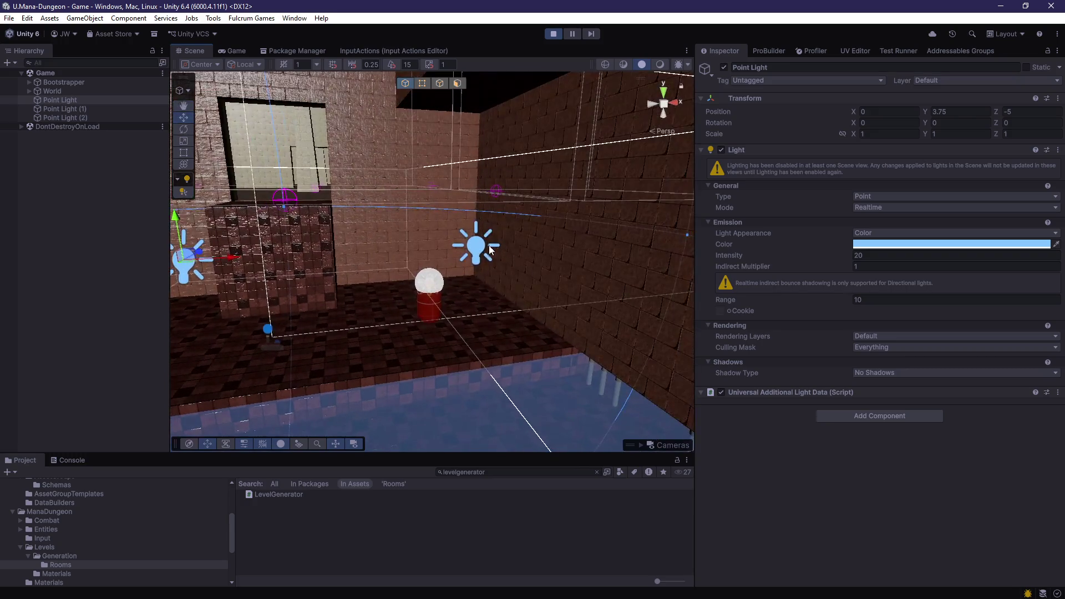
{"action": "left_click", "coordinate": [367, 255]}
{"action": "left_click", "coordinate": [550, 287]}
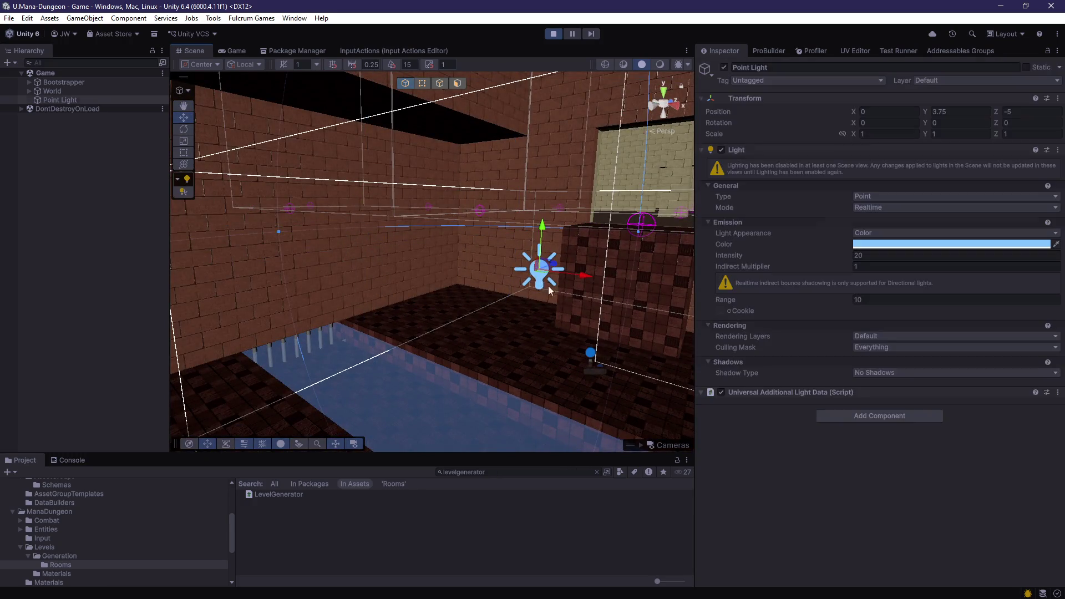
{"action": "left_click", "coordinate": [554, 34]}
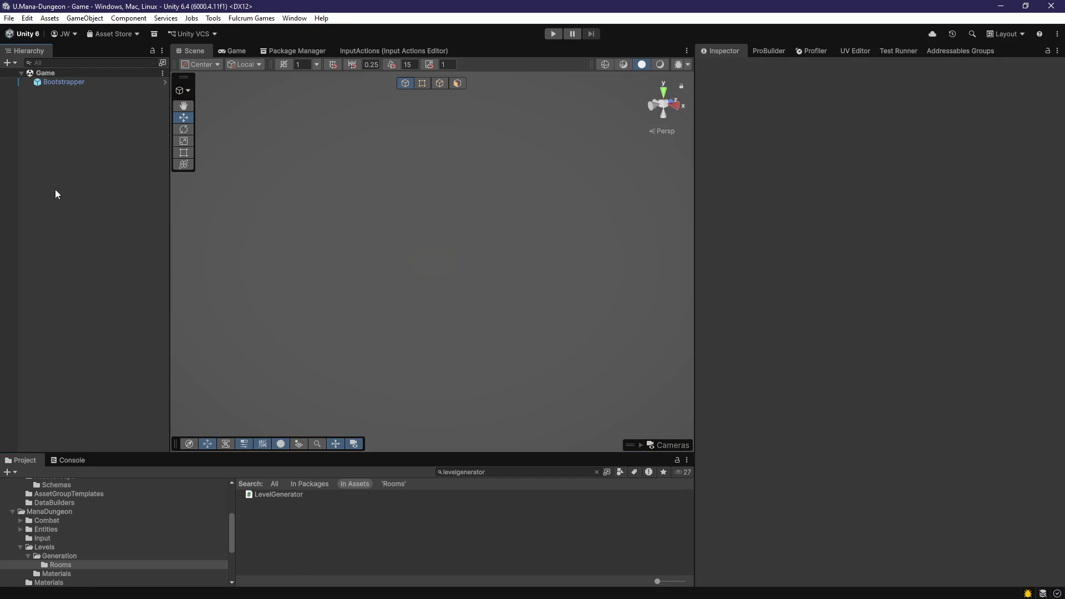
Step: Search the project for 'start' and open the Room_Start_001 prefab for editing
{"action": "key", "text": "BackSpace"}
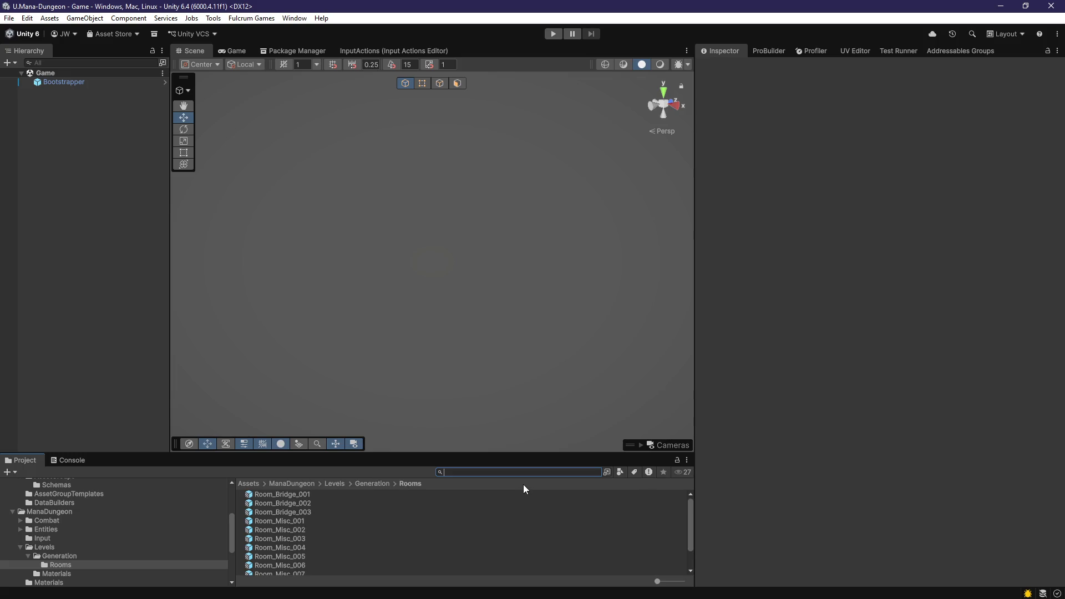
{"action": "type", "text": "start"}
{"action": "double_click", "coordinate": [302, 496]}
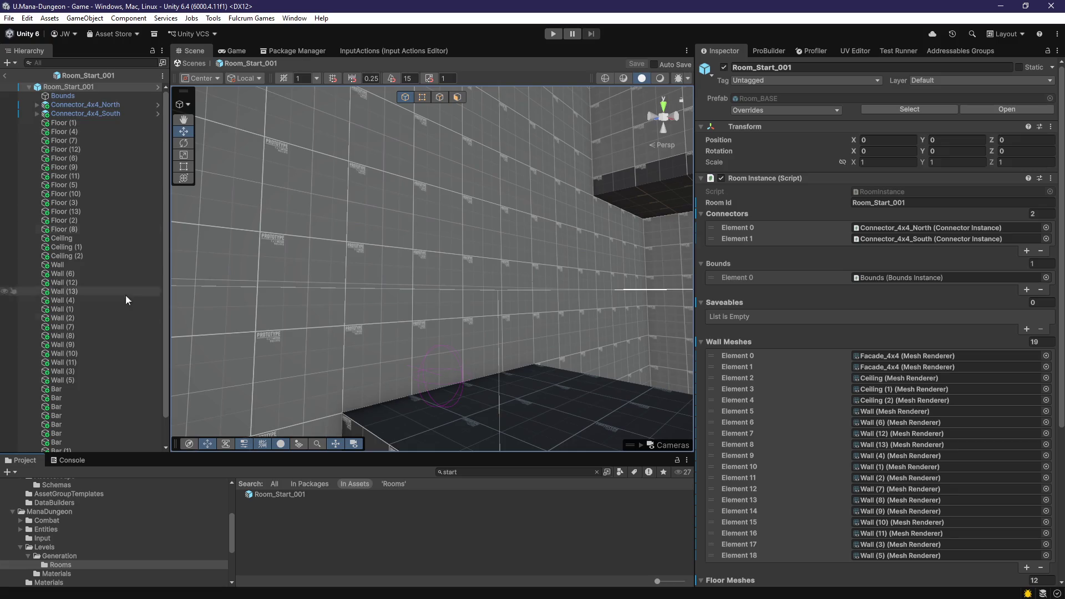
{"action": "scroll", "coordinate": [125, 295], "scroll_direction": "down", "scroll_amount": 2}
Step: Create an empty object and parent the 41 room pieces, Floor (1) through Bar (7), under it
{"action": "right_click", "coordinate": [99, 442]}
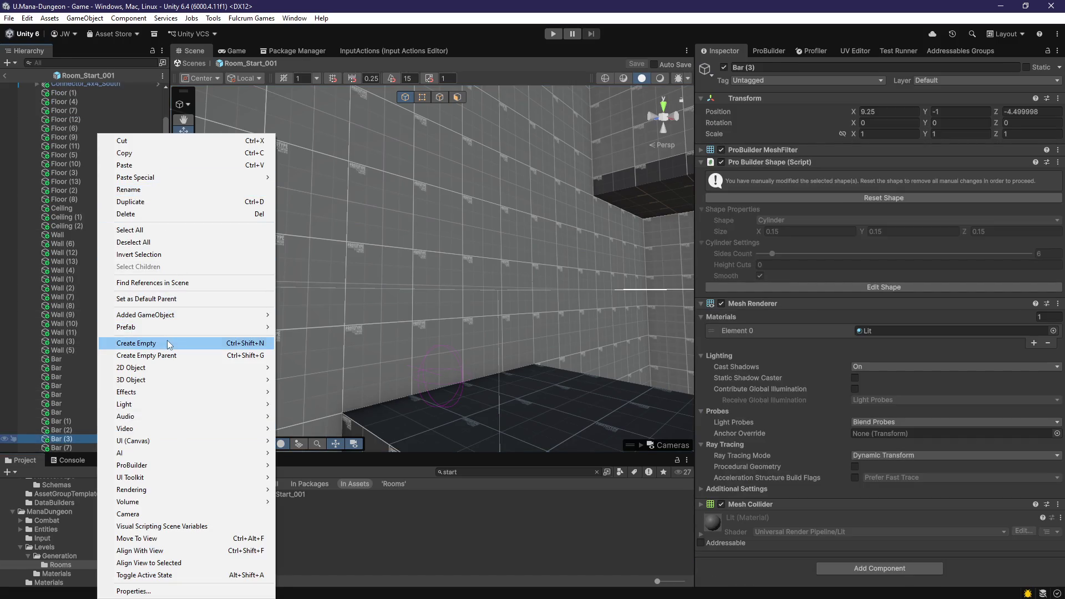
{"action": "left_click", "coordinate": [168, 343]}
{"action": "left_click", "coordinate": [90, 439]}
{"action": "left_click", "coordinate": [78, 429]}
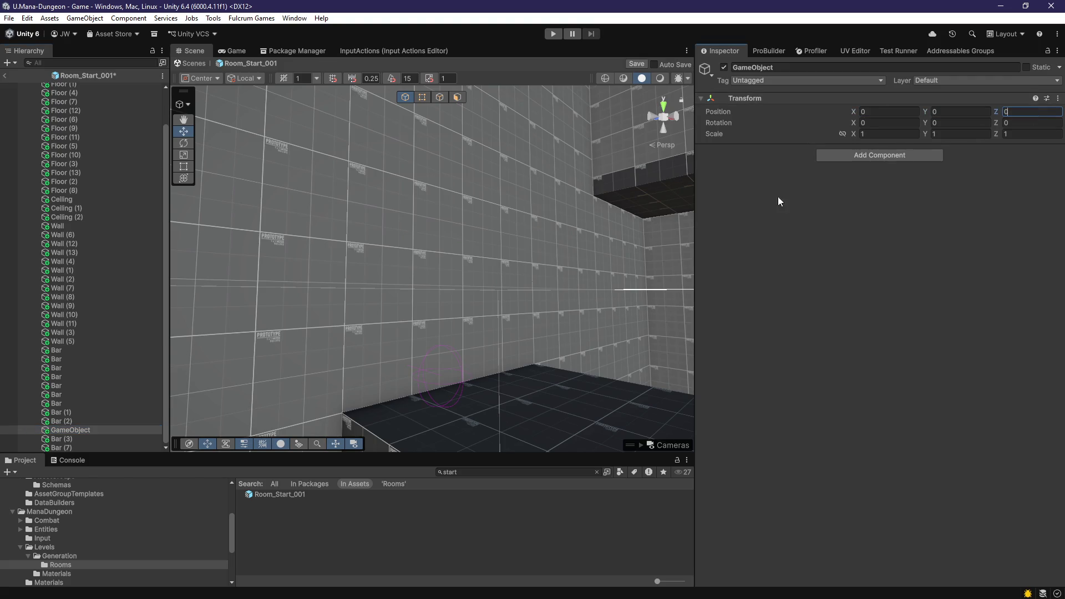
{"action": "left_click_drag", "start_coordinate": [78, 430], "coordinate": [87, 79]}
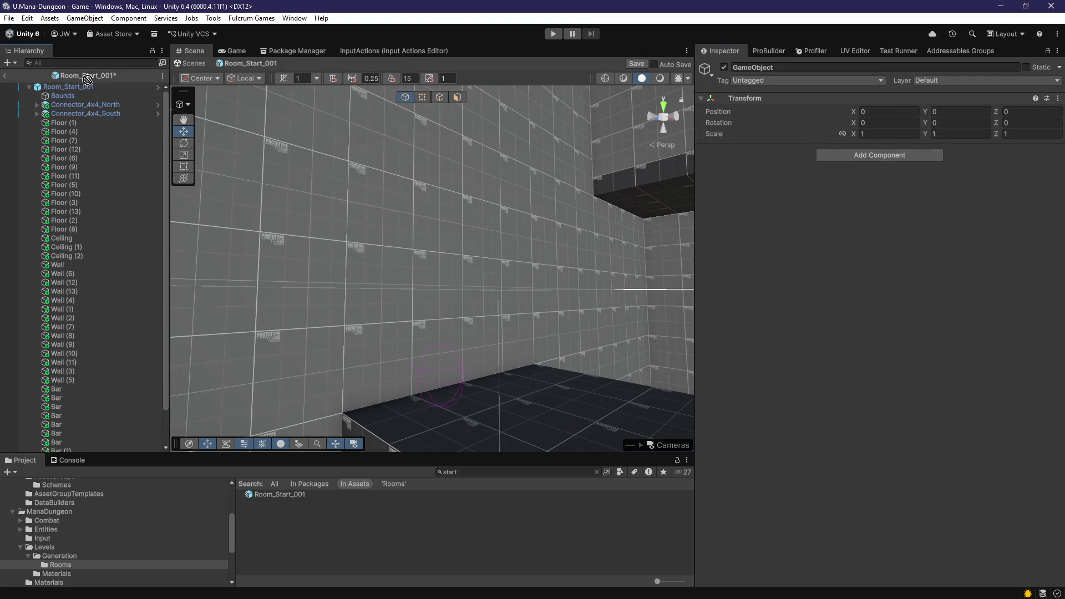
{"action": "left_click_drag", "start_coordinate": [74, 131], "coordinate": [74, 119]}
{"action": "left_click", "coordinate": [77, 133]}
{"action": "scroll", "coordinate": [124, 395], "scroll_direction": "down", "scroll_amount": 2}
{"action": "left_click", "coordinate": [92, 444], "text": "shift"}
{"action": "left_click_drag", "start_coordinate": [92, 444], "coordinate": [71, 124]}
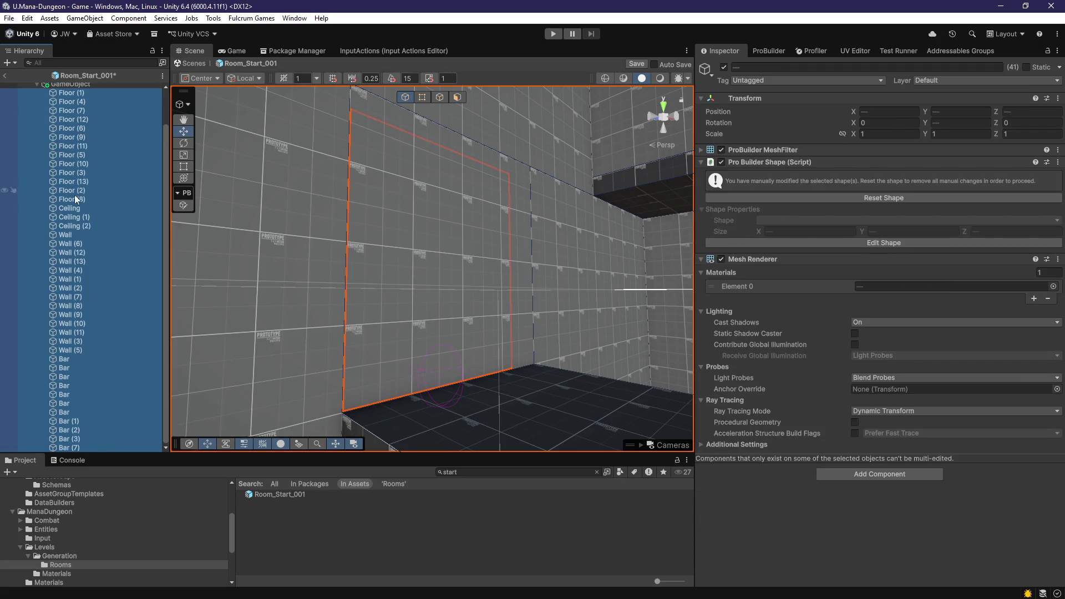
Step: Collapse the new group and rename it Geo
{"action": "left_click", "coordinate": [37, 122]}
{"action": "left_click", "coordinate": [67, 123]}
{"action": "key", "text": "F2"}
{"action": "type", "text": "Geo"}
{"action": "key", "text": "Return"}
Step: Create another empty object named Lighting and nest the Point Light inside it
{"action": "right_click", "coordinate": [88, 189]}
{"action": "left_click", "coordinate": [119, 369]}
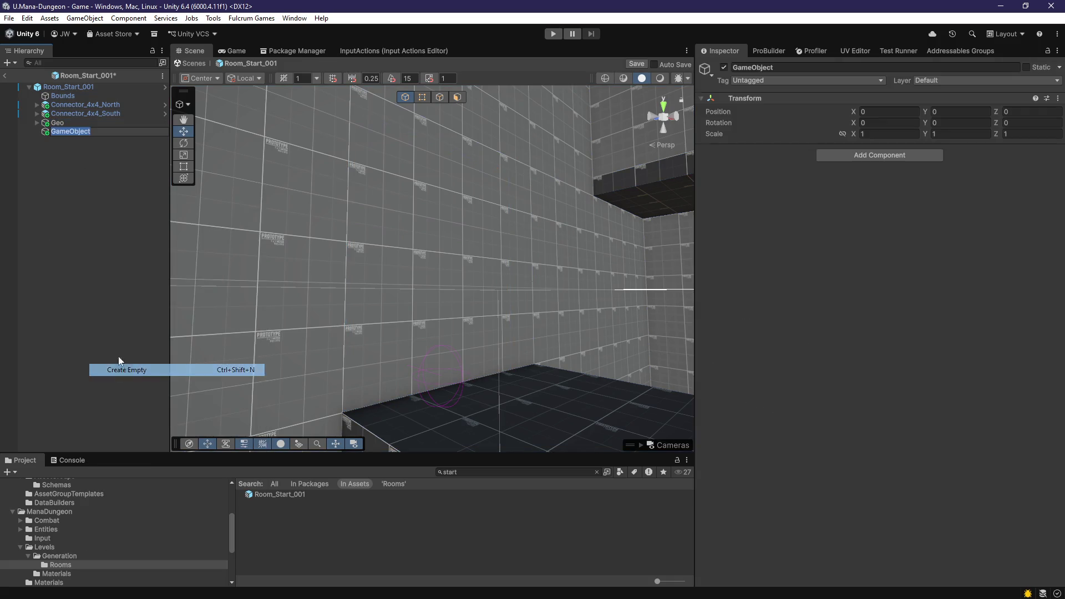
{"action": "type", "text": "ing"}
{"action": "key", "text": "Return"}
{"action": "left_click", "coordinate": [112, 348]}
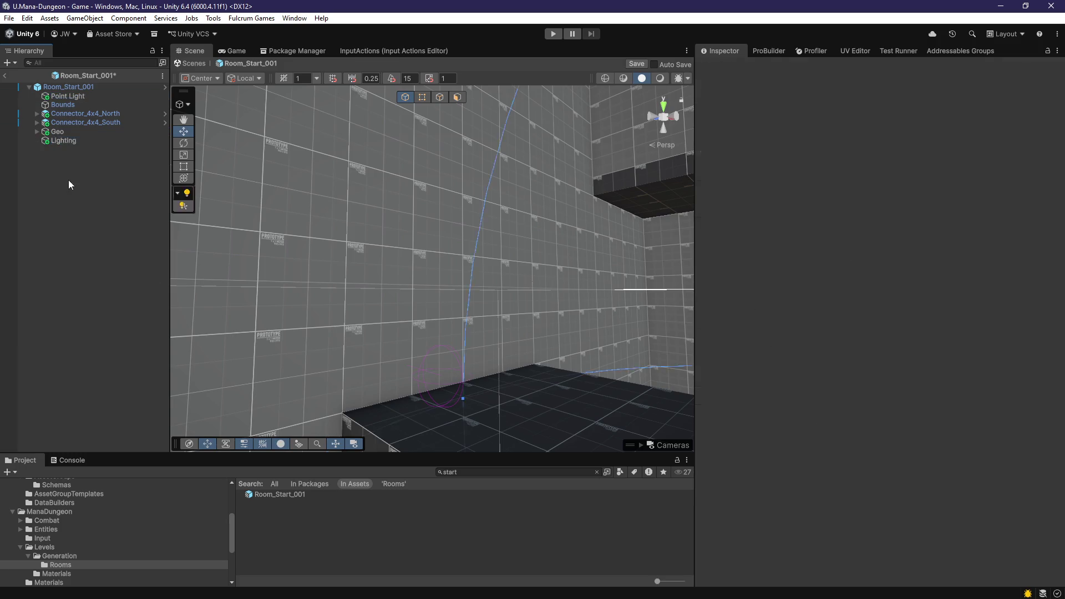
{"action": "left_click_drag", "start_coordinate": [69, 143], "coordinate": [68, 142]}
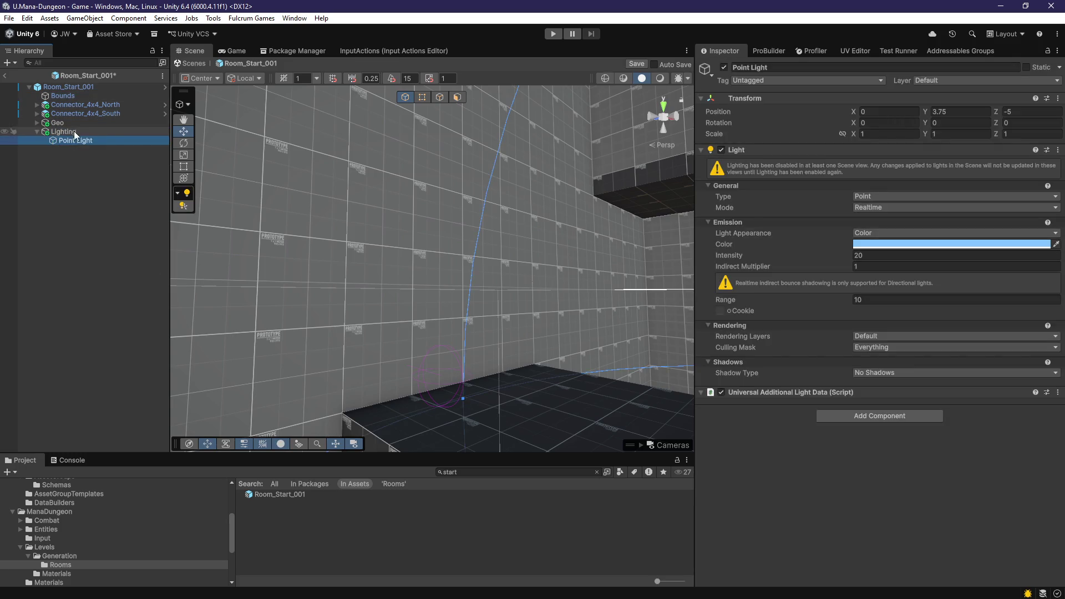
Step: Duplicate the Point Light and set the copy's X position to 2
{"action": "key", "text": "f"}
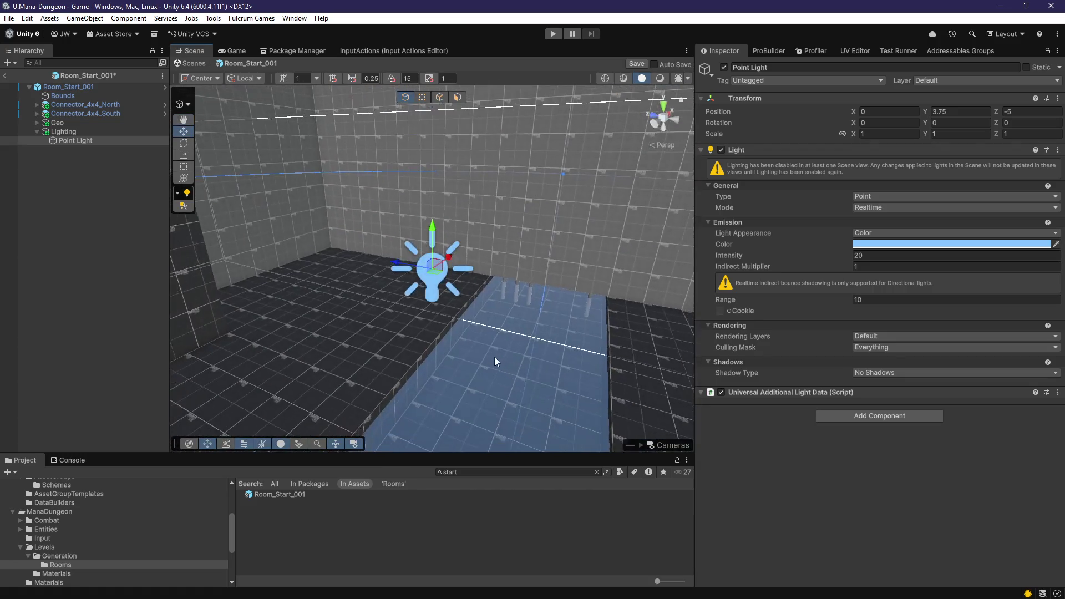
{"action": "left_click", "coordinate": [1028, 113]}
{"action": "type", "text": "0"}
{"action": "mouse_move", "coordinate": [518, 228]}
{"action": "left_mouse_down"}
{"action": "mouse_move", "coordinate": [576, 343]}
{"action": "mouse_move", "coordinate": [481, 319]}
{"action": "mouse_move", "coordinate": [569, 328]}
{"action": "mouse_move", "coordinate": [303, 288]}
{"action": "left_mouse_up"}
{"action": "key", "text": "ctrl+z"}
{"action": "key", "text": "ctrl+d"}
{"action": "type", "text": "2"}
{"action": "key", "text": "Return"}
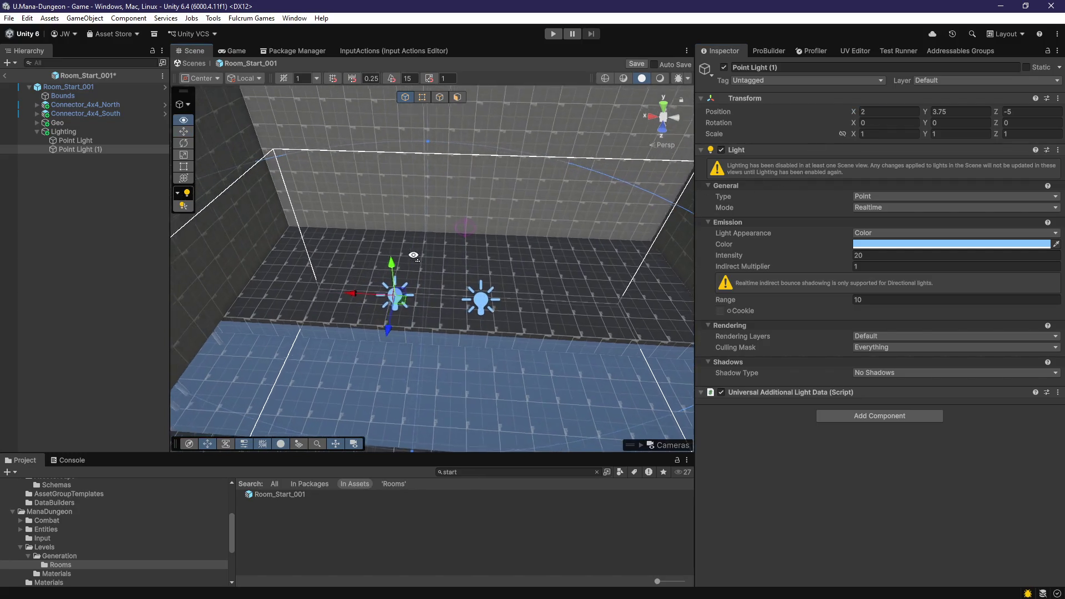
Step: Orbit around the lit room, then enter Play mode and accept the warning
{"action": "left_click_drag", "start_coordinate": [473, 221], "coordinate": [491, 222]}
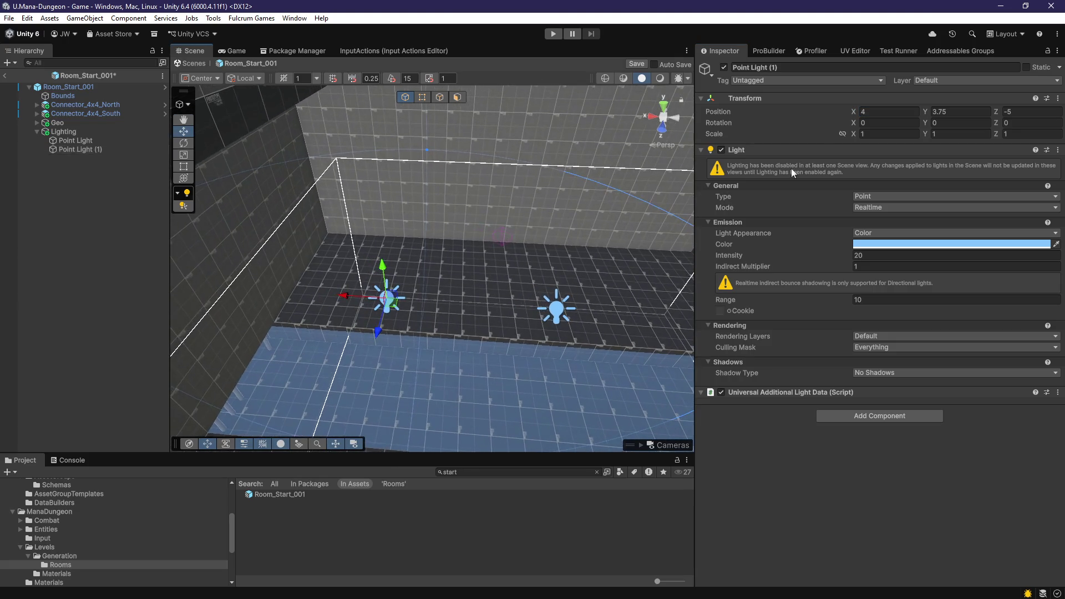
{"action": "mouse_move", "coordinate": [677, 288]}
{"action": "left_mouse_down"}
{"action": "mouse_move", "coordinate": [371, 257]}
{"action": "mouse_move", "coordinate": [364, 268]}
{"action": "mouse_move", "coordinate": [447, 285]}
{"action": "mouse_move", "coordinate": [312, 271]}
{"action": "mouse_move", "coordinate": [285, 288]}
{"action": "mouse_move", "coordinate": [286, 265]}
{"action": "left_mouse_up"}
{"action": "left_click_drag", "start_coordinate": [188, 89], "coordinate": [498, 155]}
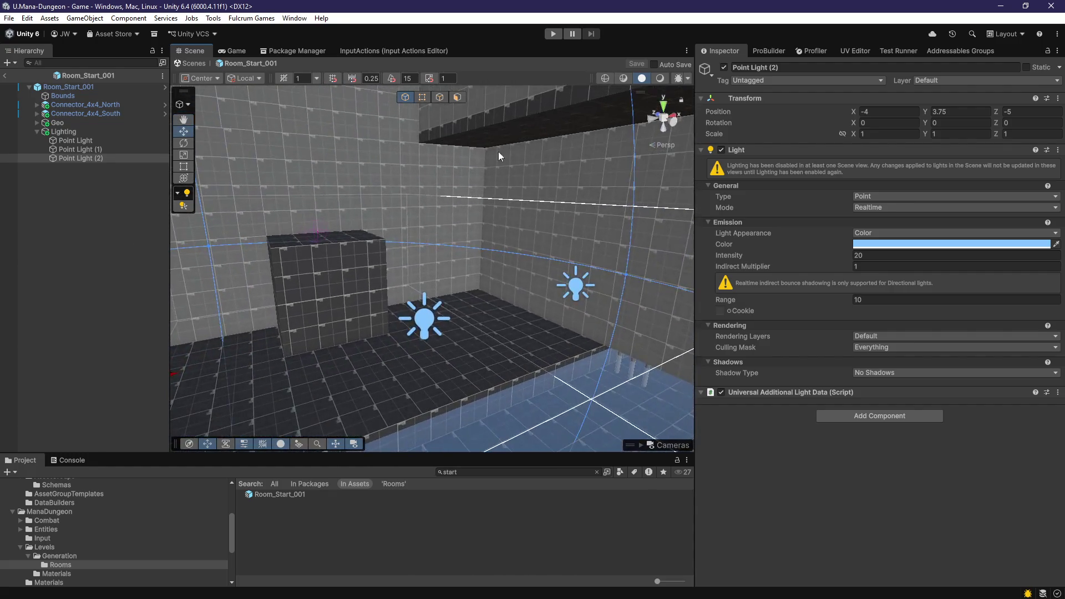
{"action": "left_click", "coordinate": [551, 33]}
{"action": "left_click", "coordinate": [563, 335]}
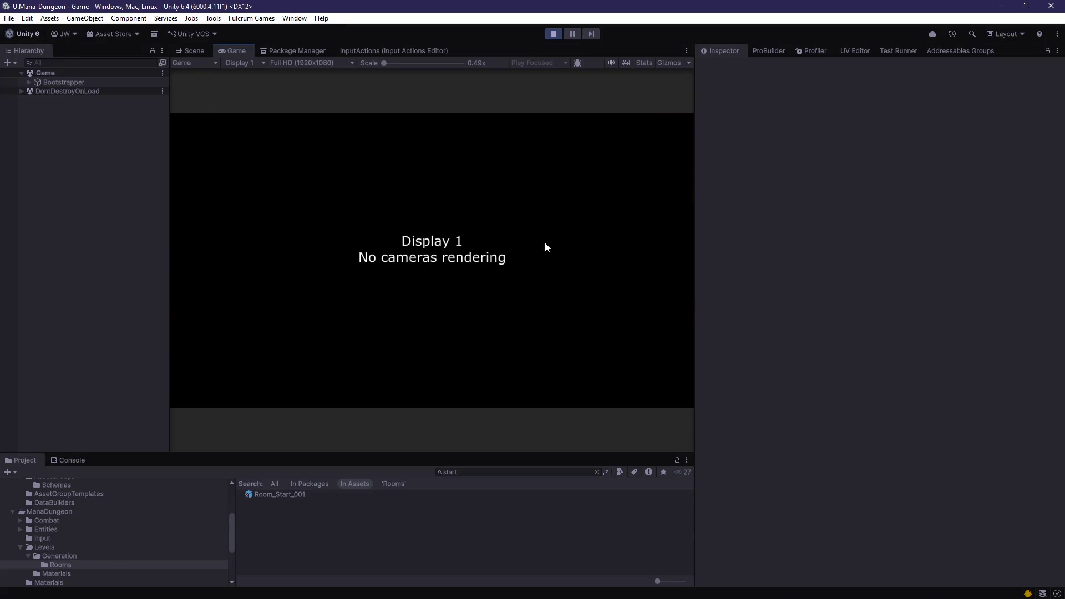
Step: Walk forward into the newly lit room, try saving, and stop Play mode
{"action": "key", "text": "w"}
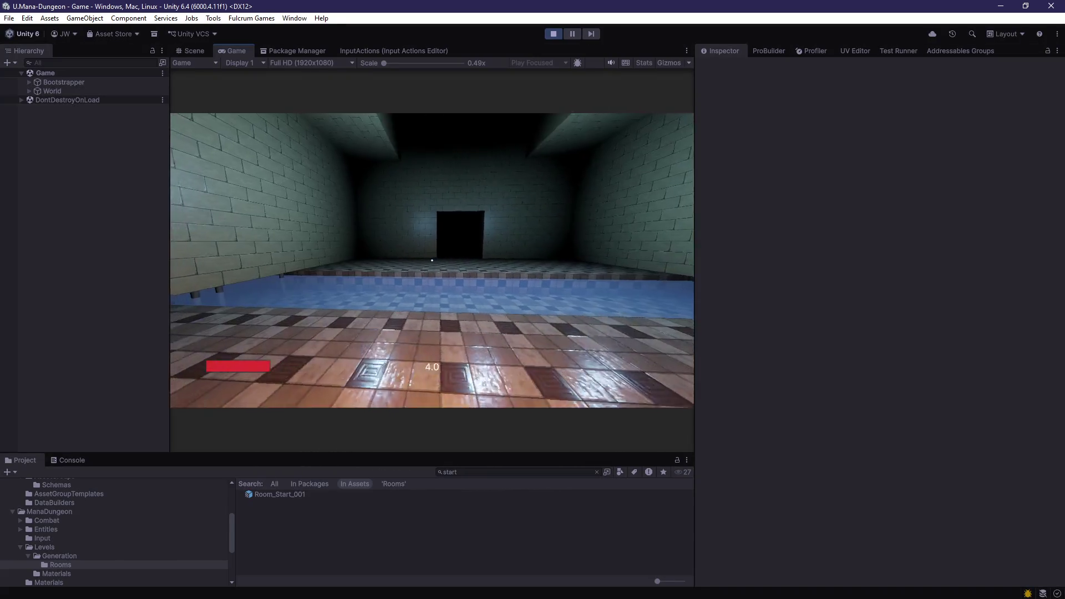
{"action": "key", "text": "ctrl+s"}
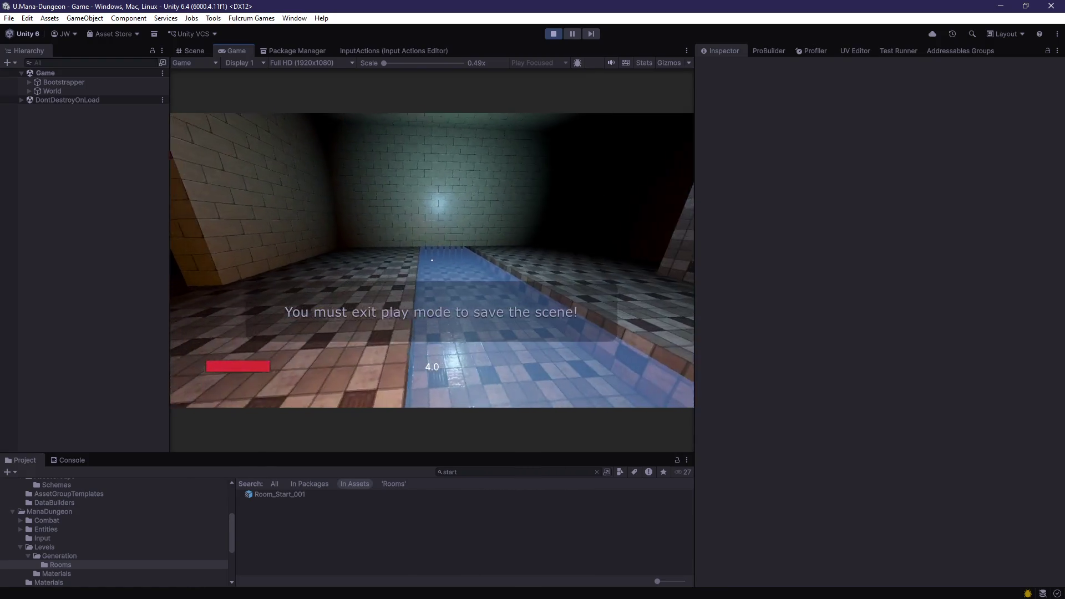
{"action": "left_click", "coordinate": [552, 34]}
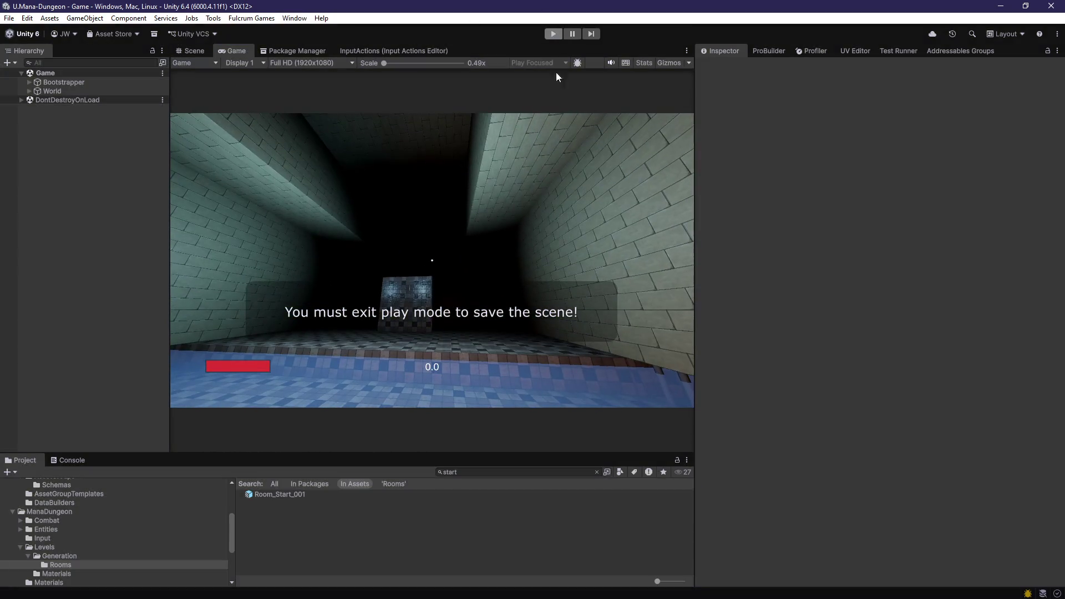
Step: In Room_Start_001, remove Floor (Script) from Floor (13) and add the Wall script instead
{"action": "double_click", "coordinate": [280, 495]}
{"action": "left_click", "coordinate": [441, 308]}
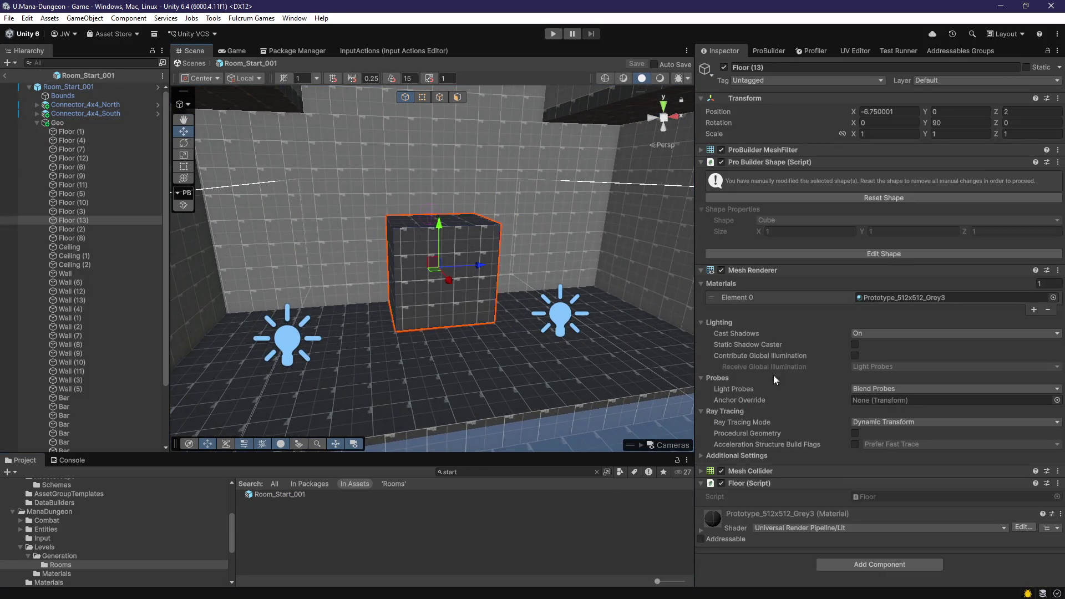
{"action": "right_click", "coordinate": [781, 483]}
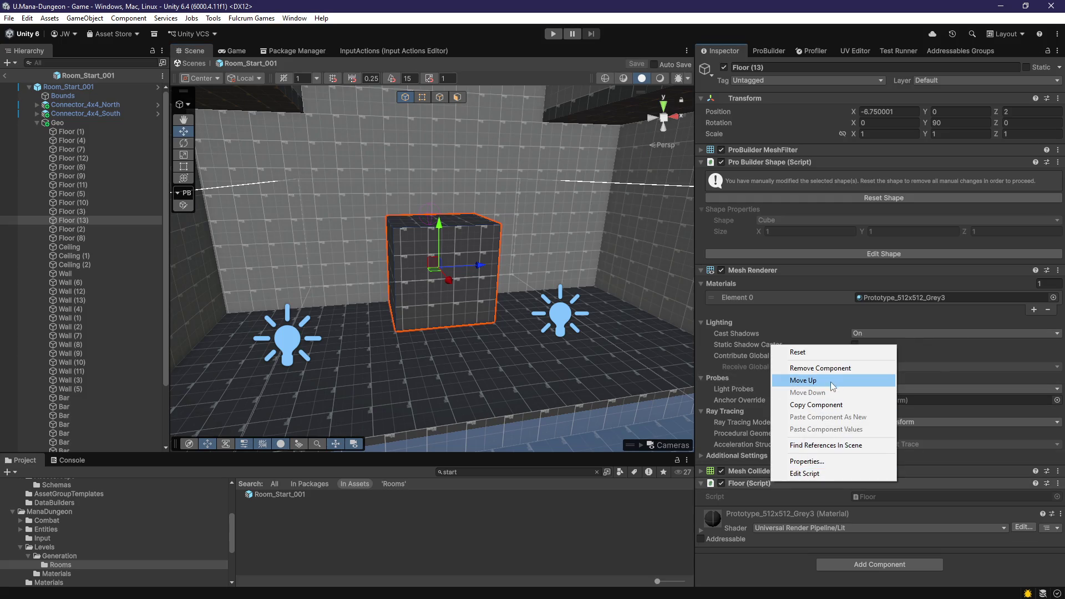
{"action": "left_click", "coordinate": [820, 368]}
{"action": "left_click", "coordinate": [850, 536]}
{"action": "type", "text": "wall"}
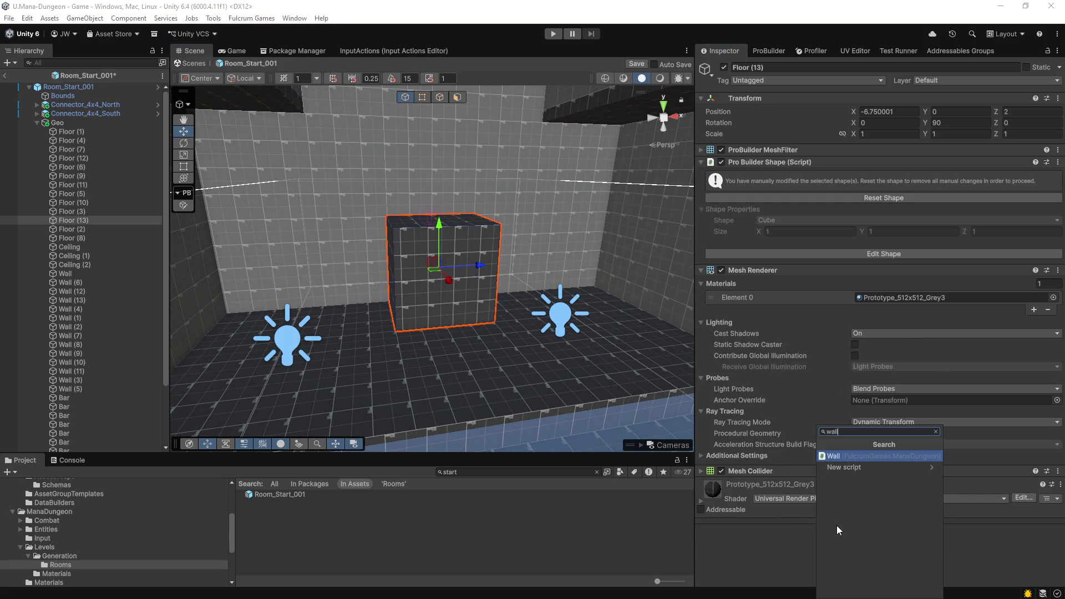
{"action": "left_click", "coordinate": [836, 457]}
{"action": "left_click_drag", "start_coordinate": [555, 388], "coordinate": [371, 370]}
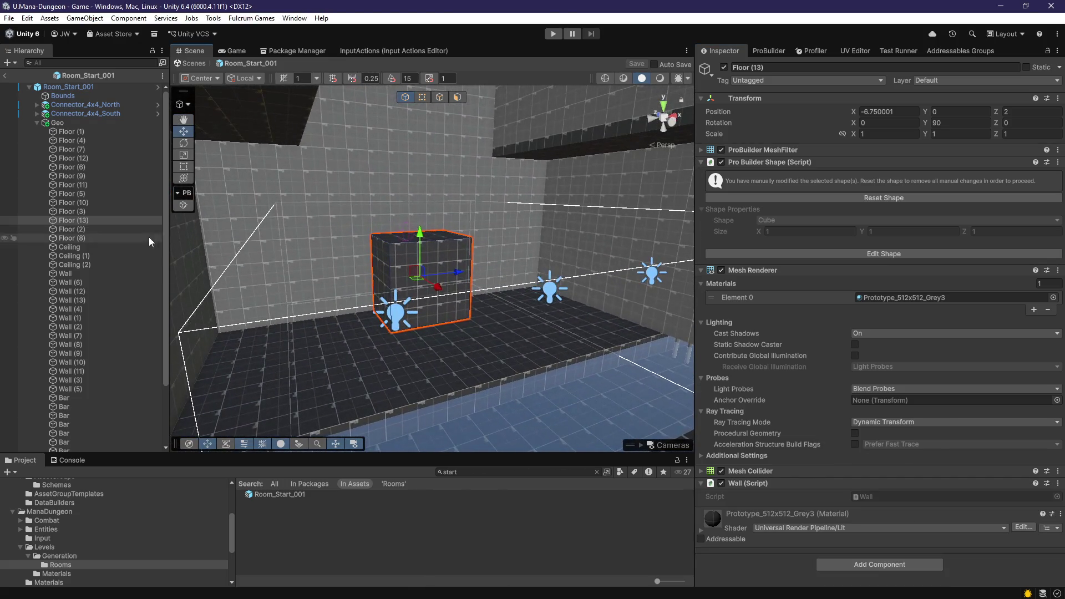
{"action": "left_click", "coordinate": [37, 122]}
{"action": "left_click", "coordinate": [60, 124]}
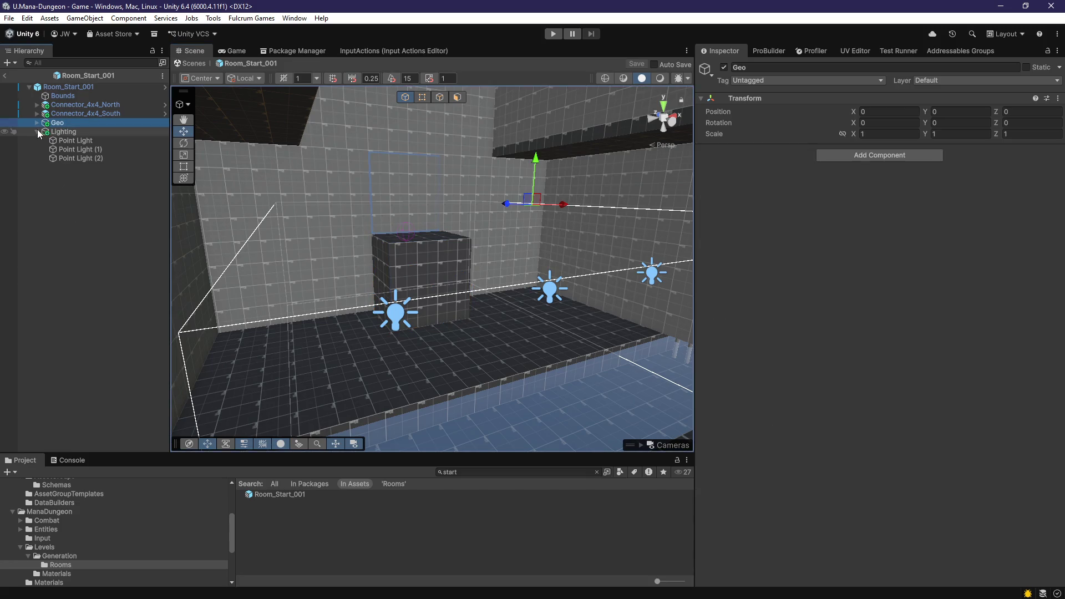
Step: Create an empty GameObject, cancel moving Bounds through Lighting into it, and save the prefab
{"action": "right_click", "coordinate": [62, 155]}
{"action": "left_click", "coordinate": [126, 345]}
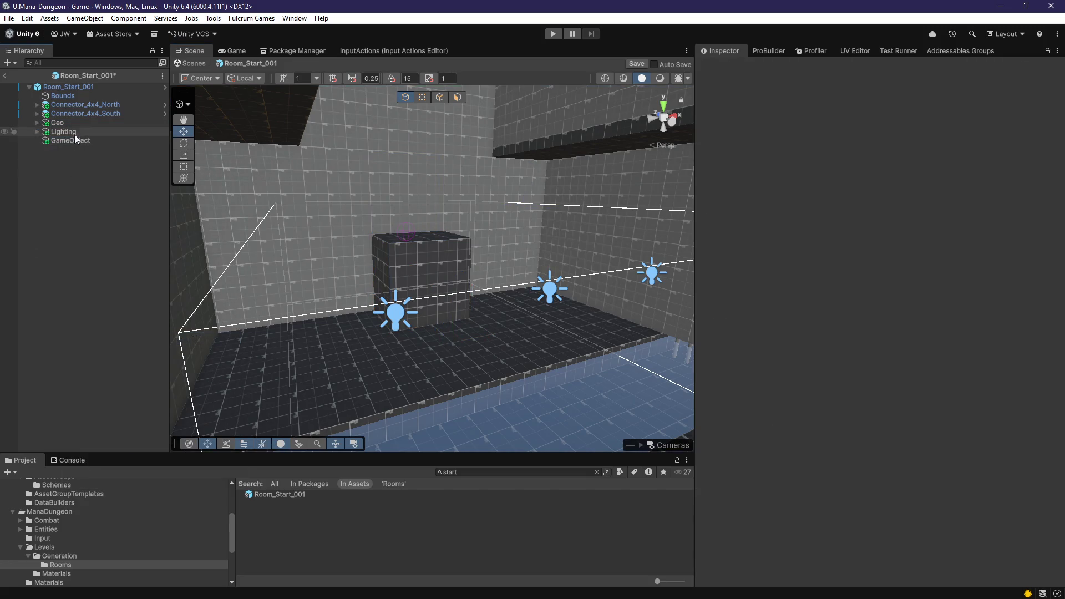
{"action": "left_click", "coordinate": [75, 136], "text": "shift"}
{"action": "left_click_drag", "start_coordinate": [75, 137], "coordinate": [81, 143]}
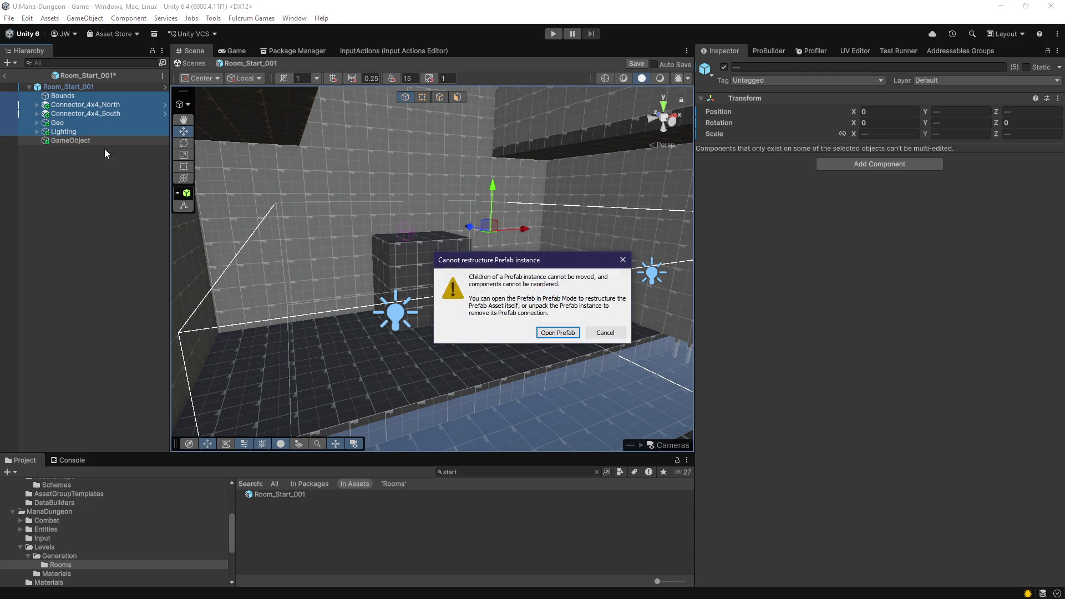
{"action": "left_click", "coordinate": [605, 333]}
{"action": "left_click", "coordinate": [61, 142]}
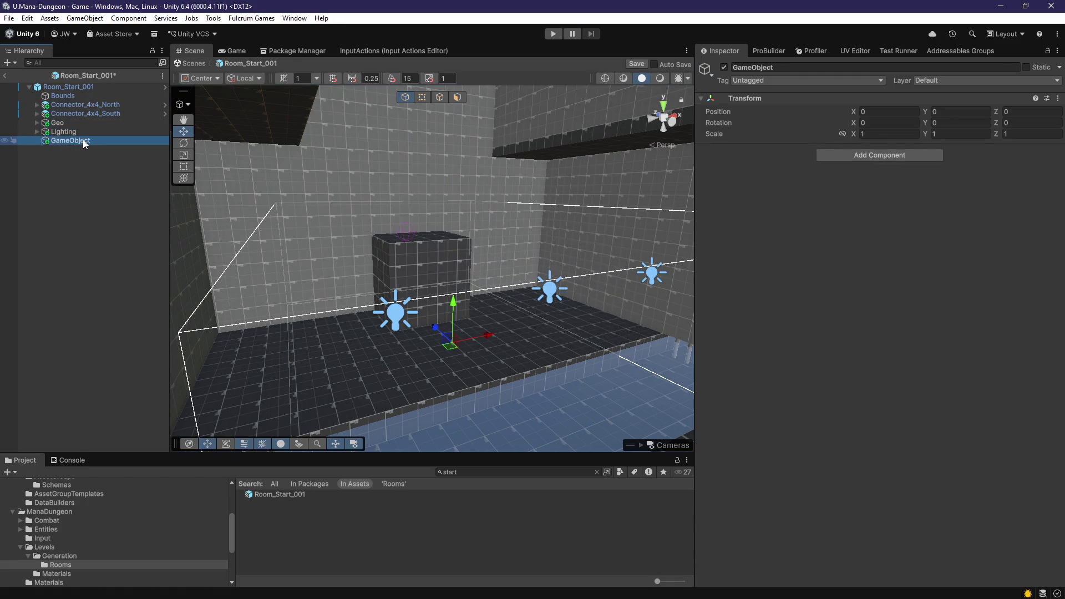
{"action": "key", "text": "ctrl+s"}
Step: Rotate both the Geo and Lighting groups to 180 on Y
{"action": "left_click", "coordinate": [63, 132]}
{"action": "left_click", "coordinate": [66, 124], "text": "shift"}
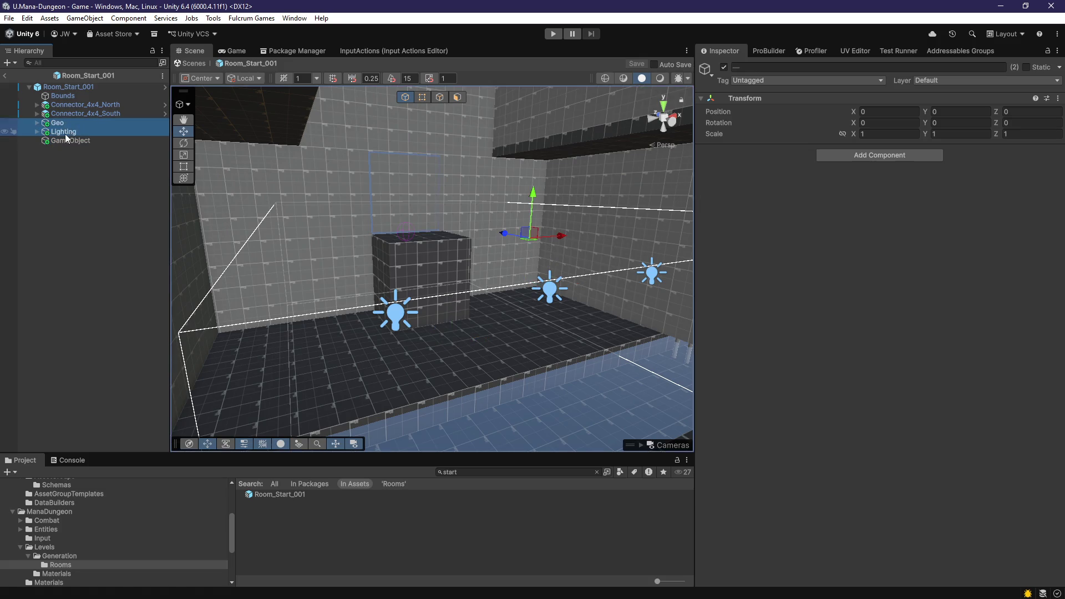
{"action": "mouse_move", "coordinate": [431, 263]}
{"action": "left_mouse_down"}
{"action": "mouse_move", "coordinate": [475, 274]}
{"action": "mouse_move", "coordinate": [463, 286]}
{"action": "mouse_move", "coordinate": [447, 256]}
{"action": "mouse_move", "coordinate": [631, 263]}
{"action": "left_mouse_up"}
{"action": "key", "text": "ctrl+z"}
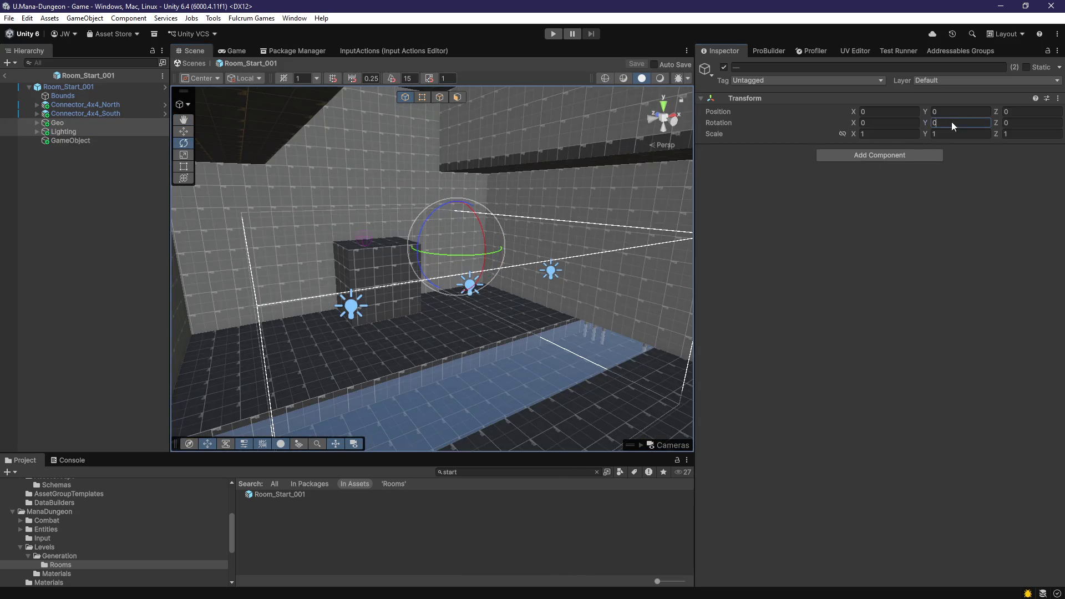
{"action": "type", "text": "180"}
{"action": "key", "text": "Return"}
{"action": "mouse_move", "coordinate": [389, 277]}
{"action": "left_mouse_down"}
{"action": "mouse_move", "coordinate": [444, 310]}
{"action": "mouse_move", "coordinate": [521, 333]}
{"action": "mouse_move", "coordinate": [631, 300]}
{"action": "mouse_move", "coordinate": [670, 311]}
{"action": "mouse_move", "coordinate": [610, 313]}
{"action": "left_mouse_up"}
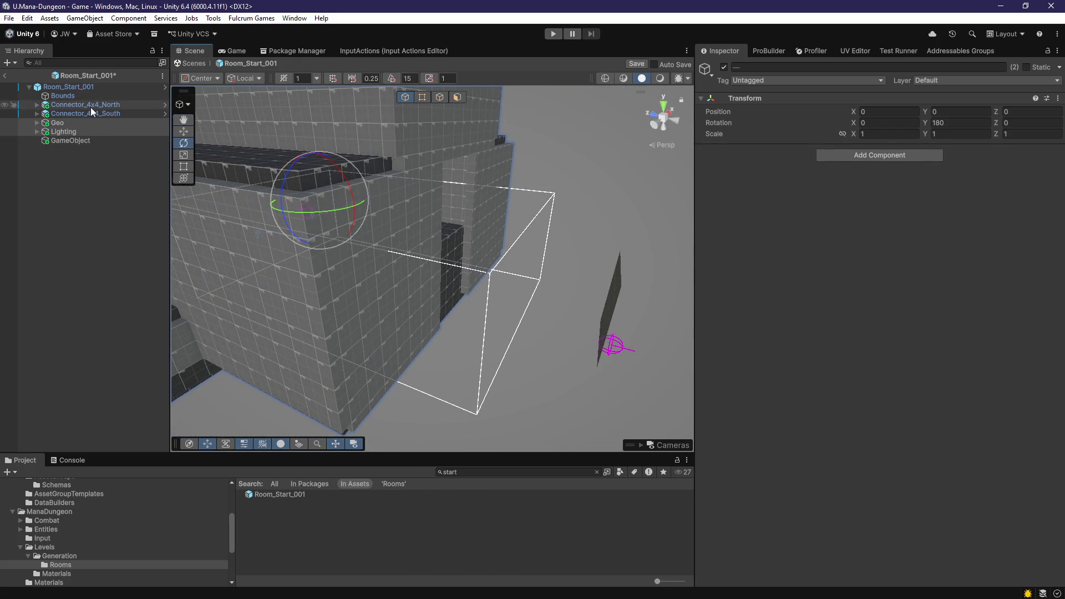
Step: Swap the connector names so the other connector becomes Connector_4x4_South
{"action": "left_click", "coordinate": [109, 114]}
{"action": "double_click", "coordinate": [115, 114]}
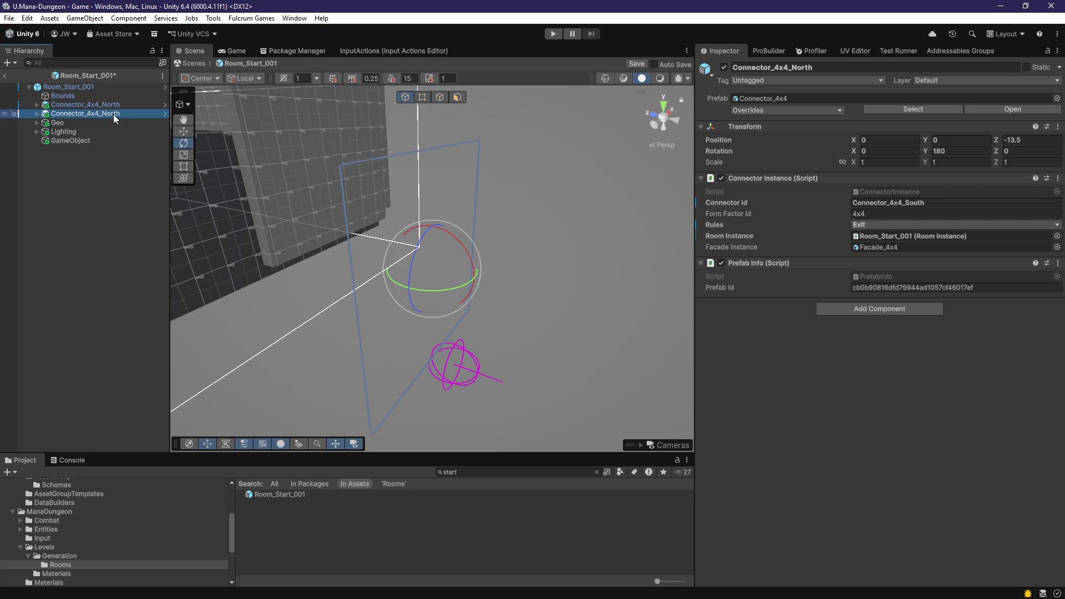
{"action": "left_click", "coordinate": [109, 105]}
{"action": "type", "text": "South"}
{"action": "key", "text": "Return"}
Step: Turn Connector_4x4_South to Rotation Y 180 and slide it along Z
{"action": "mouse_move", "coordinate": [355, 266]}
{"action": "left_mouse_down"}
{"action": "mouse_move", "coordinate": [420, 309]}
{"action": "mouse_move", "coordinate": [424, 237]}
{"action": "mouse_move", "coordinate": [895, 240]}
{"action": "left_mouse_up"}
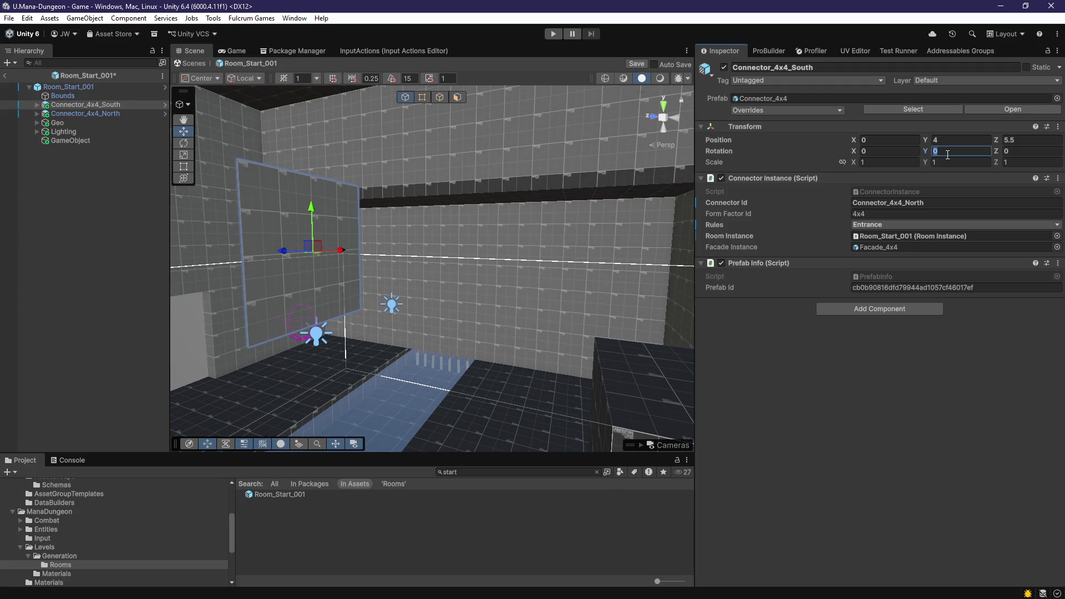
{"action": "type", "text": "180"}
{"action": "left_click_drag", "start_coordinate": [404, 381], "coordinate": [340, 265]}
{"action": "mouse_move", "coordinate": [506, 304]}
{"action": "left_mouse_down"}
{"action": "mouse_move", "coordinate": [430, 262]}
{"action": "mouse_move", "coordinate": [502, 265]}
{"action": "left_mouse_up"}
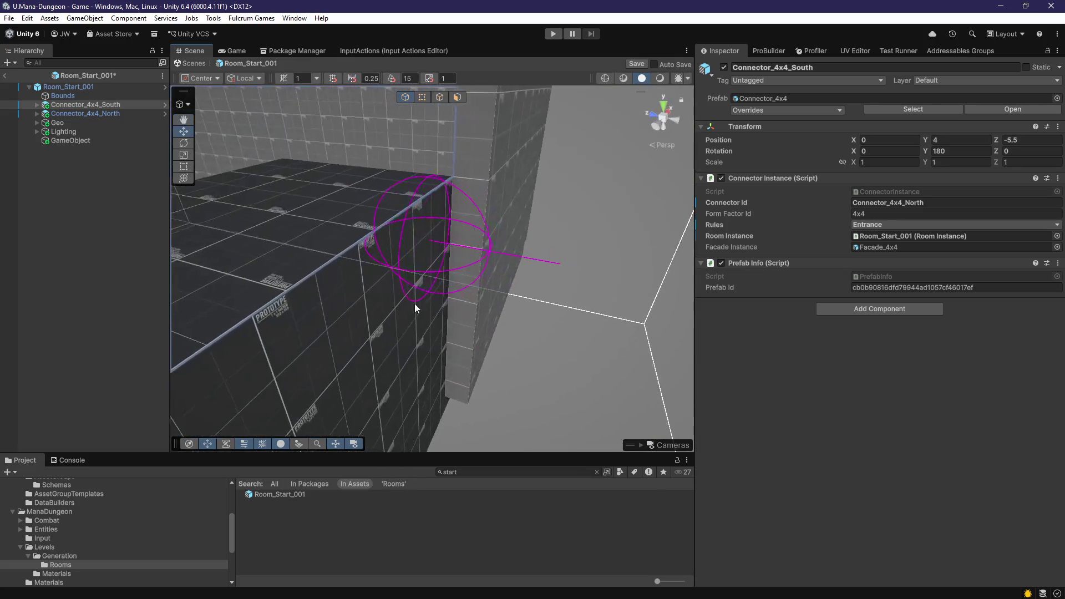
{"action": "left_click", "coordinate": [387, 333]}
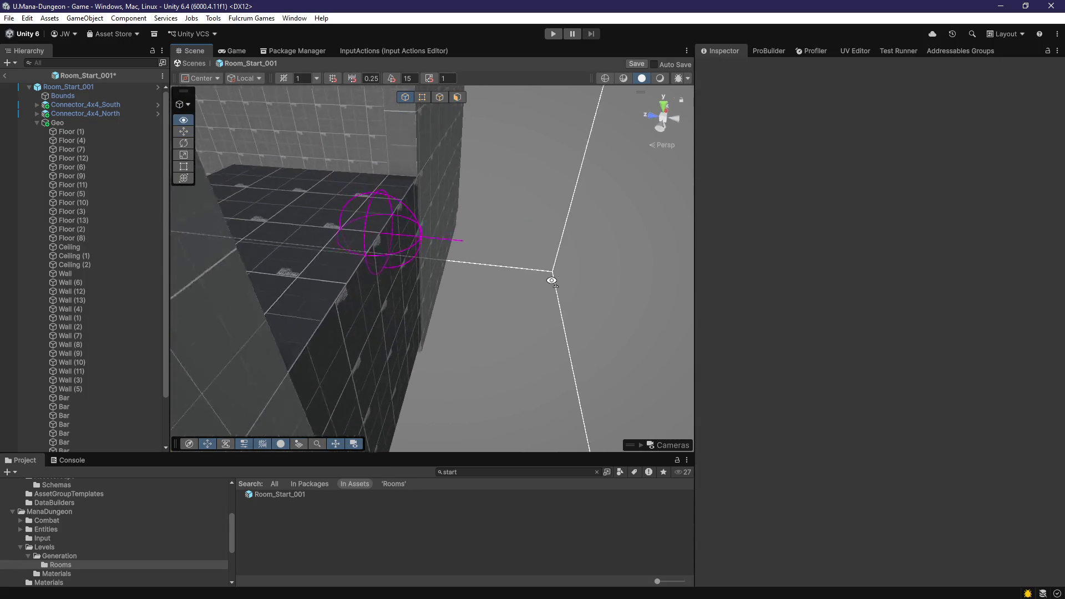
Step: Set Connector_4x4_North to Rotation Y 0 and Position Z 13.5
{"action": "left_click", "coordinate": [101, 104]}
{"action": "double_click", "coordinate": [114, 114]}
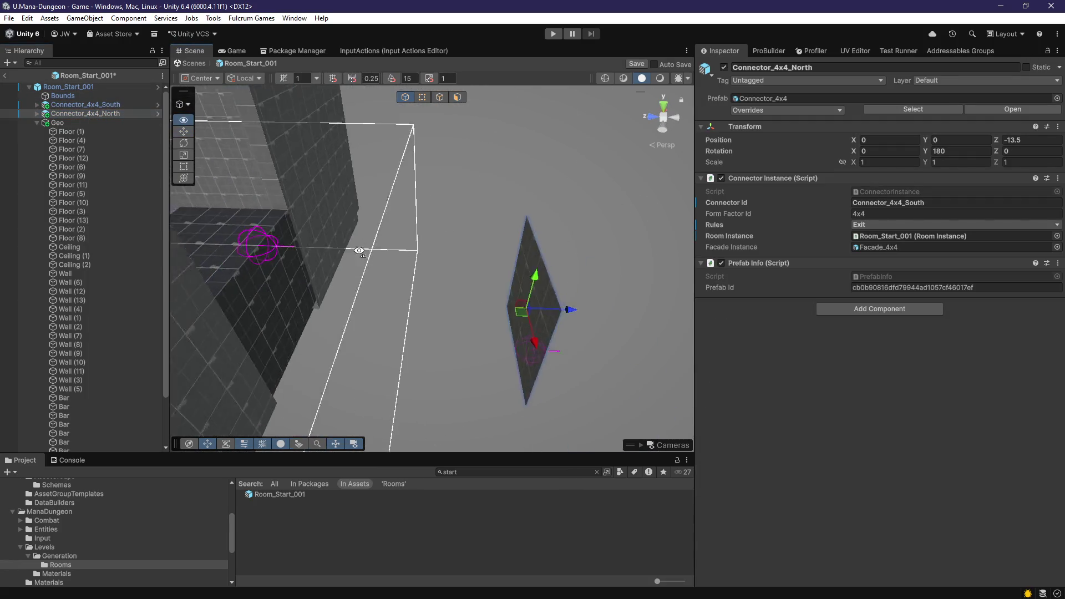
{"action": "left_click", "coordinate": [960, 141]}
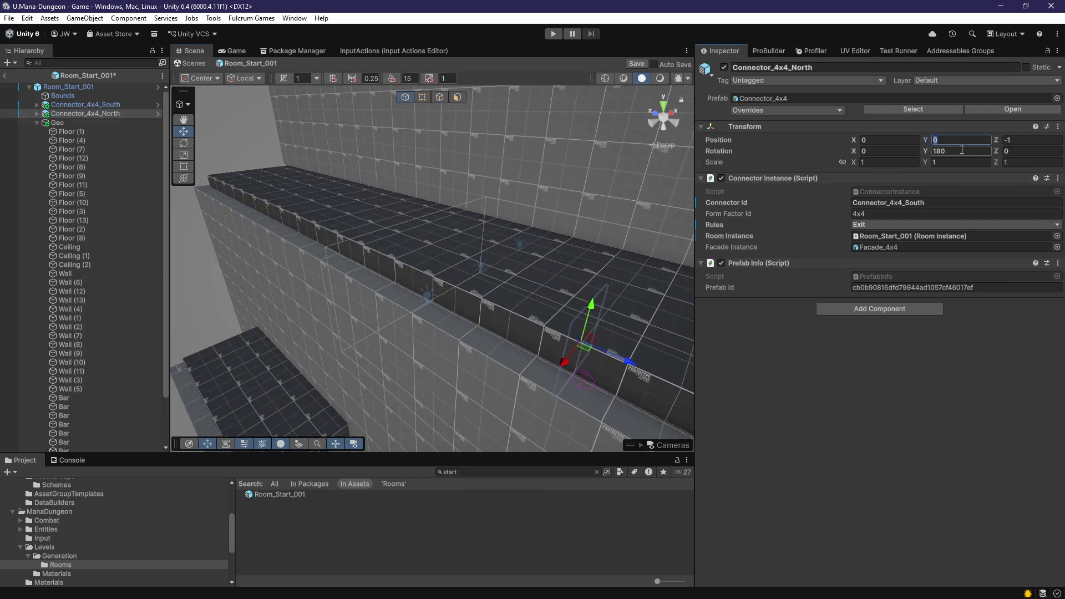
{"action": "type", "text": "0"}
{"action": "key", "text": "Return"}
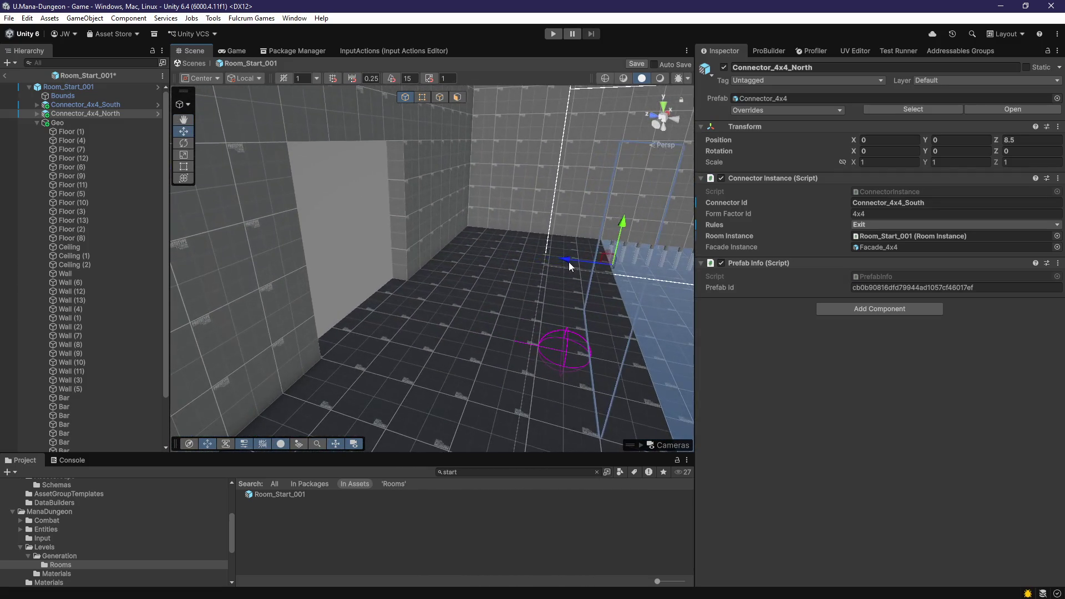
{"action": "mouse_move", "coordinate": [365, 245]}
{"action": "left_mouse_down"}
{"action": "mouse_move", "coordinate": [329, 241]}
{"action": "mouse_move", "coordinate": [404, 333]}
{"action": "mouse_move", "coordinate": [490, 277]}
{"action": "mouse_move", "coordinate": [309, 333]}
{"action": "mouse_move", "coordinate": [405, 357]}
{"action": "mouse_move", "coordinate": [425, 329]}
{"action": "mouse_move", "coordinate": [428, 349]}
{"action": "mouse_move", "coordinate": [407, 335]}
{"action": "mouse_move", "coordinate": [401, 216]}
{"action": "mouse_move", "coordinate": [604, 406]}
{"action": "left_mouse_up"}
{"action": "left_click", "coordinate": [36, 122]}
{"action": "right_click", "coordinate": [64, 154]}
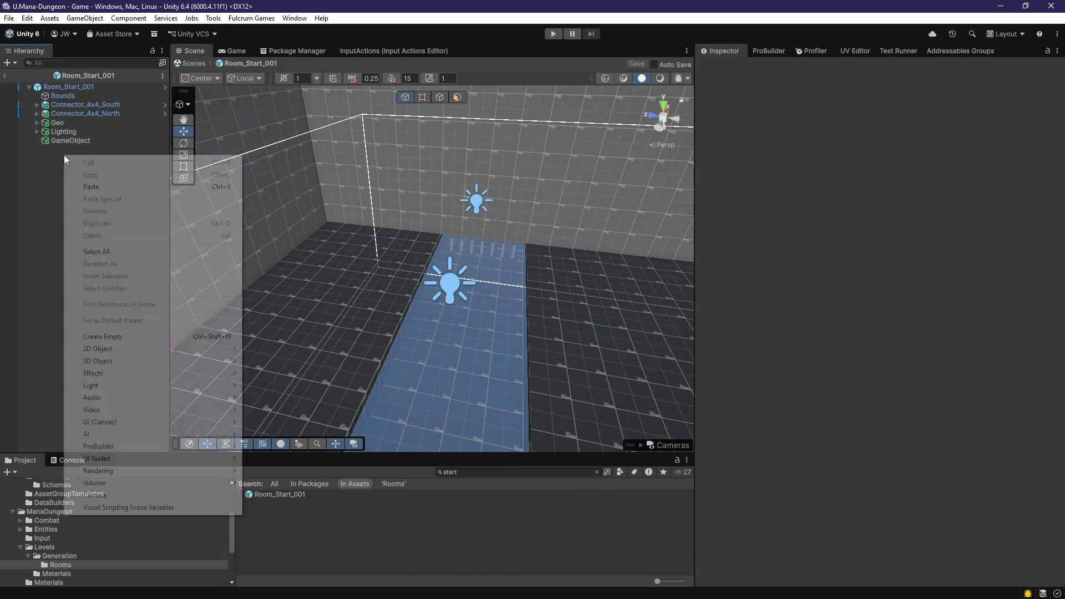
{"action": "right_click", "coordinate": [72, 169]}
{"action": "key", "text": "Escape"}
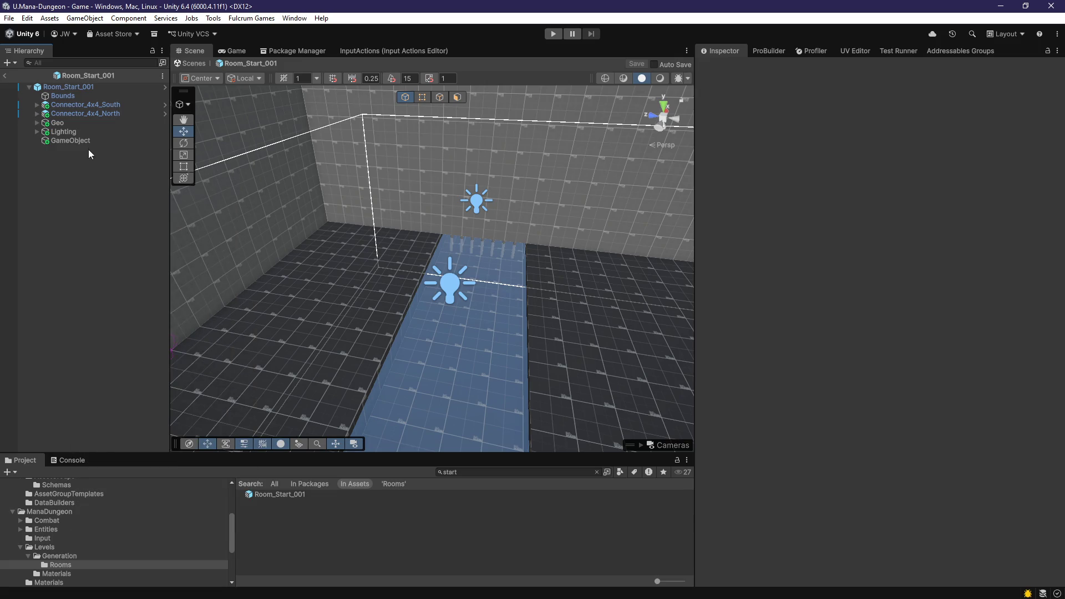
Step: Delete the empty GameObject from Room_Start_001, then select the prefab root and enter Play mode
{"action": "left_click", "coordinate": [89, 141]}
{"action": "key", "text": "f"}
{"action": "left_click", "coordinate": [71, 155]}
{"action": "left_click", "coordinate": [74, 143]}
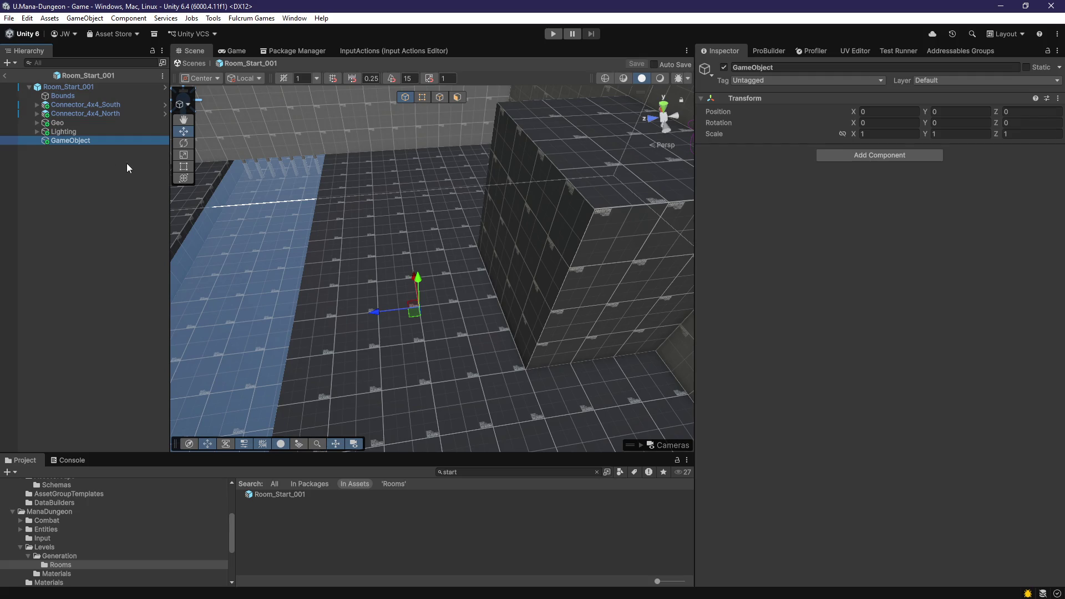
{"action": "mouse_move", "coordinate": [389, 249]}
{"action": "left_mouse_down"}
{"action": "mouse_move", "coordinate": [376, 236]}
{"action": "mouse_move", "coordinate": [506, 281]}
{"action": "mouse_move", "coordinate": [532, 275]}
{"action": "left_mouse_up"}
{"action": "key", "text": "Delete"}
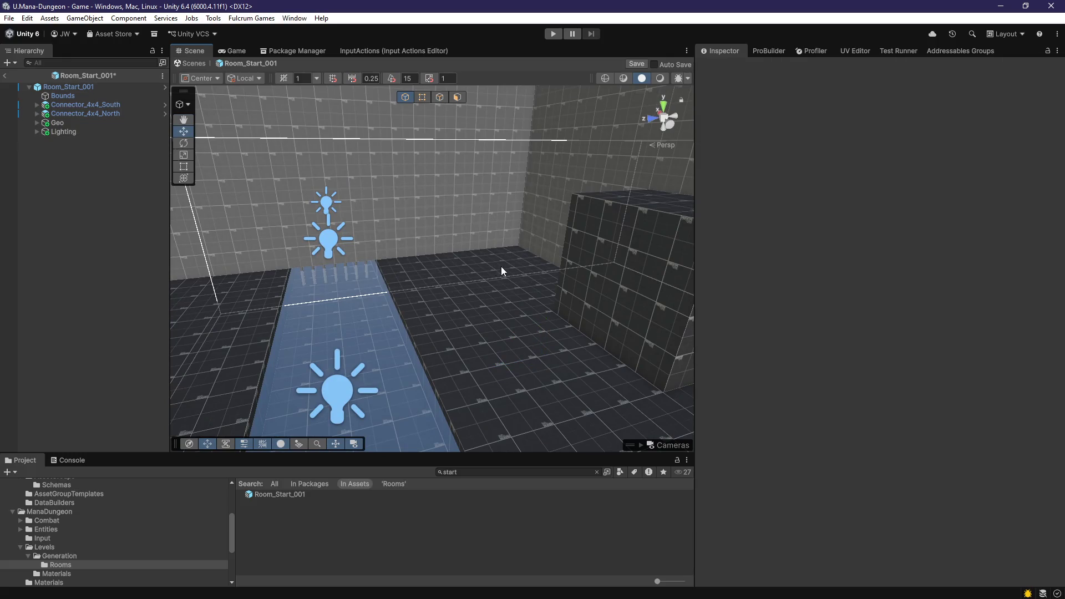
{"action": "left_click", "coordinate": [70, 86]}
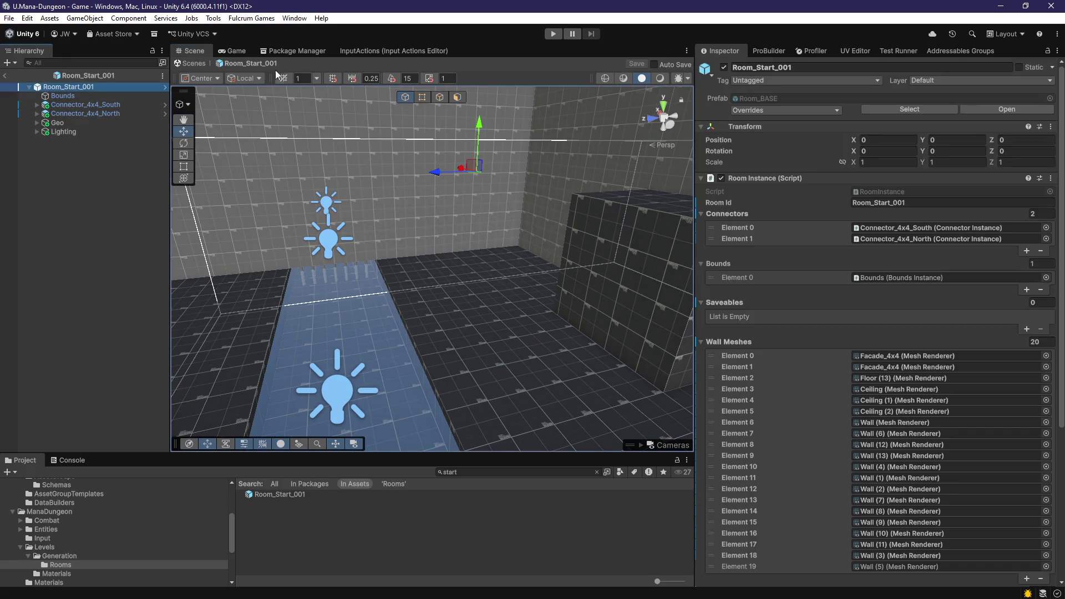
{"action": "left_click", "coordinate": [553, 33]}
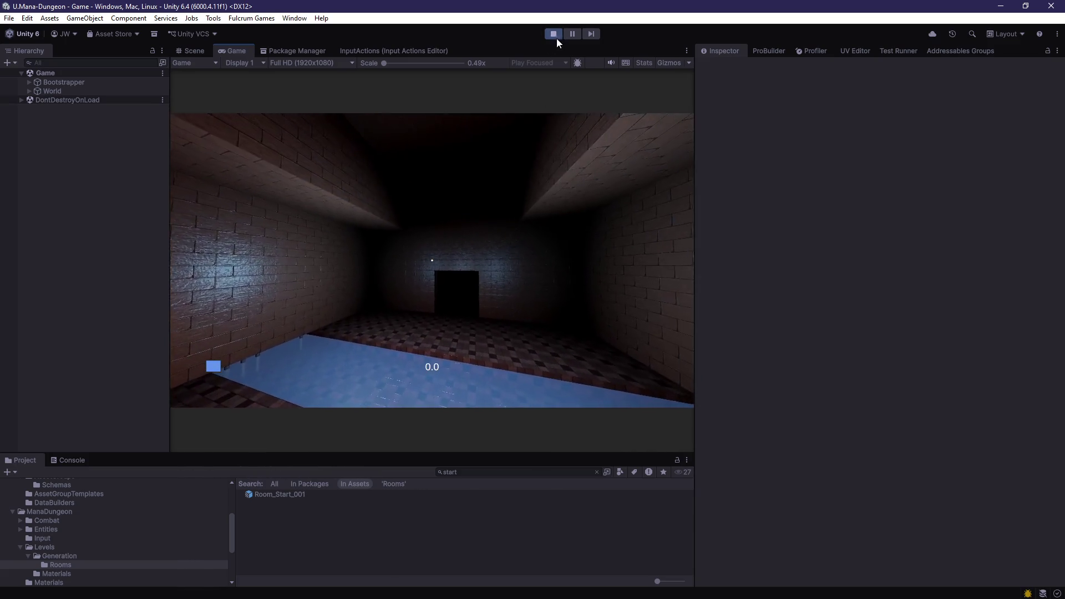
Step: Stop Play mode, reopen Room_Start_001 and select its Connector_4x4_South connector
{"action": "left_click", "coordinate": [554, 34]}
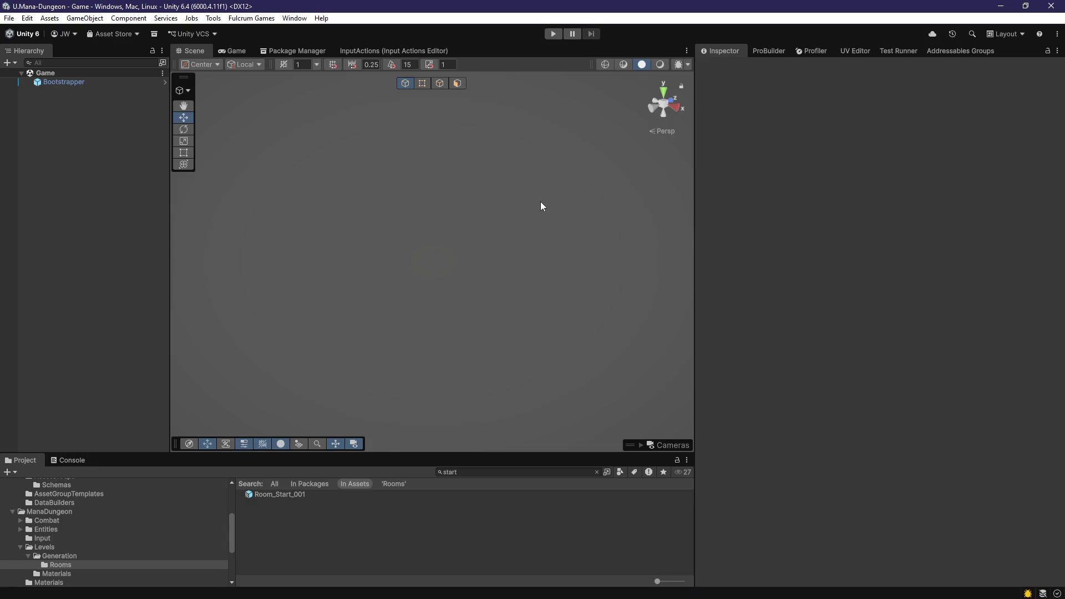
{"action": "double_click", "coordinate": [285, 494]}
{"action": "left_click", "coordinate": [488, 257]}
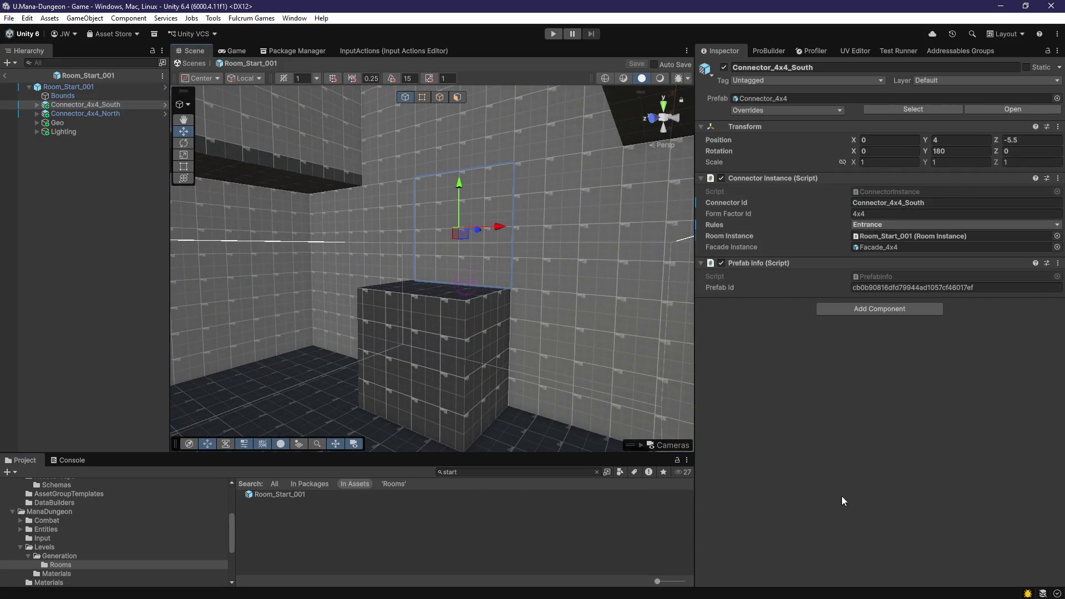
Step: Switch to Visual Studio and read through the neighbour-loading loop in LevelGenerator.cs
{"action": "key", "text": "alt+Tab"}
{"action": "scroll", "coordinate": [536, 318], "scroll_direction": "up", "scroll_amount": 2}
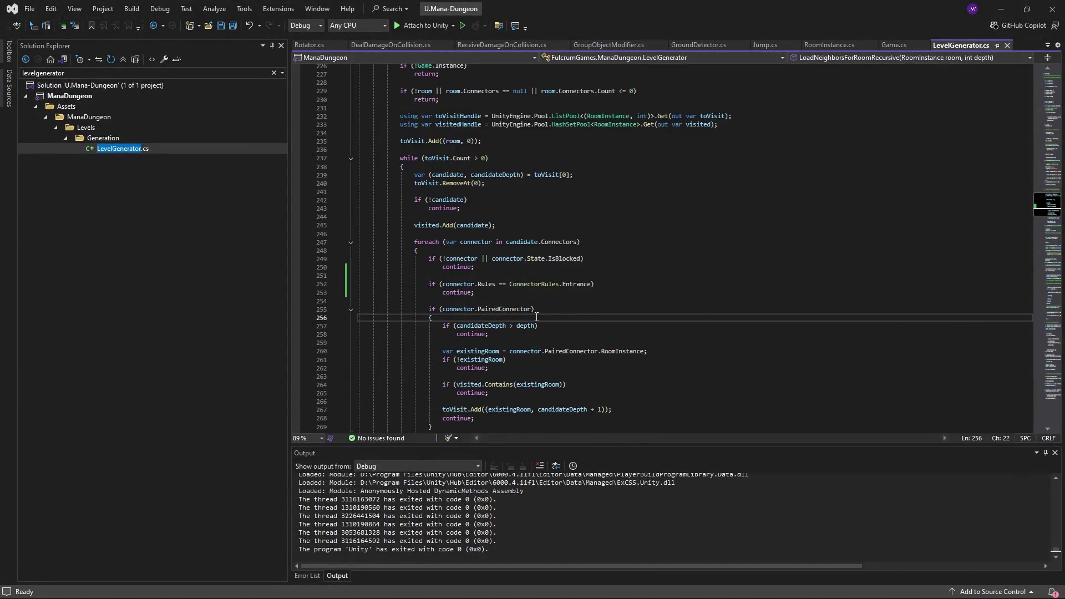
{"action": "scroll", "coordinate": [536, 317], "scroll_direction": "down", "scroll_amount": 4}
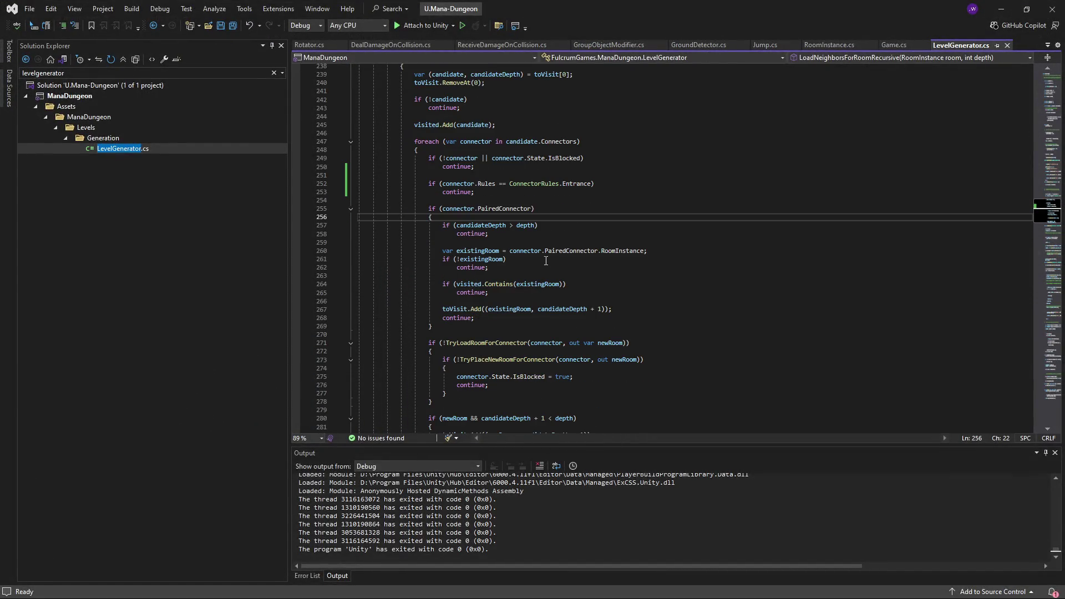
{"action": "scroll", "coordinate": [548, 274], "scroll_direction": "up", "scroll_amount": 10}
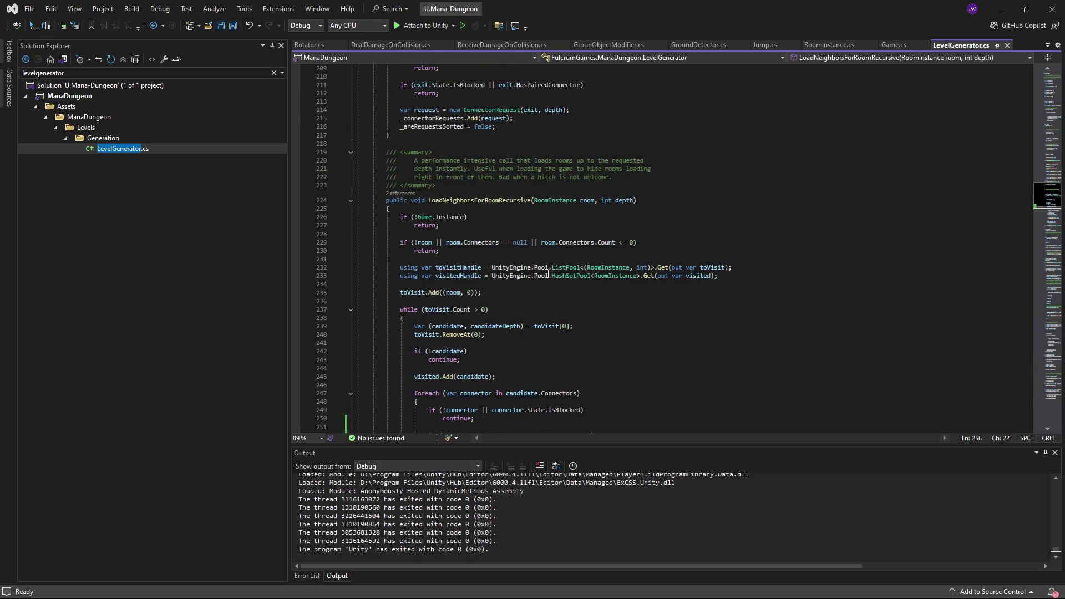
{"action": "scroll", "coordinate": [548, 274], "scroll_direction": "down", "scroll_amount": 9}
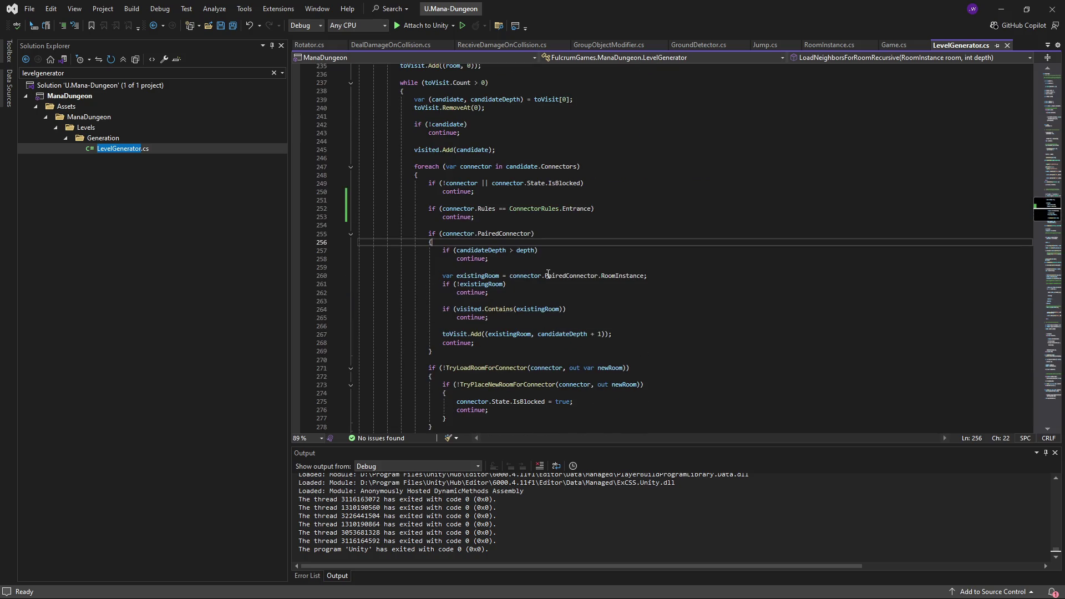
{"action": "scroll", "coordinate": [548, 274], "scroll_direction": "up", "scroll_amount": 1}
{"action": "scroll", "coordinate": [507, 255], "scroll_direction": "up", "scroll_amount": 2}
{"action": "left_click_drag", "start_coordinate": [475, 292], "coordinate": [336, 285]}
{"action": "scroll", "coordinate": [448, 300], "scroll_direction": "up", "scroll_amount": 2}
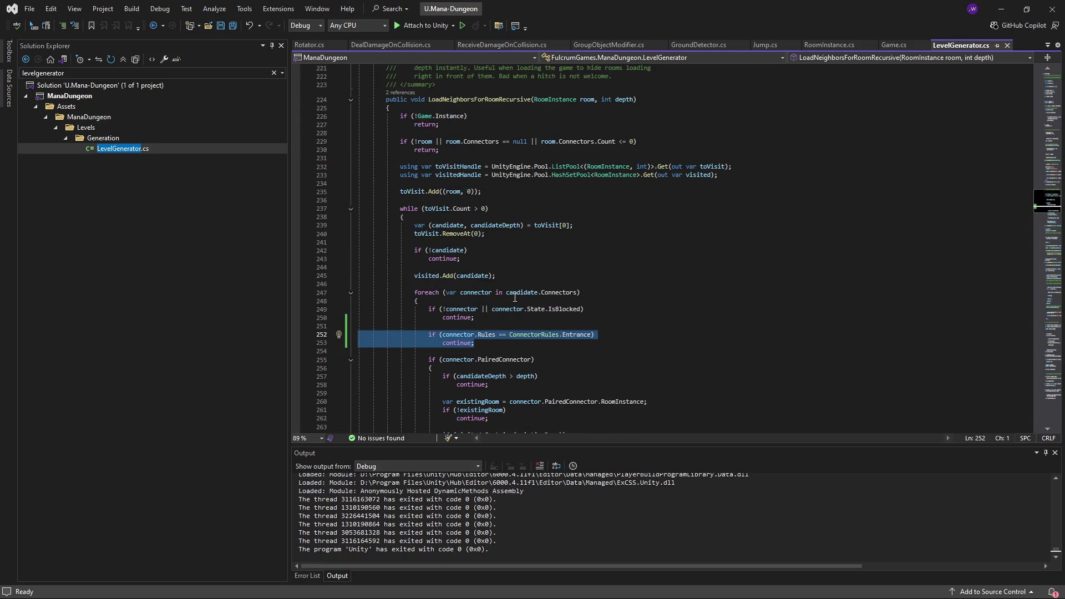
{"action": "scroll", "coordinate": [515, 298], "scroll_direction": "up", "scroll_amount": 1}
{"action": "scroll", "coordinate": [514, 301], "scroll_direction": "down", "scroll_amount": 3}
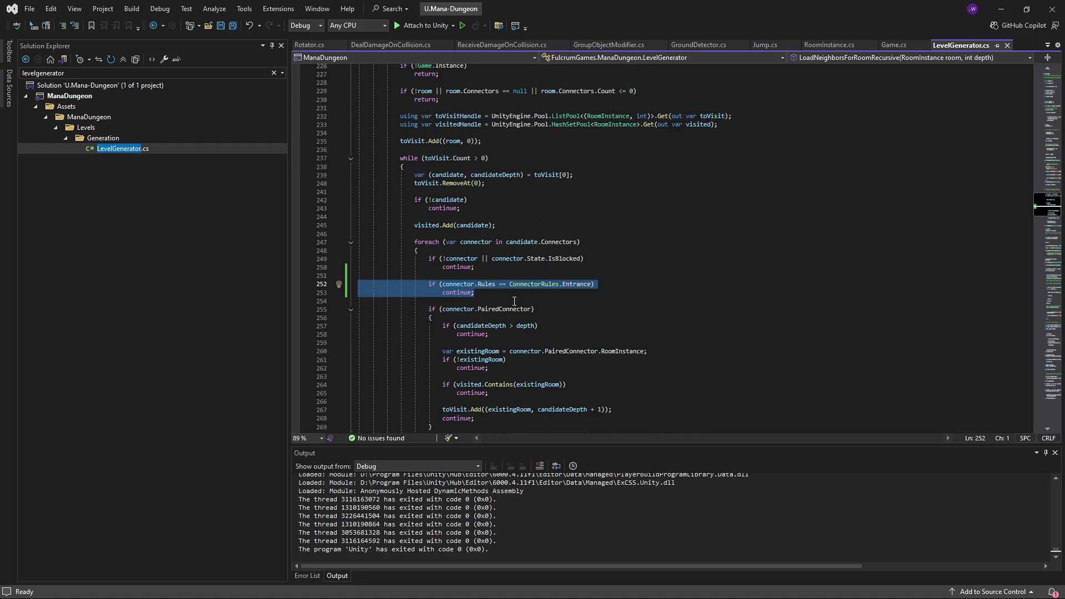
Step: Delete the Entrance check lines 252–253, then undo to restore them
{"action": "key", "text": "Delete"}
{"action": "key", "text": "BackSpace"}
{"action": "key", "text": "BackSpace"}
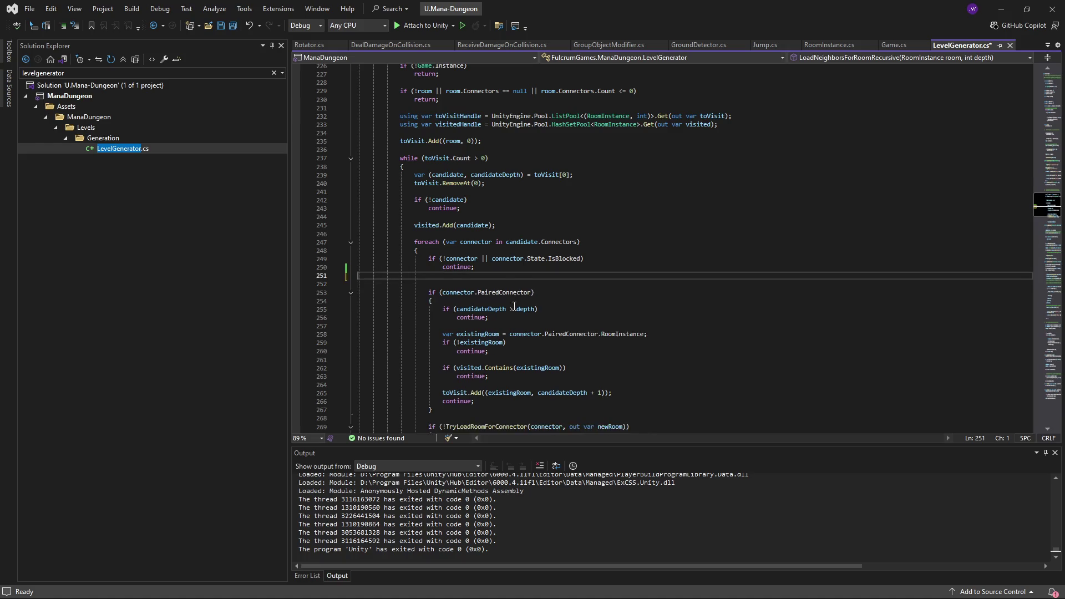
{"action": "key", "text": "ctrl+z"}
{"action": "key", "text": "ctrl+z"}
{"action": "key", "text": "ctrl+z"}
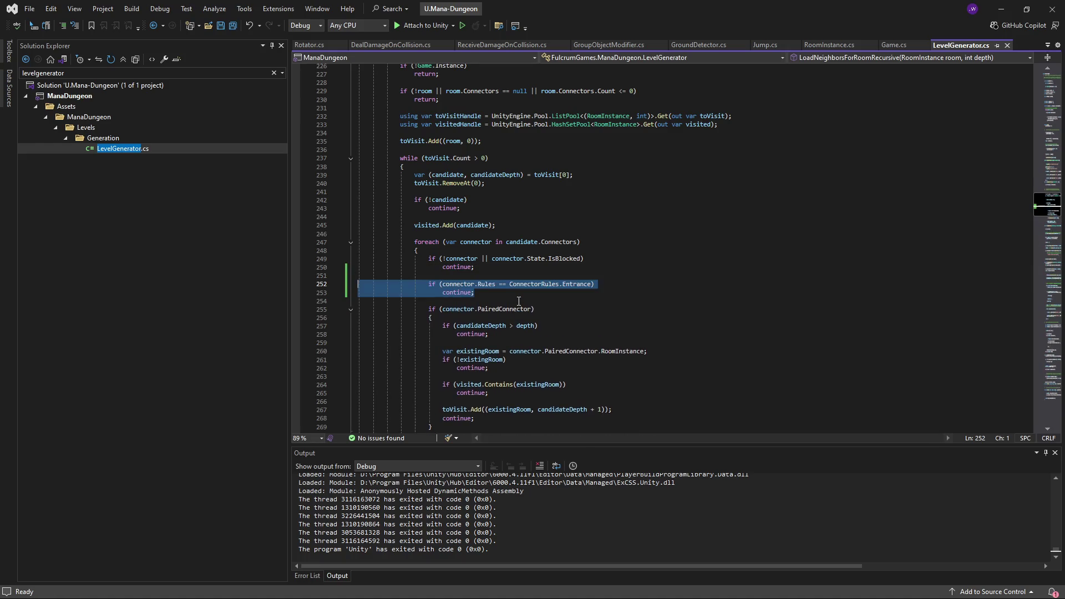
{"action": "left_click", "coordinate": [484, 296]}
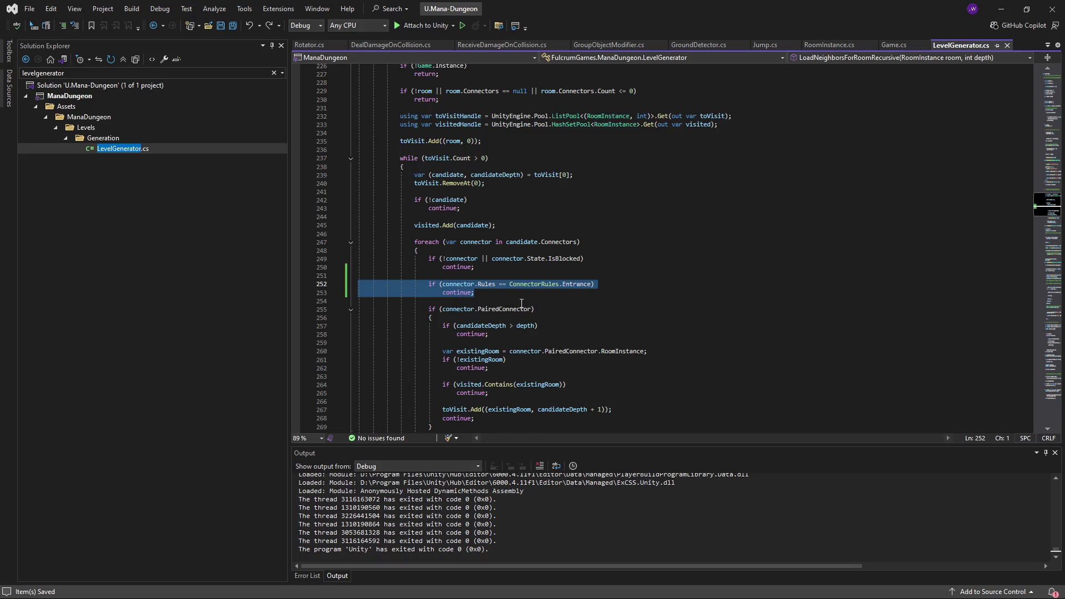
Step: Jump to the TryPlaceNewRoomForConnector method definition
{"action": "scroll", "coordinate": [522, 304], "scroll_direction": "up", "scroll_amount": 17}
{"action": "scroll", "coordinate": [593, 289], "scroll_direction": "up", "scroll_amount": 8}
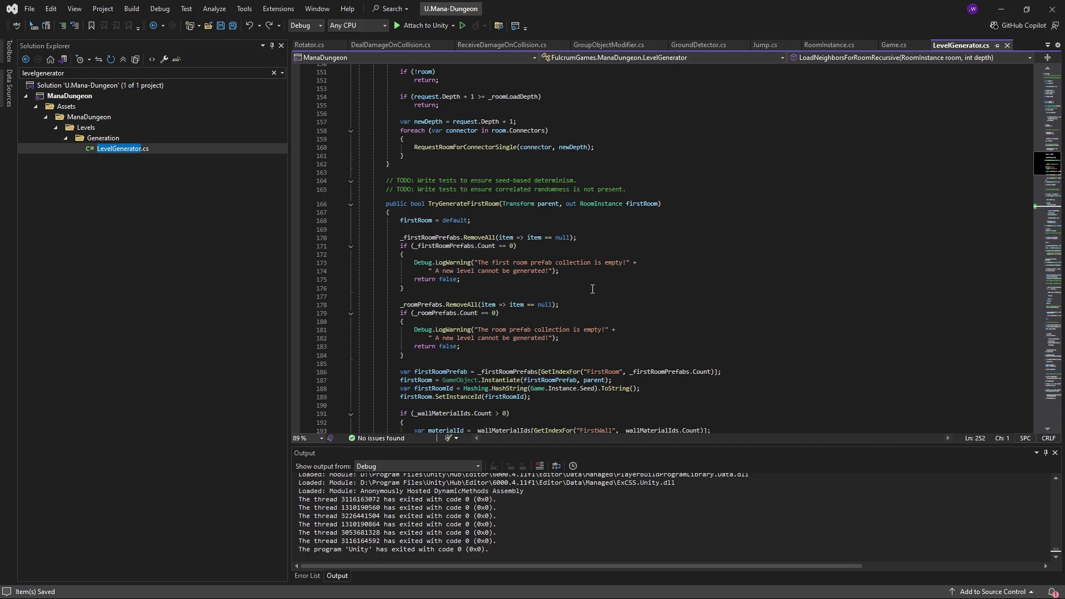
{"action": "scroll", "coordinate": [593, 289], "scroll_direction": "up", "scroll_amount": 17}
{"action": "scroll", "coordinate": [593, 289], "scroll_direction": "down", "scroll_amount": 19}
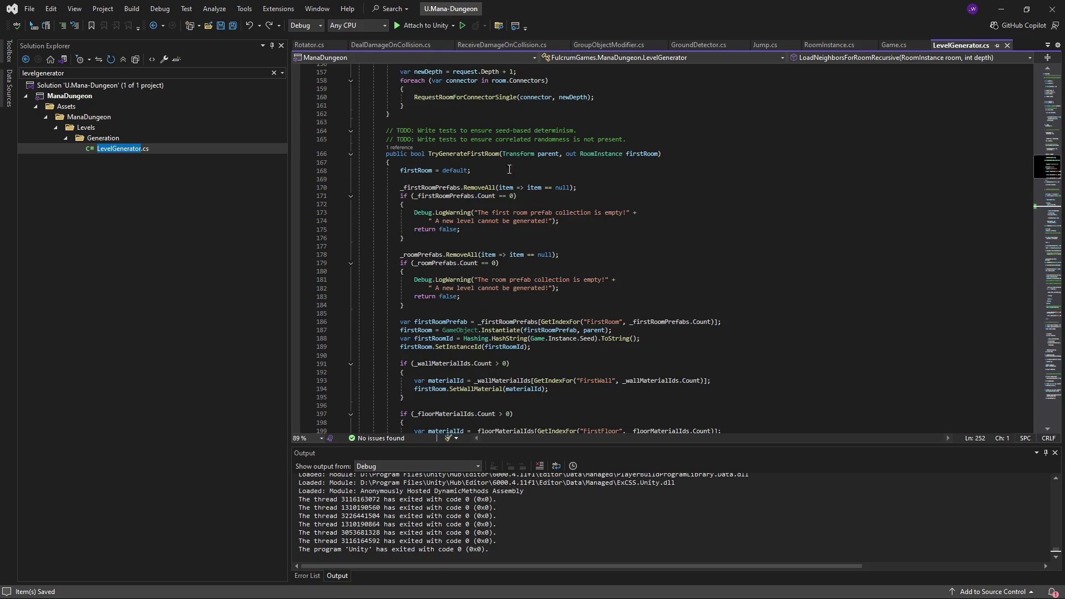
{"action": "scroll", "coordinate": [509, 169], "scroll_direction": "up", "scroll_amount": 19}
{"action": "scroll", "coordinate": [551, 293], "scroll_direction": "up", "scroll_amount": 18}
{"action": "scroll", "coordinate": [557, 238], "scroll_direction": "down", "scroll_amount": 20}
{"action": "scroll", "coordinate": [654, 196], "scroll_direction": "down", "scroll_amount": 14}
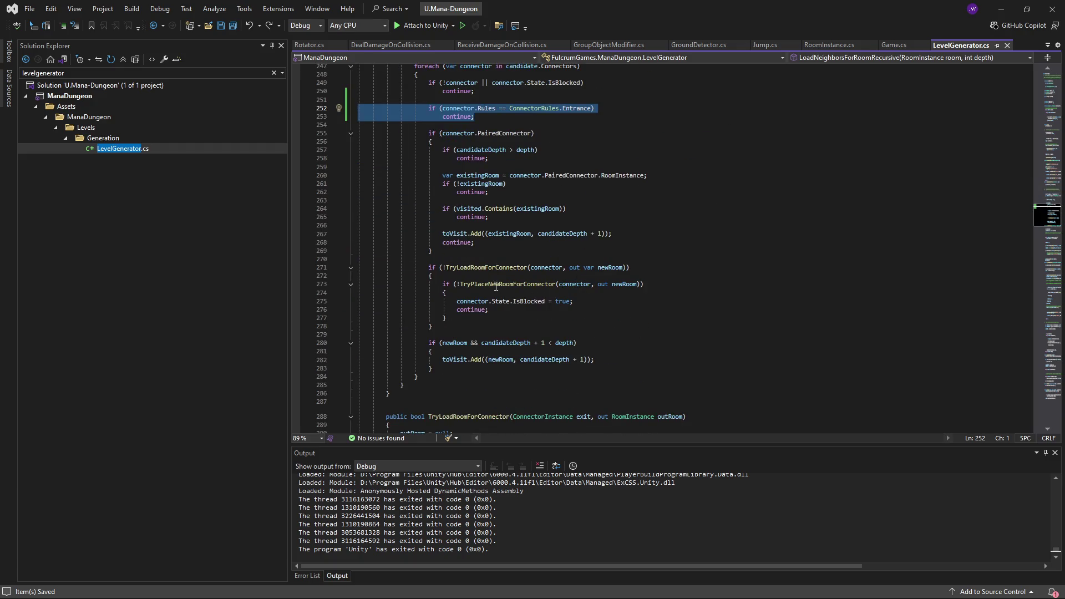
{"action": "left_click", "coordinate": [492, 286], "text": "ctrl"}
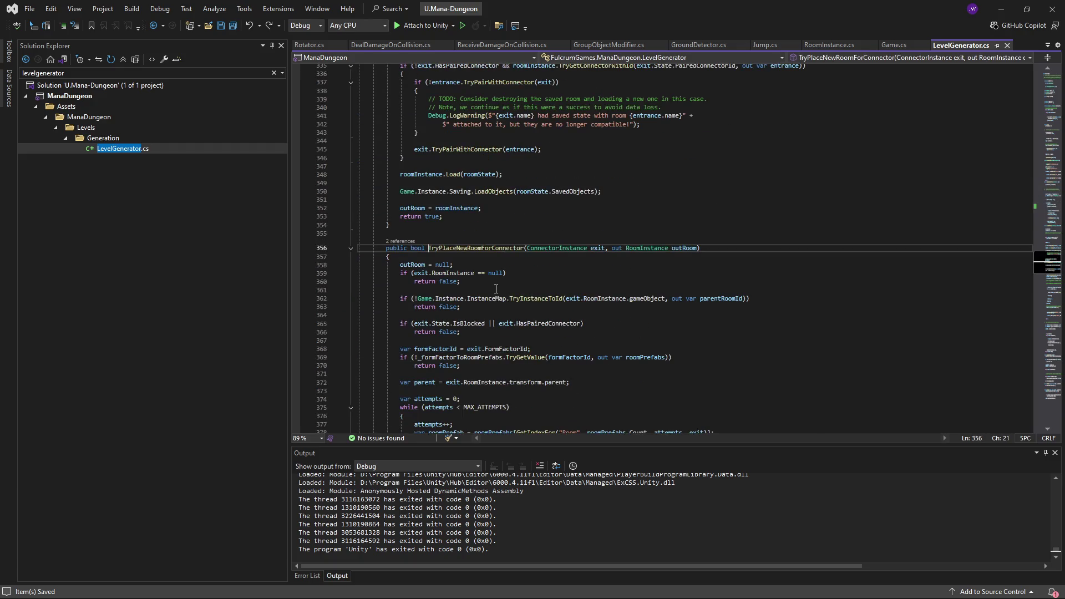
Step: After the null check, add 'if (exit.Rules == ConnectorRules.Entrance) return false;'
{"action": "scroll", "coordinate": [589, 208], "scroll_direction": "down", "scroll_amount": 2}
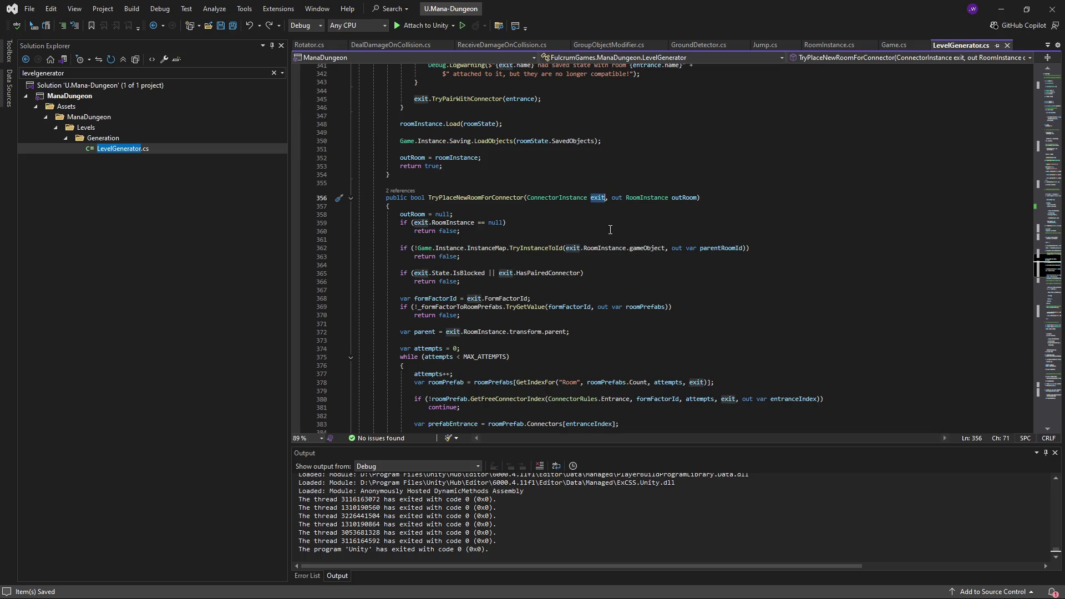
{"action": "left_click", "coordinate": [509, 236]}
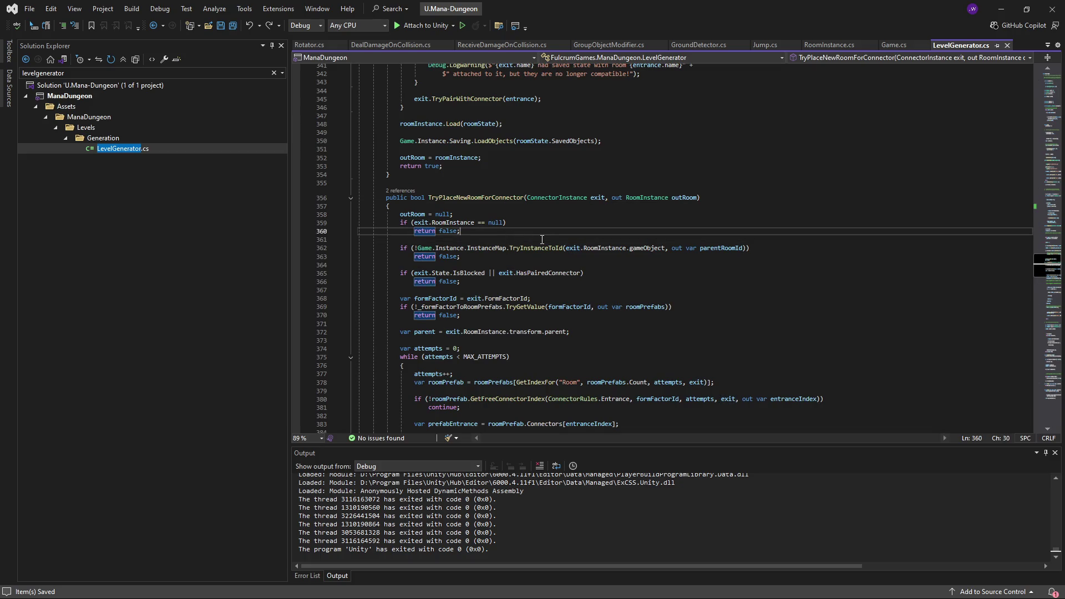
{"action": "key", "text": "Return"}
{"action": "key", "text": "Return"}
{"action": "type", "text": "if (exit.Rules."}
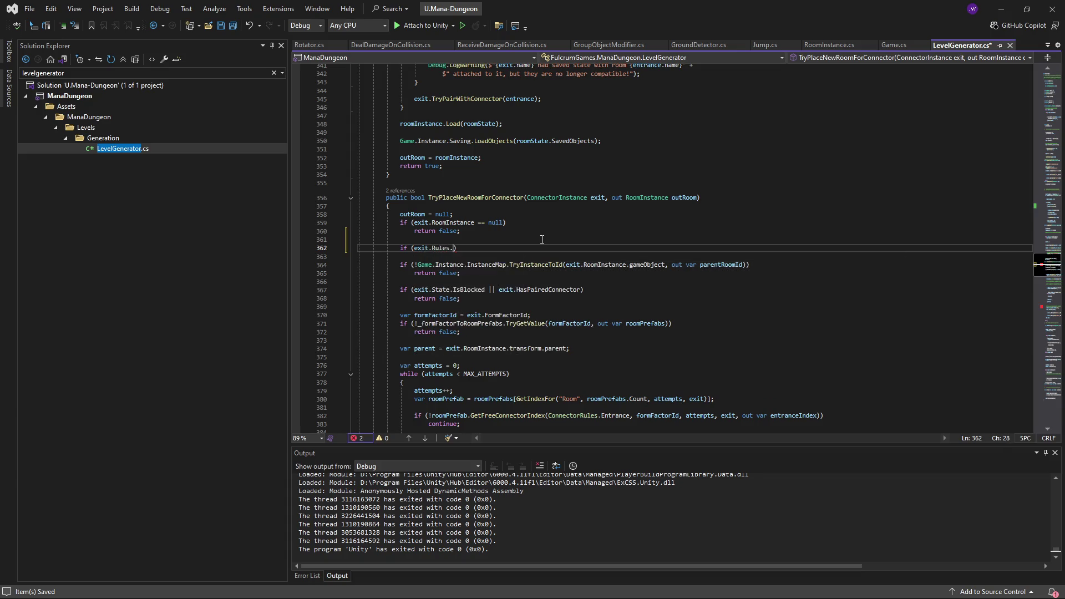
{"action": "key", "text": "BackSpace"}
{"action": "type", "text": "Conne"}
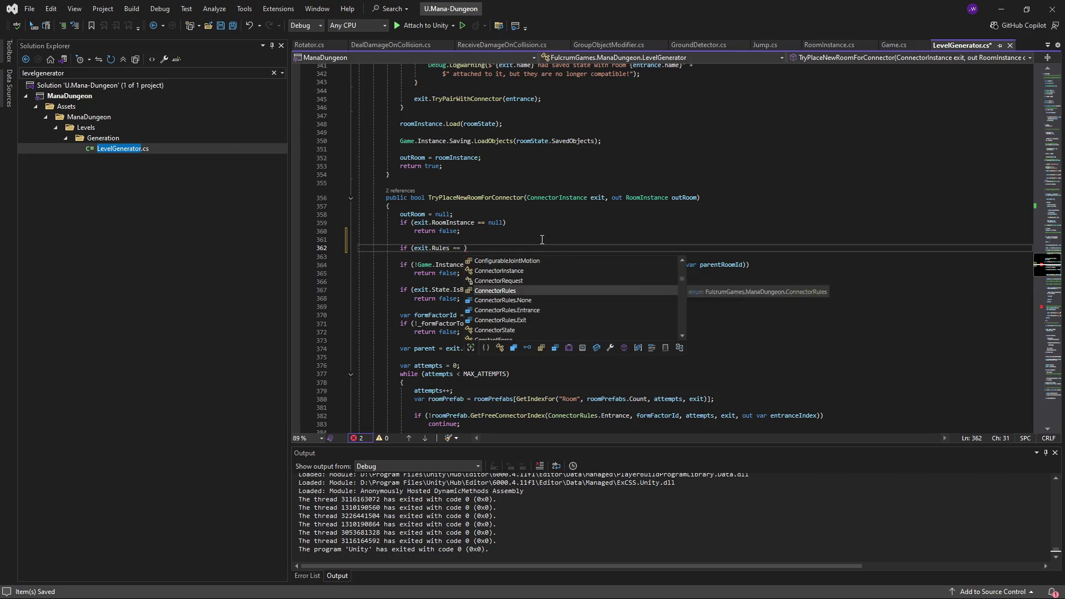
{"action": "type", "text": "."}
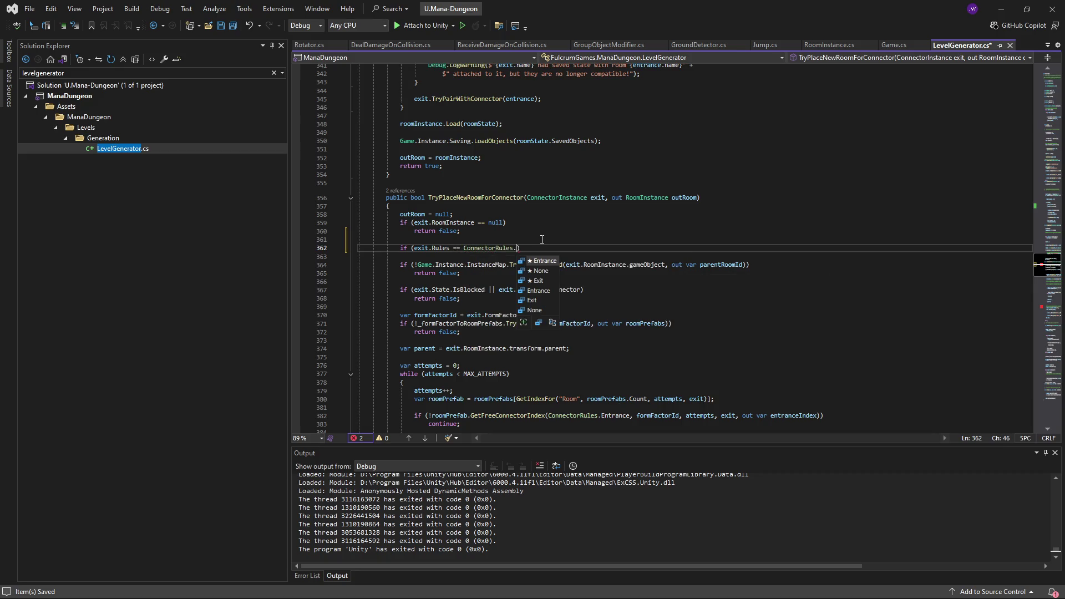
{"action": "type", "text": "Entrance"}
{"action": "key", "text": "Return"}
{"action": "type", "text": "return false;"}
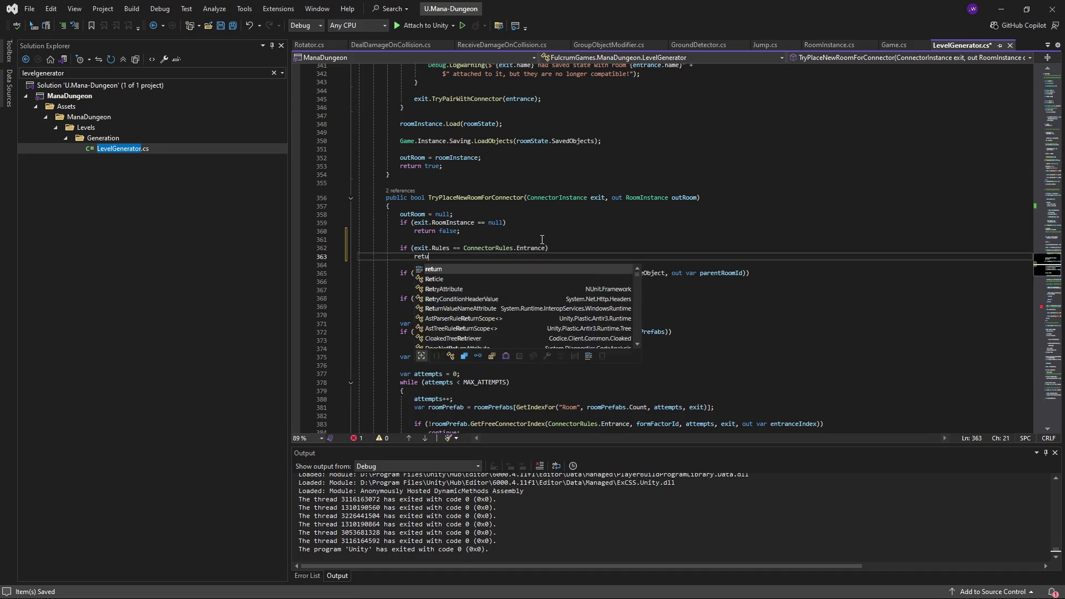
Step: Cut the Entrance rules check out of the neighbour-loading loop
{"action": "scroll", "coordinate": [542, 240], "scroll_direction": "up", "scroll_amount": 20}
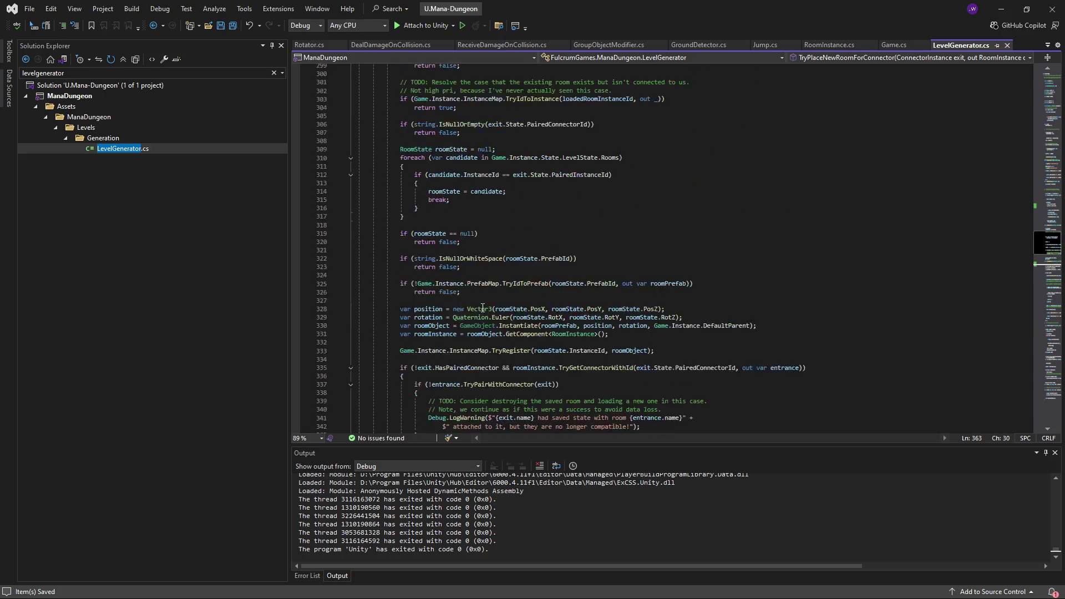
{"action": "scroll", "coordinate": [509, 318], "scroll_direction": "up", "scroll_amount": 20}
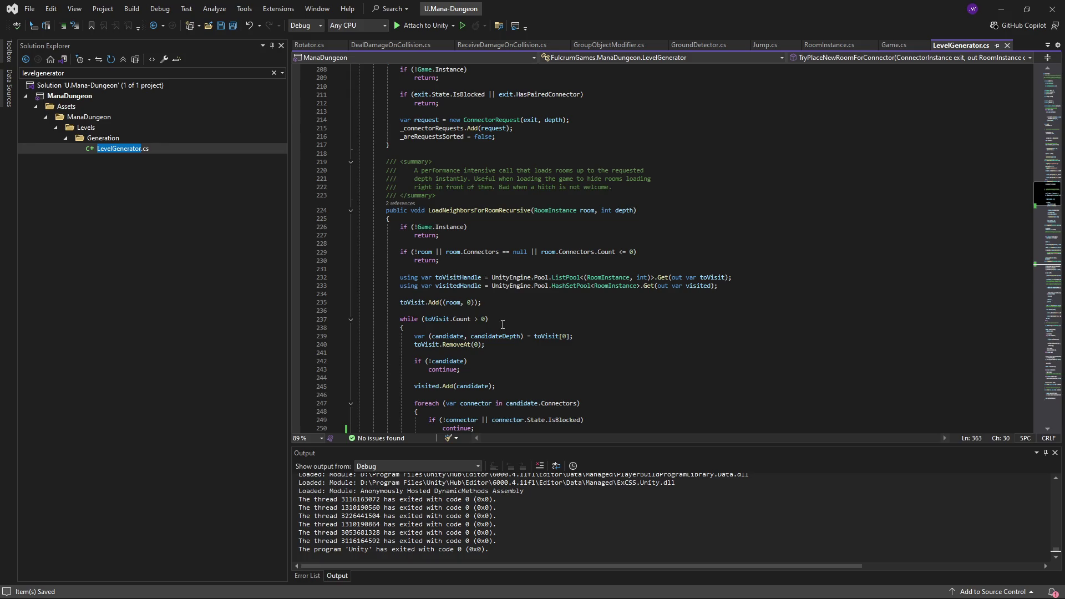
{"action": "scroll", "coordinate": [509, 317], "scroll_direction": "up", "scroll_amount": 2}
{"action": "scroll", "coordinate": [508, 316], "scroll_direction": "down", "scroll_amount": 5}
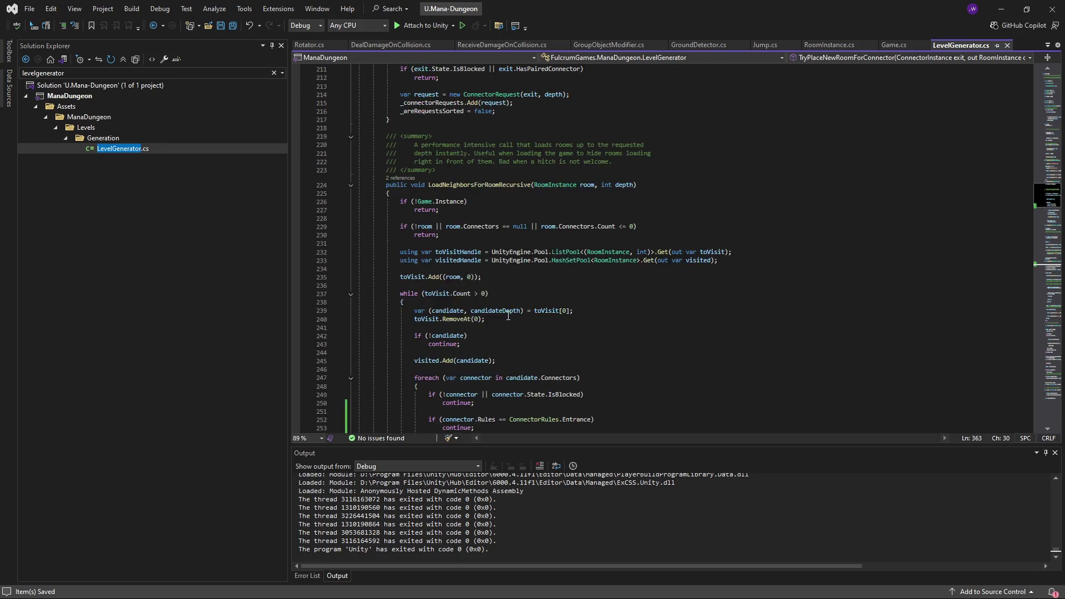
{"action": "scroll", "coordinate": [503, 298], "scroll_direction": "down", "scroll_amount": 4}
{"action": "left_click", "coordinate": [627, 269]}
{"action": "key", "text": "ctrl+x"}
{"action": "key", "text": "ctrl+x"}
{"action": "key", "text": "ctrl+x"}
{"action": "key", "text": "Down"}
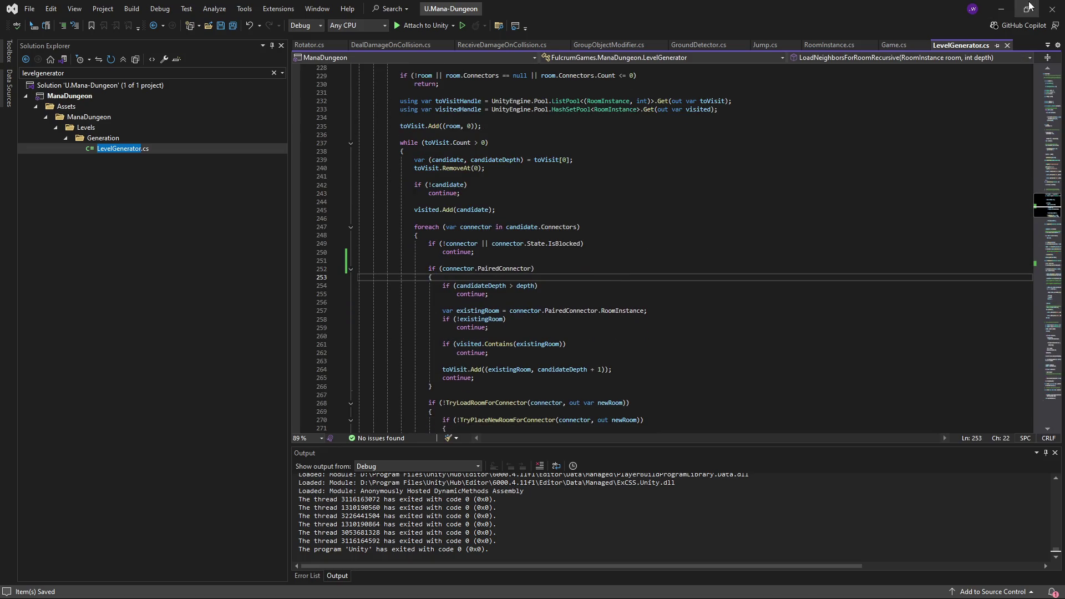
Step: Back in Unity, deselect everything and enter Play mode, exiting Room_Start_001 prefab mode when warned
{"action": "left_click", "coordinate": [1001, 9]}
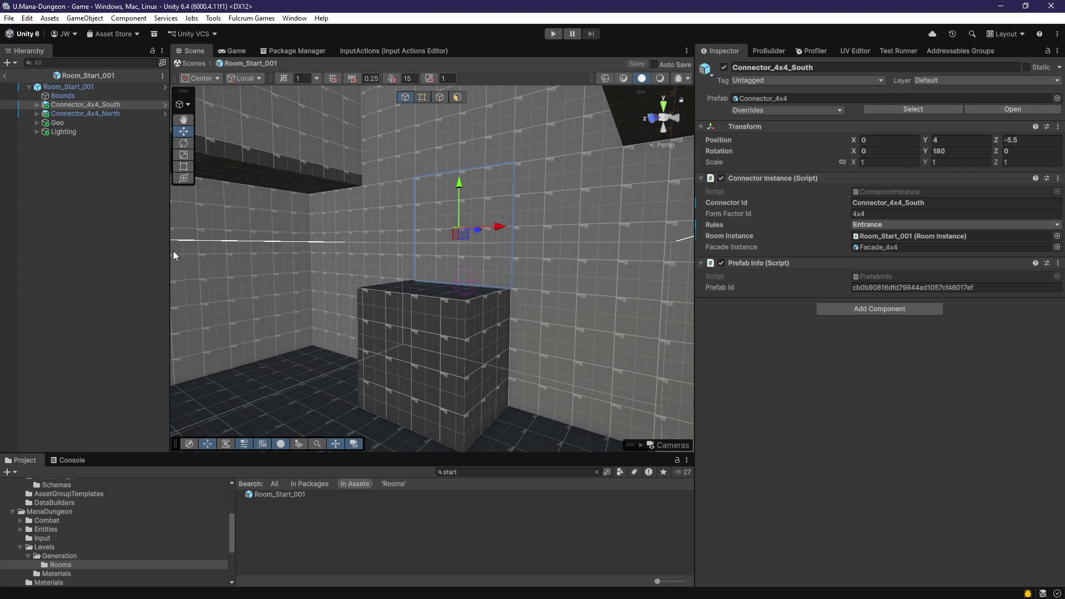
{"action": "left_click", "coordinate": [609, 95]}
{"action": "left_click", "coordinate": [553, 34]}
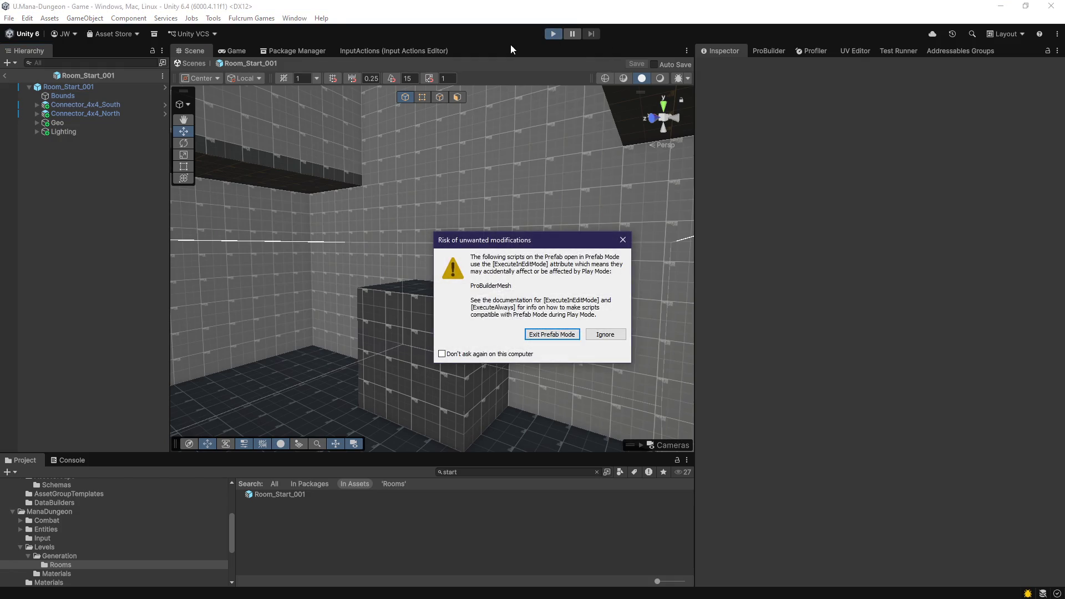
{"action": "left_click", "coordinate": [566, 335]}
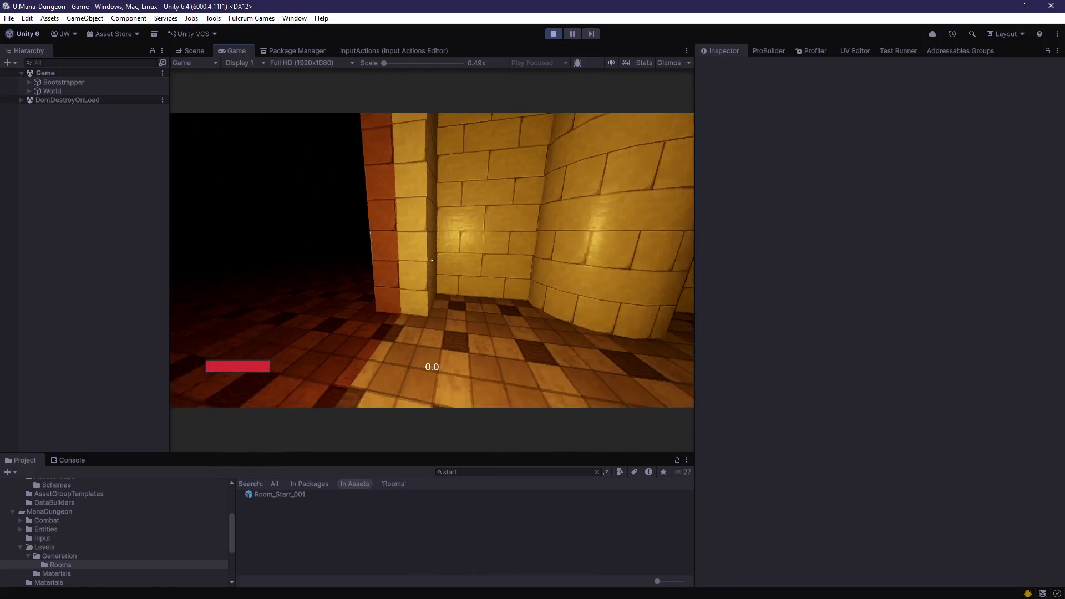
Step: Walk through the corridor, dark room, lit stone room and blue stone room, then stop Play mode
{"action": "key", "text": "d"}
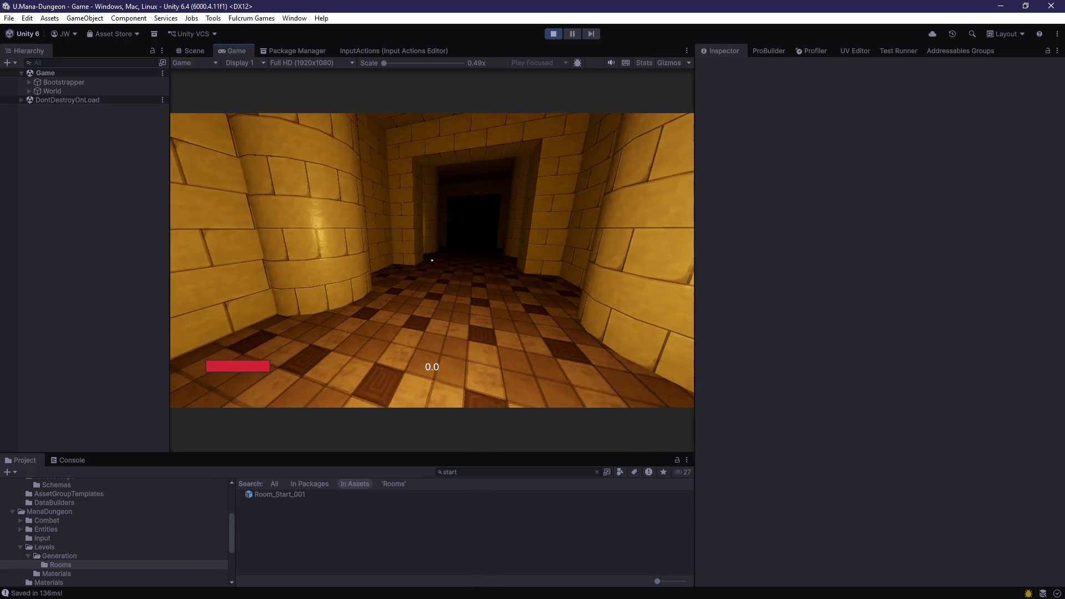
{"action": "key", "text": "a"}
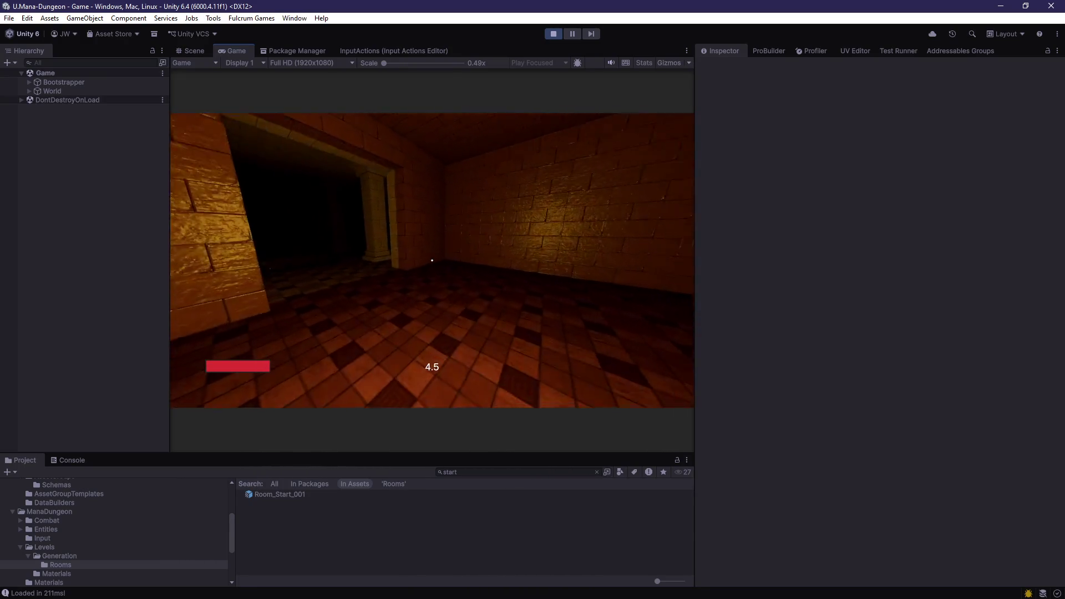
{"action": "key", "text": "w"}
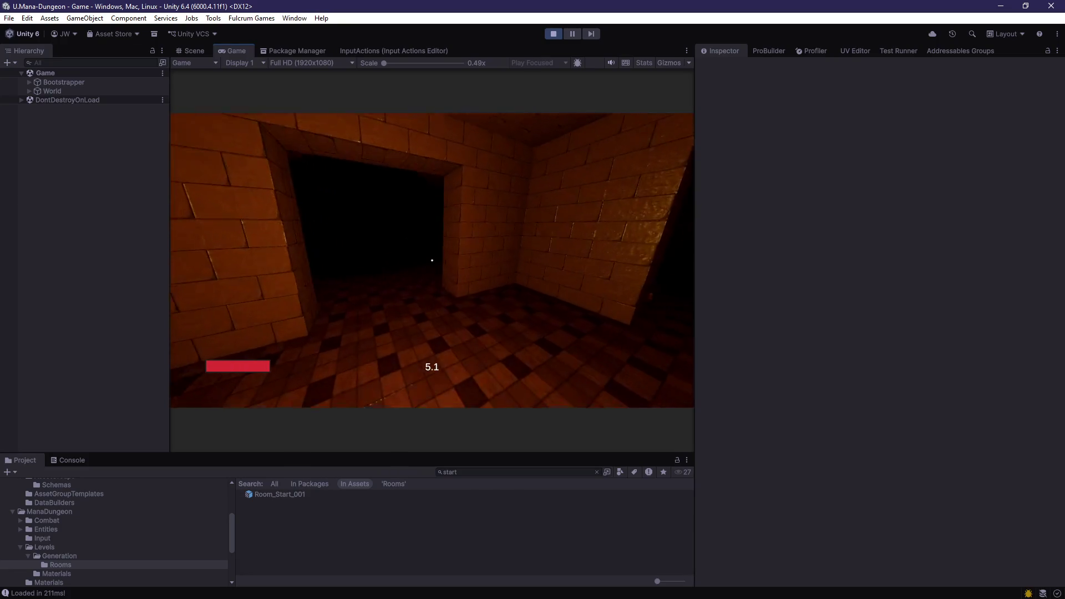
{"action": "key", "text": "w"}
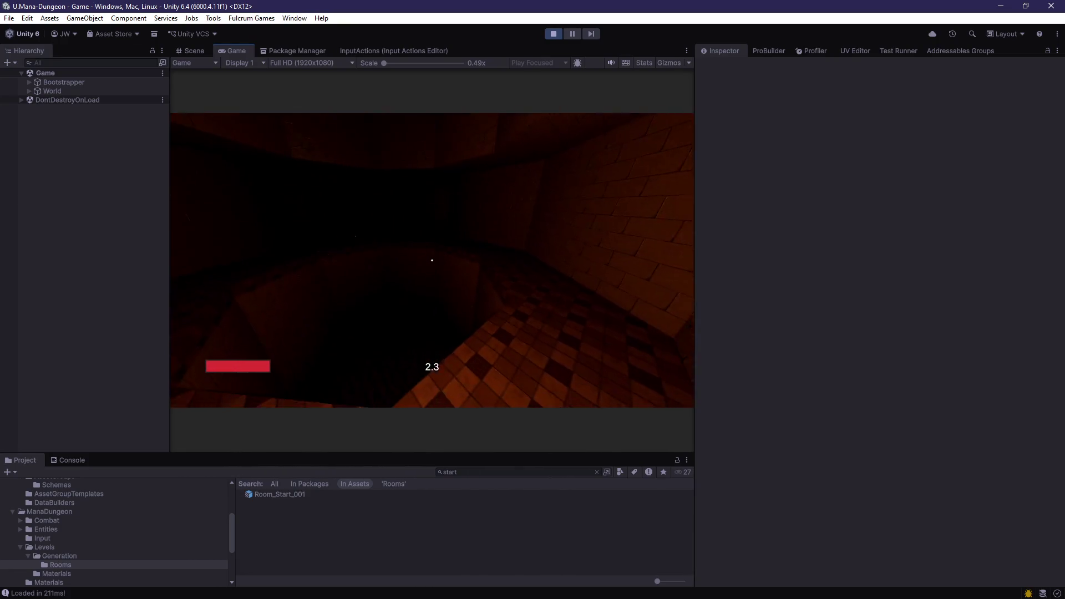
{"action": "key", "text": "w"}
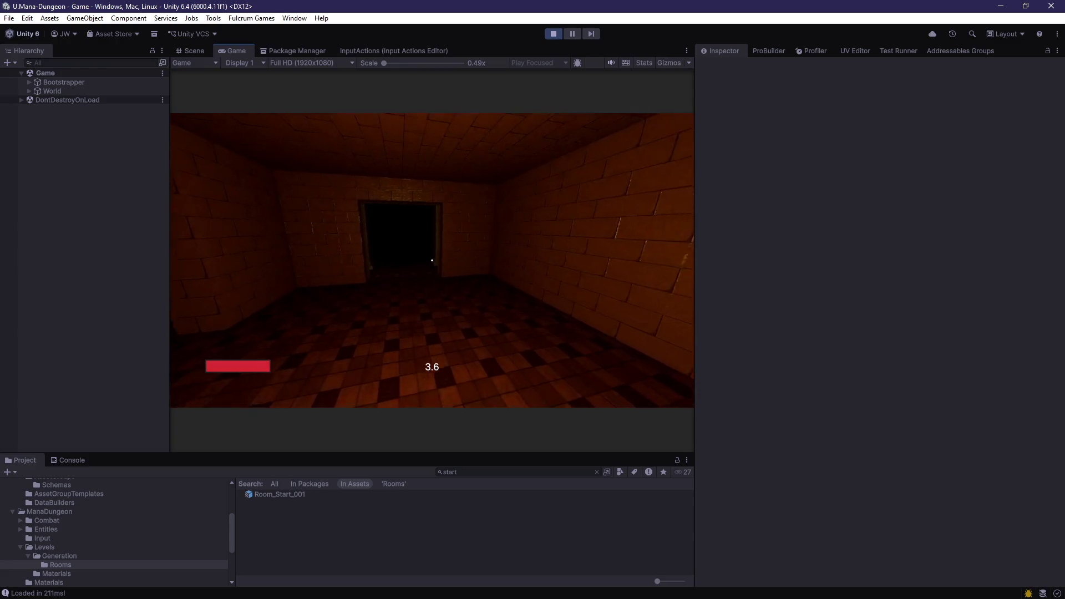
{"action": "key", "text": "w"}
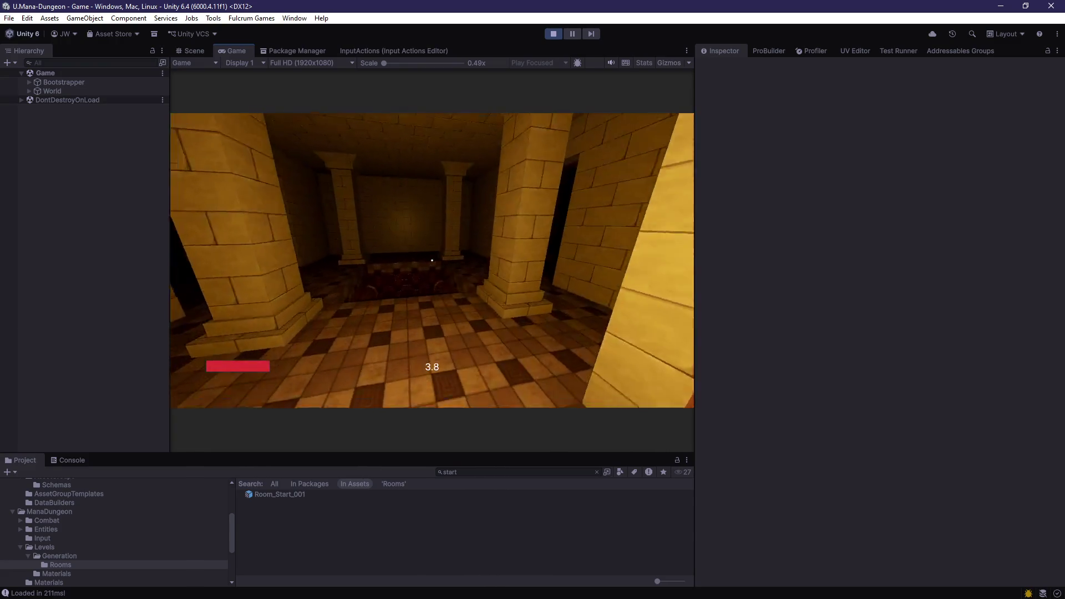
{"action": "key", "text": "w"}
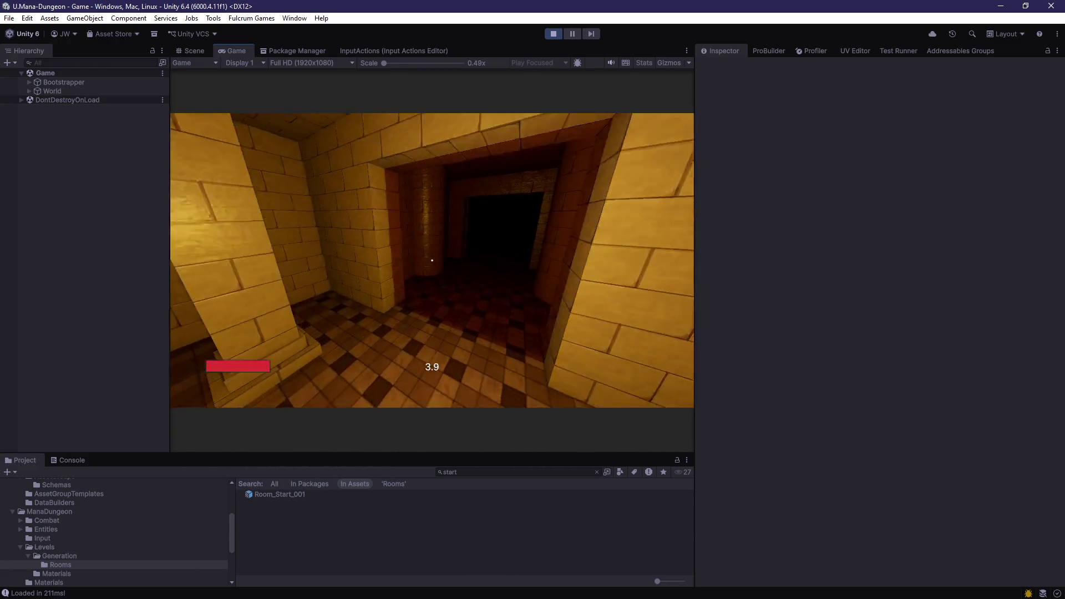
{"action": "key", "text": "w"}
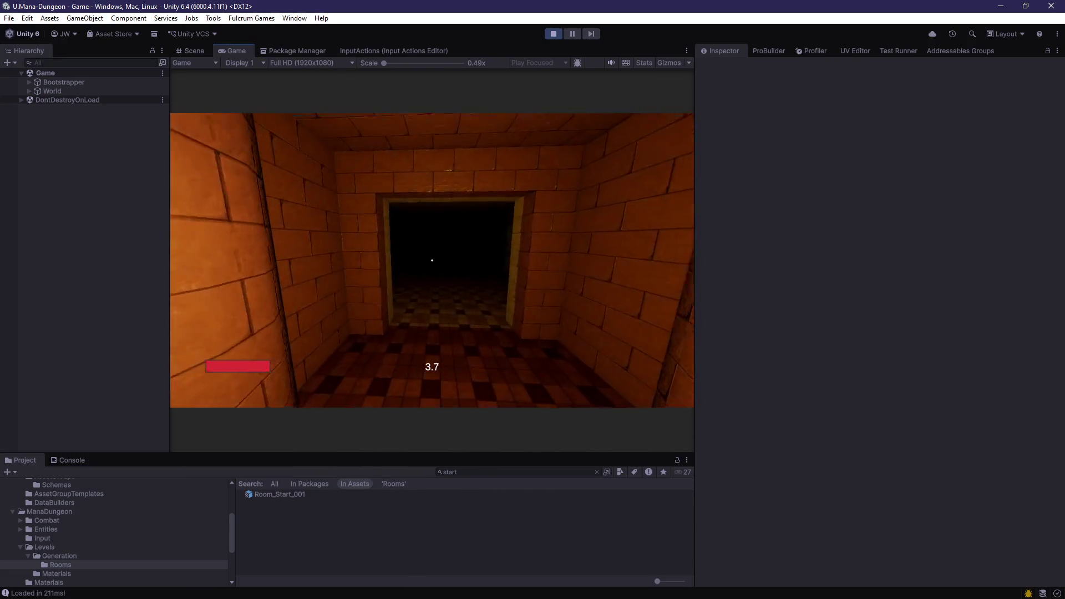
{"action": "key", "text": "w"}
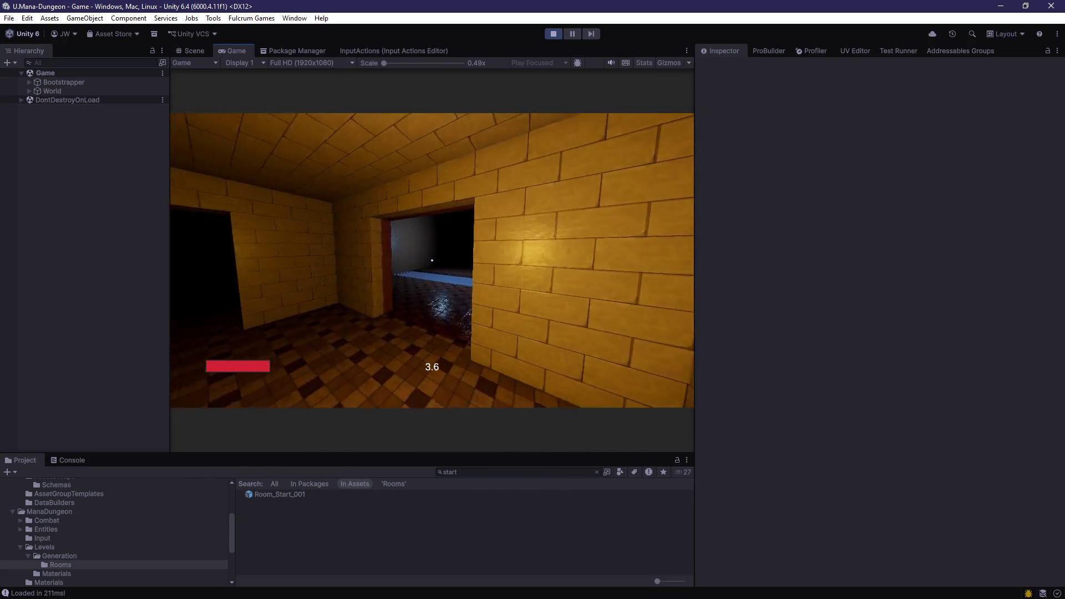
{"action": "key", "text": "w"}
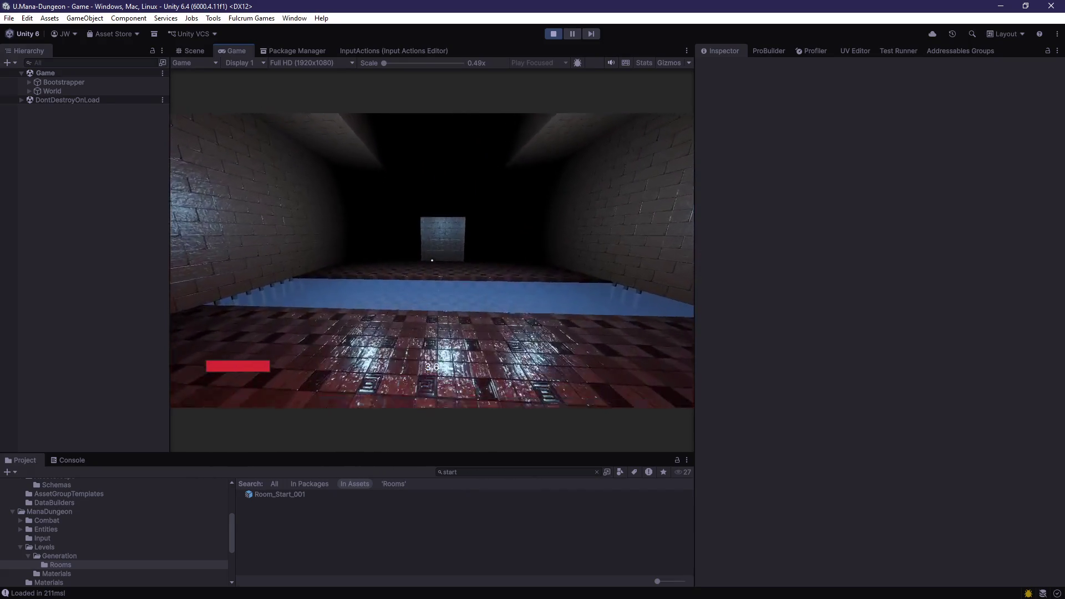
{"action": "left_click", "coordinate": [551, 34]}
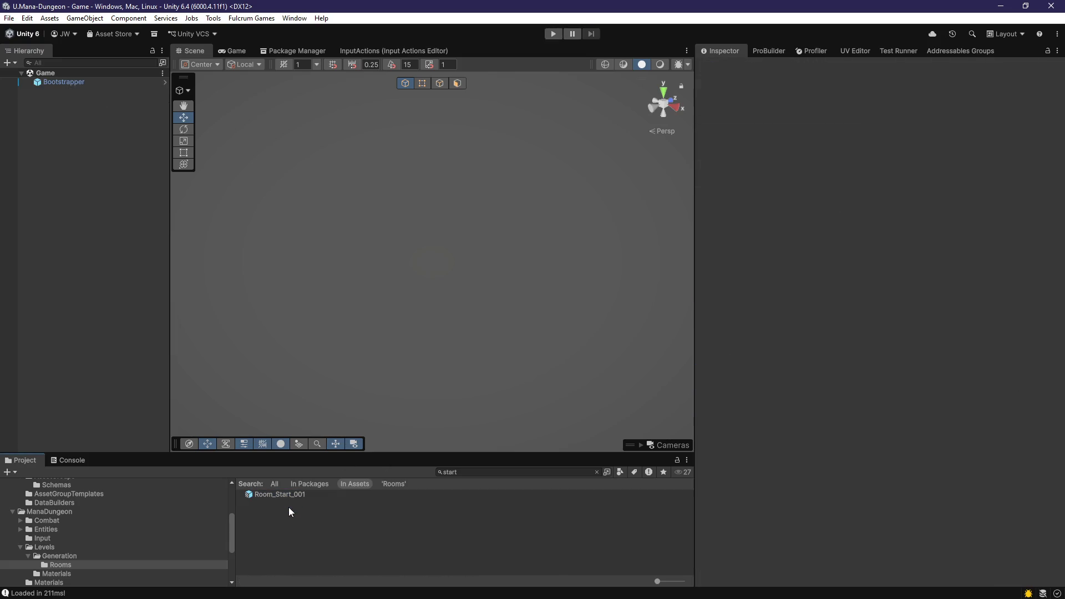
Step: In the Excalidraw notes, tick off the wavy-walled room sketch and the spawn/clear diagram
{"action": "key", "text": "alt+Tab"}
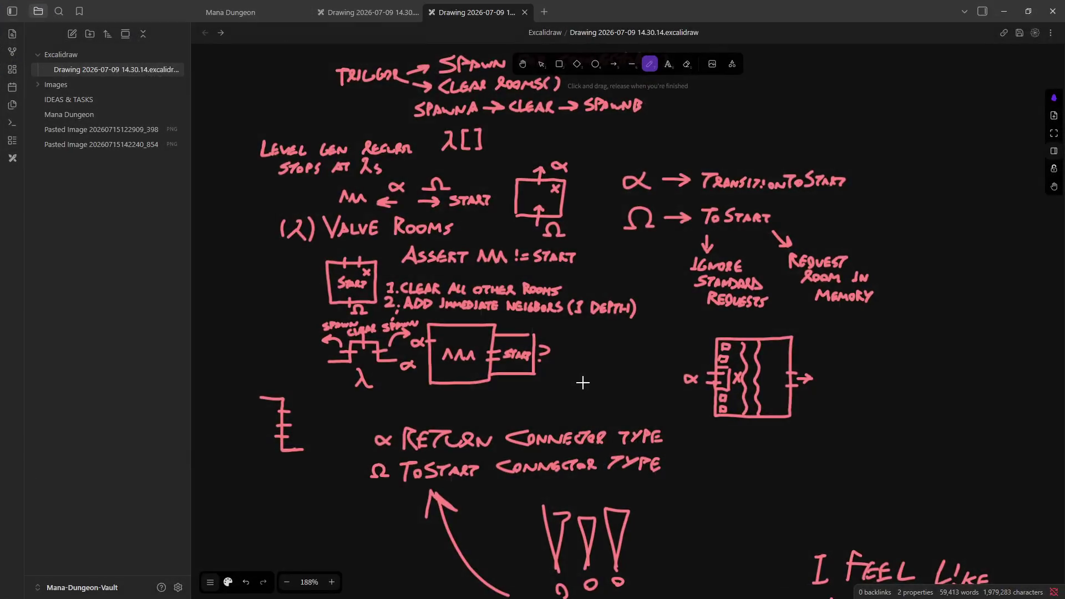
{"action": "scroll", "coordinate": [600, 281], "scroll_direction": "up", "scroll_amount": 5}
{"action": "scroll", "coordinate": [637, 299], "scroll_direction": "down", "scroll_amount": 2, "text": "ctrl"}
{"action": "scroll", "coordinate": [644, 305], "scroll_direction": "up", "scroll_amount": 6, "text": "ctrl"}
{"action": "left_click_drag", "start_coordinate": [652, 312], "coordinate": [710, 300]}
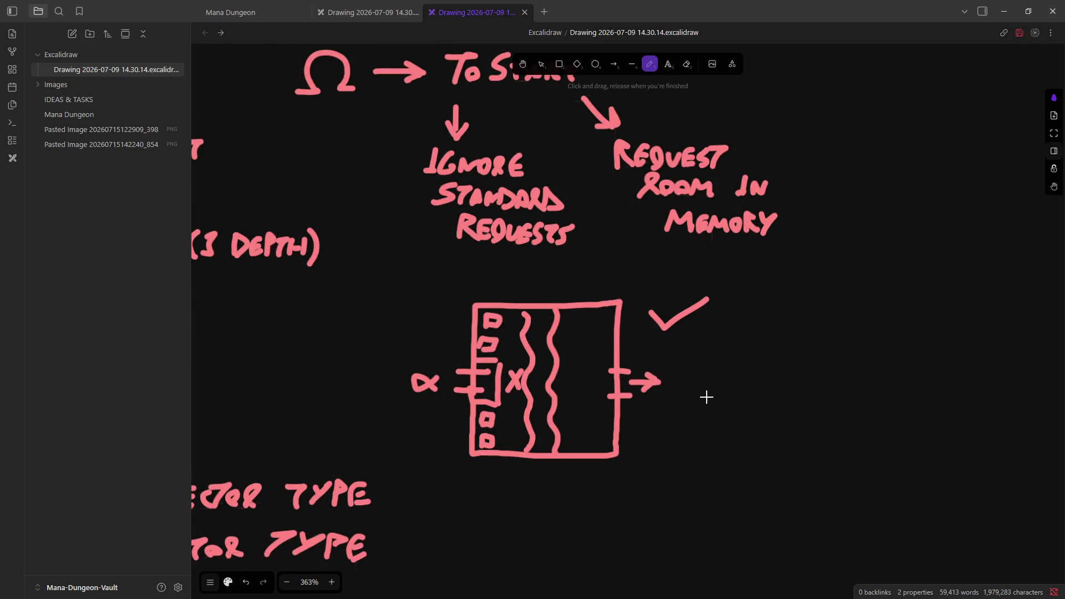
{"action": "scroll", "coordinate": [707, 394], "scroll_direction": "down", "scroll_amount": 5, "text": "ctrl"}
{"action": "scroll", "coordinate": [476, 340], "scroll_direction": "up", "scroll_amount": 2, "text": "ctrl"}
{"action": "scroll", "coordinate": [381, 378], "scroll_direction": "up", "scroll_amount": 8, "text": "ctrl"}
{"action": "left_click_drag", "start_coordinate": [375, 389], "coordinate": [425, 364]}
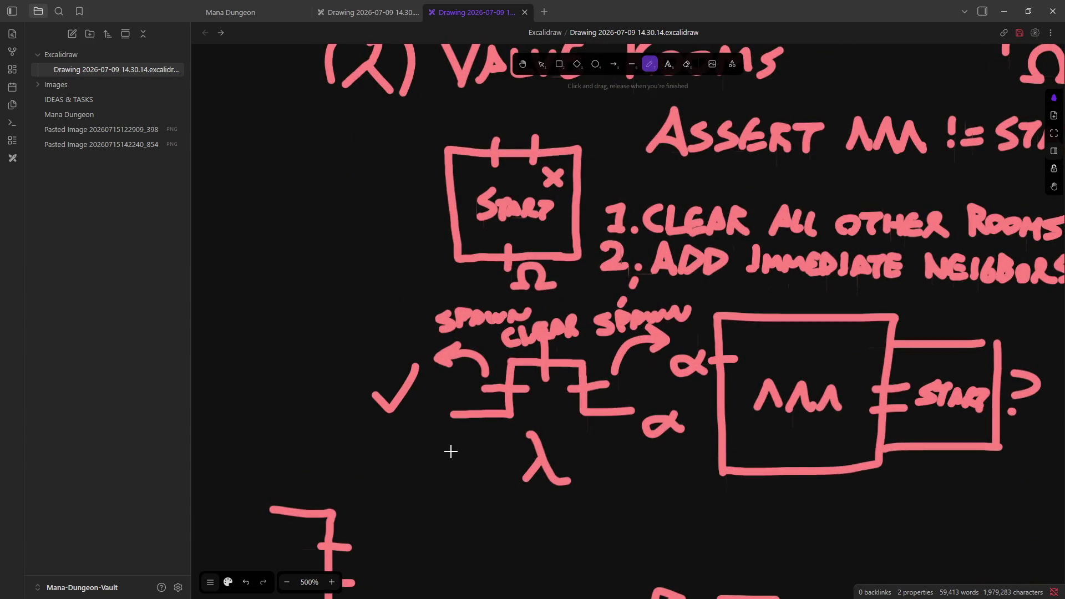
Step: Mark an X beside the Ω under the box and minimize Obsidian to show Unity
{"action": "scroll", "coordinate": [447, 447], "scroll_direction": "down", "scroll_amount": 6, "text": "ctrl"}
{"action": "scroll", "coordinate": [586, 352], "scroll_direction": "up", "scroll_amount": 2, "text": "ctrl"}
{"action": "scroll", "coordinate": [593, 219], "scroll_direction": "up", "scroll_amount": 3, "text": "ctrl"}
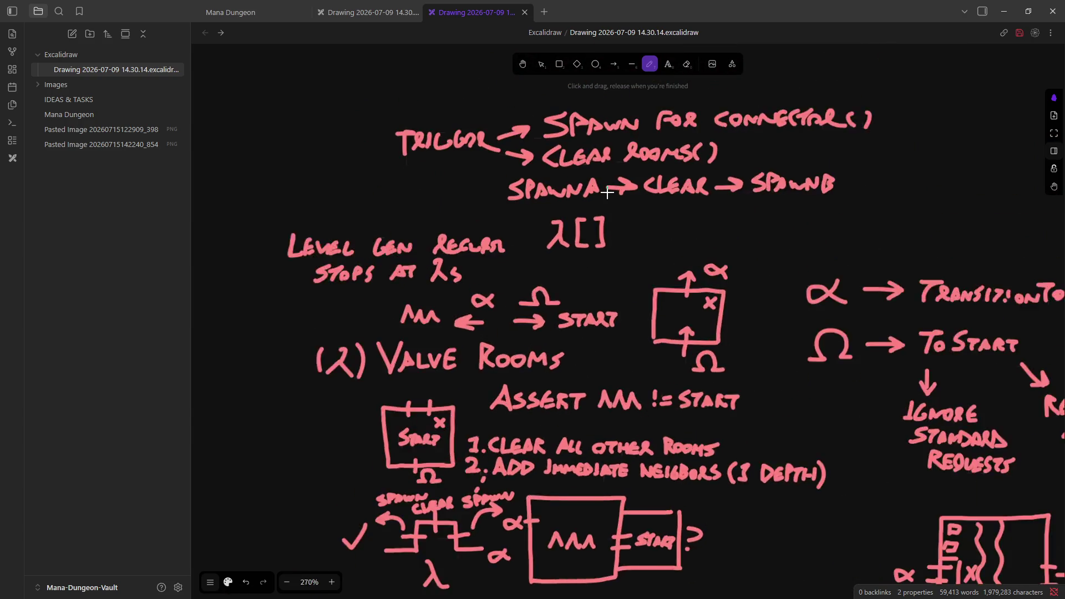
{"action": "scroll", "coordinate": [593, 218], "scroll_direction": "down", "scroll_amount": 2, "text": "ctrl"}
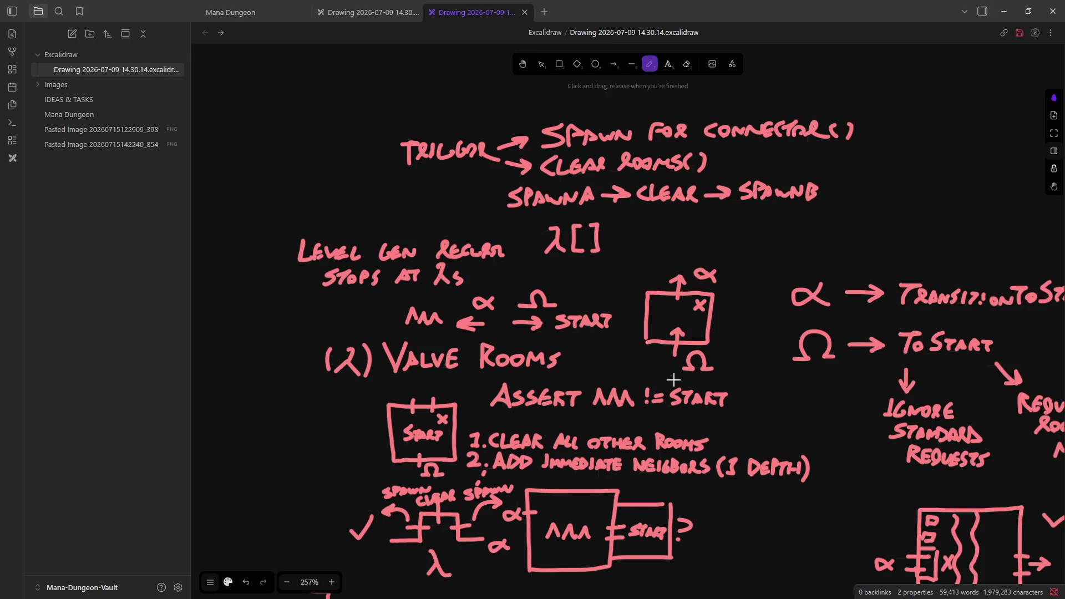
{"action": "scroll", "coordinate": [747, 325], "scroll_direction": "up", "scroll_amount": 10, "text": "ctrl"}
{"action": "scroll", "coordinate": [688, 361], "scroll_direction": "down", "scroll_amount": 3, "text": "ctrl"}
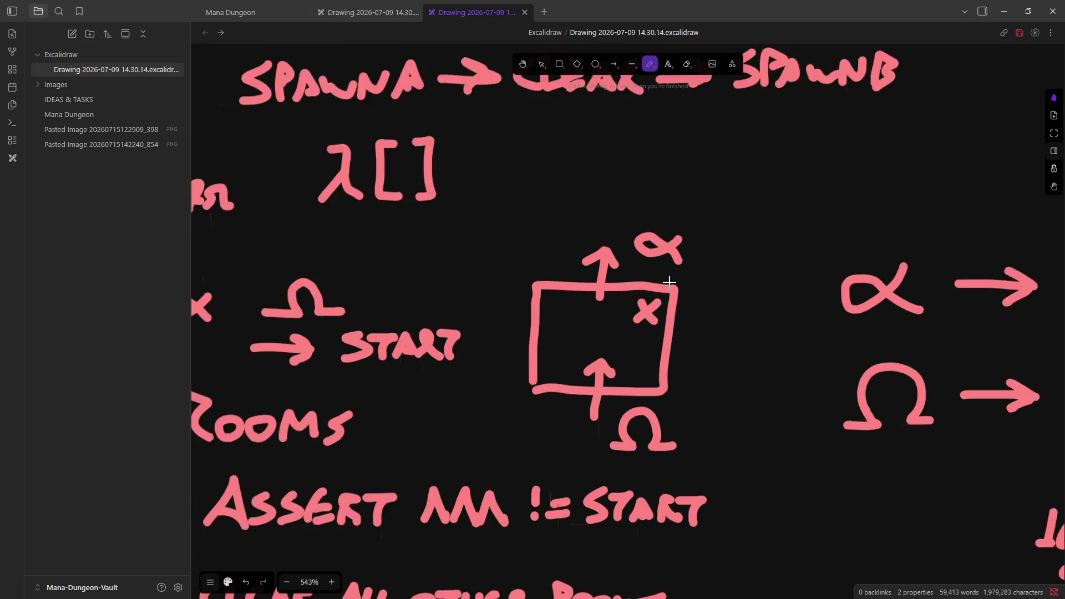
{"action": "scroll", "coordinate": [675, 406], "scroll_direction": "up", "scroll_amount": 2, "text": "ctrl"}
{"action": "mouse_move", "coordinate": [688, 408]}
{"action": "left_mouse_down"}
{"action": "mouse_move", "coordinate": [728, 362]}
{"action": "mouse_move", "coordinate": [724, 408]}
{"action": "left_mouse_up"}
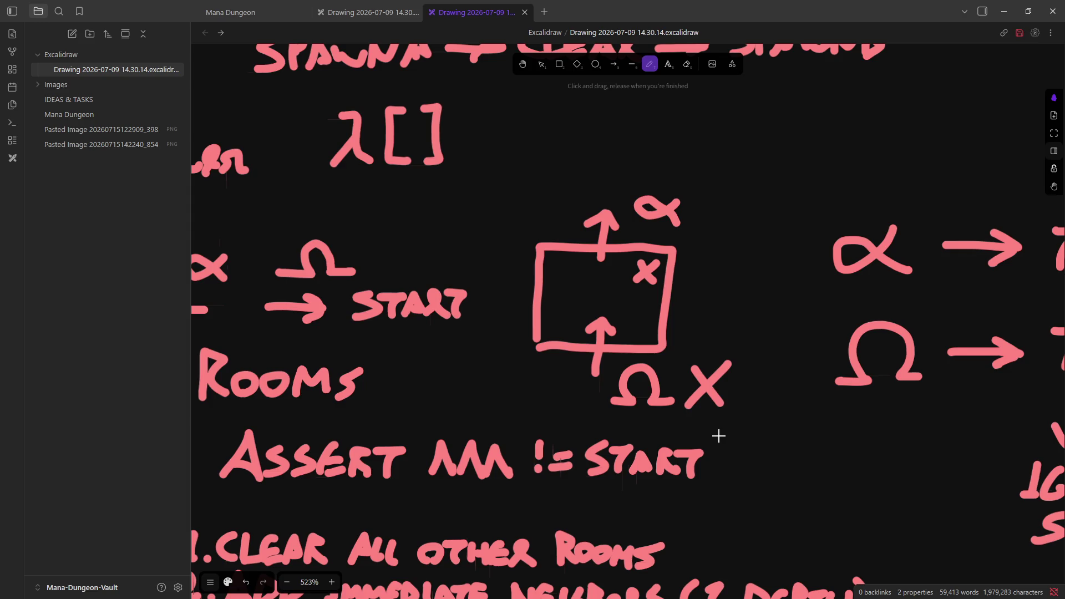
{"action": "left_click", "coordinate": [1005, 20]}
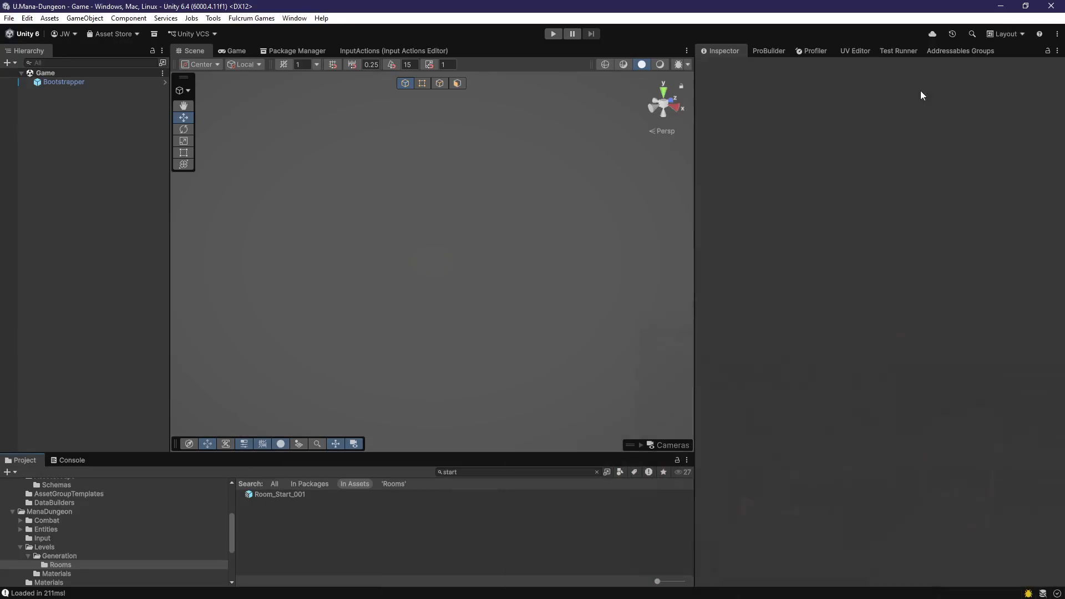
{"action": "key", "text": "alt+Tab"}
{"action": "scroll", "coordinate": [523, 324], "scroll_direction": "down", "scroll_amount": 3}
{"action": "left_click", "coordinate": [523, 322], "text": "ctrl"}
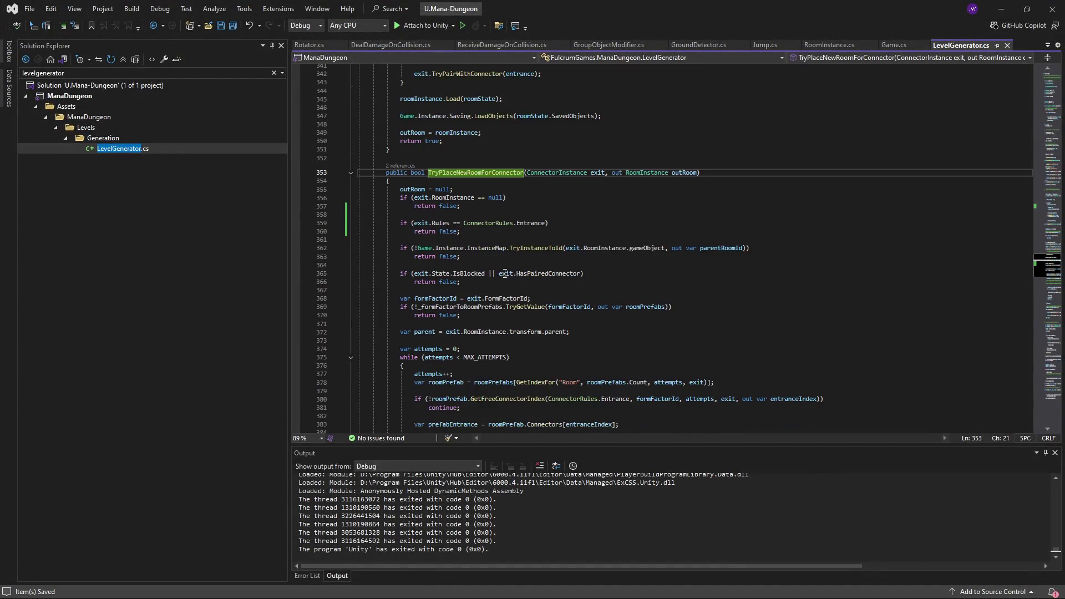
{"action": "left_click_drag", "start_coordinate": [358, 223], "coordinate": [460, 232]}
{"action": "left_click", "coordinate": [460, 232]}
{"action": "scroll", "coordinate": [435, 261], "scroll_direction": "up", "scroll_amount": 5}
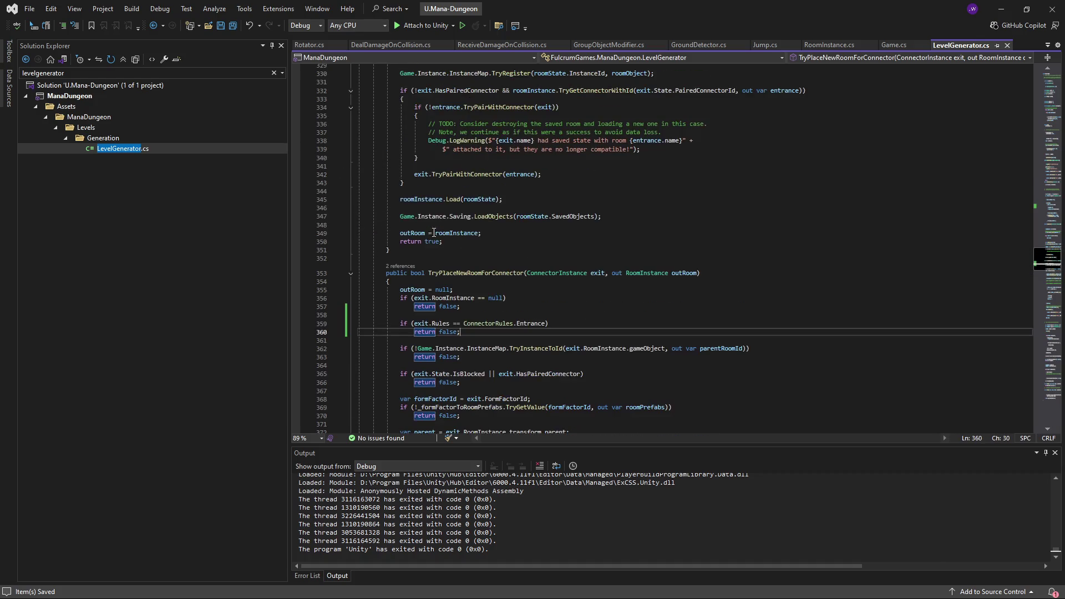
{"action": "scroll", "coordinate": [434, 261], "scroll_direction": "up", "scroll_amount": 2}
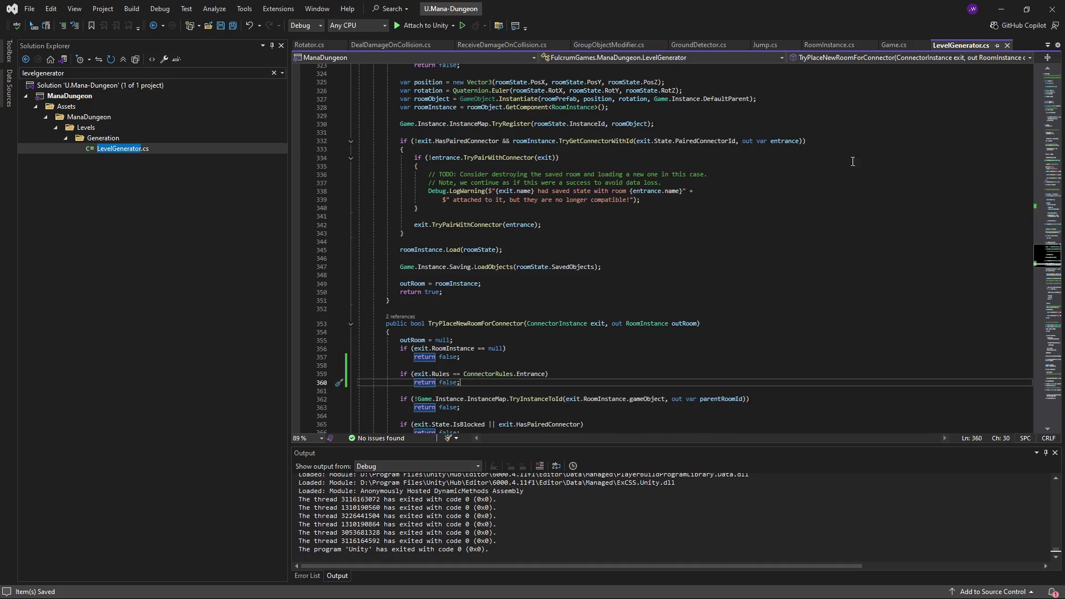
{"action": "left_click", "coordinate": [1005, 16]}
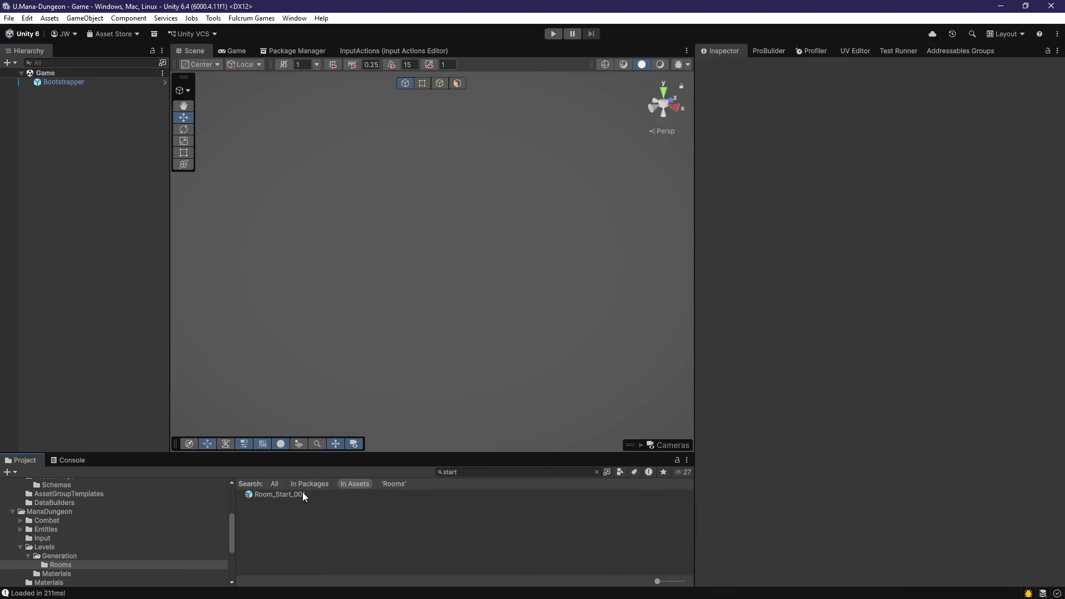
Step: In Room_Start_001, set Connector_4x4_South's Form Factor Id to ToStart and save the prefab
{"action": "double_click", "coordinate": [448, 494]}
{"action": "left_click", "coordinate": [114, 112]}
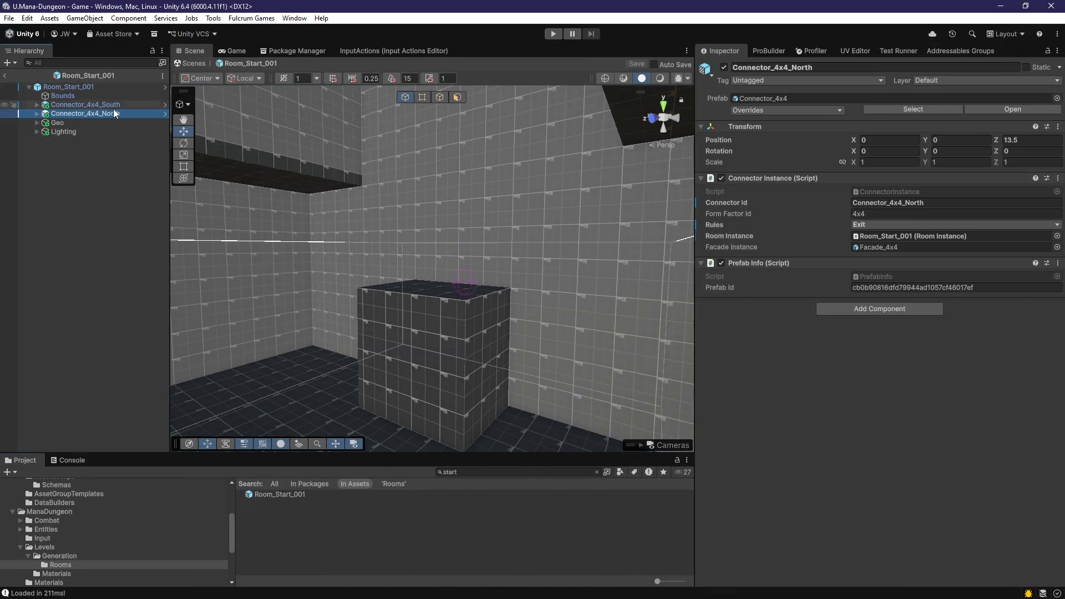
{"action": "left_click", "coordinate": [453, 245]}
{"action": "key", "text": "f"}
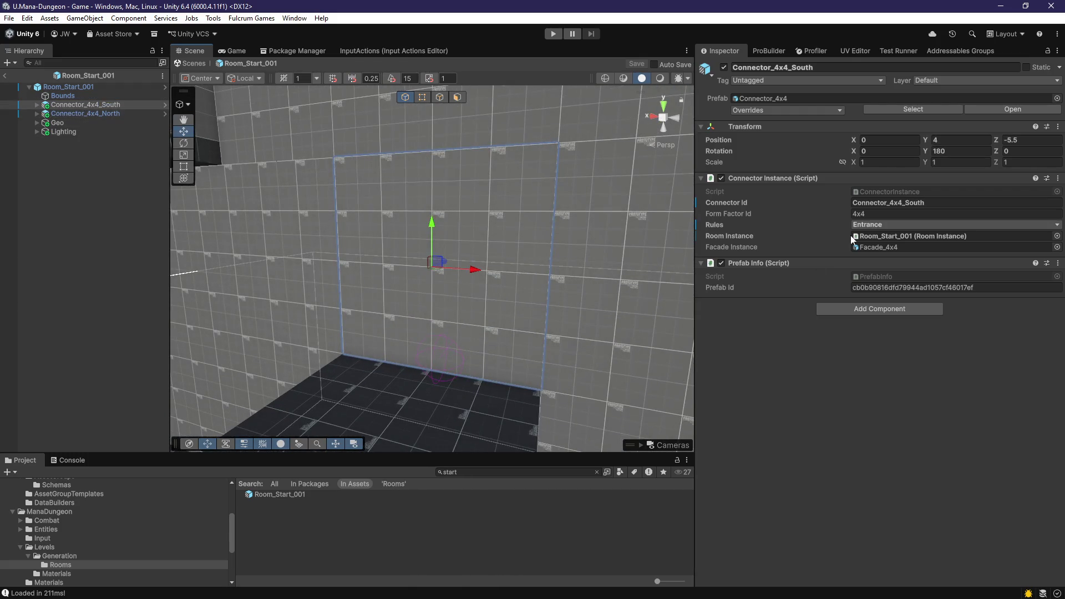
{"action": "left_click", "coordinate": [880, 219]}
{"action": "type", "text": "ToStart"}
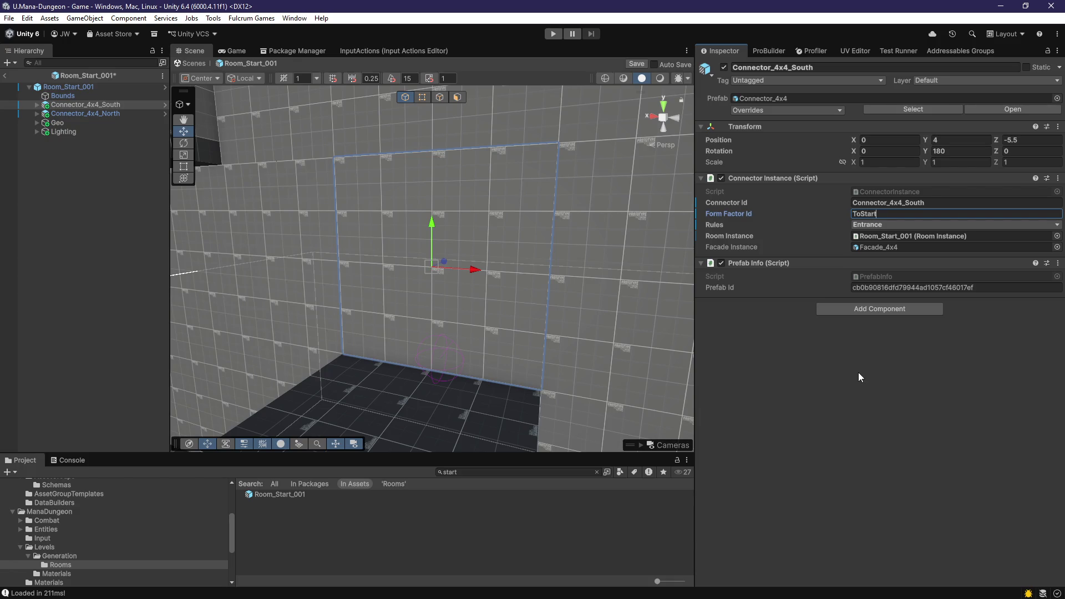
{"action": "key", "text": "Return"}
{"action": "key", "text": "ctrl+s"}
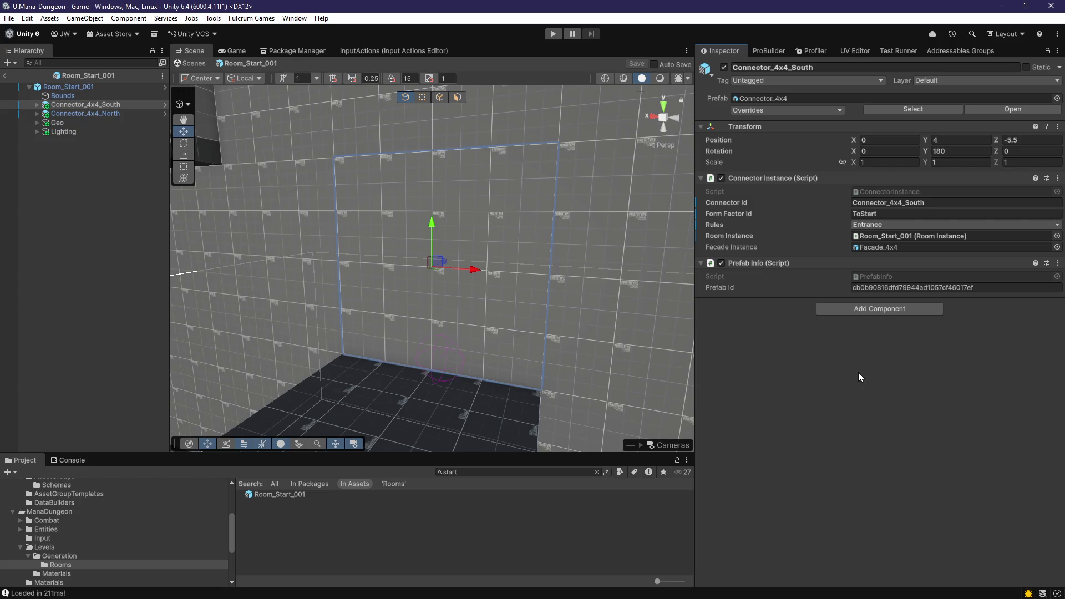
Step: Replace the south connector's Form Factor Id with 4x4 and save the prefab
{"action": "left_click", "coordinate": [882, 214]}
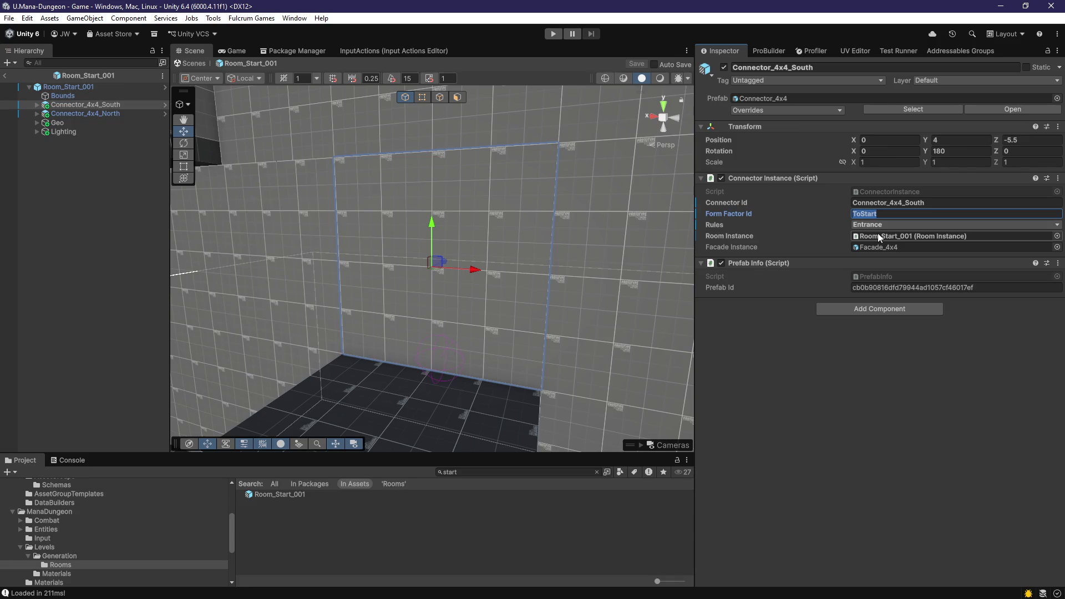
{"action": "left_click", "coordinate": [885, 369]}
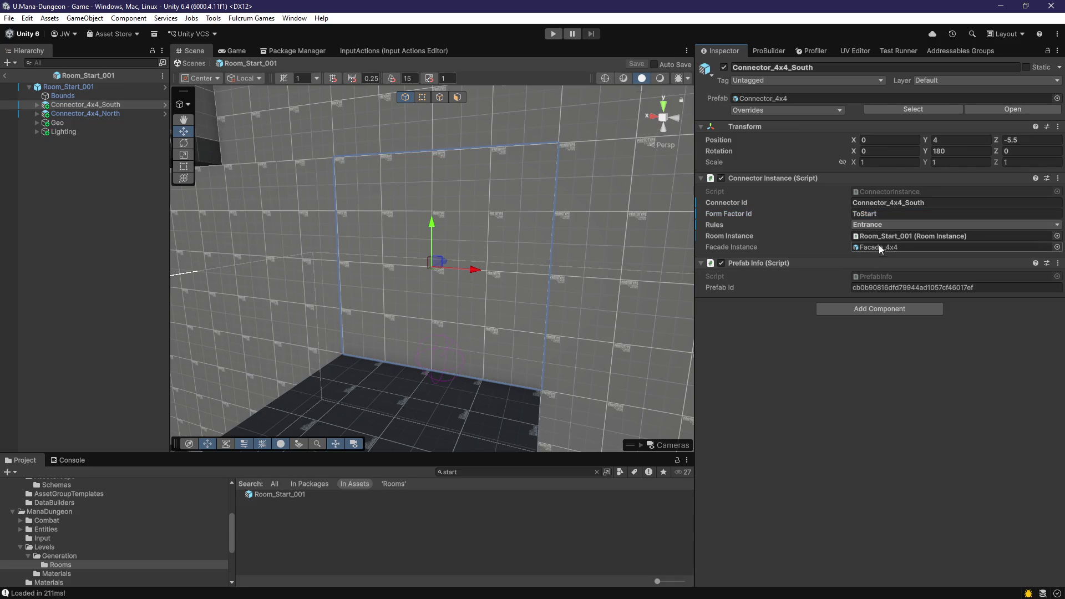
{"action": "left_click", "coordinate": [886, 215]}
{"action": "type", "text": "4x4"}
{"action": "key", "text": "ctrl+s"}
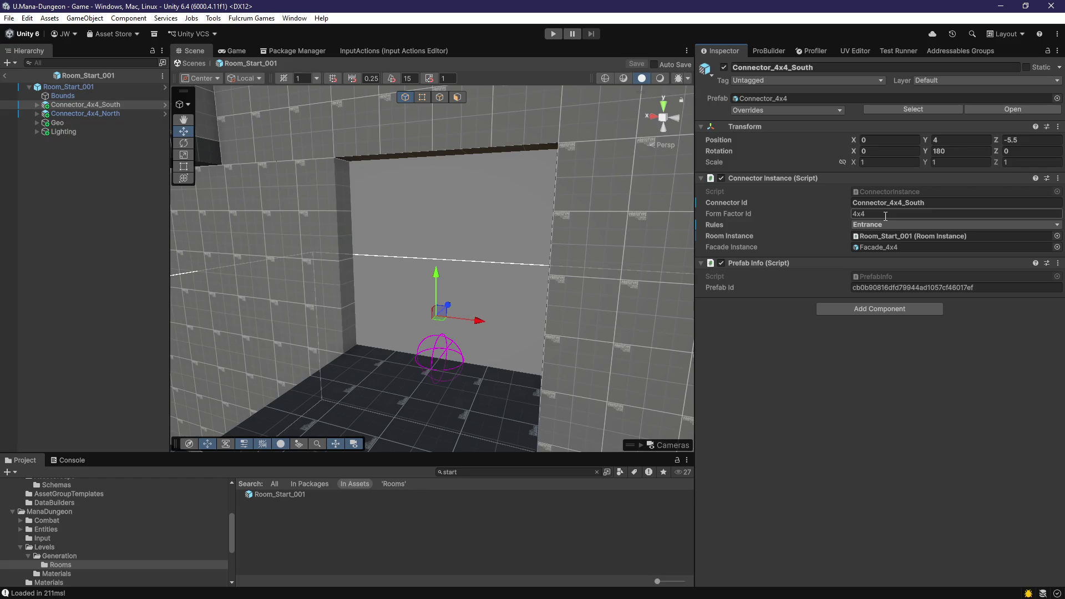
{"action": "key", "text": "ctrl+z"}
Step: Exit prefab mode, then reopen Room_Start_001 and select its Connector_4x4_South
{"action": "left_click", "coordinate": [95, 262]}
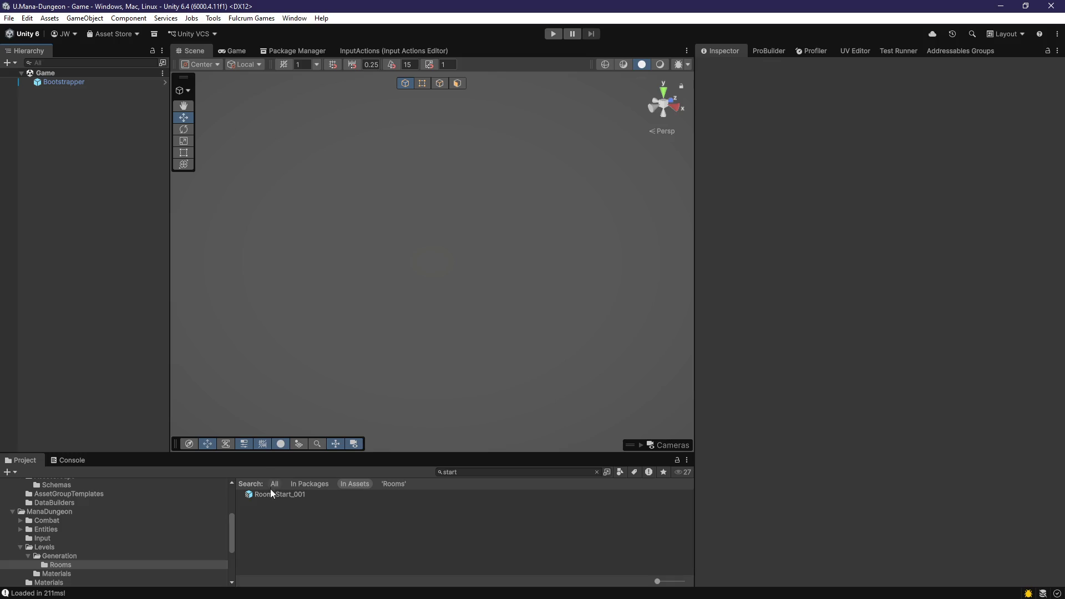
{"action": "double_click", "coordinate": [274, 493]}
{"action": "left_click", "coordinate": [428, 320]}
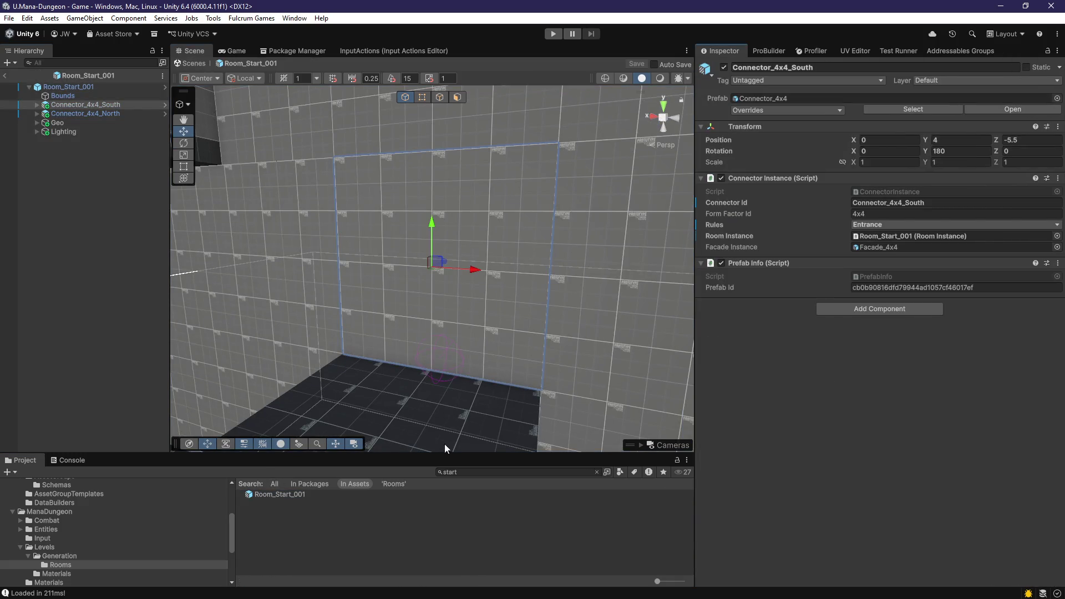
Step: Clear the Project search filter and open the Room_Transition_001 prefab
{"action": "left_click", "coordinate": [597, 472]}
{"action": "scroll", "coordinate": [330, 533], "scroll_direction": "down", "scroll_amount": 10}
{"action": "double_click", "coordinate": [286, 571]}
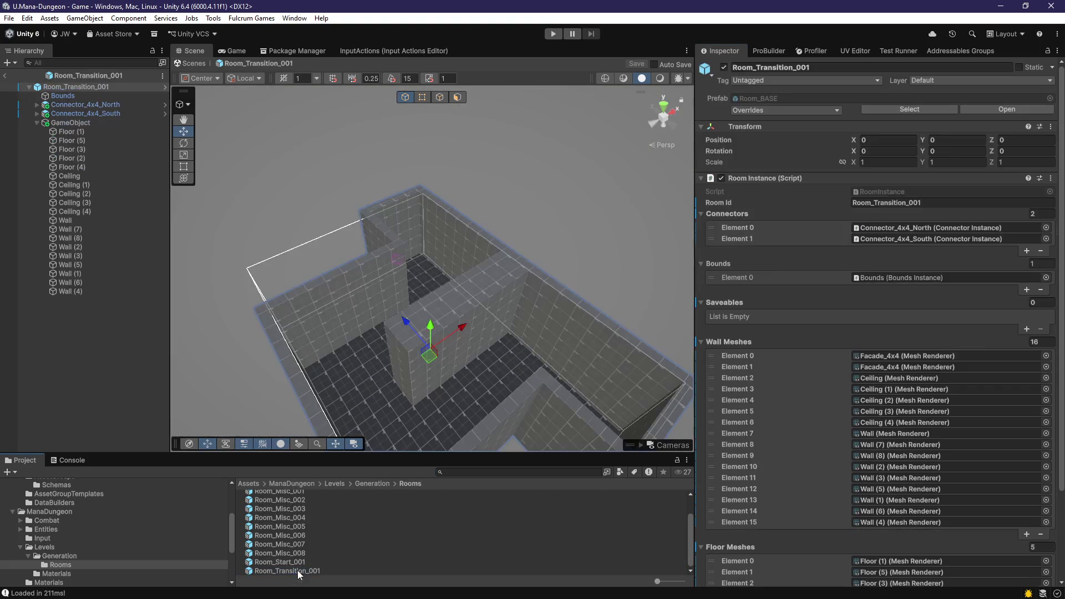
Step: Set Room_Transition_001's north connector Form Factor Id to TransitionToStart
{"action": "mouse_move", "coordinate": [389, 327]}
{"action": "left_mouse_down"}
{"action": "mouse_move", "coordinate": [431, 332]}
{"action": "mouse_move", "coordinate": [438, 231]}
{"action": "left_mouse_up"}
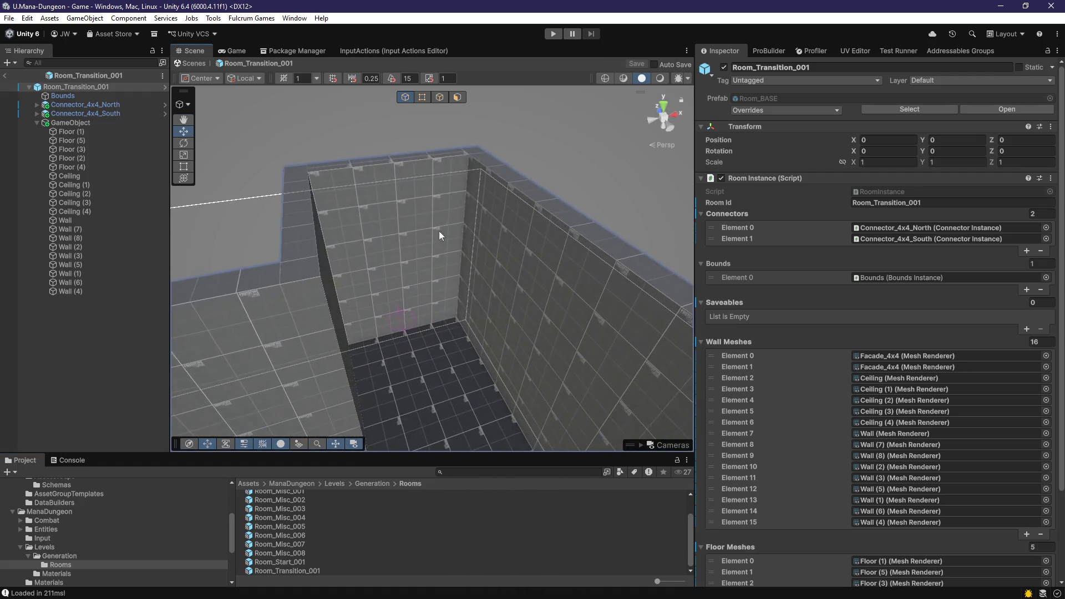
{"action": "double_click", "coordinate": [94, 105]}
{"action": "mouse_move", "coordinate": [389, 258]}
{"action": "left_mouse_down"}
{"action": "mouse_move", "coordinate": [488, 328]}
{"action": "mouse_move", "coordinate": [539, 323]}
{"action": "left_mouse_up"}
{"action": "left_click", "coordinate": [872, 216]}
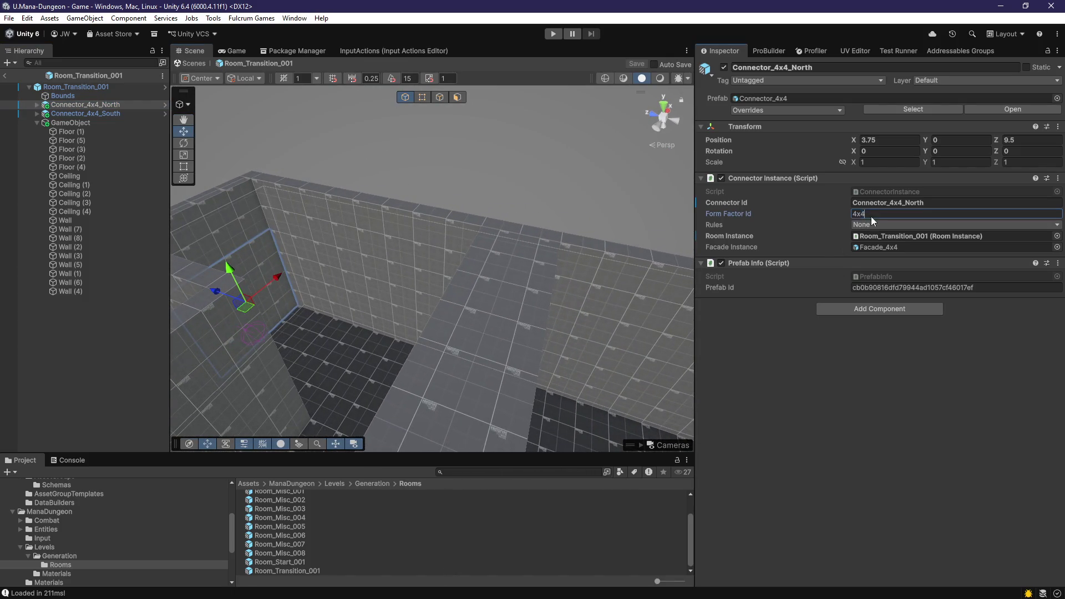
{"action": "type", "text": "Transition"}
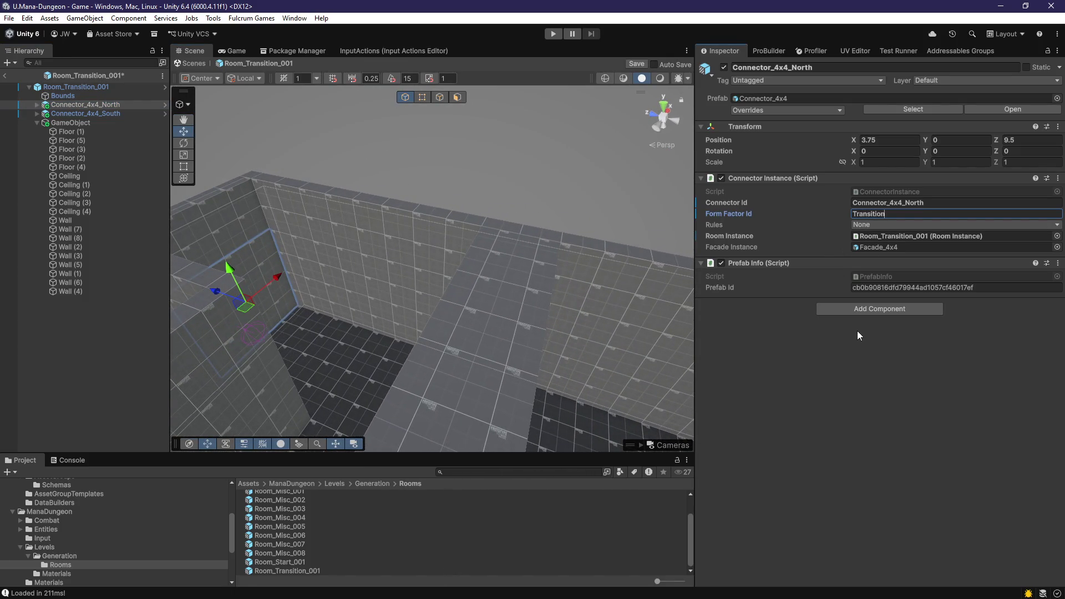
{"action": "type", "text": "ToStart"}
Step: Give Connector_4x4_South Form Factor Id ToStart and Rules set to Exit, saving the prefab
{"action": "left_click", "coordinate": [94, 112]}
{"action": "key", "text": "ctrl+s"}
{"action": "key", "text": "f"}
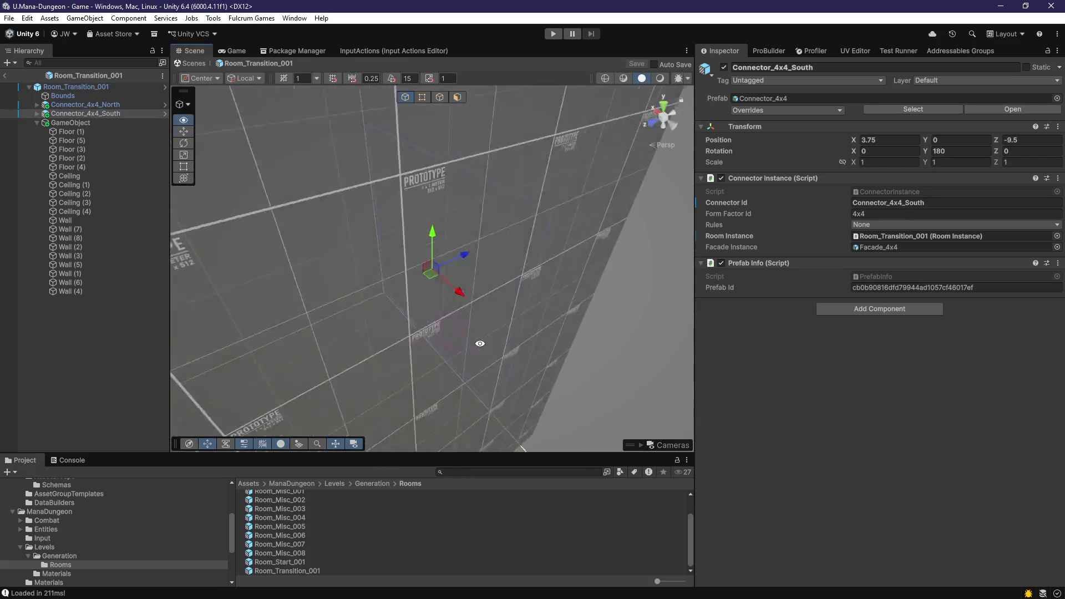
{"action": "left_click", "coordinate": [904, 215]}
{"action": "type", "text": "ToStart"}
{"action": "key", "text": "Return"}
{"action": "scroll", "coordinate": [333, 542], "scroll_direction": "up", "scroll_amount": 2}
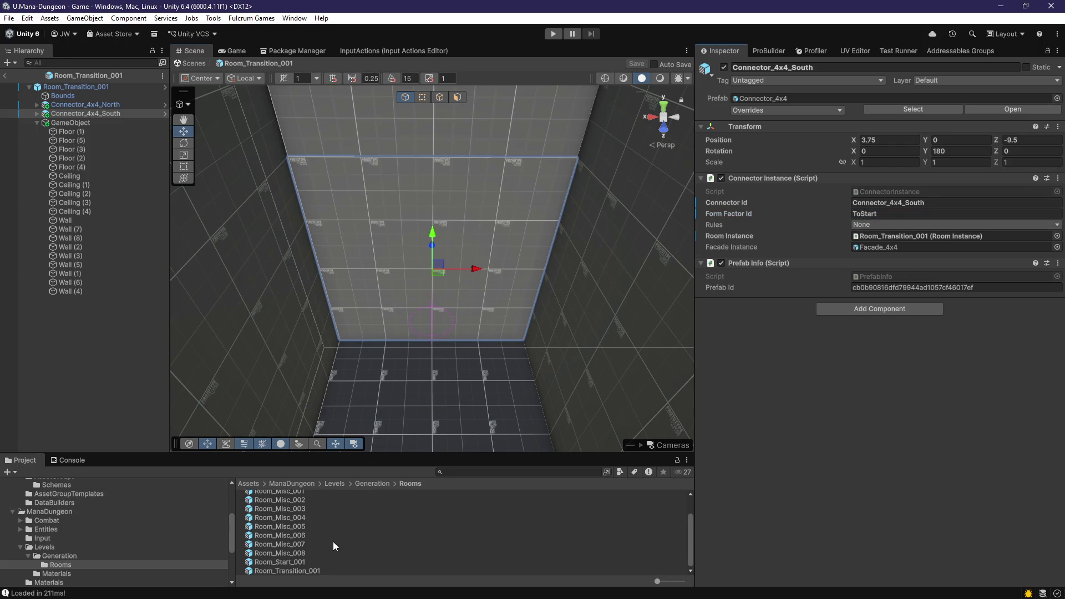
{"action": "left_click", "coordinate": [873, 224]}
{"action": "left_click", "coordinate": [865, 262]}
Step: Pick a new Rules option for the north connector, then deselect and orbit the room
{"action": "left_click", "coordinate": [102, 106]}
{"action": "left_click", "coordinate": [864, 229]}
{"action": "left_click", "coordinate": [894, 251]}
{"action": "left_click", "coordinate": [97, 331]}
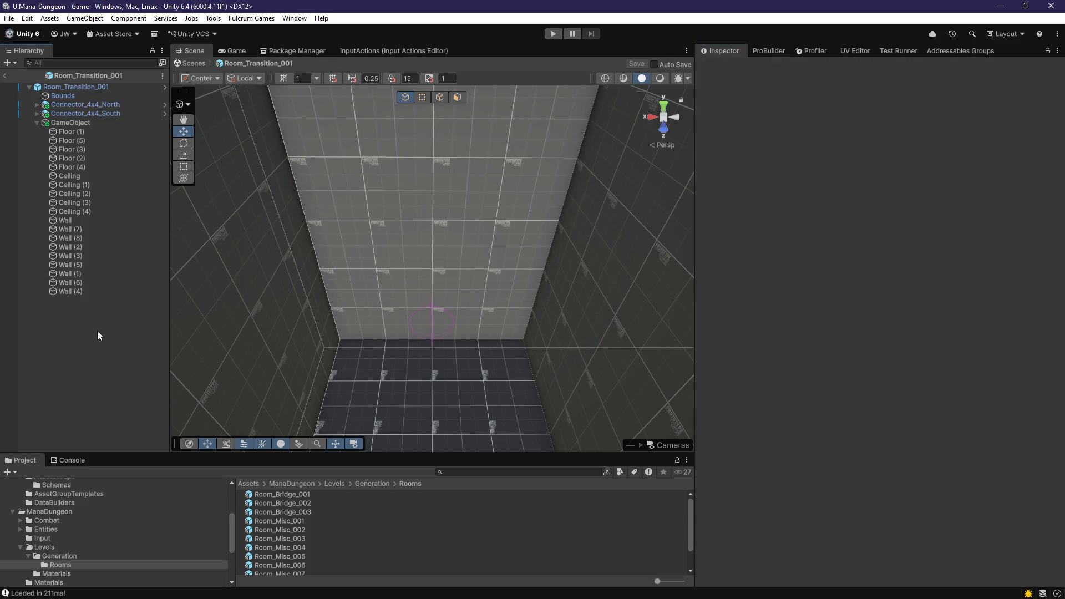
{"action": "mouse_move", "coordinate": [404, 351]}
{"action": "left_mouse_down"}
{"action": "mouse_move", "coordinate": [244, 361]}
{"action": "mouse_move", "coordinate": [340, 363]}
{"action": "mouse_move", "coordinate": [573, 288]}
{"action": "mouse_move", "coordinate": [783, 256]}
{"action": "mouse_move", "coordinate": [419, 258]}
{"action": "mouse_move", "coordinate": [552, 252]}
{"action": "mouse_move", "coordinate": [344, 278]}
{"action": "mouse_move", "coordinate": [319, 272]}
{"action": "mouse_move", "coordinate": [324, 261]}
{"action": "mouse_move", "coordinate": [597, 276]}
{"action": "mouse_move", "coordinate": [540, 300]}
{"action": "mouse_move", "coordinate": [542, 309]}
{"action": "mouse_move", "coordinate": [442, 309]}
{"action": "mouse_move", "coordinate": [566, 301]}
{"action": "mouse_move", "coordinate": [335, 288]}
{"action": "mouse_move", "coordinate": [352, 278]}
{"action": "mouse_move", "coordinate": [407, 345]}
{"action": "mouse_move", "coordinate": [542, 369]}
{"action": "mouse_move", "coordinate": [421, 358]}
{"action": "mouse_move", "coordinate": [464, 350]}
{"action": "mouse_move", "coordinate": [466, 221]}
{"action": "mouse_move", "coordinate": [475, 309]}
{"action": "mouse_move", "coordinate": [555, 347]}
{"action": "mouse_move", "coordinate": [389, 356]}
{"action": "mouse_move", "coordinate": [369, 335]}
{"action": "mouse_move", "coordinate": [529, 337]}
{"action": "mouse_move", "coordinate": [459, 361]}
{"action": "mouse_move", "coordinate": [400, 352]}
{"action": "mouse_move", "coordinate": [473, 328]}
{"action": "mouse_move", "coordinate": [464, 319]}
{"action": "mouse_move", "coordinate": [490, 309]}
{"action": "mouse_move", "coordinate": [414, 355]}
{"action": "mouse_move", "coordinate": [557, 373]}
{"action": "mouse_move", "coordinate": [632, 364]}
{"action": "mouse_move", "coordinate": [416, 347]}
{"action": "mouse_move", "coordinate": [422, 339]}
{"action": "left_mouse_up"}
Step: Open Room_Start_001, compare its north and south connectors' form factors, then exit prefab mode
{"action": "left_click", "coordinate": [85, 105]}
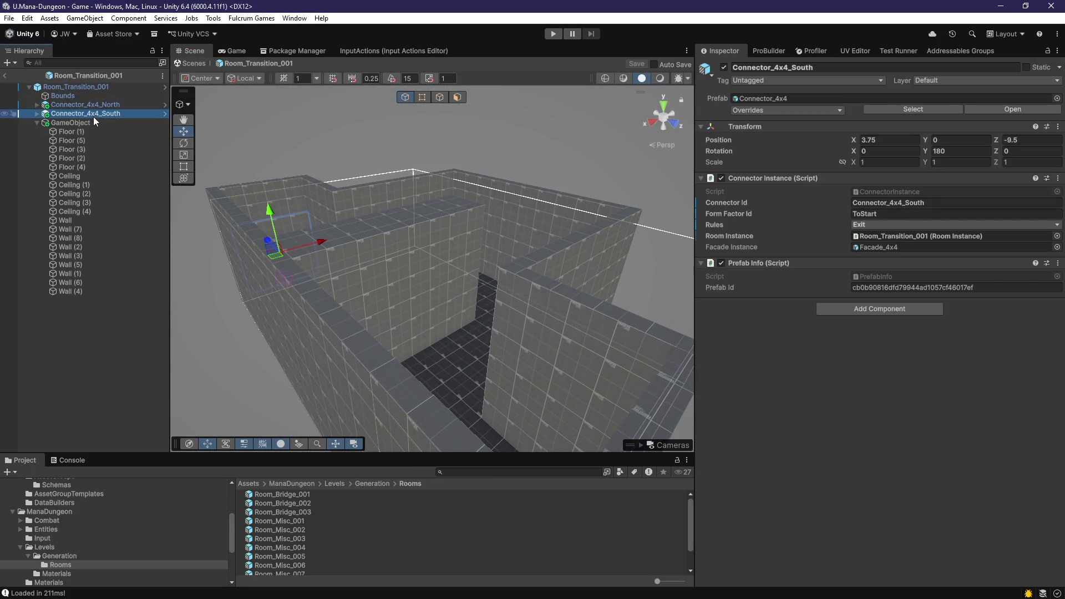
{"action": "scroll", "coordinate": [338, 530], "scroll_direction": "down", "scroll_amount": 1}
{"action": "double_click", "coordinate": [295, 561]}
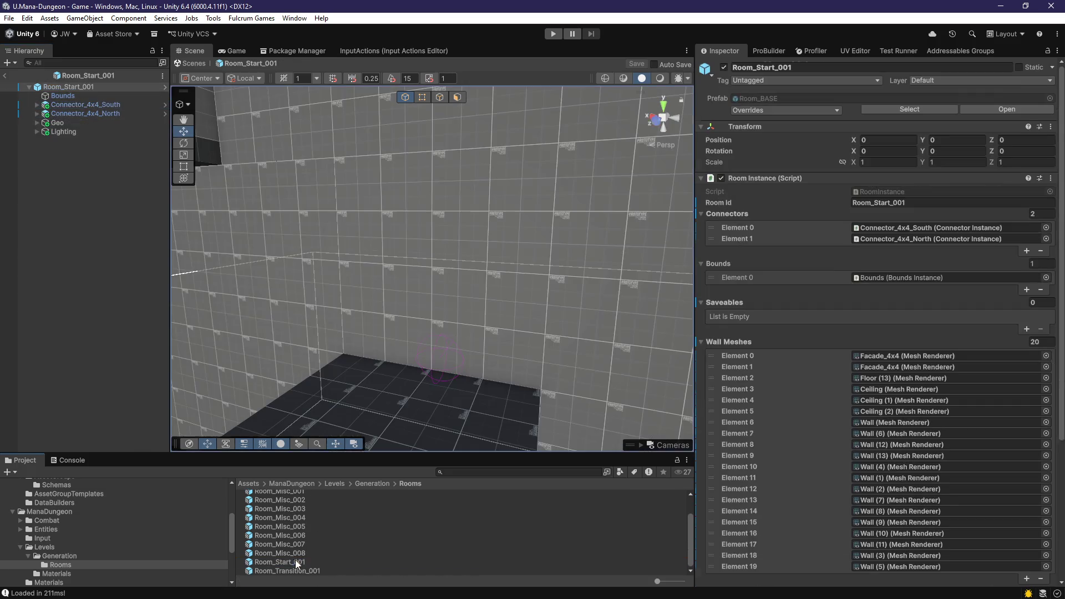
{"action": "left_click", "coordinate": [74, 105]}
{"action": "left_click", "coordinate": [85, 114]}
{"action": "left_click", "coordinate": [85, 106]}
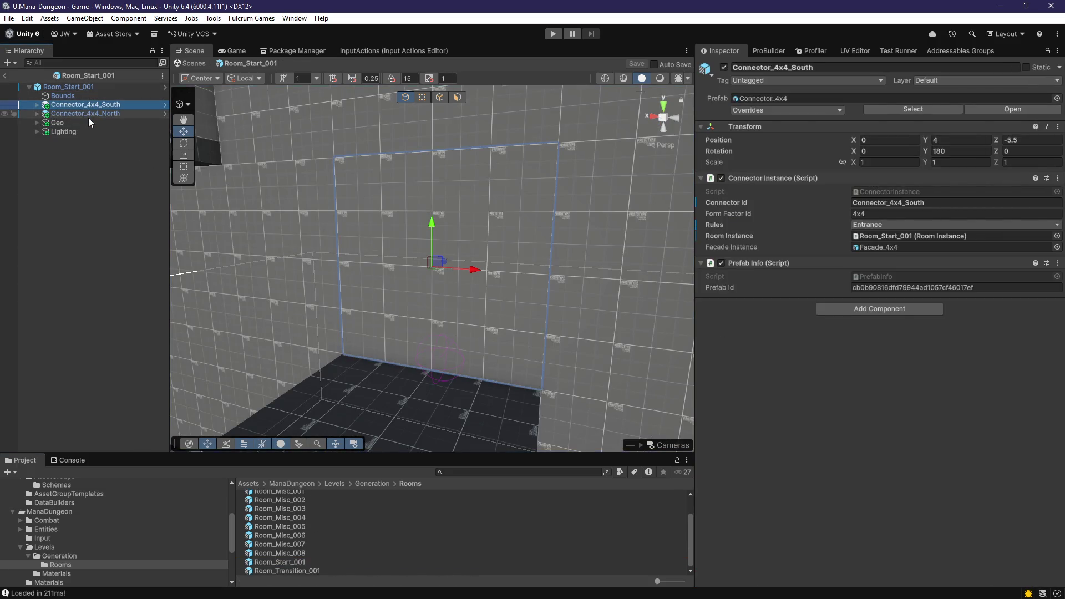
{"action": "left_click", "coordinate": [96, 115]}
{"action": "double_click", "coordinate": [96, 115]}
{"action": "double_click", "coordinate": [105, 105]}
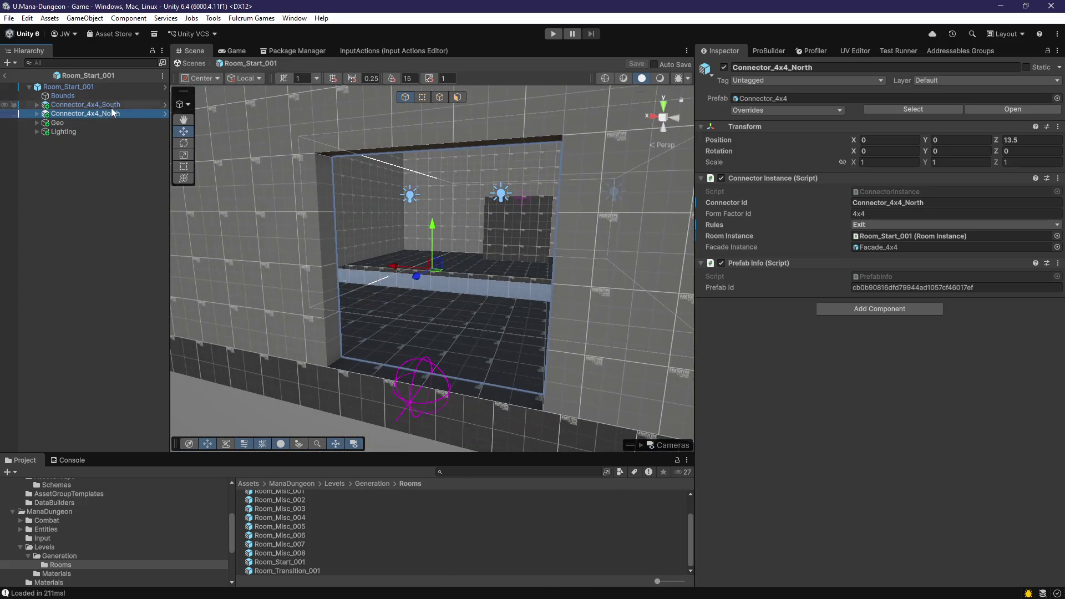
{"action": "left_click", "coordinate": [876, 214]}
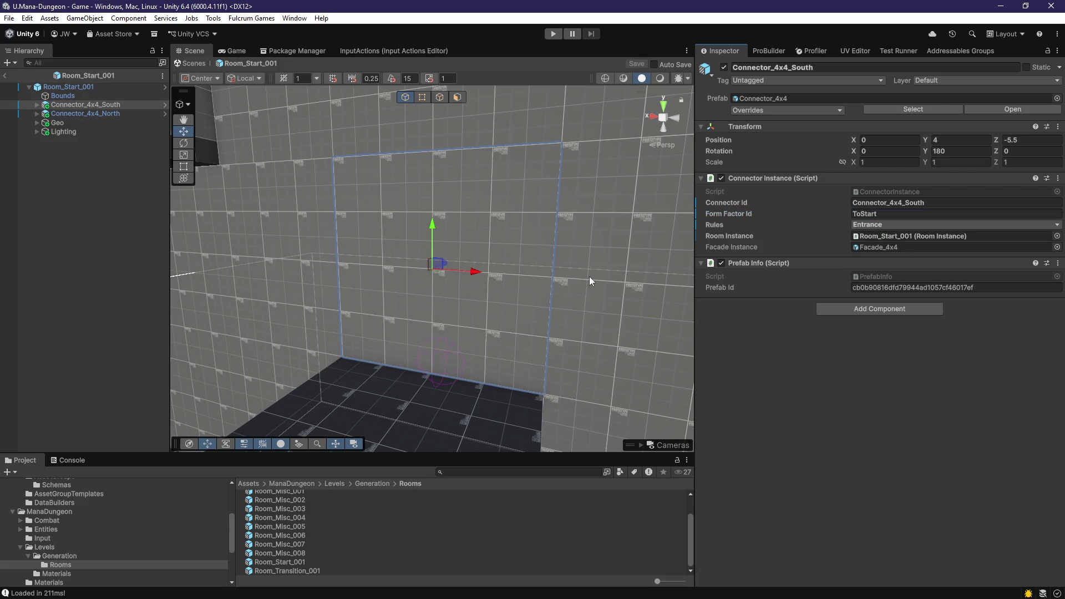
{"action": "left_click", "coordinate": [99, 155]}
{"action": "left_click", "coordinate": [6, 76]}
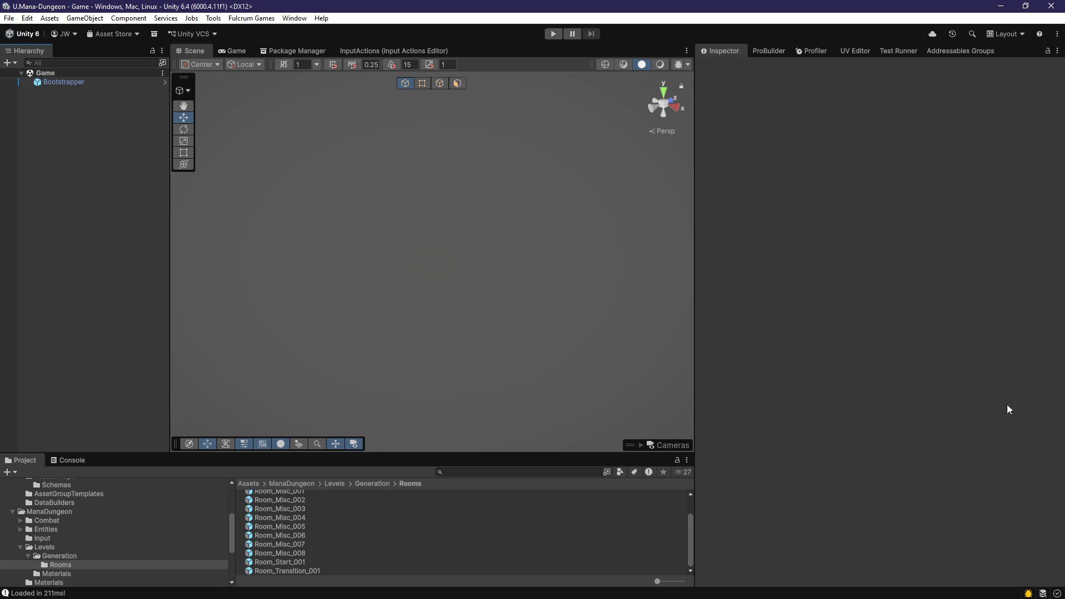
Step: In Excalidraw, freehand-sketch a room box marked ʌʌʌ, redrawing after a bad first stroke
{"action": "key", "text": "alt+Tab"}
{"action": "scroll", "coordinate": [697, 374], "scroll_direction": "down", "scroll_amount": 1}
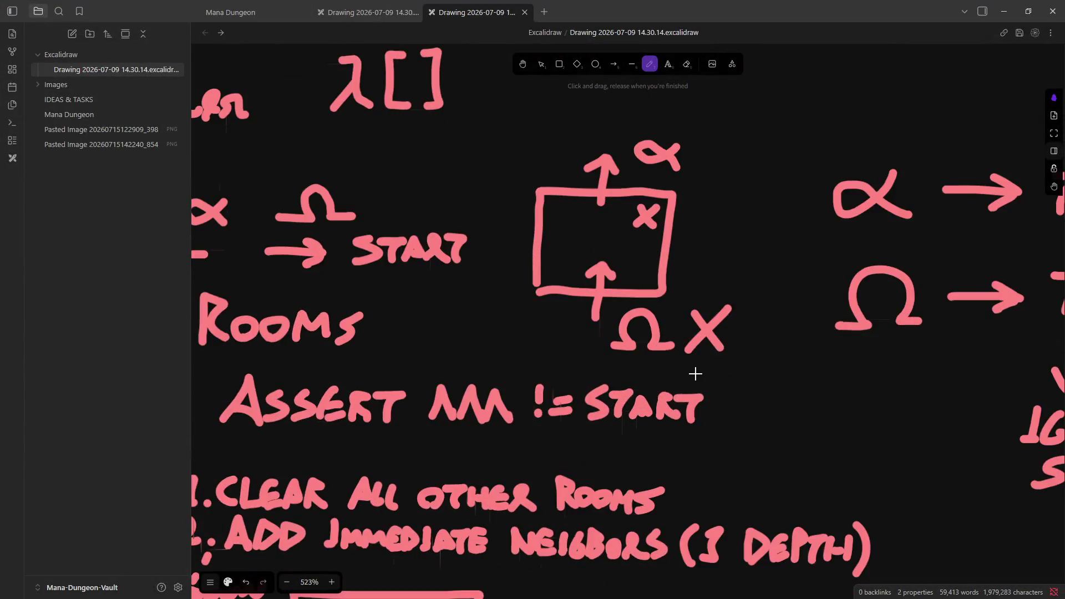
{"action": "scroll", "coordinate": [696, 374], "scroll_direction": "up", "scroll_amount": 4}
{"action": "scroll", "coordinate": [762, 307], "scroll_direction": "down", "scroll_amount": 5}
{"action": "scroll", "coordinate": [694, 388], "scroll_direction": "up", "scroll_amount": 3}
{"action": "scroll", "coordinate": [668, 450], "scroll_direction": "down", "scroll_amount": 2}
{"action": "scroll", "coordinate": [669, 450], "scroll_direction": "up", "scroll_amount": 2}
{"action": "scroll", "coordinate": [645, 399], "scroll_direction": "down", "scroll_amount": 4}
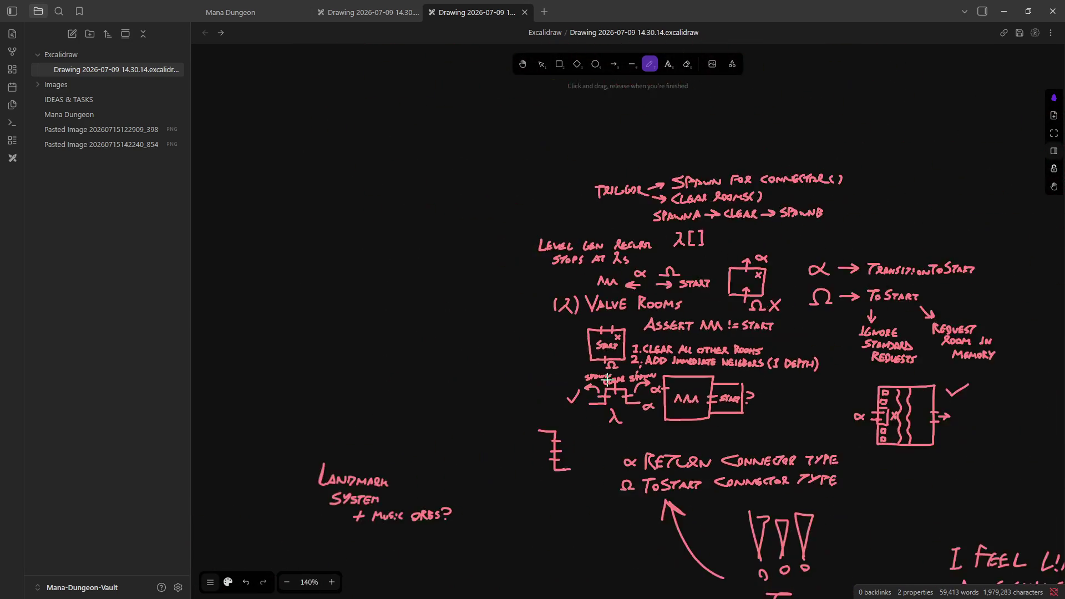
{"action": "scroll", "coordinate": [414, 352], "scroll_direction": "up", "scroll_amount": 4}
{"action": "mouse_move", "coordinate": [332, 377]}
{"action": "left_mouse_down"}
{"action": "mouse_move", "coordinate": [378, 381]}
{"action": "mouse_move", "coordinate": [376, 326]}
{"action": "mouse_move", "coordinate": [448, 325]}
{"action": "left_mouse_up"}
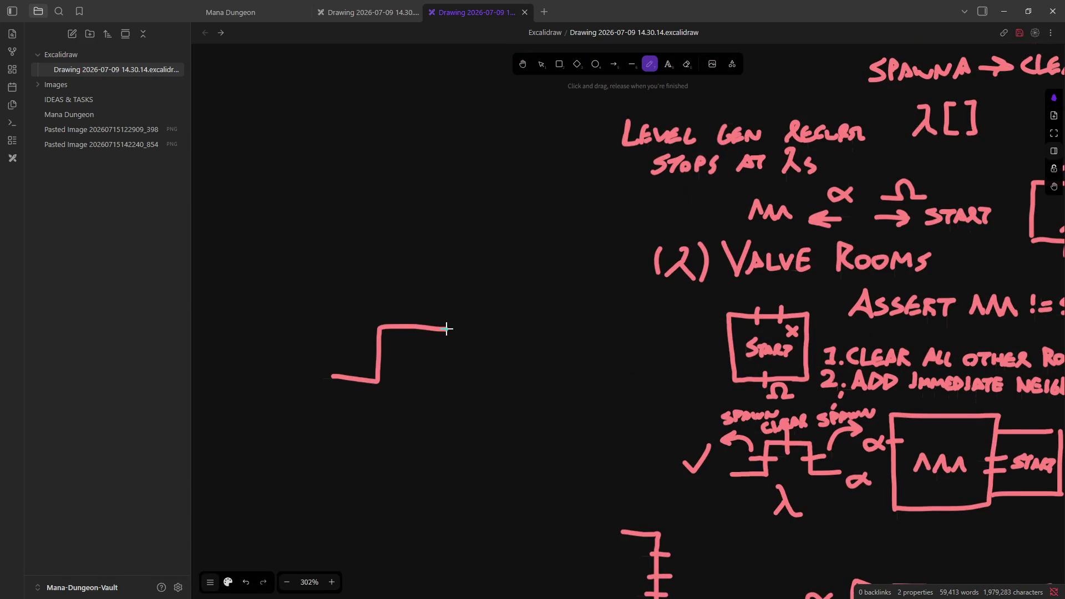
{"action": "key", "text": "ctrl+z"}
{"action": "mouse_move", "coordinate": [351, 354]}
{"action": "left_mouse_down"}
{"action": "mouse_move", "coordinate": [463, 261]}
{"action": "mouse_move", "coordinate": [466, 342]}
{"action": "mouse_move", "coordinate": [353, 351]}
{"action": "left_mouse_up"}
{"action": "left_click_drag", "start_coordinate": [382, 314], "coordinate": [448, 311]}
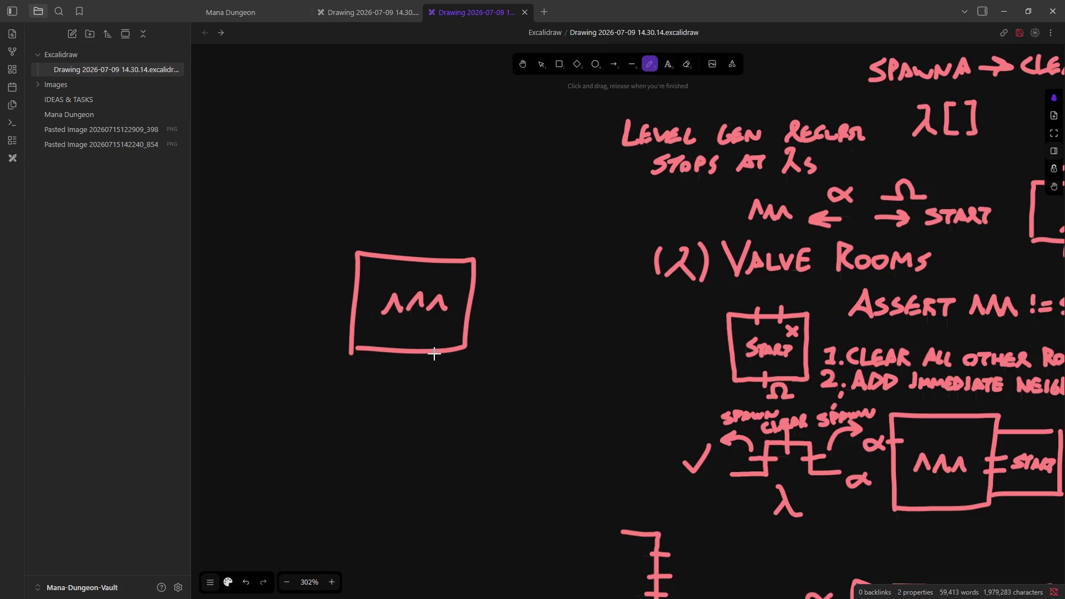
Step: Add a curve hooking into the box, a doorway notch on top and an upward arrow from it
{"action": "mouse_move", "coordinate": [533, 296]}
{"action": "left_mouse_down"}
{"action": "mouse_move", "coordinate": [500, 275]}
{"action": "mouse_move", "coordinate": [444, 303]}
{"action": "mouse_move", "coordinate": [464, 306]}
{"action": "left_mouse_up"}
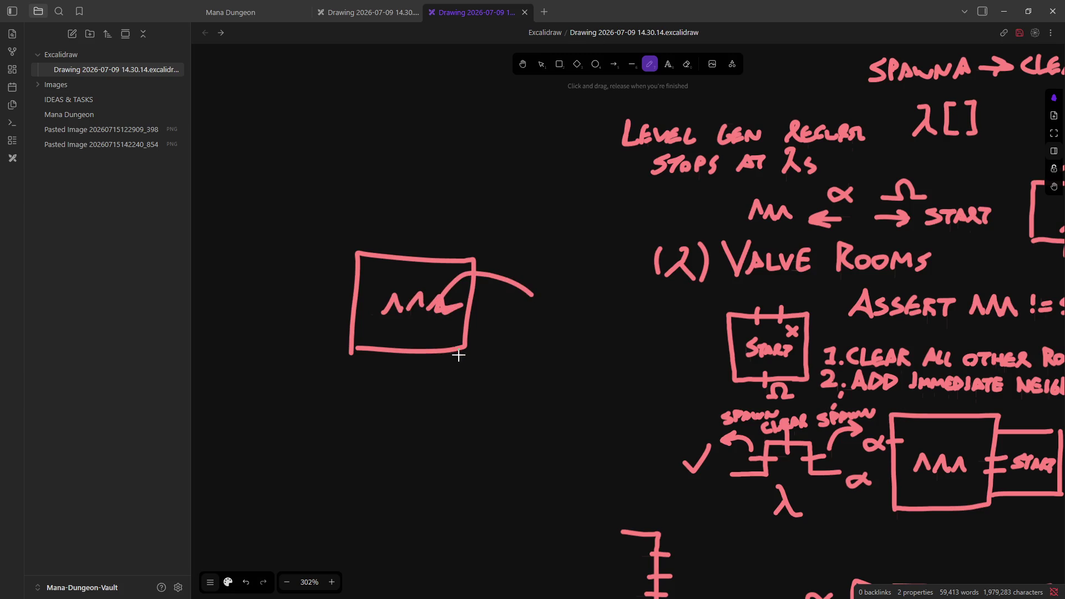
{"action": "mouse_move", "coordinate": [506, 271]}
{"action": "left_mouse_down"}
{"action": "mouse_move", "coordinate": [516, 223]}
{"action": "mouse_move", "coordinate": [531, 246]}
{"action": "left_mouse_up"}
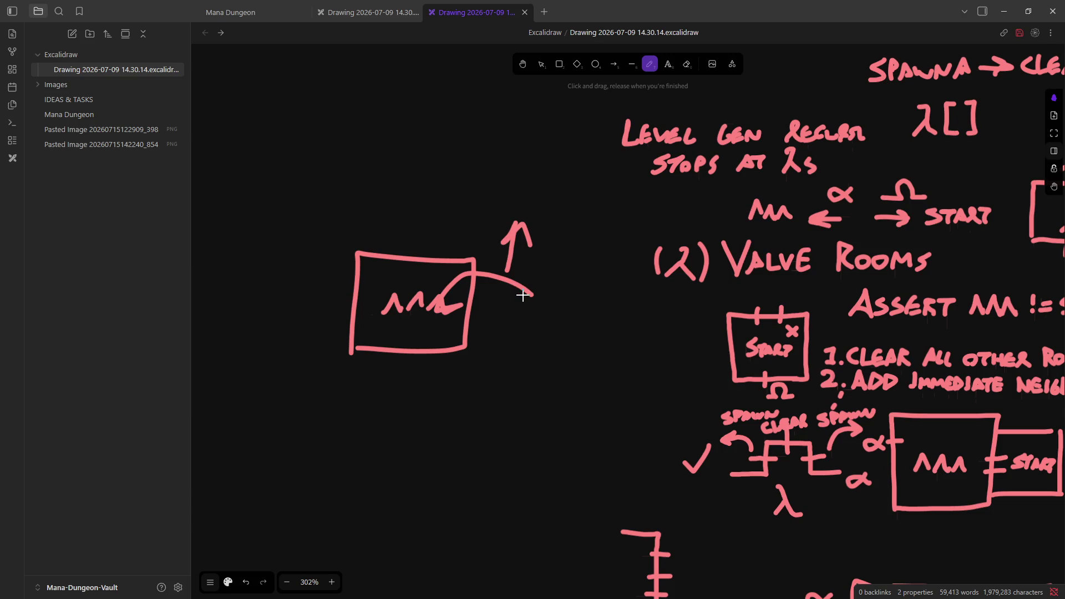
{"action": "key", "text": "ctrl+z"}
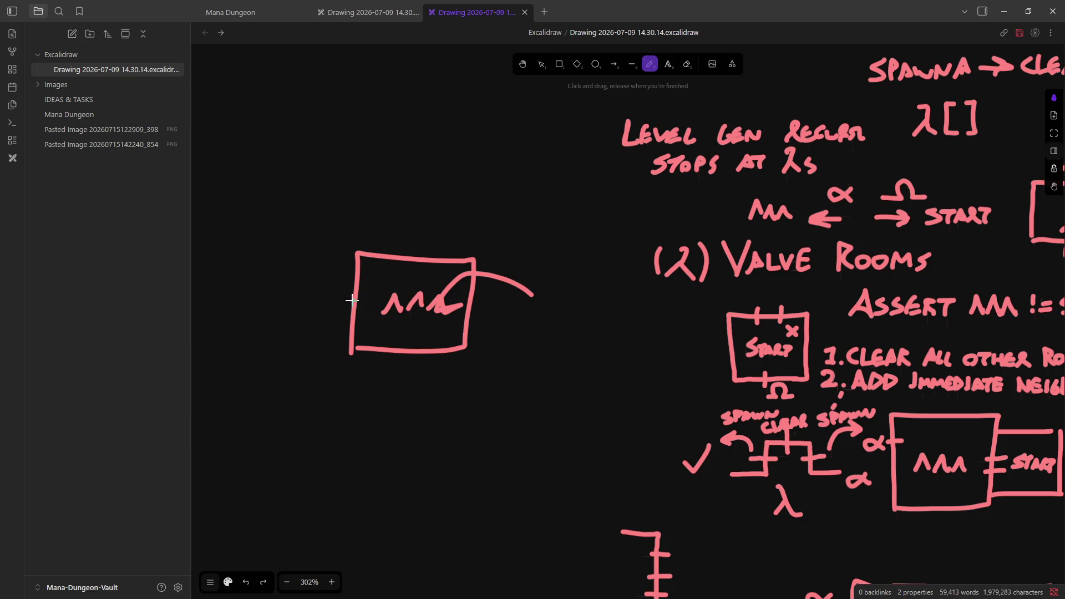
{"action": "mouse_move", "coordinate": [402, 252]}
{"action": "left_mouse_down"}
{"action": "mouse_move", "coordinate": [404, 222]}
{"action": "mouse_move", "coordinate": [435, 244]}
{"action": "mouse_move", "coordinate": [432, 256]}
{"action": "left_mouse_up"}
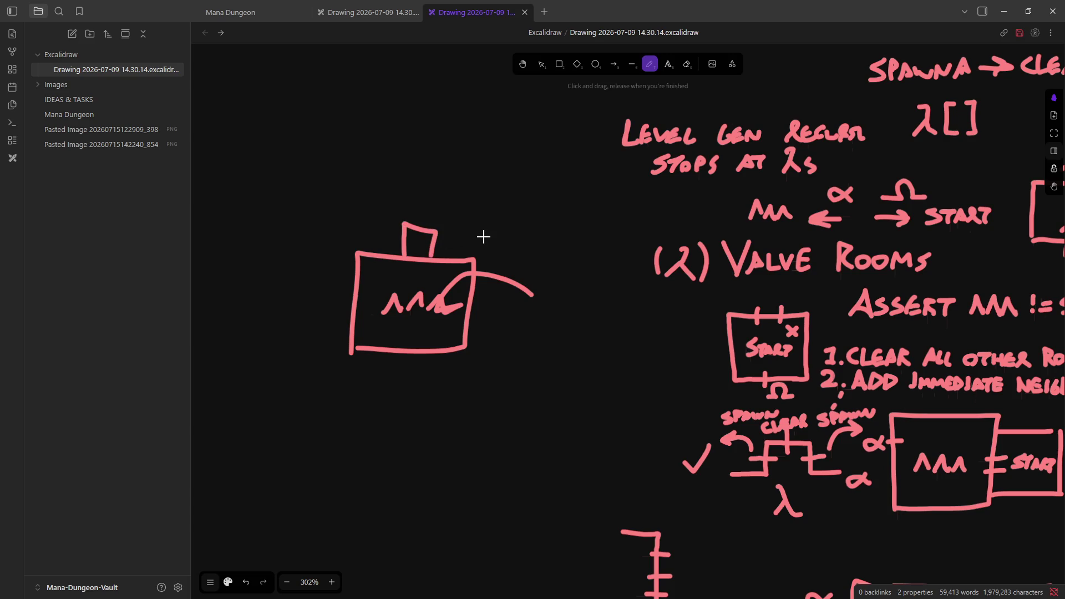
{"action": "scroll", "coordinate": [483, 237], "scroll_direction": "up", "scroll_amount": 3}
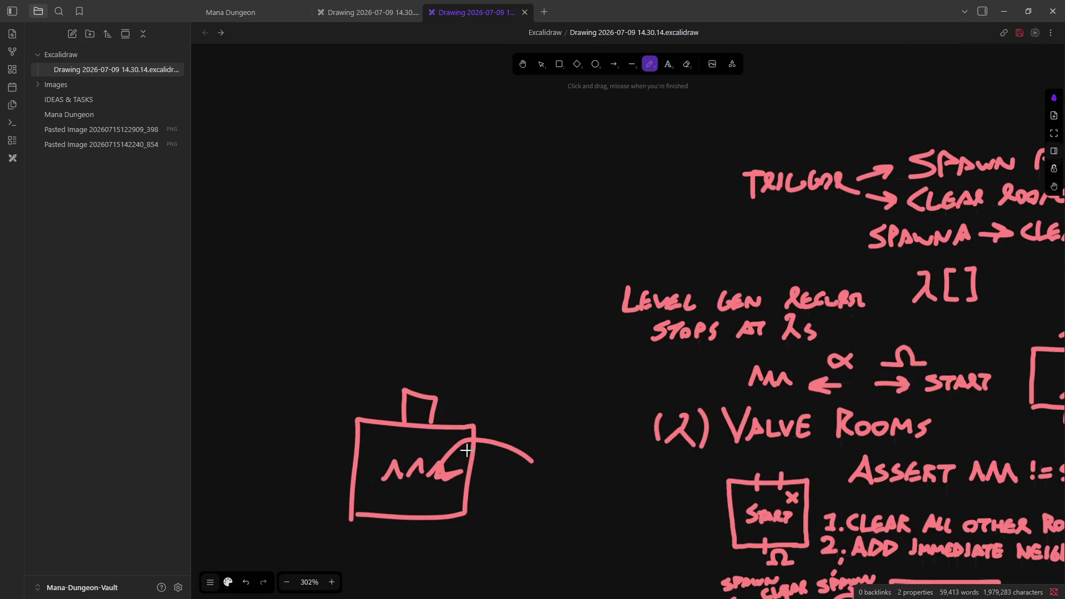
{"action": "mouse_move", "coordinate": [417, 414]}
{"action": "left_mouse_down"}
{"action": "mouse_move", "coordinate": [420, 364]}
{"action": "mouse_move", "coordinate": [433, 381]}
{"action": "left_mouse_up"}
{"action": "mouse_move", "coordinate": [365, 419]}
{"action": "left_mouse_down"}
{"action": "mouse_move", "coordinate": [364, 347]}
{"action": "mouse_move", "coordinate": [402, 285]}
{"action": "mouse_move", "coordinate": [474, 217]}
{"action": "mouse_move", "coordinate": [411, 201]}
{"action": "mouse_move", "coordinate": [412, 131]}
{"action": "mouse_move", "coordinate": [534, 209]}
{"action": "mouse_move", "coordinate": [527, 330]}
{"action": "mouse_move", "coordinate": [416, 333]}
{"action": "mouse_move", "coordinate": [422, 430]}
{"action": "mouse_move", "coordinate": [383, 367]}
{"action": "mouse_move", "coordinate": [383, 341]}
{"action": "left_mouse_up"}
{"action": "key", "text": "ctrl+z"}
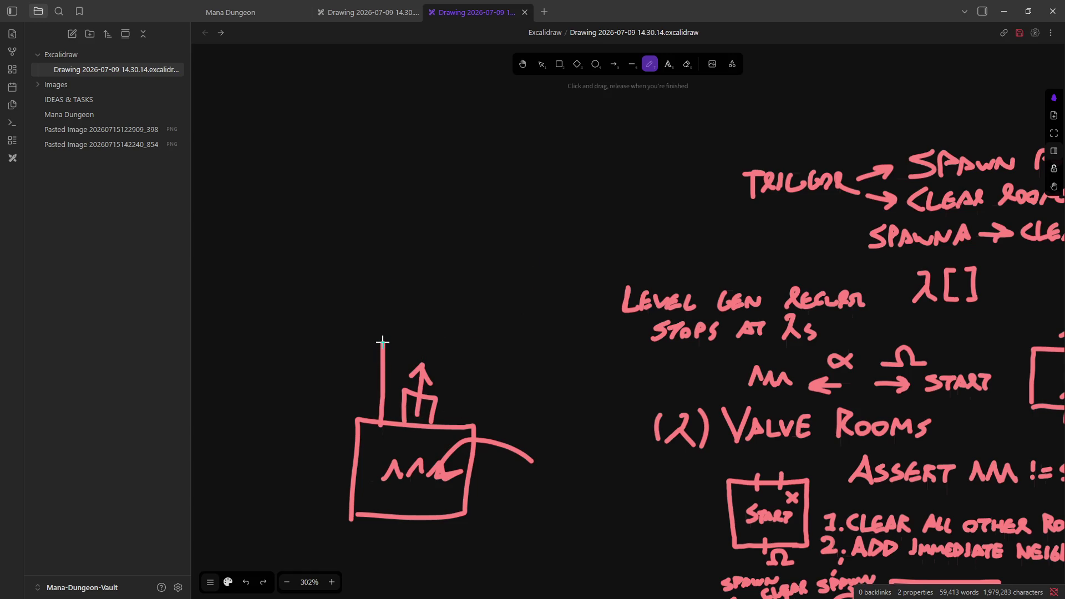
Step: Letter the word START above the ʌʌʌ box with the freedraw pen
{"action": "left_click_drag", "start_coordinate": [413, 292], "coordinate": [442, 256]}
{"action": "left_click_drag", "start_coordinate": [459, 292], "coordinate": [473, 261]}
{"action": "mouse_move", "coordinate": [475, 286]}
{"action": "left_mouse_down"}
{"action": "mouse_move", "coordinate": [505, 268]}
{"action": "mouse_move", "coordinate": [507, 287]}
{"action": "left_mouse_up"}
{"action": "left_click_drag", "start_coordinate": [528, 271], "coordinate": [521, 285]}
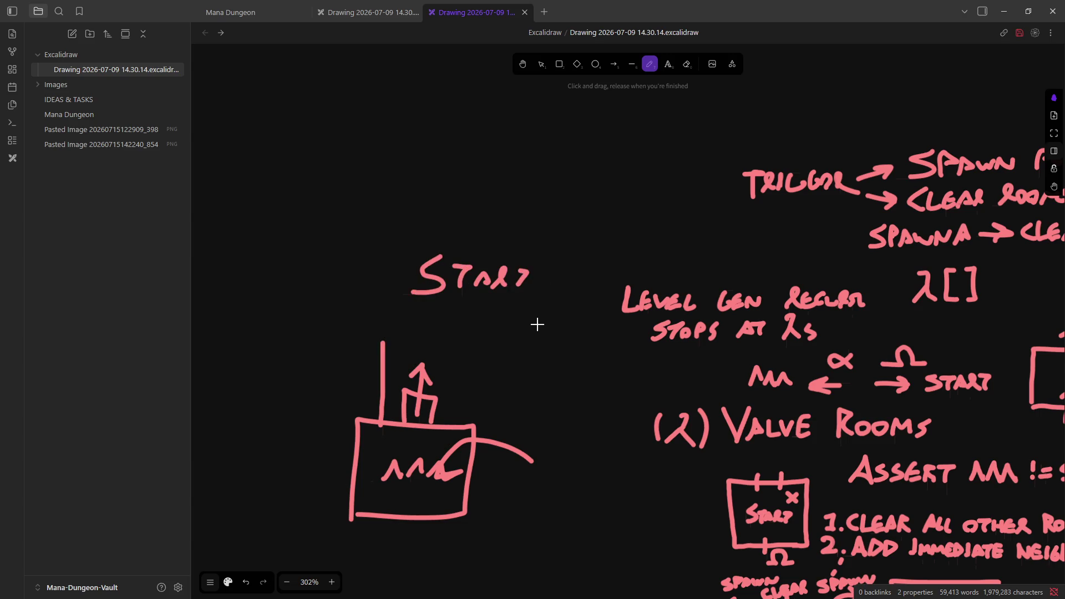
Step: Try curved and hook arrows beside the box, then undo them along with the START lettering
{"action": "mouse_move", "coordinate": [584, 551]}
{"action": "left_mouse_down"}
{"action": "mouse_move", "coordinate": [483, 488]}
{"action": "mouse_move", "coordinate": [486, 509]}
{"action": "left_mouse_up"}
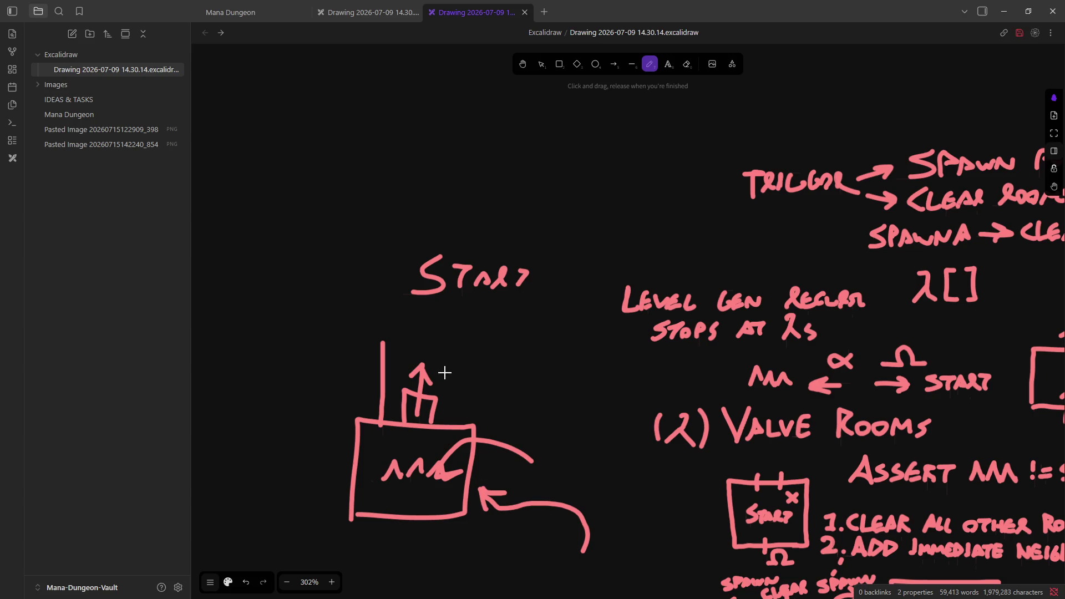
{"action": "key", "text": "ctrl+z"}
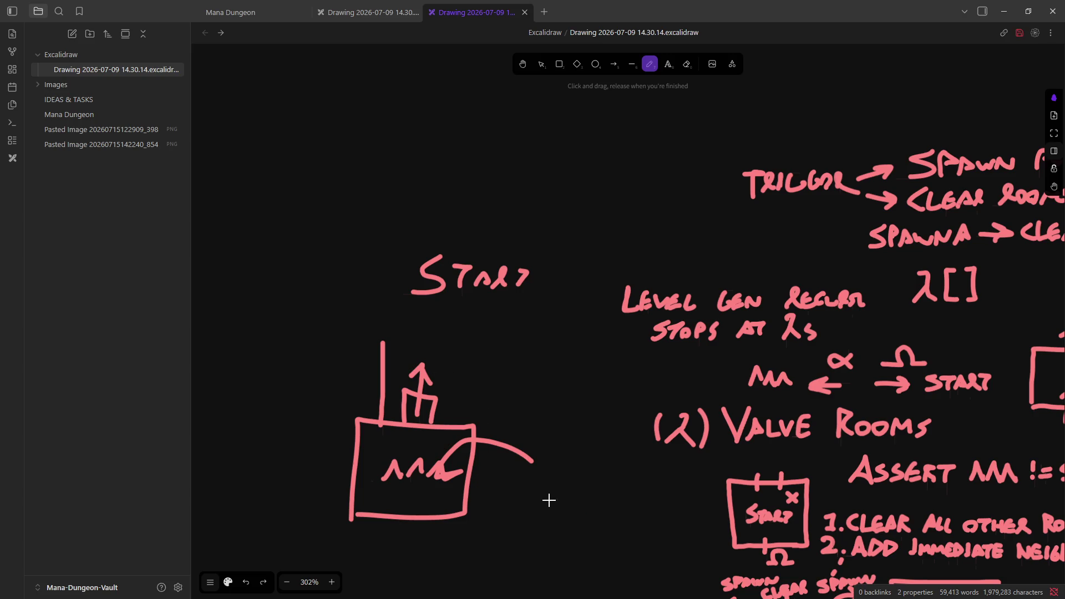
{"action": "mouse_move", "coordinate": [533, 564]}
{"action": "left_mouse_down"}
{"action": "mouse_move", "coordinate": [500, 527]}
{"action": "mouse_move", "coordinate": [512, 509]}
{"action": "mouse_move", "coordinate": [475, 510]}
{"action": "left_mouse_up"}
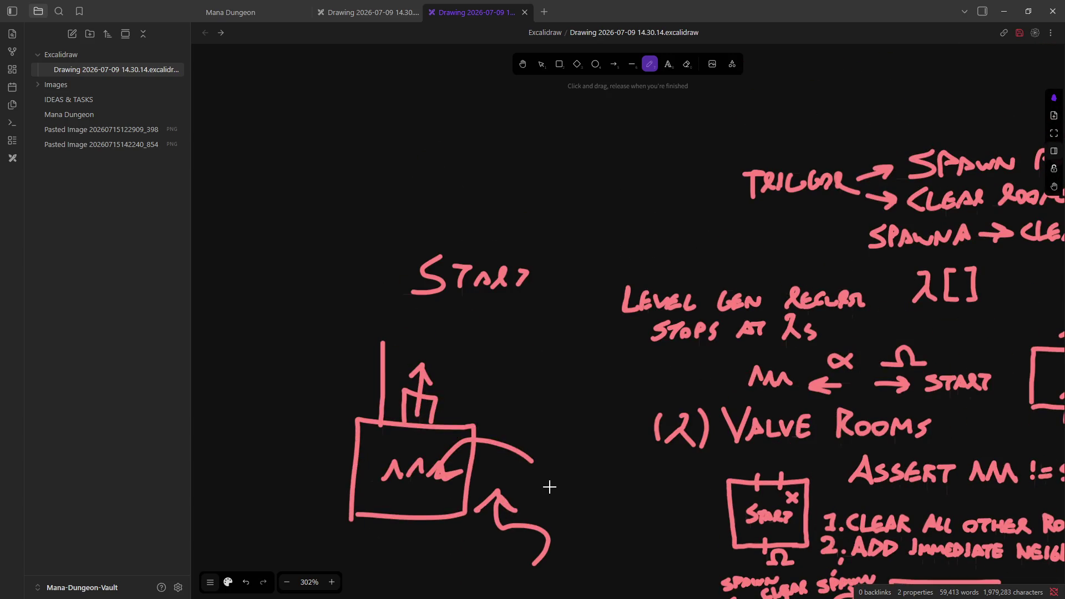
{"action": "key", "text": "ctrl+z"}
{"action": "scroll", "coordinate": [520, 449], "scroll_direction": "up", "scroll_amount": 1}
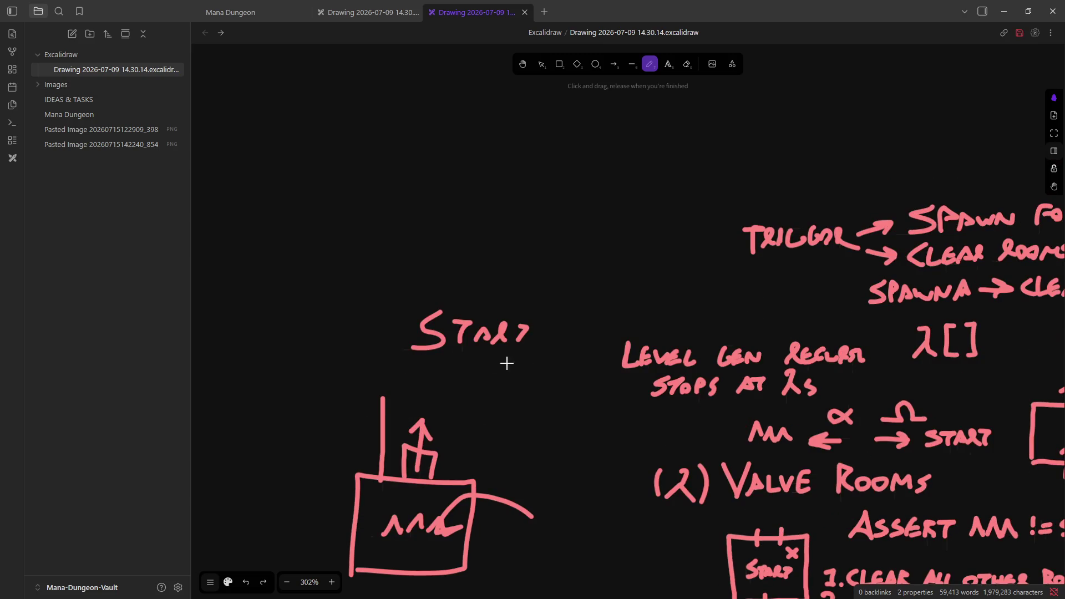
{"action": "key", "text": "ctrl+z"}
{"action": "key", "text": "ctrl+z"}
{"action": "key", "text": "ctrl+z"}
{"action": "key", "text": "ctrl+z"}
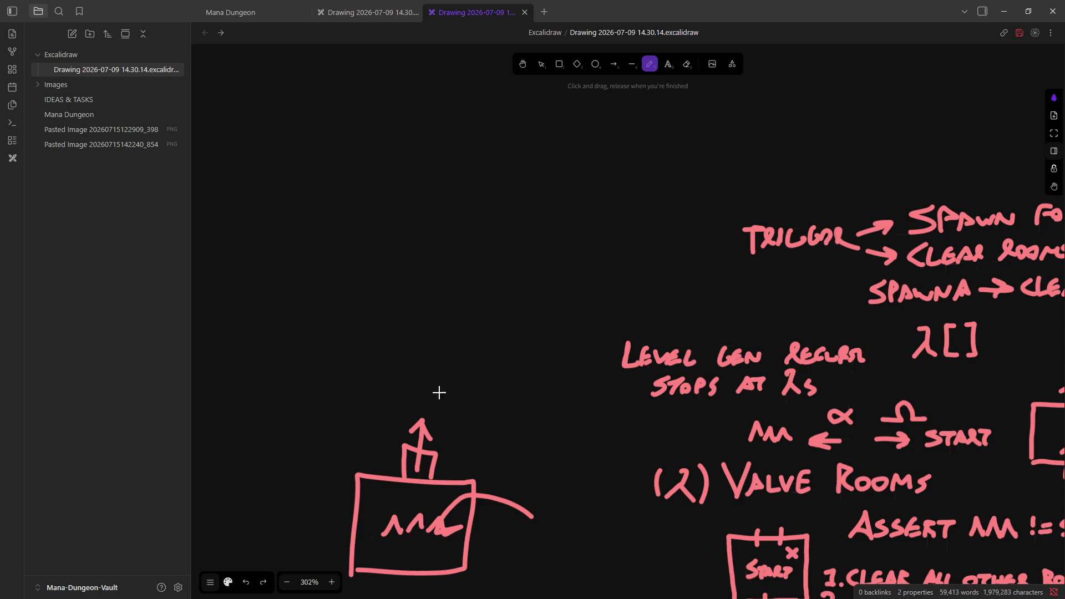
{"action": "scroll", "coordinate": [441, 408], "scroll_direction": "up", "scroll_amount": 1}
Step: Draw the stepped corridor outline above the box, undoing a misplaced horizontal stroke
{"action": "mouse_move", "coordinate": [420, 445]}
{"action": "left_mouse_down"}
{"action": "mouse_move", "coordinate": [423, 388]}
{"action": "mouse_move", "coordinate": [499, 388]}
{"action": "mouse_move", "coordinate": [504, 330]}
{"action": "mouse_move", "coordinate": [426, 312]}
{"action": "mouse_move", "coordinate": [426, 243]}
{"action": "left_mouse_up"}
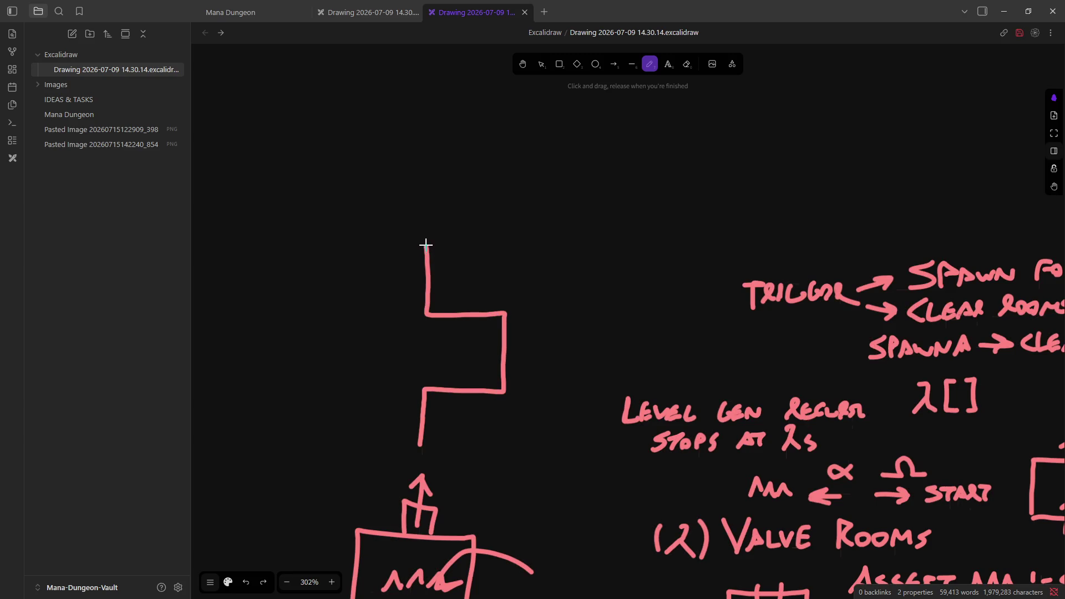
{"action": "scroll", "coordinate": [455, 379], "scroll_direction": "down", "scroll_amount": 1}
{"action": "scroll", "coordinate": [459, 388], "scroll_direction": "up", "scroll_amount": 1}
{"action": "mouse_move", "coordinate": [448, 415]}
{"action": "left_mouse_down"}
{"action": "mouse_move", "coordinate": [401, 414]}
{"action": "mouse_move", "coordinate": [465, 372]}
{"action": "mouse_move", "coordinate": [534, 353]}
{"action": "left_mouse_up"}
{"action": "key", "text": "ctrl+z"}
Step: Add trigger crossing lines on the corridor with upward arrows and a curved arrow to the box
{"action": "left_click_drag", "start_coordinate": [462, 287], "coordinate": [461, 329]}
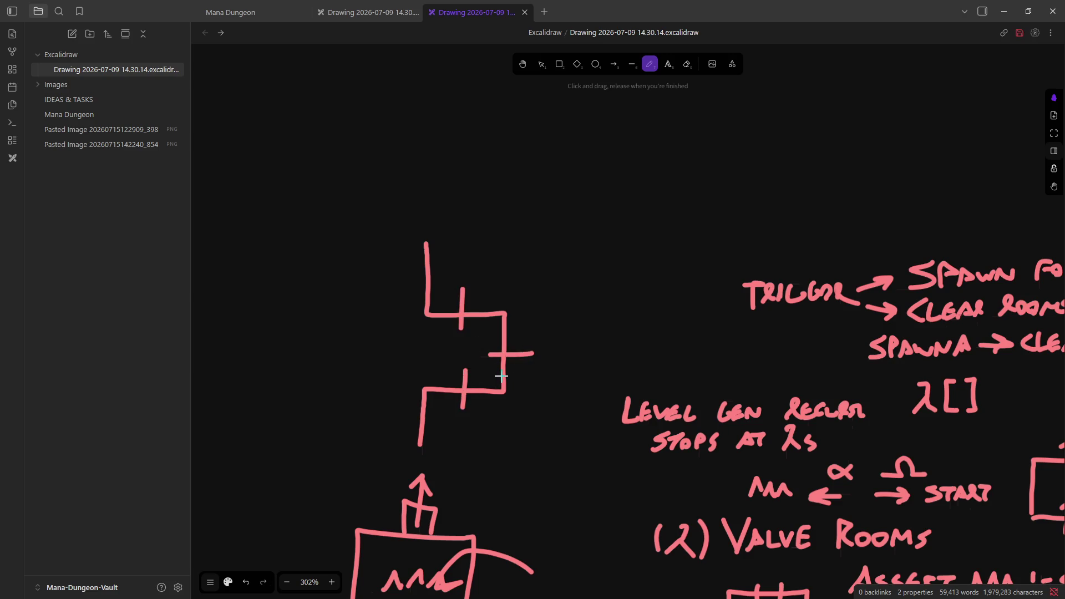
{"action": "scroll", "coordinate": [479, 328], "scroll_direction": "down", "scroll_amount": 1}
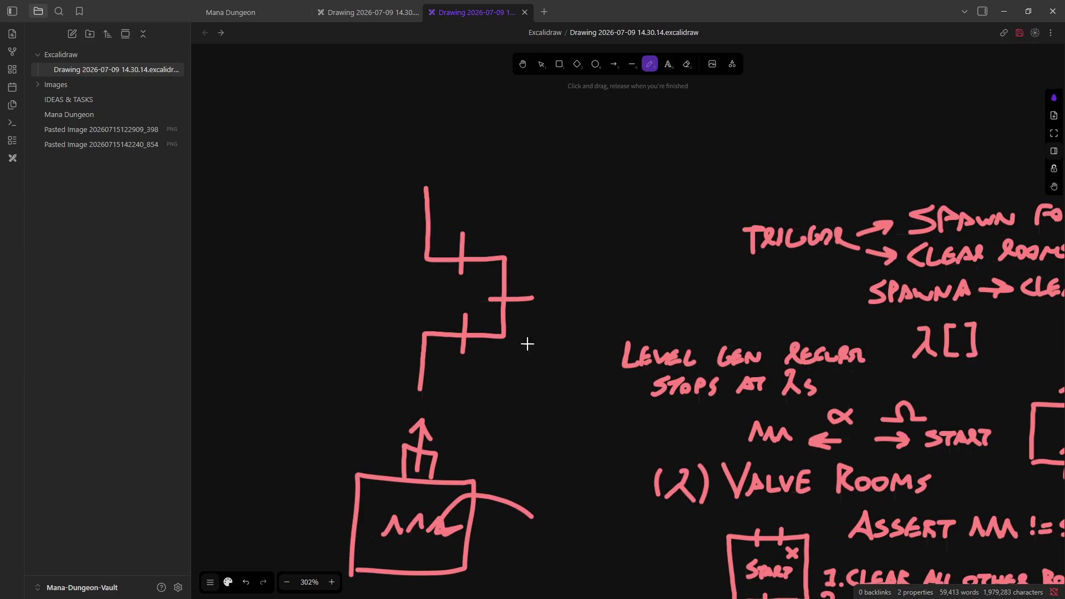
{"action": "left_click_drag", "start_coordinate": [540, 350], "coordinate": [535, 312]}
{"action": "mouse_move", "coordinate": [547, 319]}
{"action": "left_mouse_down"}
{"action": "mouse_move", "coordinate": [535, 312]}
{"action": "mouse_move", "coordinate": [528, 333]}
{"action": "left_mouse_up"}
{"action": "mouse_move", "coordinate": [478, 395]}
{"action": "left_mouse_down"}
{"action": "mouse_move", "coordinate": [471, 359]}
{"action": "mouse_move", "coordinate": [480, 369]}
{"action": "mouse_move", "coordinate": [465, 378]}
{"action": "left_mouse_up"}
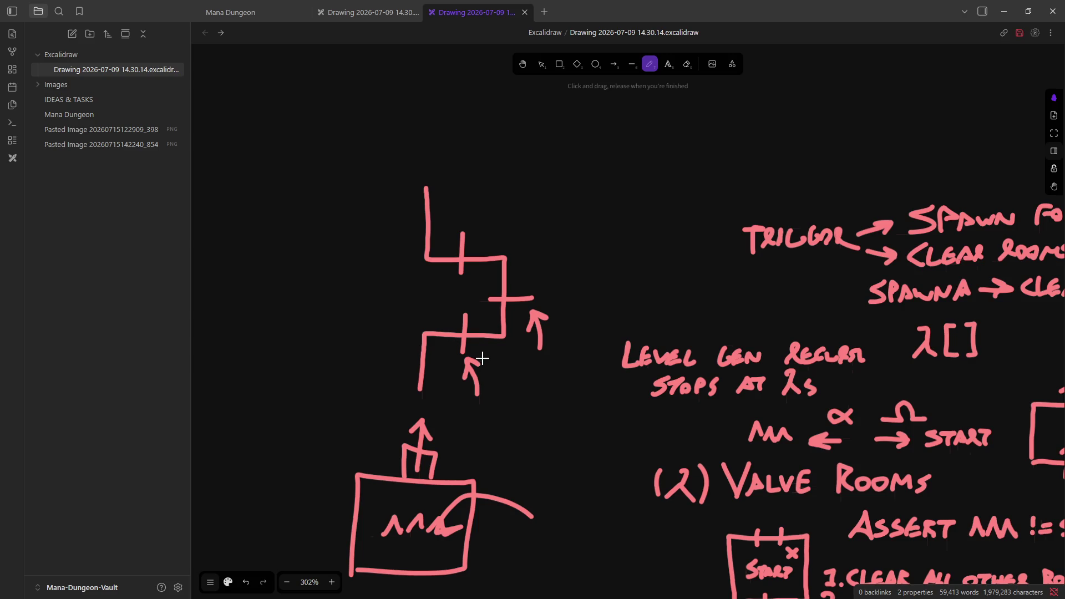
{"action": "mouse_move", "coordinate": [450, 361]}
{"action": "left_mouse_down"}
{"action": "mouse_move", "coordinate": [440, 435]}
{"action": "mouse_move", "coordinate": [454, 418]}
{"action": "left_mouse_up"}
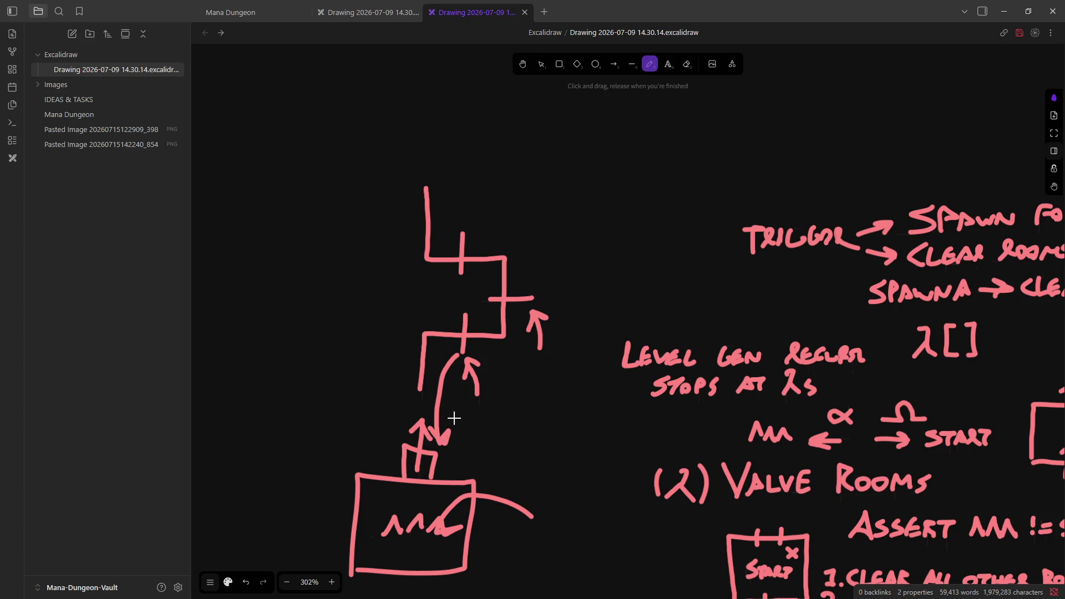
{"action": "mouse_move", "coordinate": [464, 218]}
{"action": "left_mouse_down"}
{"action": "mouse_move", "coordinate": [471, 185]}
{"action": "mouse_move", "coordinate": [452, 152]}
{"action": "mouse_move", "coordinate": [452, 169]}
{"action": "left_mouse_up"}
Step: Label START above the corridor and WIPE beside the middle crossing, removing a stray lower START
{"action": "mouse_move", "coordinate": [411, 133]}
{"action": "left_mouse_down"}
{"action": "mouse_move", "coordinate": [428, 116]}
{"action": "mouse_move", "coordinate": [442, 134]}
{"action": "mouse_move", "coordinate": [499, 120]}
{"action": "left_mouse_up"}
{"action": "left_click_drag", "start_coordinate": [551, 289], "coordinate": [608, 237]}
{"action": "mouse_move", "coordinate": [614, 235]}
{"action": "left_mouse_down"}
{"action": "mouse_move", "coordinate": [647, 250]}
{"action": "mouse_move", "coordinate": [649, 239]}
{"action": "left_mouse_up"}
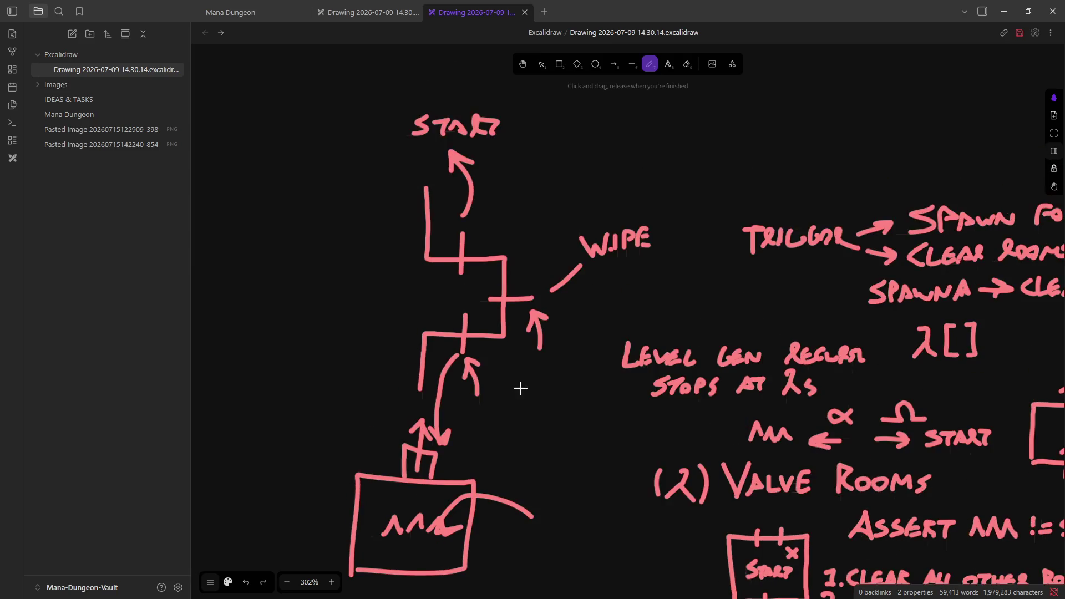
{"action": "scroll", "coordinate": [520, 387], "scroll_direction": "down", "scroll_amount": 1}
{"action": "mouse_move", "coordinate": [512, 508]}
{"action": "left_mouse_down"}
{"action": "mouse_move", "coordinate": [489, 543]}
{"action": "mouse_move", "coordinate": [531, 514]}
{"action": "left_mouse_up"}
{"action": "mouse_move", "coordinate": [524, 516]}
{"action": "left_mouse_down"}
{"action": "mouse_move", "coordinate": [521, 539]}
{"action": "mouse_move", "coordinate": [562, 536]}
{"action": "left_mouse_up"}
{"action": "mouse_move", "coordinate": [548, 497]}
{"action": "left_mouse_down"}
{"action": "mouse_move", "coordinate": [566, 320]}
{"action": "mouse_move", "coordinate": [465, 137]}
{"action": "mouse_move", "coordinate": [493, 164]}
{"action": "left_mouse_up"}
{"action": "key", "text": "ctrl+z"}
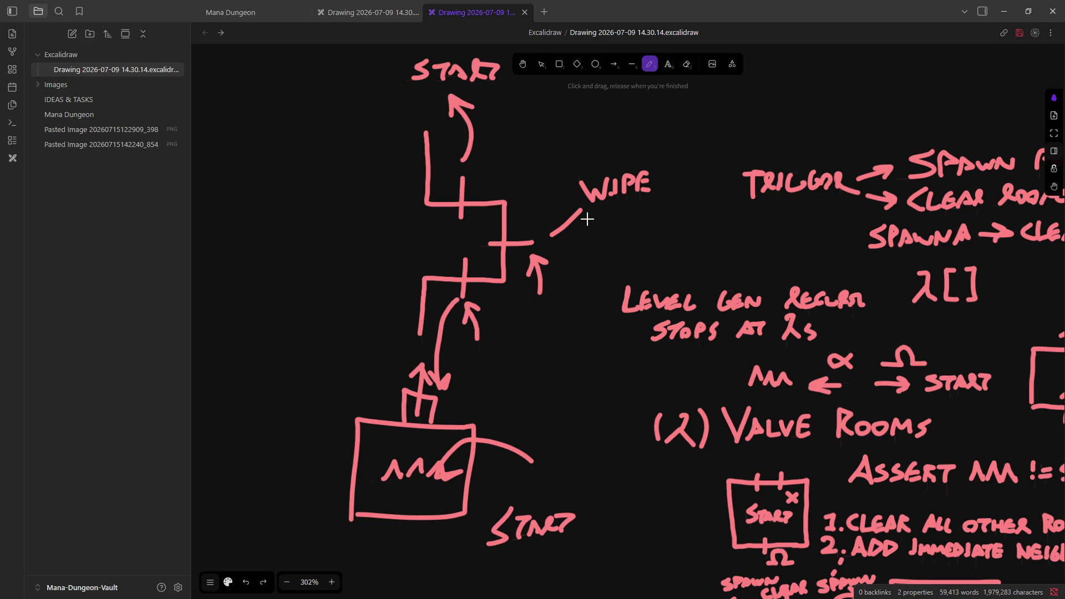
{"action": "key", "text": "ctrl+z"}
{"action": "key", "text": "ctrl+z"}
{"action": "key", "text": "ctrl+z"}
{"action": "scroll", "coordinate": [585, 214], "scroll_direction": "down", "scroll_amount": 5, "text": "ctrl"}
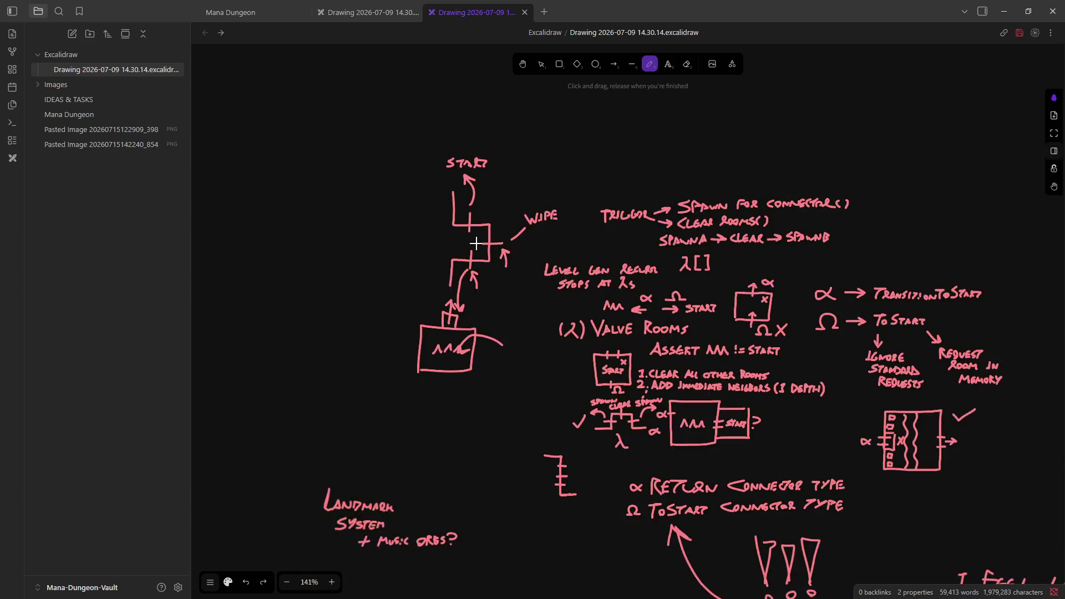
{"action": "scroll", "coordinate": [496, 232], "scroll_direction": "up", "scroll_amount": 8, "text": "ctrl"}
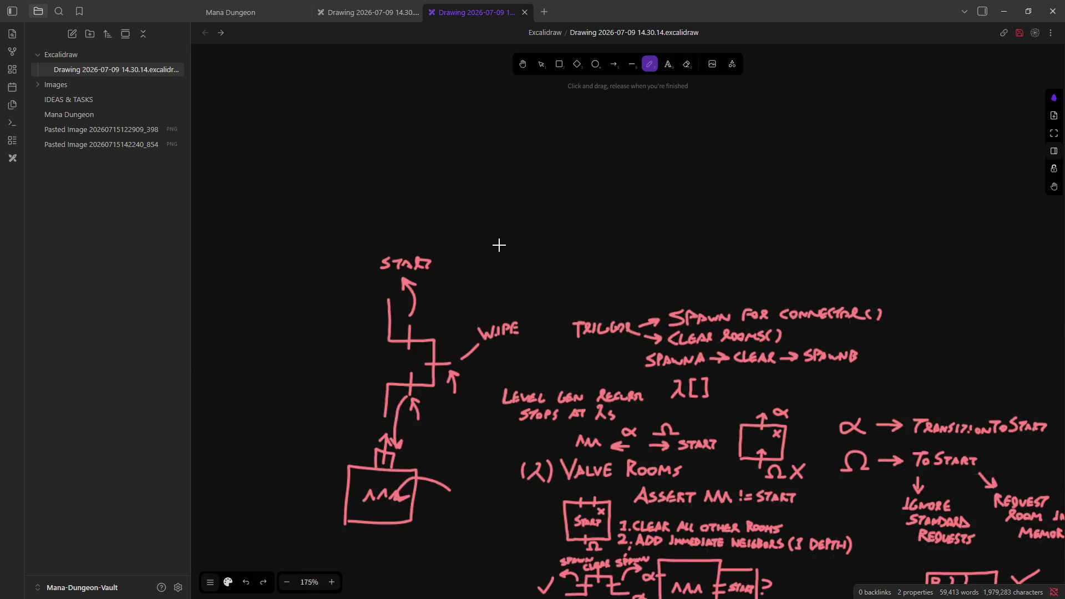
Step: Sketch an S box arrowing into a T box, with a curved arrow from T back to S
{"action": "mouse_move", "coordinate": [465, 333]}
{"action": "left_mouse_down"}
{"action": "mouse_move", "coordinate": [464, 257]}
{"action": "mouse_move", "coordinate": [578, 301]}
{"action": "mouse_move", "coordinate": [459, 349]}
{"action": "left_mouse_up"}
{"action": "mouse_move", "coordinate": [490, 307]}
{"action": "left_mouse_down"}
{"action": "mouse_move", "coordinate": [538, 299]}
{"action": "mouse_move", "coordinate": [506, 308]}
{"action": "left_mouse_up"}
{"action": "key", "text": "ctrl+z"}
{"action": "key", "text": "ctrl+z"}
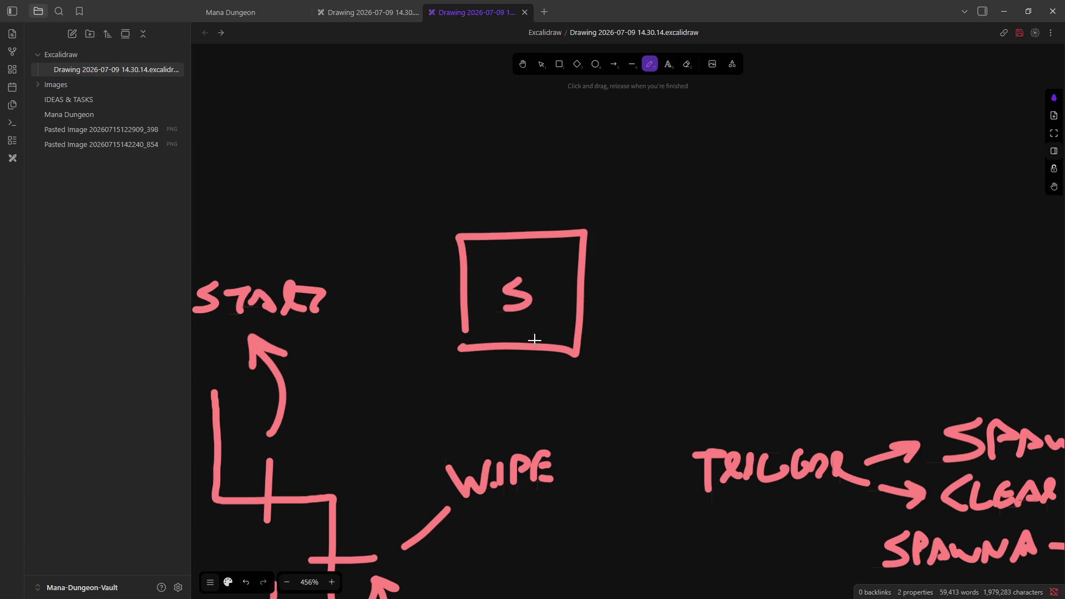
{"action": "mouse_move", "coordinate": [584, 300]}
{"action": "left_mouse_down"}
{"action": "mouse_move", "coordinate": [653, 300]}
{"action": "mouse_move", "coordinate": [633, 319]}
{"action": "mouse_move", "coordinate": [664, 285]}
{"action": "mouse_move", "coordinate": [661, 257]}
{"action": "left_mouse_up"}
{"action": "key", "text": "ctrl+z"}
{"action": "mouse_move", "coordinate": [662, 330]}
{"action": "left_mouse_down"}
{"action": "mouse_move", "coordinate": [737, 261]}
{"action": "mouse_move", "coordinate": [664, 332]}
{"action": "mouse_move", "coordinate": [696, 284]}
{"action": "left_mouse_up"}
{"action": "left_click_drag", "start_coordinate": [683, 284], "coordinate": [825, 301]}
{"action": "left_click_drag", "start_coordinate": [792, 284], "coordinate": [808, 312]}
{"action": "key", "text": "ctrl+z"}
{"action": "key", "text": "ctrl+z"}
{"action": "mouse_move", "coordinate": [688, 254]}
{"action": "left_mouse_down"}
{"action": "mouse_move", "coordinate": [597, 225]}
{"action": "mouse_move", "coordinate": [590, 243]}
{"action": "left_mouse_up"}
{"action": "mouse_move", "coordinate": [619, 239]}
{"action": "left_mouse_down"}
{"action": "mouse_move", "coordinate": [591, 244]}
{"action": "mouse_move", "coordinate": [595, 208]}
{"action": "left_mouse_up"}
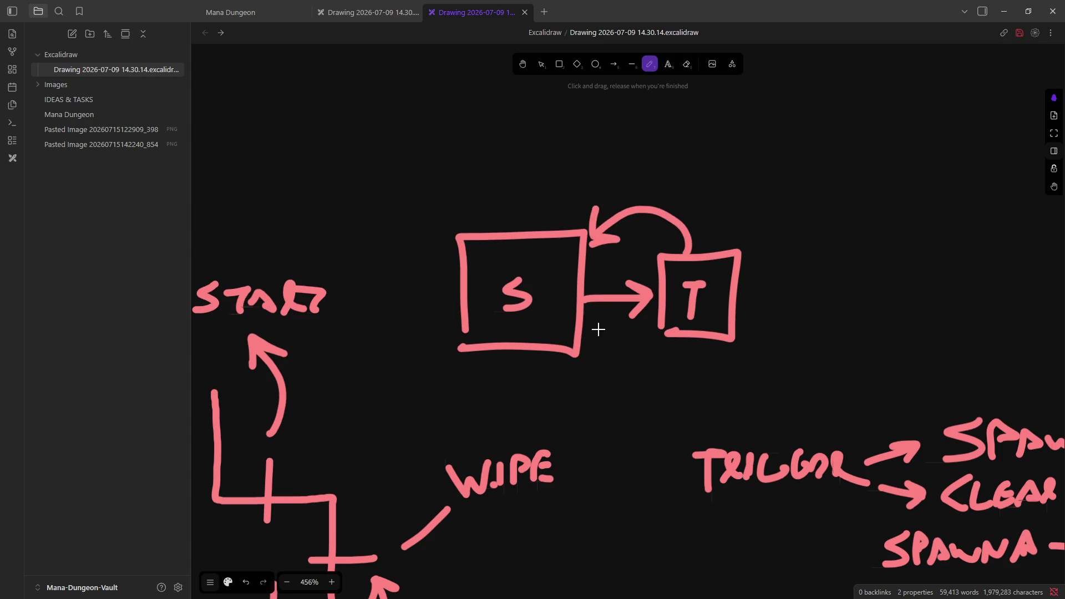
Step: Look over the finished sketch and minimize the notes window to return to Unity
{"action": "scroll", "coordinate": [598, 348], "scroll_direction": "down", "scroll_amount": 5}
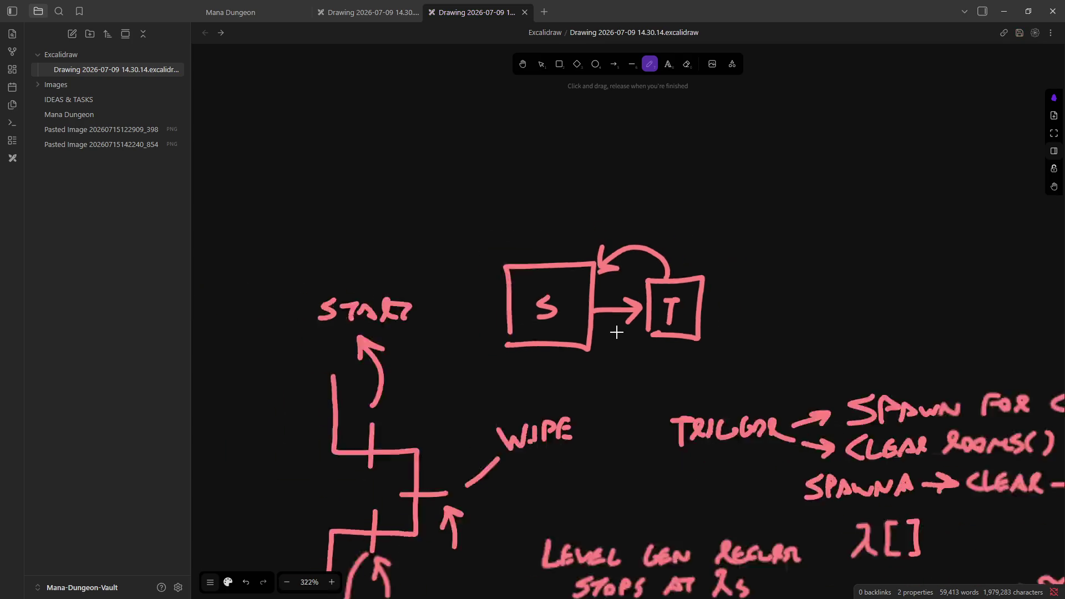
{"action": "scroll", "coordinate": [573, 295], "scroll_direction": "up", "scroll_amount": 2}
{"action": "scroll", "coordinate": [574, 248], "scroll_direction": "down", "scroll_amount": 2}
{"action": "scroll", "coordinate": [573, 248], "scroll_direction": "up", "scroll_amount": 3}
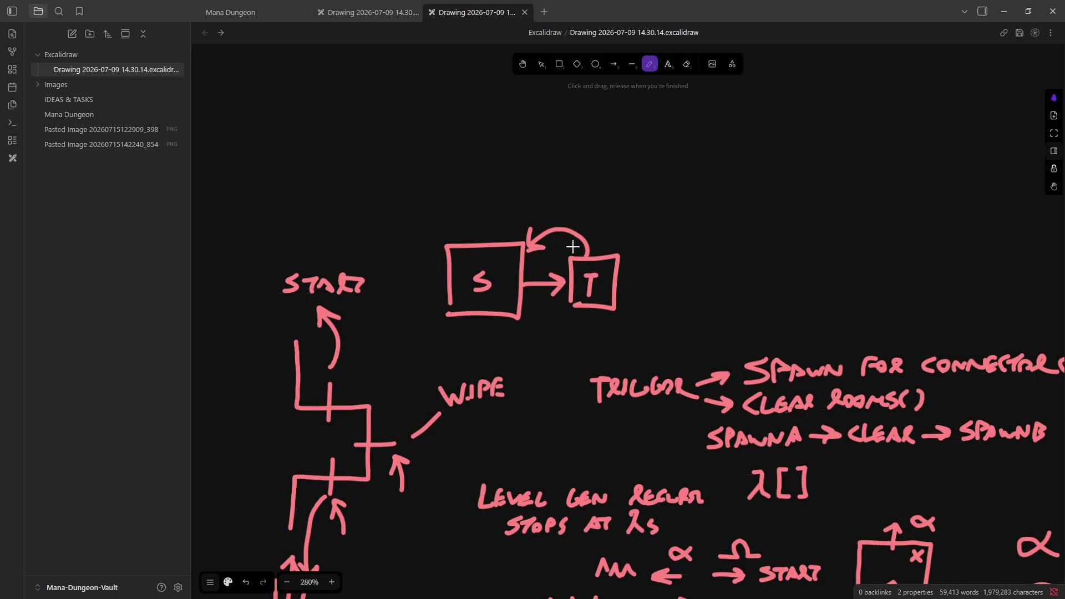
{"action": "scroll", "coordinate": [573, 261], "scroll_direction": "up", "scroll_amount": 2}
{"action": "scroll", "coordinate": [530, 392], "scroll_direction": "up", "scroll_amount": 3}
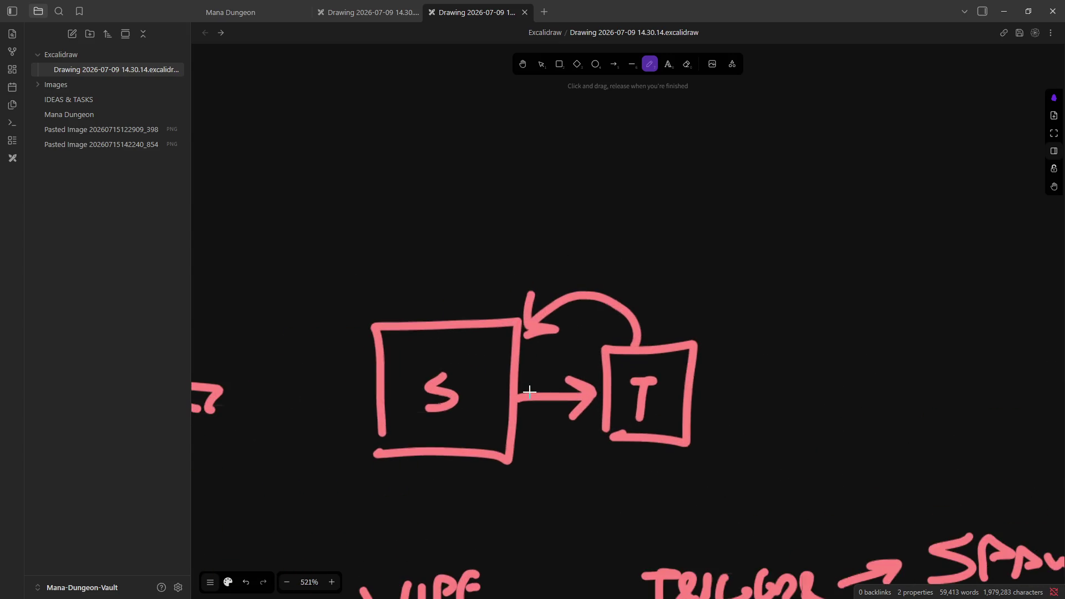
{"action": "scroll", "coordinate": [545, 361], "scroll_direction": "down", "scroll_amount": 3}
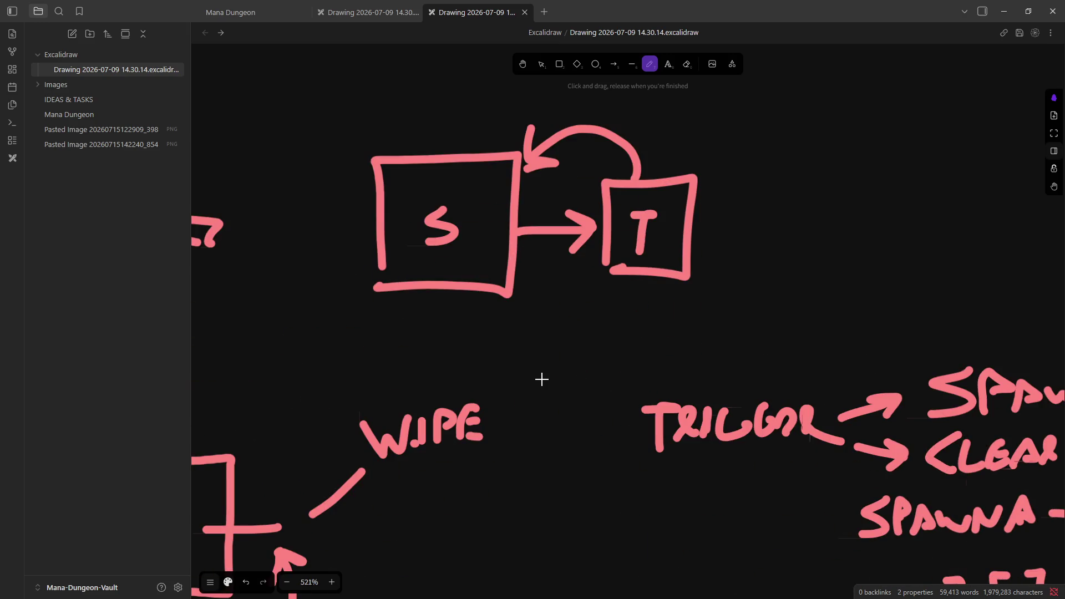
{"action": "left_click", "coordinate": [1004, 12]}
Step: Open the Room_Transition_001 prefab from the Generation > Rooms folder for editing
{"action": "scroll", "coordinate": [325, 567], "scroll_direction": "up", "scroll_amount": 2}
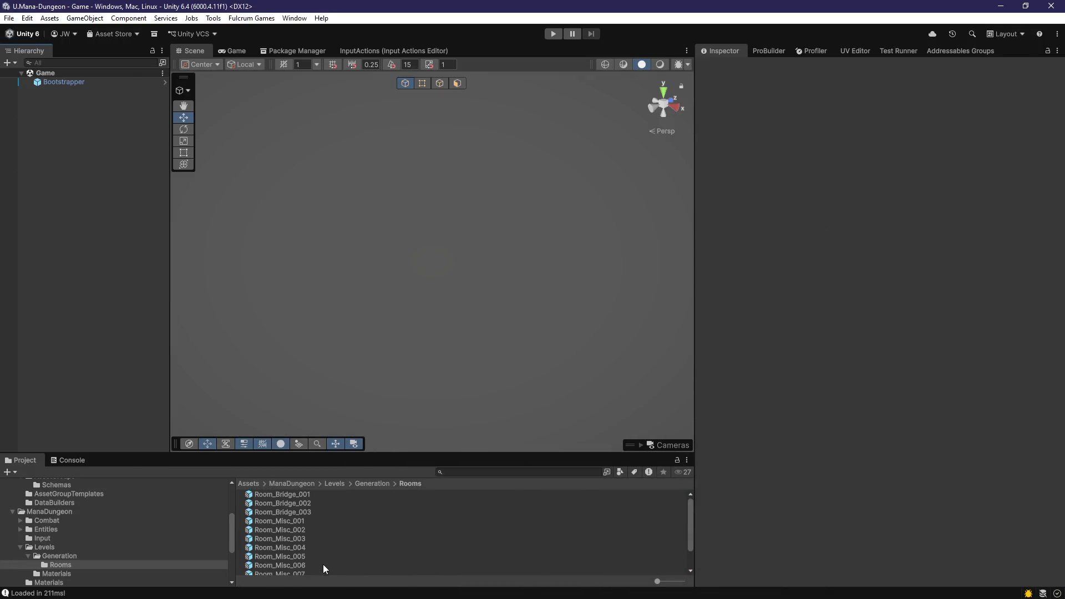
{"action": "left_click", "coordinate": [377, 486]}
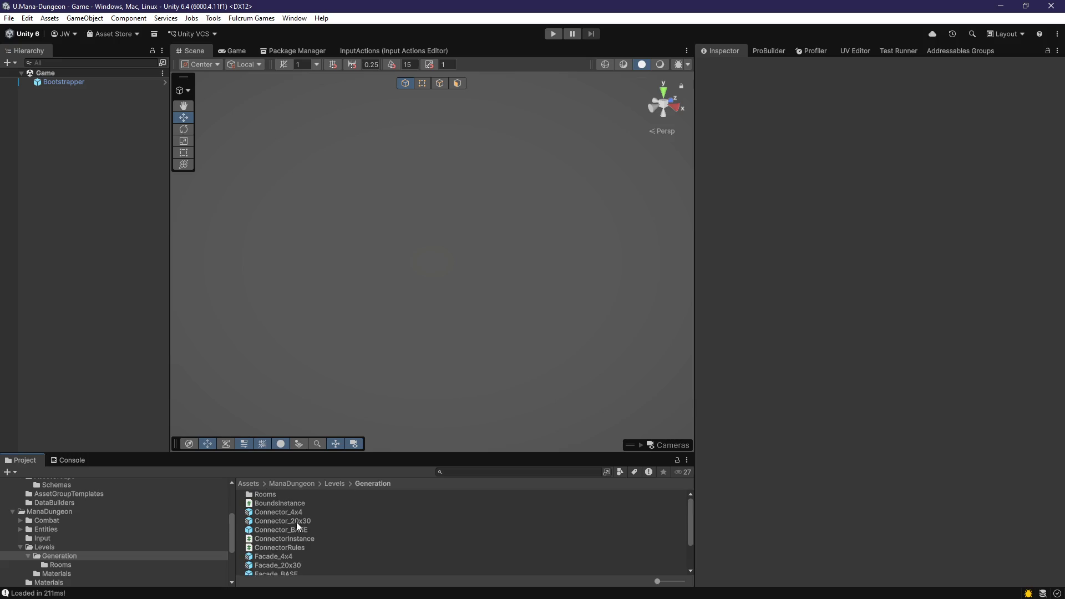
{"action": "scroll", "coordinate": [328, 520], "scroll_direction": "down", "scroll_amount": 3}
{"action": "scroll", "coordinate": [314, 518], "scroll_direction": "up", "scroll_amount": 3}
{"action": "double_click", "coordinate": [275, 497]}
{"action": "scroll", "coordinate": [311, 554], "scroll_direction": "down", "scroll_amount": 5}
{"action": "double_click", "coordinate": [301, 571]}
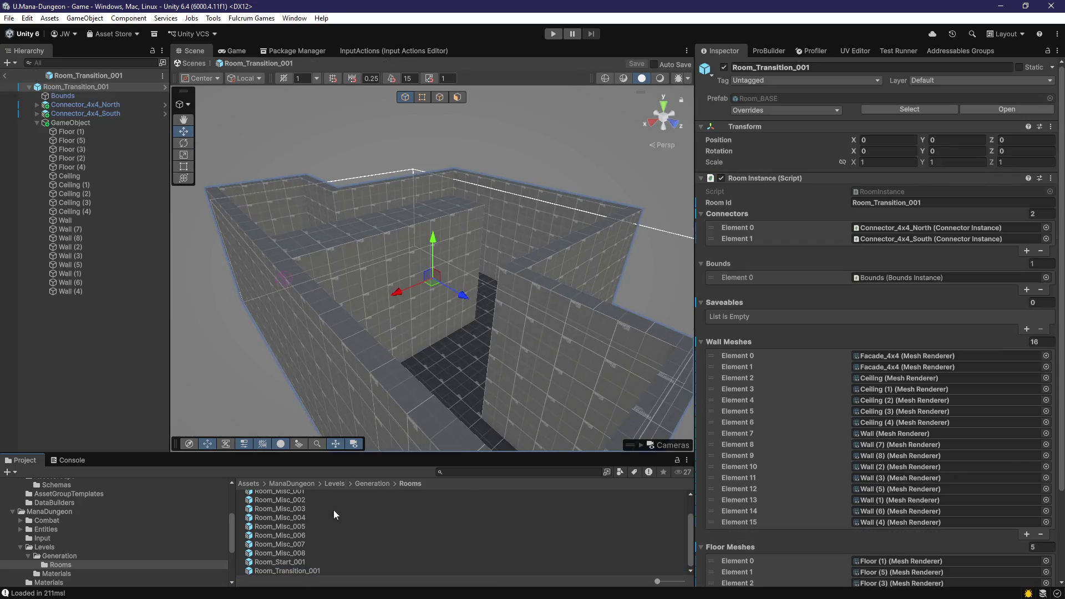
Step: Add a Cube to the prefab and place it at Z 3, raised to height about 3
{"action": "right_click", "coordinate": [76, 314]}
{"action": "mouse_move", "coordinate": [152, 441]}
{"action": "left_click", "coordinate": [305, 443]}
{"action": "left_click_drag", "start_coordinate": [421, 311], "coordinate": [486, 344]}
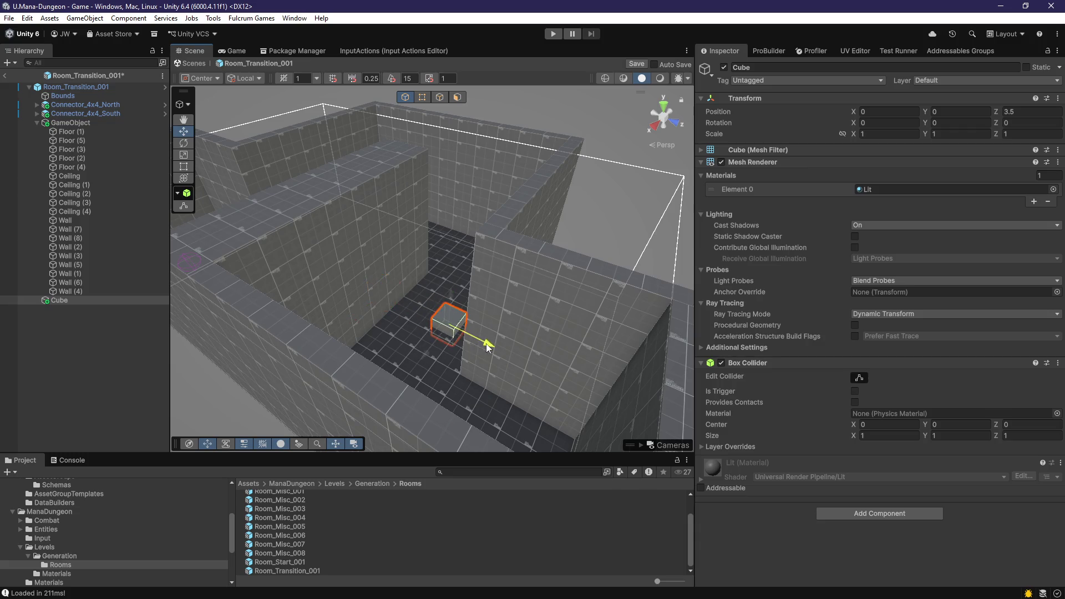
{"action": "key", "text": "f"}
{"action": "scroll", "coordinate": [486, 333], "scroll_direction": "down", "scroll_amount": 5}
{"action": "mouse_move", "coordinate": [464, 245]}
{"action": "left_mouse_down"}
{"action": "mouse_move", "coordinate": [432, 243]}
{"action": "mouse_move", "coordinate": [391, 322]}
{"action": "mouse_move", "coordinate": [466, 381]}
{"action": "mouse_move", "coordinate": [409, 311]}
{"action": "mouse_move", "coordinate": [370, 311]}
{"action": "mouse_move", "coordinate": [389, 332]}
{"action": "left_mouse_up"}
{"action": "mouse_move", "coordinate": [477, 301]}
{"action": "left_mouse_down"}
{"action": "mouse_move", "coordinate": [420, 211]}
{"action": "mouse_move", "coordinate": [421, 152]}
{"action": "mouse_move", "coordinate": [500, 314]}
{"action": "mouse_move", "coordinate": [538, 324]}
{"action": "mouse_move", "coordinate": [533, 370]}
{"action": "mouse_move", "coordinate": [604, 314]}
{"action": "left_mouse_up"}
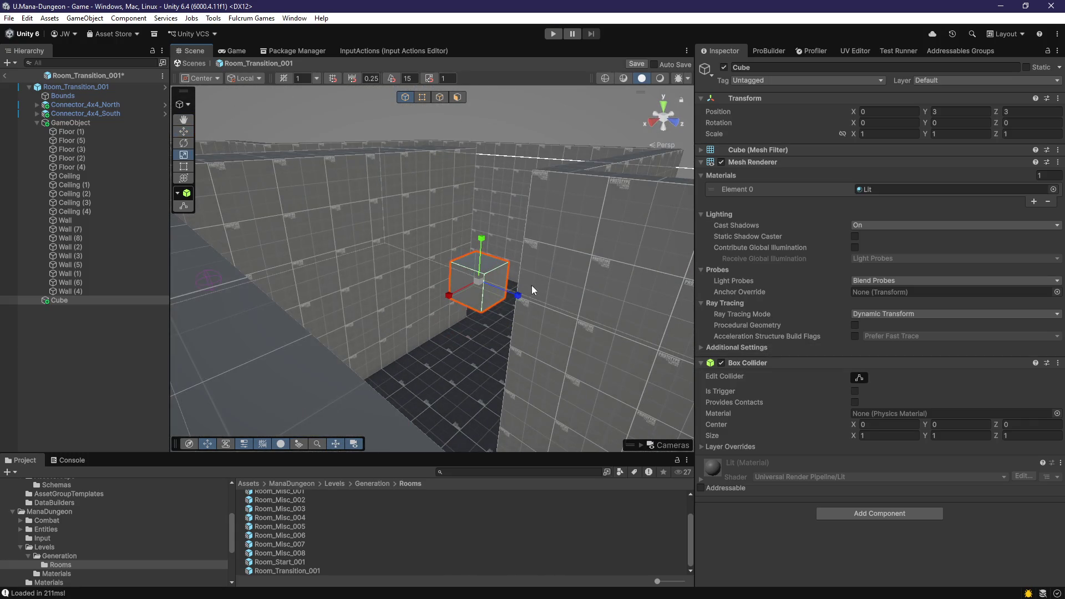
Step: Remove the Cube's Mesh Renderer and Mesh Filter, then stretch it to Y scale 5.65 and depth 4.18
{"action": "right_click", "coordinate": [748, 163]}
{"action": "left_click", "coordinate": [799, 188]}
{"action": "right_click", "coordinate": [758, 150]}
{"action": "left_click", "coordinate": [803, 176]}
{"action": "mouse_move", "coordinate": [533, 288]}
{"action": "left_mouse_down"}
{"action": "mouse_move", "coordinate": [477, 249]}
{"action": "mouse_move", "coordinate": [485, 189]}
{"action": "mouse_move", "coordinate": [524, 308]}
{"action": "mouse_move", "coordinate": [678, 320]}
{"action": "left_mouse_up"}
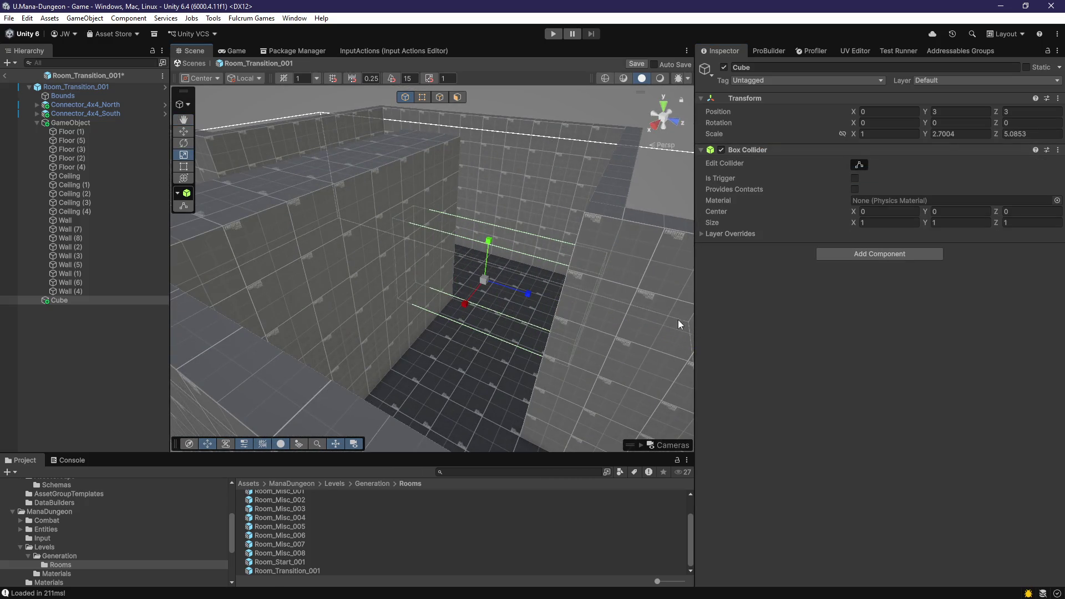
{"action": "left_click_drag", "start_coordinate": [527, 300], "coordinate": [516, 294]}
{"action": "mouse_move", "coordinate": [516, 293]}
{"action": "left_mouse_down"}
{"action": "mouse_move", "coordinate": [486, 291]}
{"action": "mouse_move", "coordinate": [505, 215]}
{"action": "left_mouse_up"}
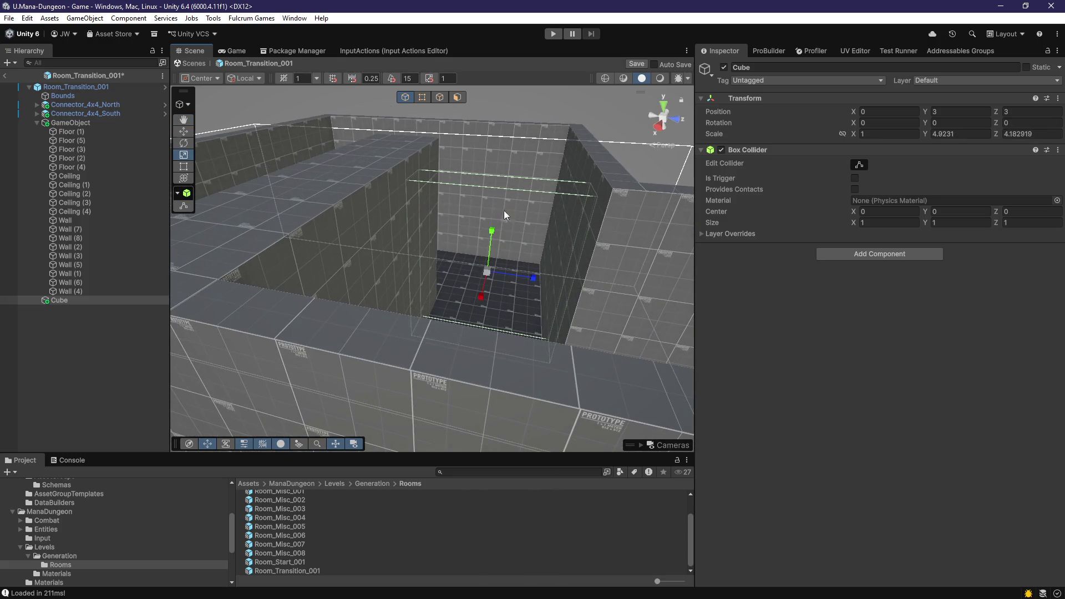
{"action": "left_click", "coordinate": [491, 239]}
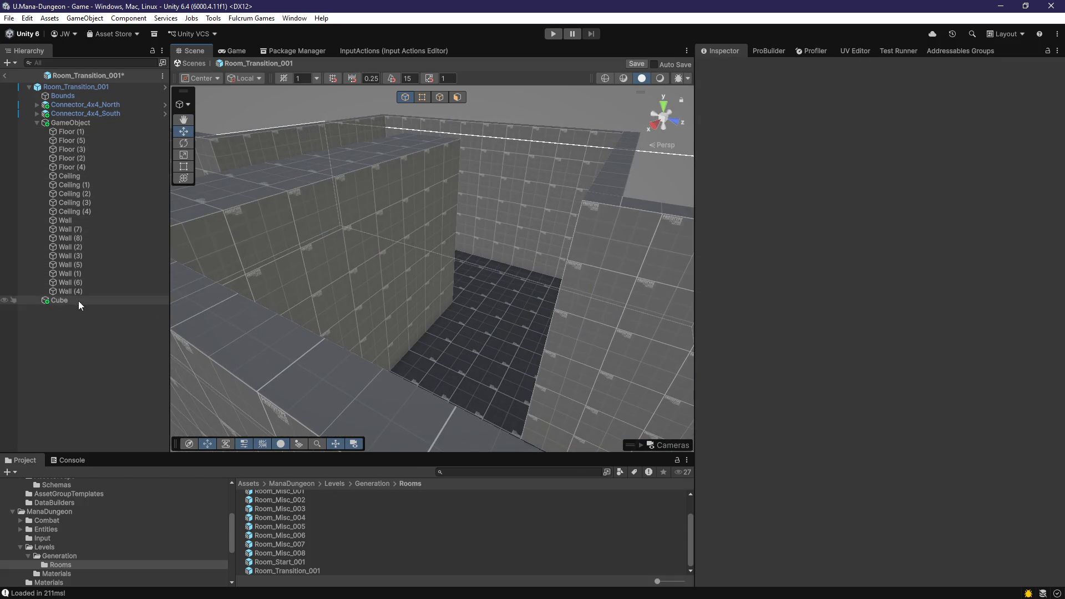
{"action": "left_click", "coordinate": [78, 301]}
{"action": "mouse_move", "coordinate": [402, 296]}
{"action": "left_mouse_down"}
{"action": "mouse_move", "coordinate": [483, 233]}
{"action": "mouse_move", "coordinate": [485, 248]}
{"action": "left_mouse_up"}
{"action": "double_click", "coordinate": [56, 300]}
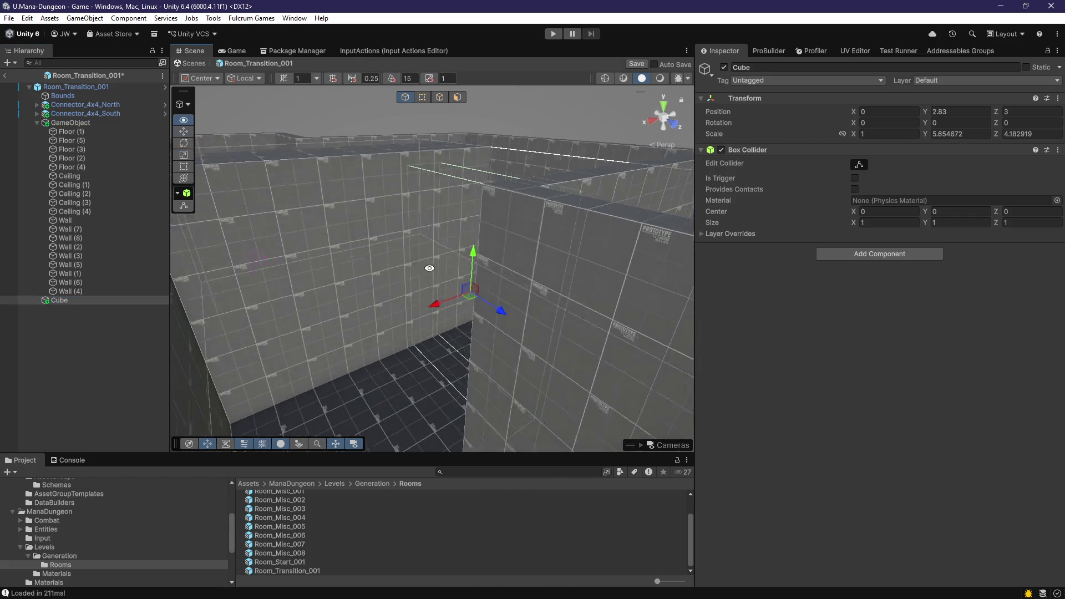
Step: Rename the Cube to LoadRoomTrigger, duplicate it, and save the prefab
{"action": "left_click", "coordinate": [58, 303]}
{"action": "type", "text": "L"}
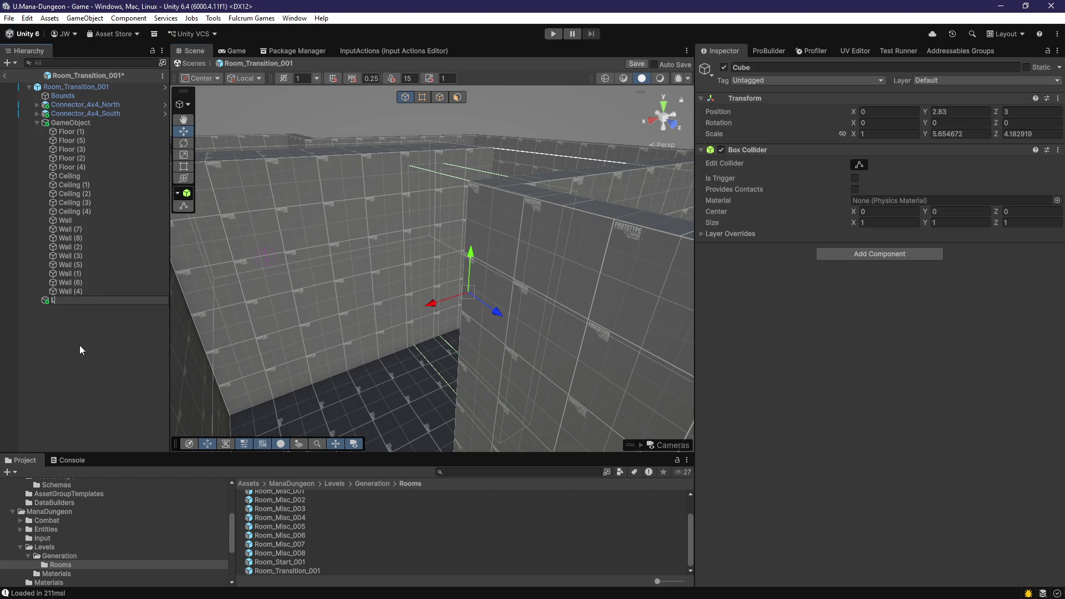
{"action": "type", "text": "oadRoomTrigger"}
{"action": "key", "text": "Return"}
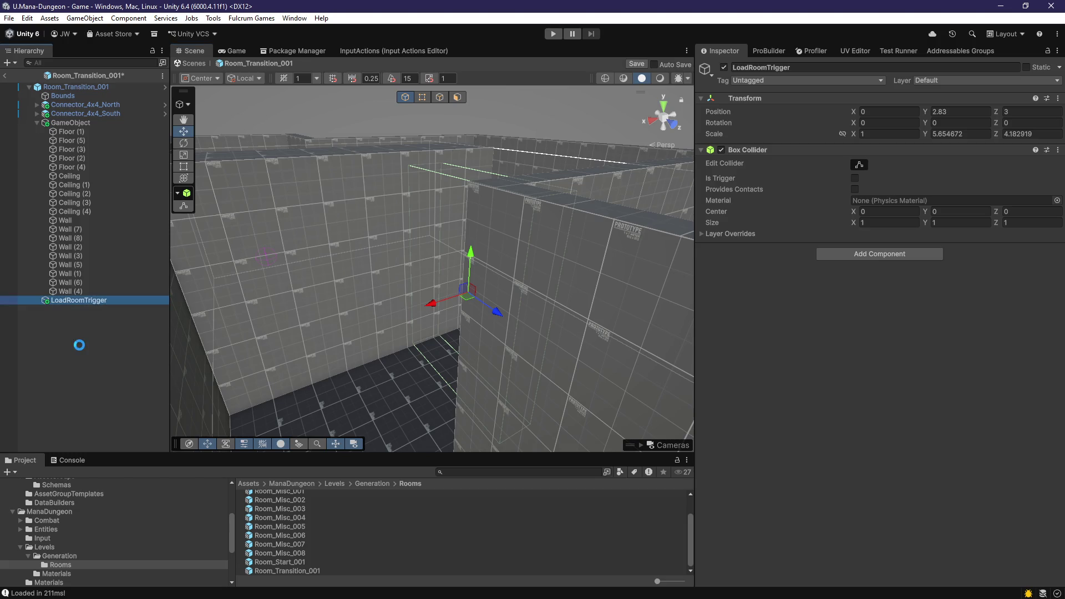
{"action": "mouse_move", "coordinate": [368, 340]}
{"action": "left_mouse_down"}
{"action": "mouse_move", "coordinate": [575, 418]}
{"action": "mouse_move", "coordinate": [518, 300]}
{"action": "mouse_move", "coordinate": [374, 311]}
{"action": "mouse_move", "coordinate": [205, 281]}
{"action": "mouse_move", "coordinate": [491, 325]}
{"action": "mouse_move", "coordinate": [390, 341]}
{"action": "mouse_move", "coordinate": [470, 364]}
{"action": "left_mouse_up"}
{"action": "key", "text": "ctrl+d"}
{"action": "left_click", "coordinate": [157, 302], "text": "ctrl"}
{"action": "key", "text": "ctrl+s"}
Step: Make a second LoadRoomTrigger copy, move it to X -4, and order it below copy (1)
{"action": "left_click", "coordinate": [88, 300]}
{"action": "key", "text": "ctrl+d"}
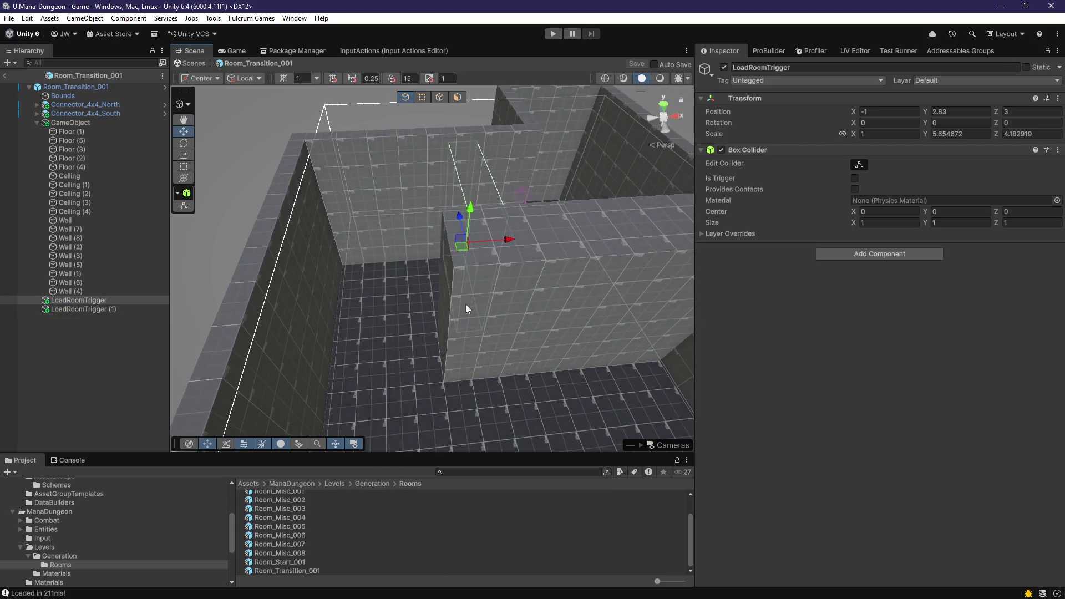
{"action": "left_click_drag", "start_coordinate": [502, 241], "coordinate": [382, 256]}
{"action": "mouse_move", "coordinate": [389, 260]}
{"action": "left_mouse_down"}
{"action": "mouse_move", "coordinate": [412, 298]}
{"action": "mouse_move", "coordinate": [549, 312]}
{"action": "mouse_move", "coordinate": [473, 333]}
{"action": "mouse_move", "coordinate": [532, 333]}
{"action": "left_mouse_up"}
{"action": "left_click_drag", "start_coordinate": [111, 309], "coordinate": [111, 325]}
{"action": "mouse_move", "coordinate": [209, 331]}
{"action": "left_mouse_down"}
{"action": "mouse_move", "coordinate": [407, 328]}
{"action": "mouse_move", "coordinate": [403, 347]}
{"action": "left_mouse_up"}
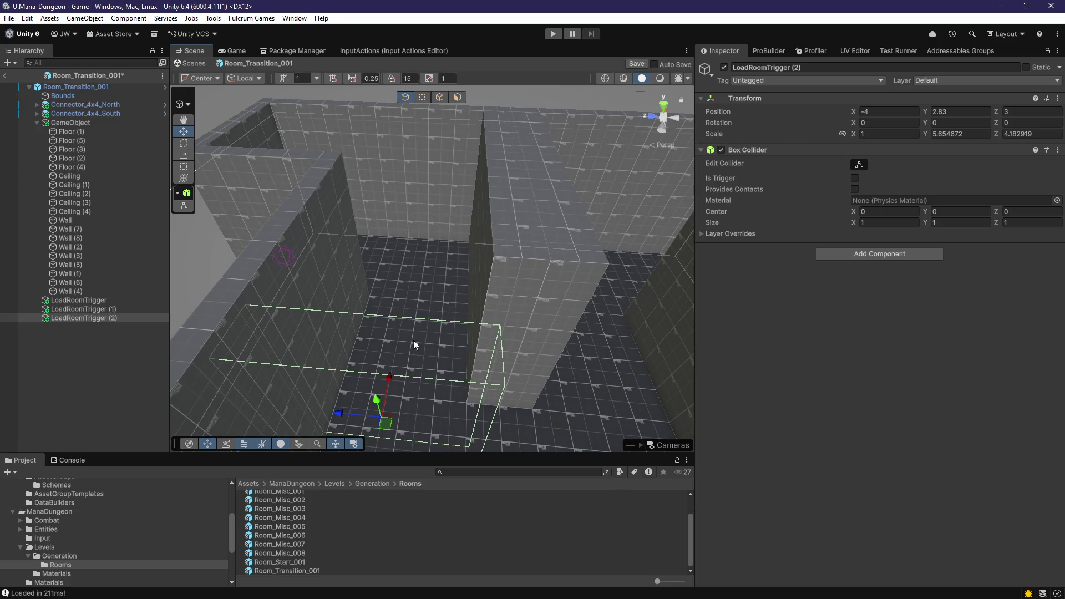
{"action": "mouse_move", "coordinate": [438, 381]}
{"action": "left_mouse_down"}
{"action": "mouse_move", "coordinate": [476, 391]}
{"action": "mouse_move", "coordinate": [476, 357]}
{"action": "mouse_move", "coordinate": [478, 378]}
{"action": "mouse_move", "coordinate": [442, 395]}
{"action": "mouse_move", "coordinate": [368, 374]}
{"action": "mouse_move", "coordinate": [416, 363]}
{"action": "mouse_move", "coordinate": [417, 373]}
{"action": "mouse_move", "coordinate": [518, 381]}
{"action": "mouse_move", "coordinate": [477, 333]}
{"action": "left_mouse_up"}
Step: Flatten the second copy to Z scale about 0.95 at X -4.23 and name it ClearRoomsTrigger
{"action": "key", "text": "r"}
{"action": "mouse_move", "coordinate": [381, 361]}
{"action": "left_mouse_down"}
{"action": "mouse_move", "coordinate": [411, 363]}
{"action": "mouse_move", "coordinate": [390, 377]}
{"action": "mouse_move", "coordinate": [424, 361]}
{"action": "mouse_move", "coordinate": [404, 327]}
{"action": "mouse_move", "coordinate": [302, 281]}
{"action": "left_mouse_up"}
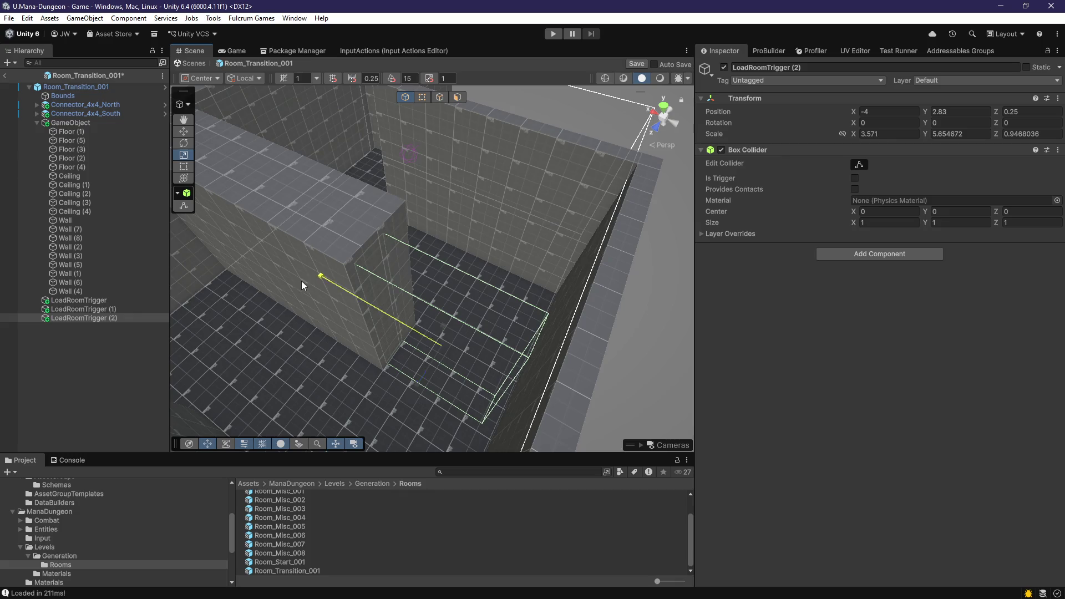
{"action": "left_click_drag", "start_coordinate": [415, 331], "coordinate": [412, 328]}
{"action": "key", "text": "r"}
{"action": "left_click", "coordinate": [99, 319]}
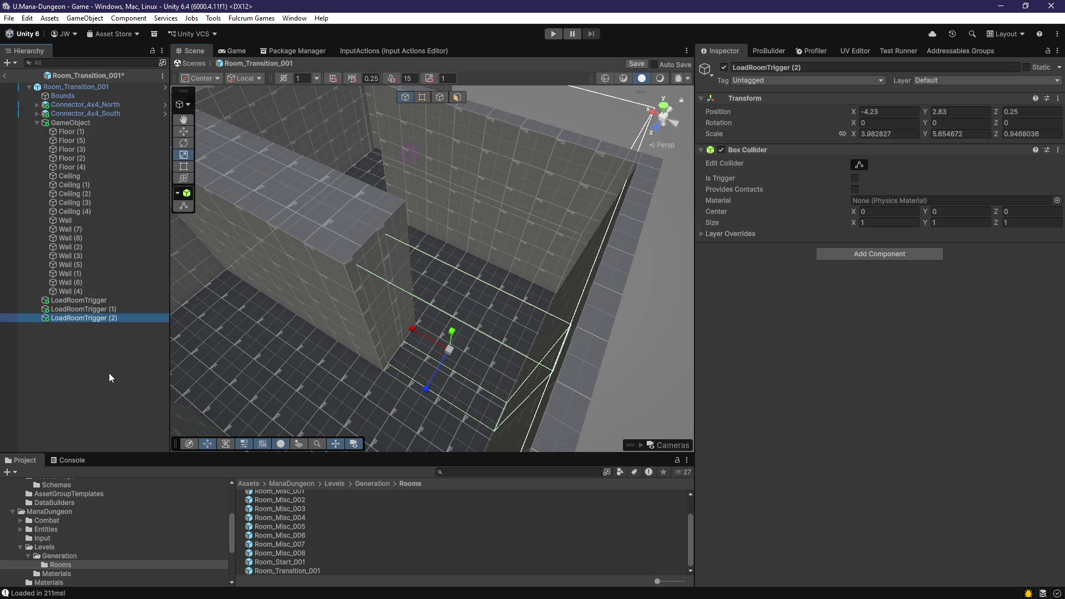
{"action": "key", "text": "F2"}
{"action": "type", "text": "ClearRooms"}
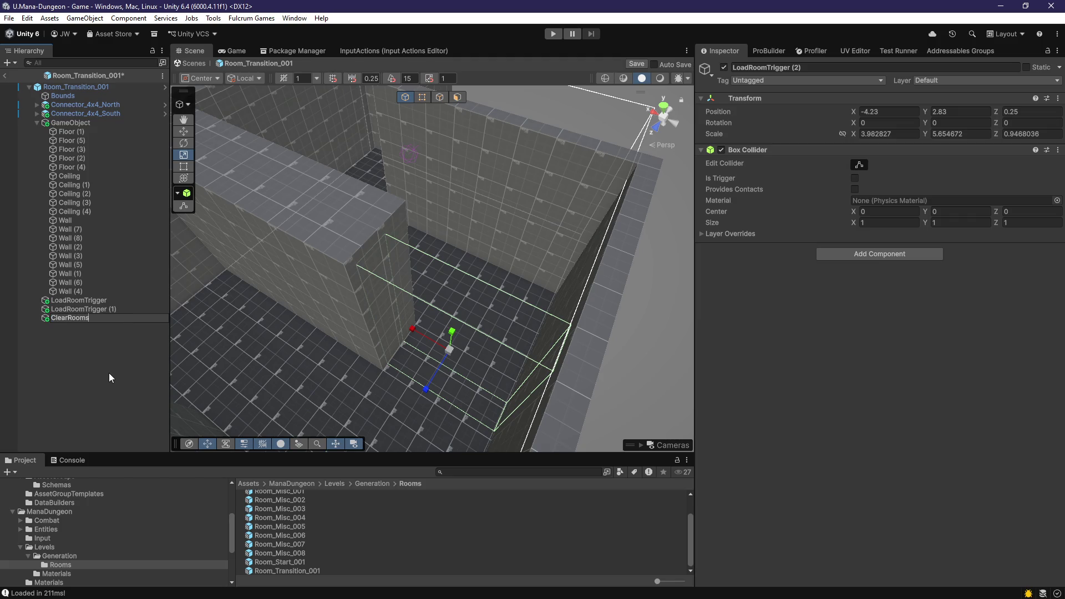
{"action": "type", "text": "Trigger"}
{"action": "key", "text": "Return"}
Step: Rename the original trigger box to LoadRoomTrigger_South
{"action": "left_click", "coordinate": [114, 301]}
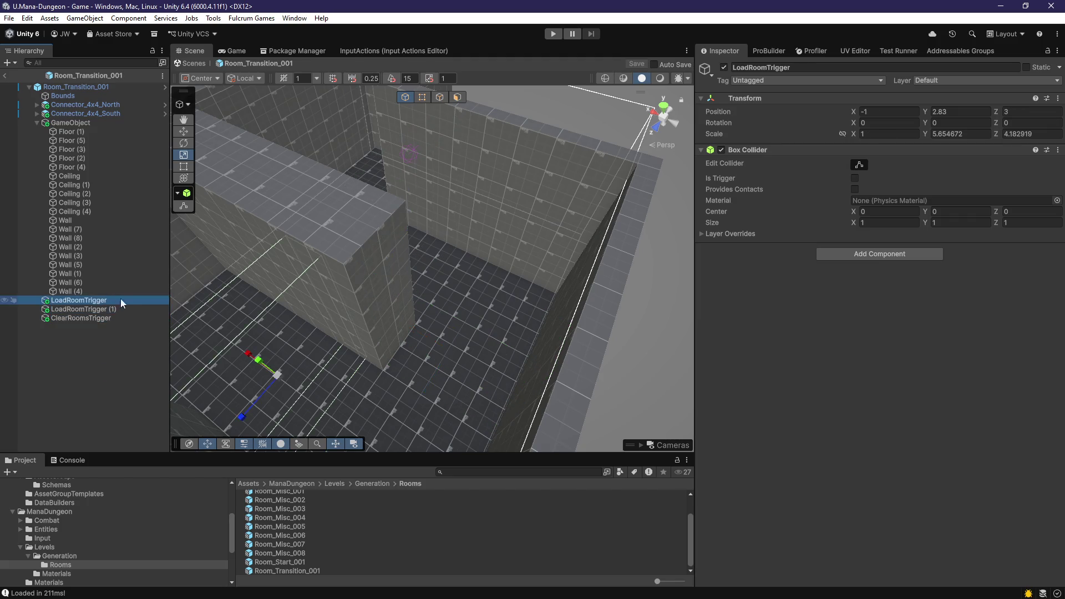
{"action": "scroll", "coordinate": [328, 308], "scroll_direction": "up", "scroll_amount": 2}
{"action": "double_click", "coordinate": [131, 302]}
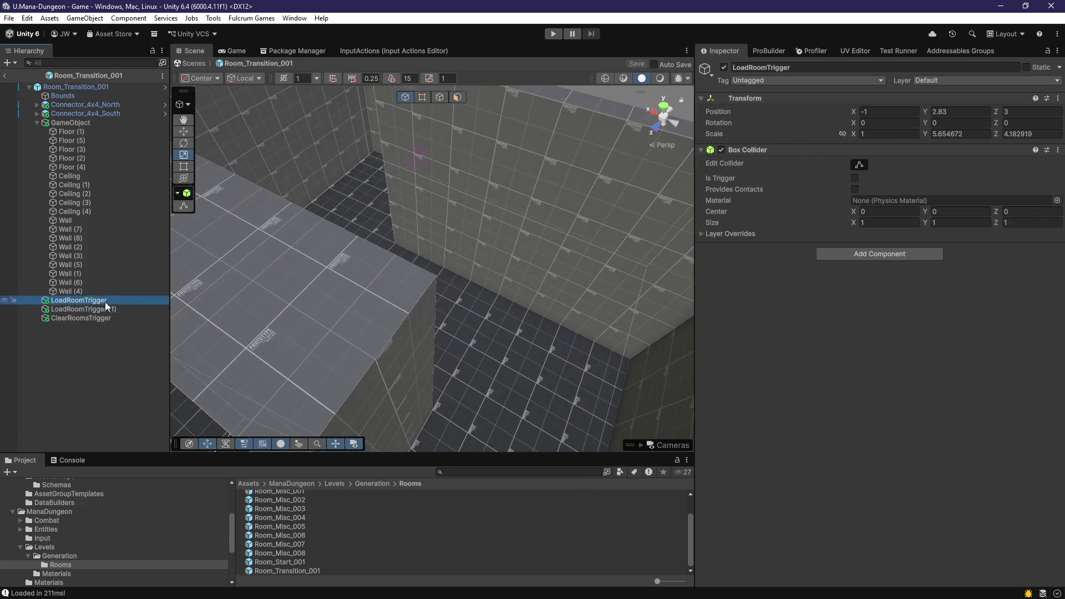
{"action": "left_click", "coordinate": [115, 302]}
{"action": "type", "text": "_S"}
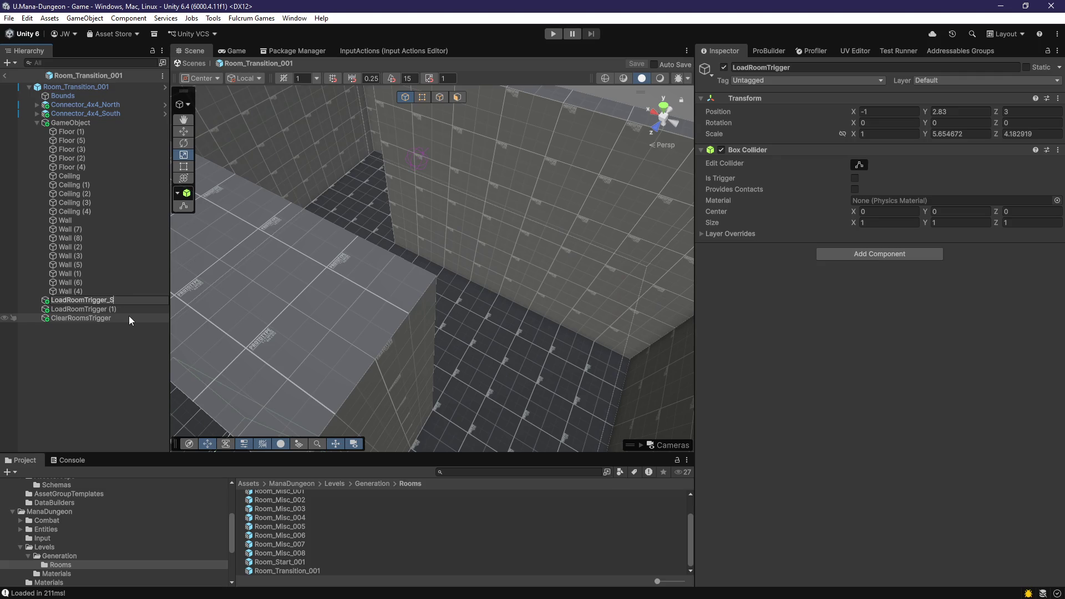
{"action": "type", "text": "outh"}
{"action": "key", "text": "Return"}
{"action": "double_click", "coordinate": [111, 115]}
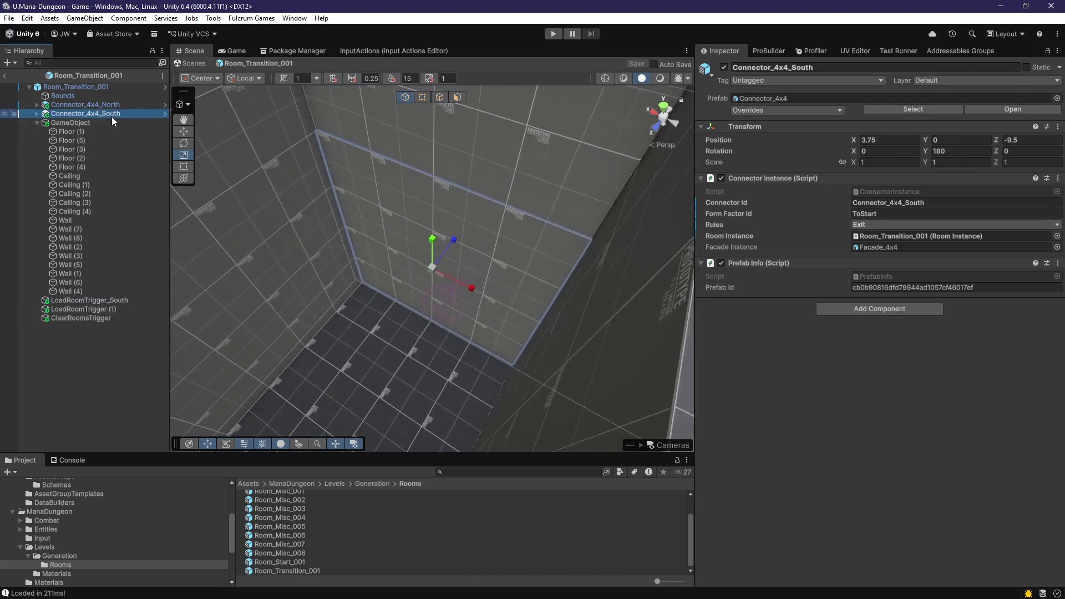
Step: Rename LoadRoomTrigger (1) to LoadRoomTrigger_North
{"action": "double_click", "coordinate": [112, 302]}
{"action": "double_click", "coordinate": [104, 308]}
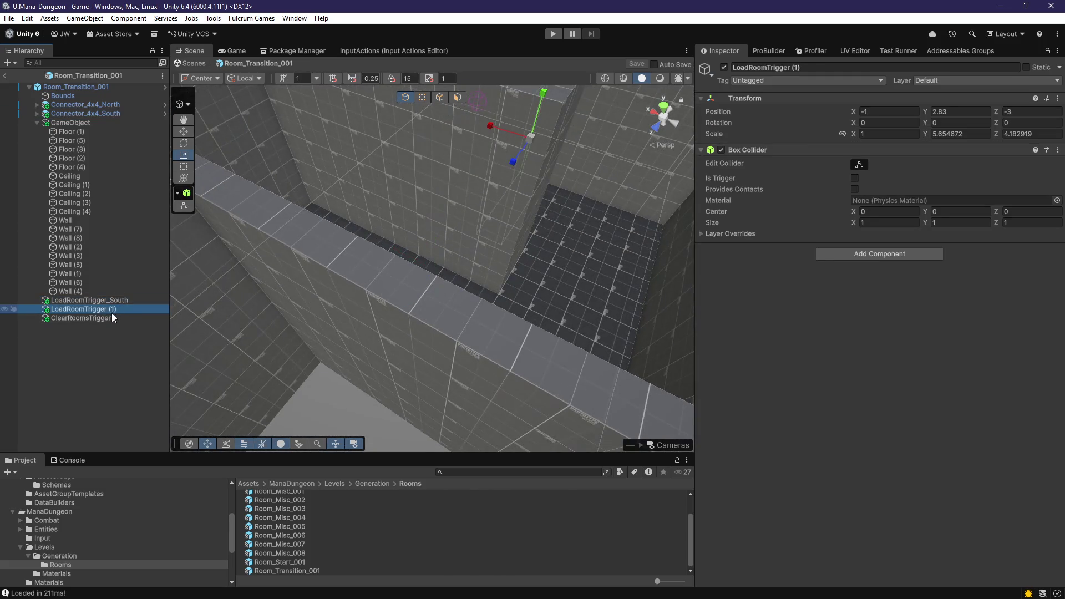
{"action": "left_click", "coordinate": [125, 311]}
{"action": "key", "text": "BackSpace"}
{"action": "type", "text": "_Nor"}
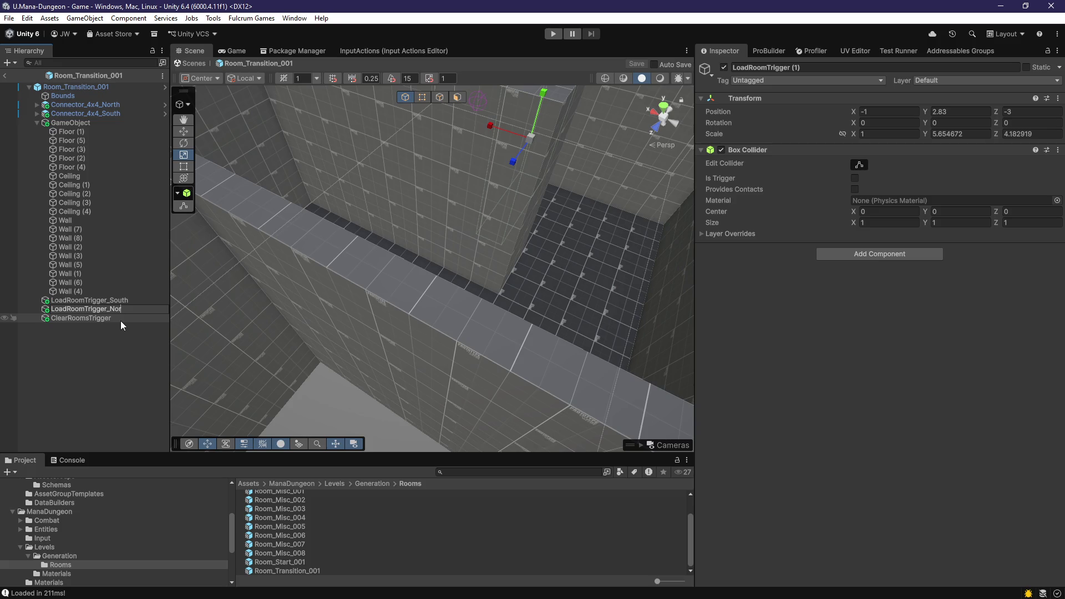
{"action": "type", "text": "th"}
{"action": "key", "text": "Return"}
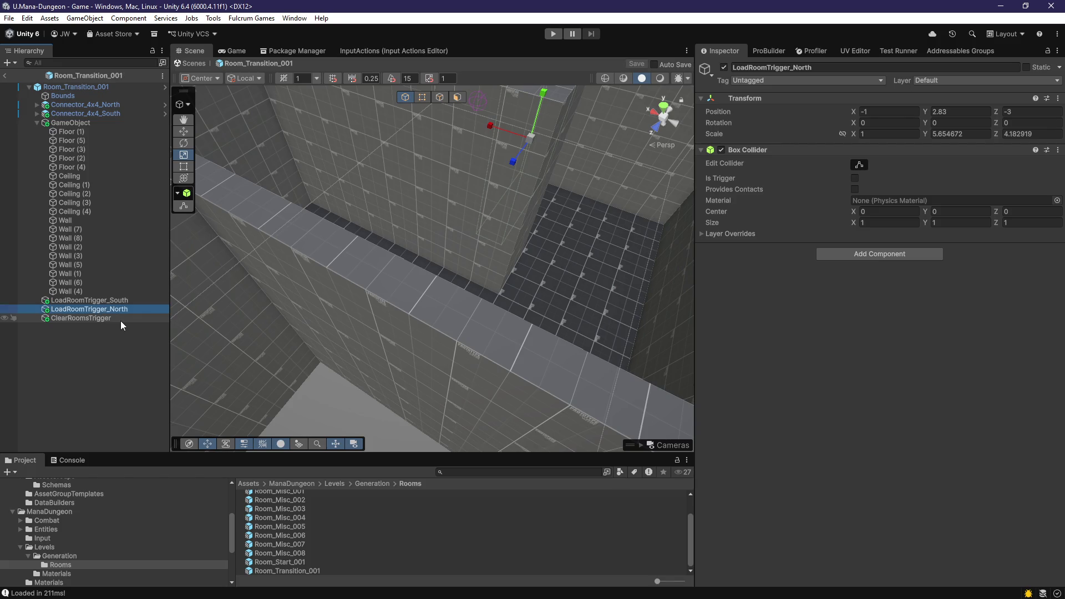
{"action": "double_click", "coordinate": [106, 300]}
{"action": "left_click", "coordinate": [368, 484]}
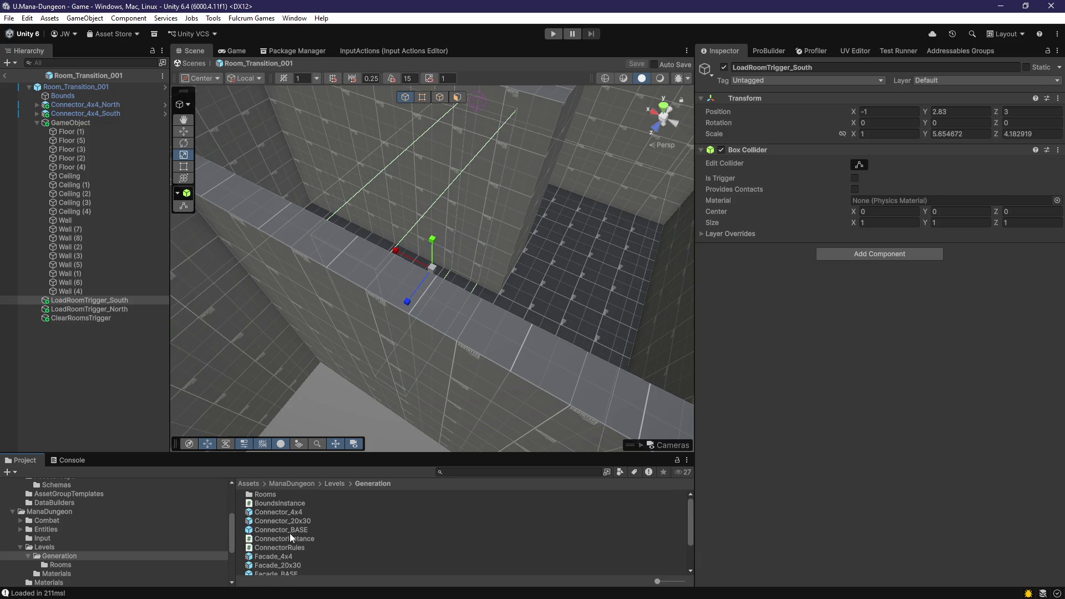
Step: Add a MonoBehaviour script named LoadRoomTrigger in Generation, open it, and return to Unity to compile
{"action": "right_click", "coordinate": [290, 533]}
{"action": "mouse_move", "coordinate": [385, 222]}
{"action": "left_click", "coordinate": [514, 252]}
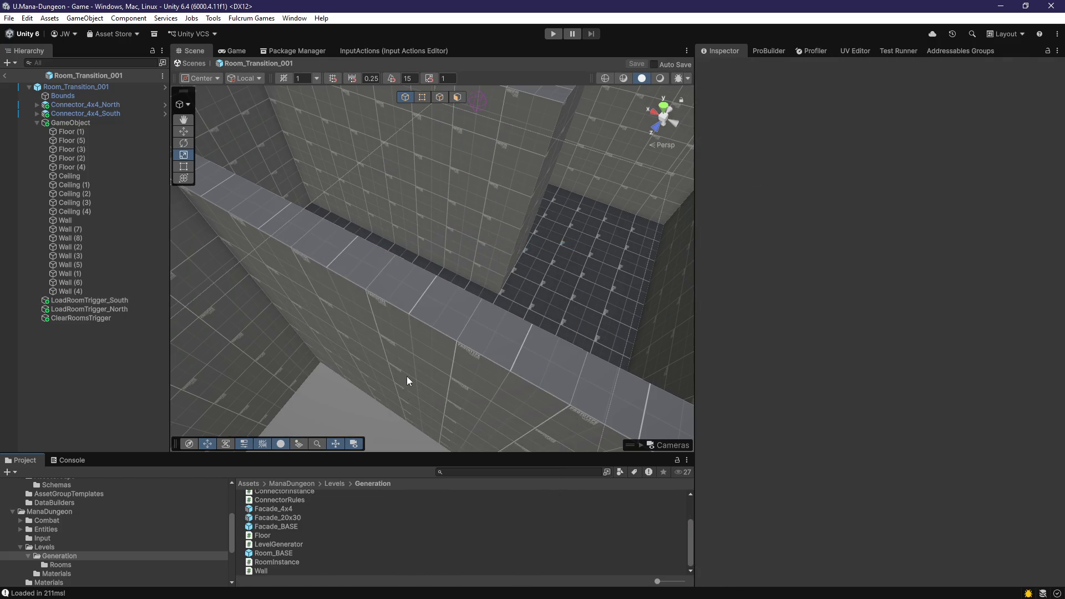
{"action": "right_click", "coordinate": [278, 562]}
{"action": "mouse_move", "coordinate": [348, 251]}
{"action": "left_click", "coordinate": [482, 276]}
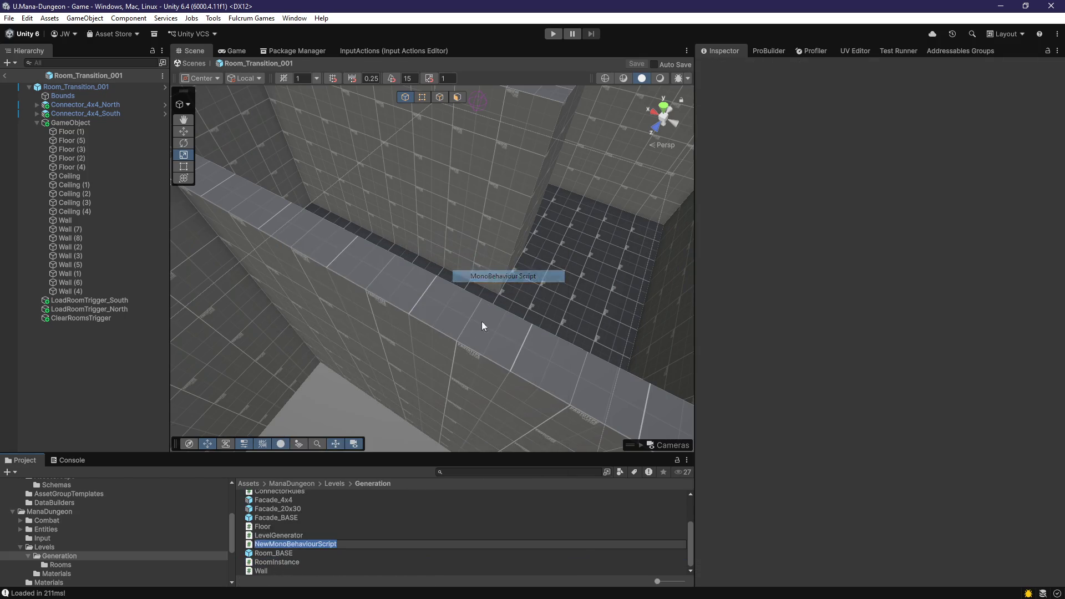
{"action": "type", "text": "Load"}
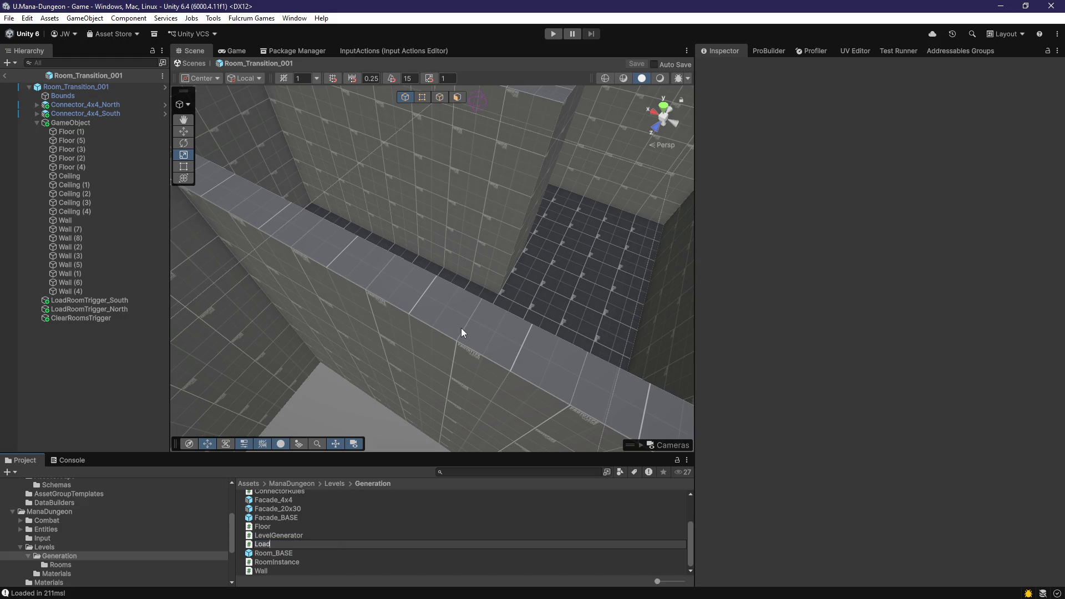
{"action": "type", "text": "RoomTrigger"}
{"action": "key", "text": "Return"}
{"action": "double_click", "coordinate": [330, 534]}
{"action": "key", "text": "alt+Tab"}
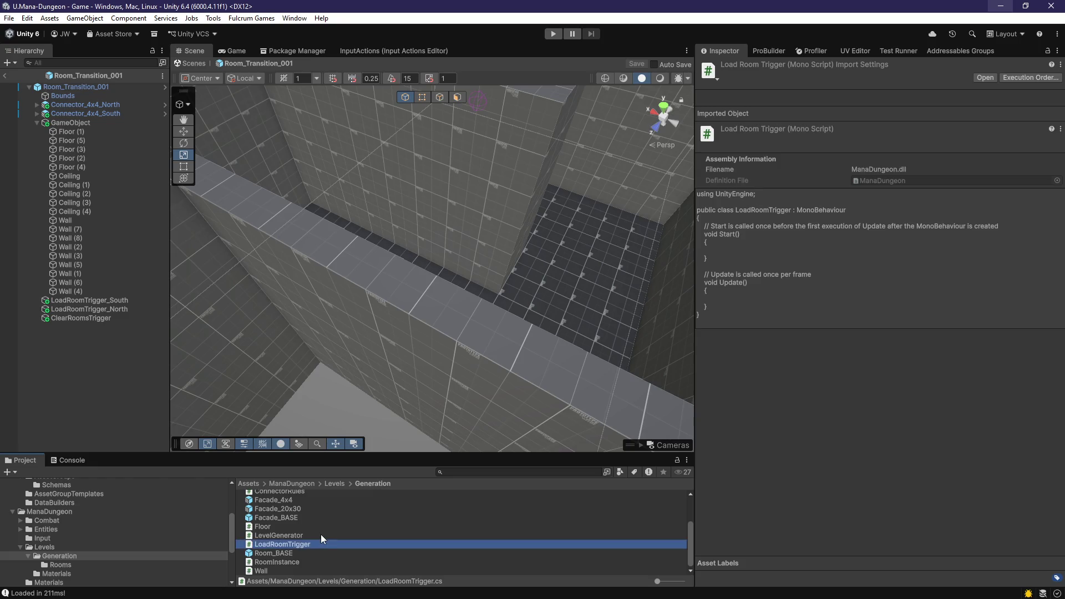
{"action": "mouse_move", "coordinate": [422, 323]}
{"action": "left_mouse_down"}
{"action": "mouse_move", "coordinate": [435, 185]}
{"action": "mouse_move", "coordinate": [449, 180]}
{"action": "mouse_move", "coordinate": [473, 283]}
{"action": "left_mouse_up"}
{"action": "left_click", "coordinate": [475, 345]}
{"action": "scroll", "coordinate": [475, 344], "scroll_direction": "up", "scroll_amount": 3}
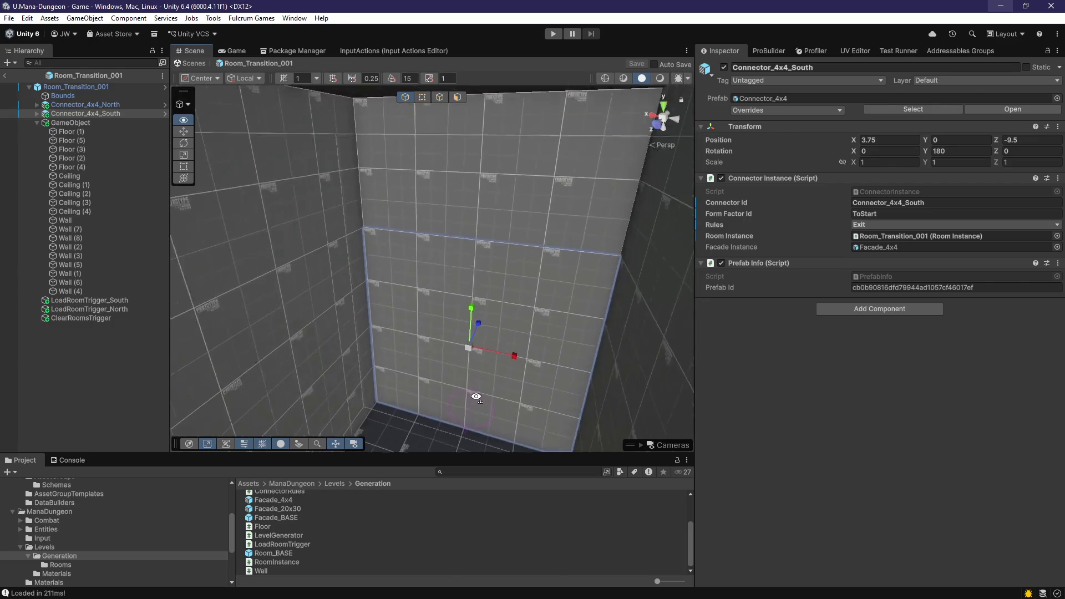
{"action": "scroll", "coordinate": [480, 401], "scroll_direction": "up", "scroll_amount": 1}
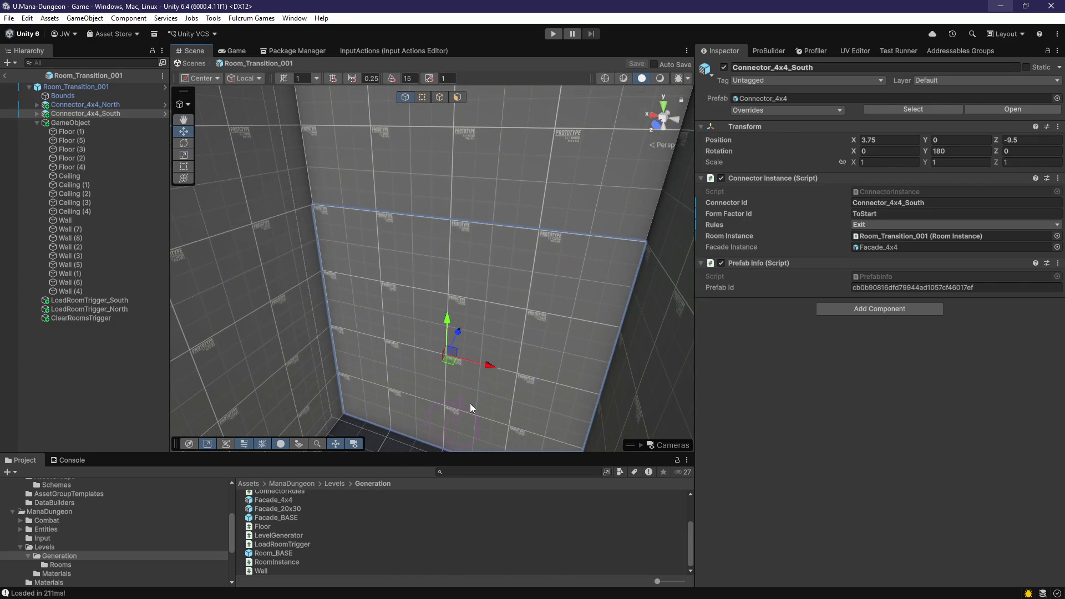
{"action": "left_click", "coordinate": [877, 228]}
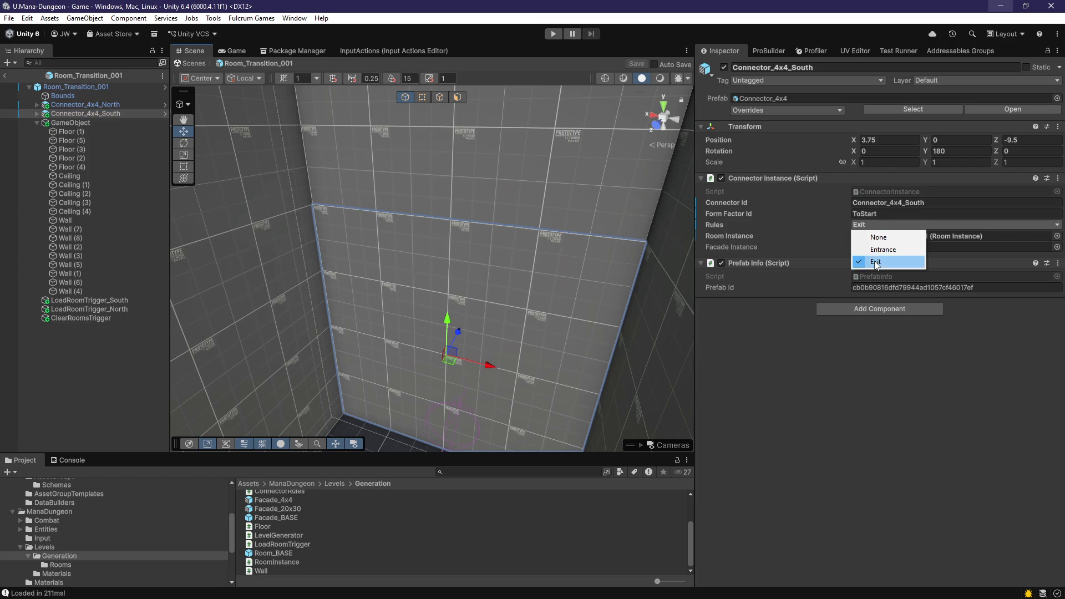
{"action": "left_click", "coordinate": [858, 298]}
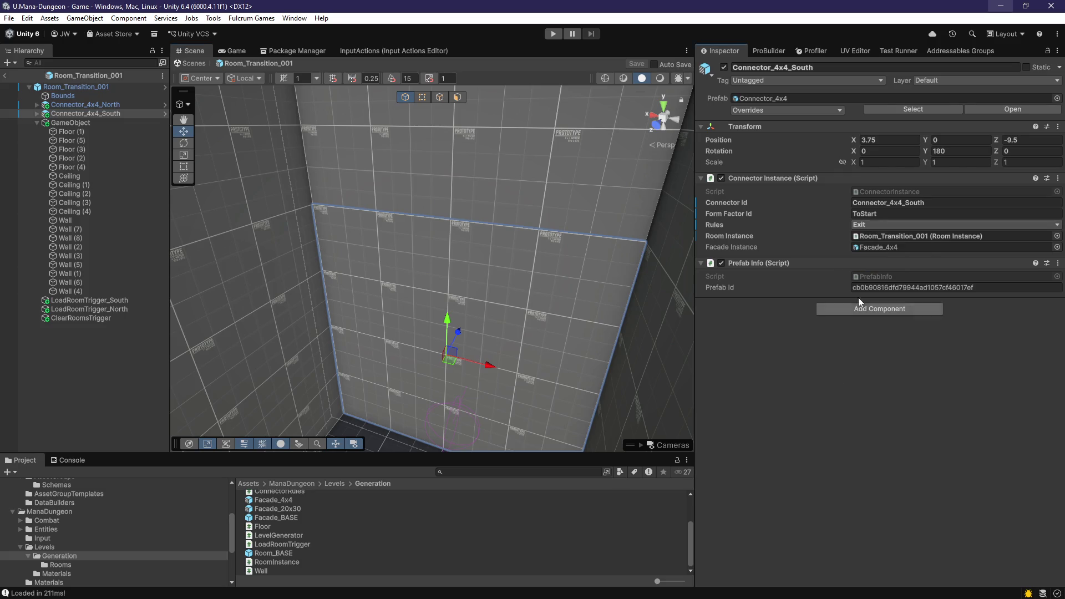
{"action": "left_click", "coordinate": [881, 224]}
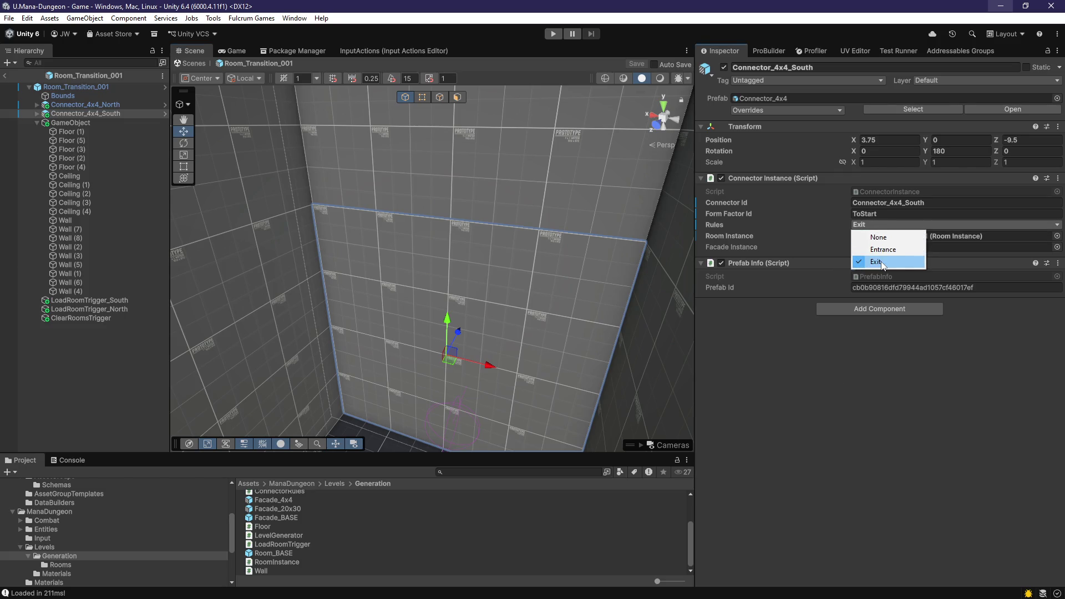
{"action": "left_click", "coordinate": [882, 264]}
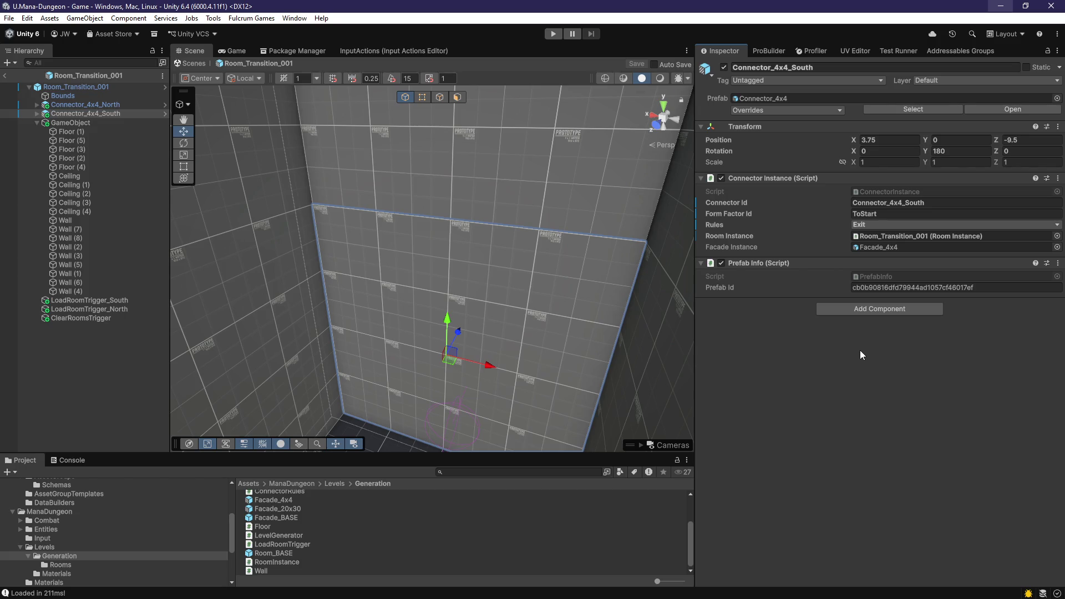
Step: Open the Connector Instance script and jump to the ConnectorRules enum definition
{"action": "right_click", "coordinate": [770, 178]}
{"action": "left_click", "coordinate": [799, 316]}
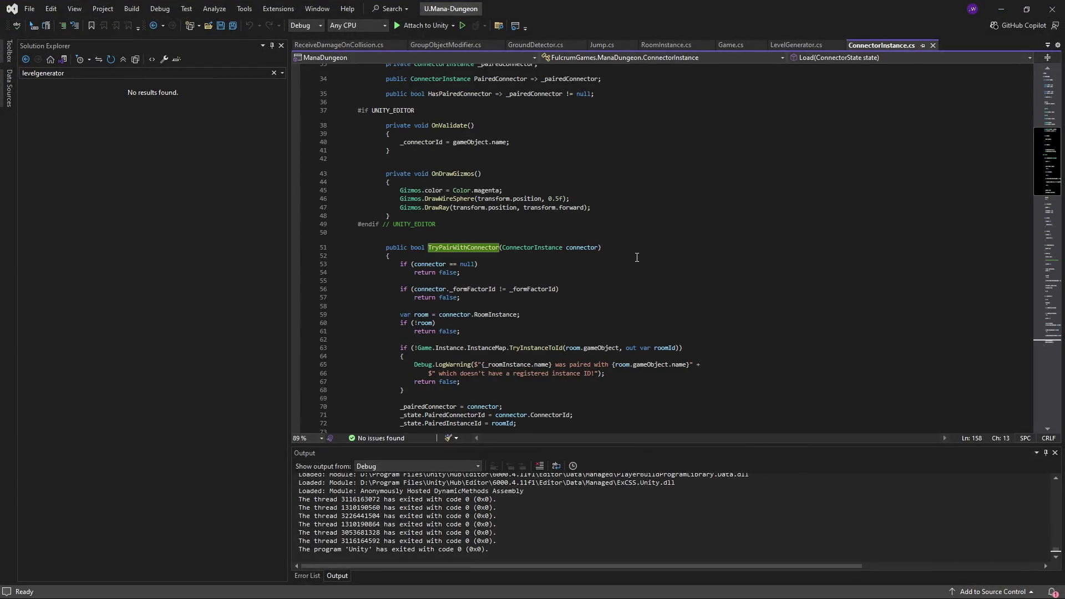
{"action": "scroll", "coordinate": [637, 289], "scroll_direction": "up", "scroll_amount": 10}
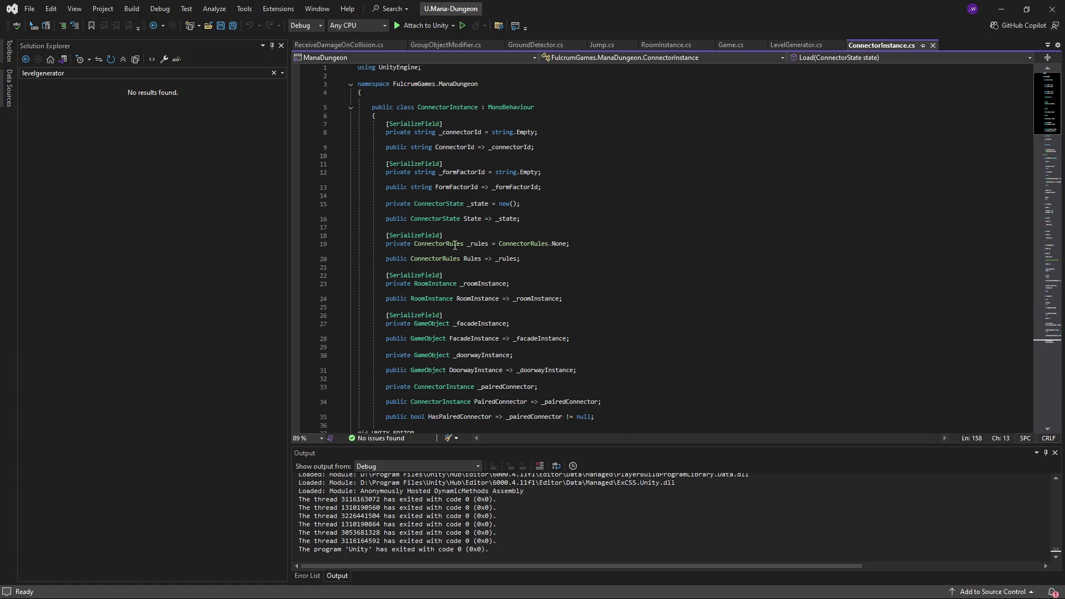
{"action": "left_click", "coordinate": [444, 245], "text": "ctrl"}
Step: Add an Ignore rule after Exit in ConnectorRules, save, and check Unity
{"action": "left_click", "coordinate": [431, 123]}
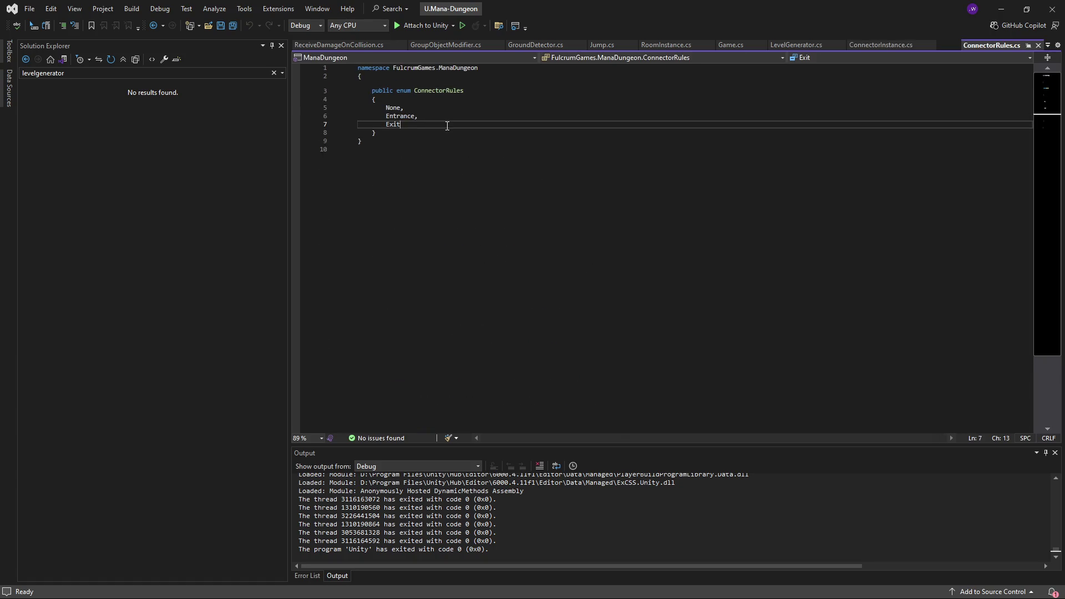
{"action": "type", "text": ","}
{"action": "key", "text": "Return"}
{"action": "type", "text": "Ignore"}
{"action": "key", "text": "ctrl+s"}
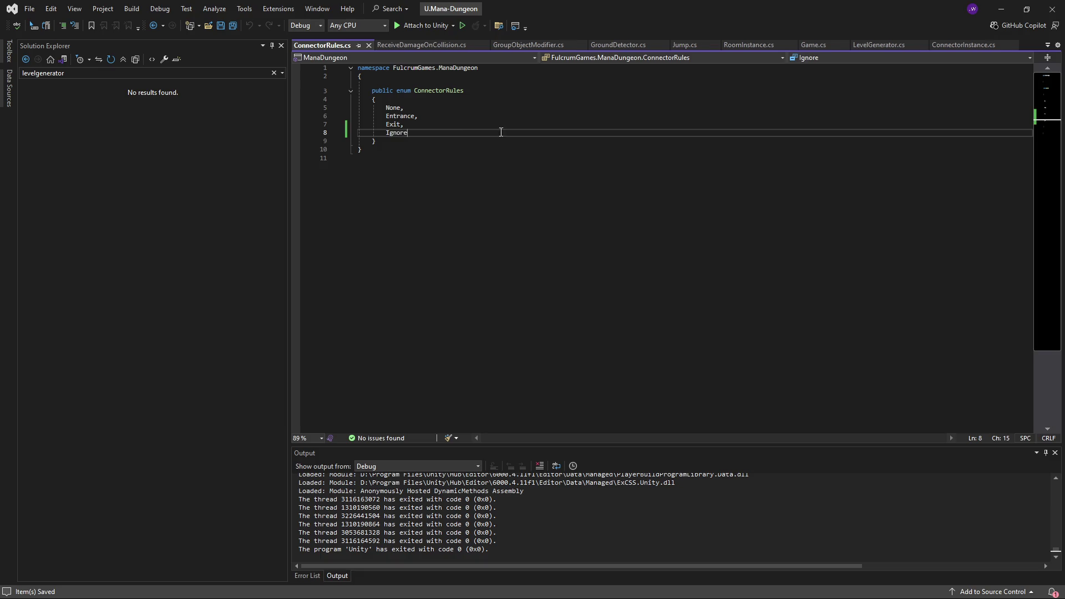
{"action": "left_click", "coordinate": [1001, 9]}
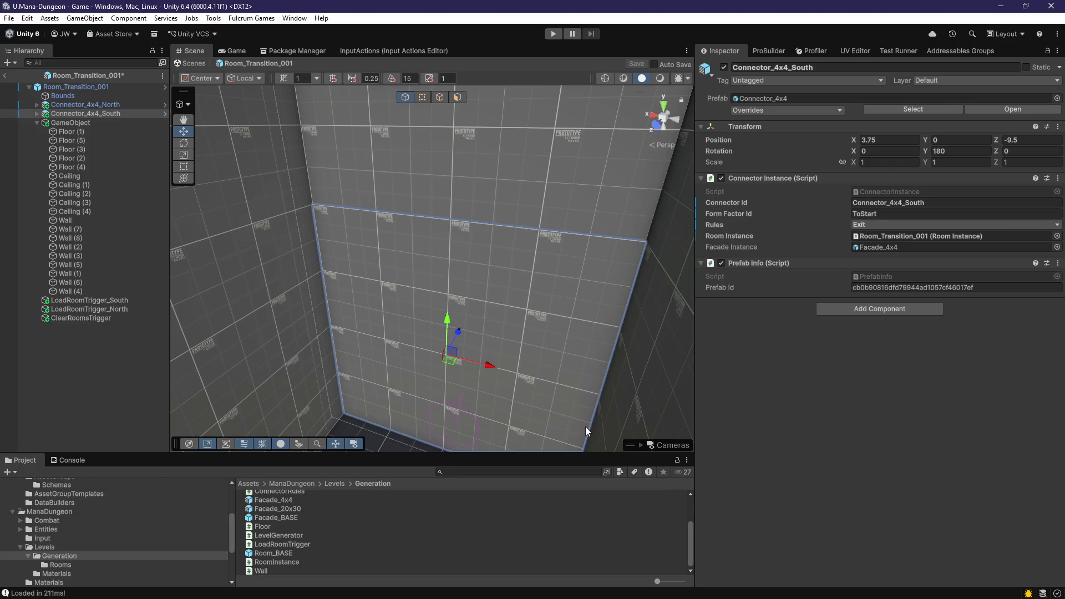
Step: Remove the Ignore rule again, save, and let Unity reload the scripts
{"action": "key", "text": "alt+Tab"}
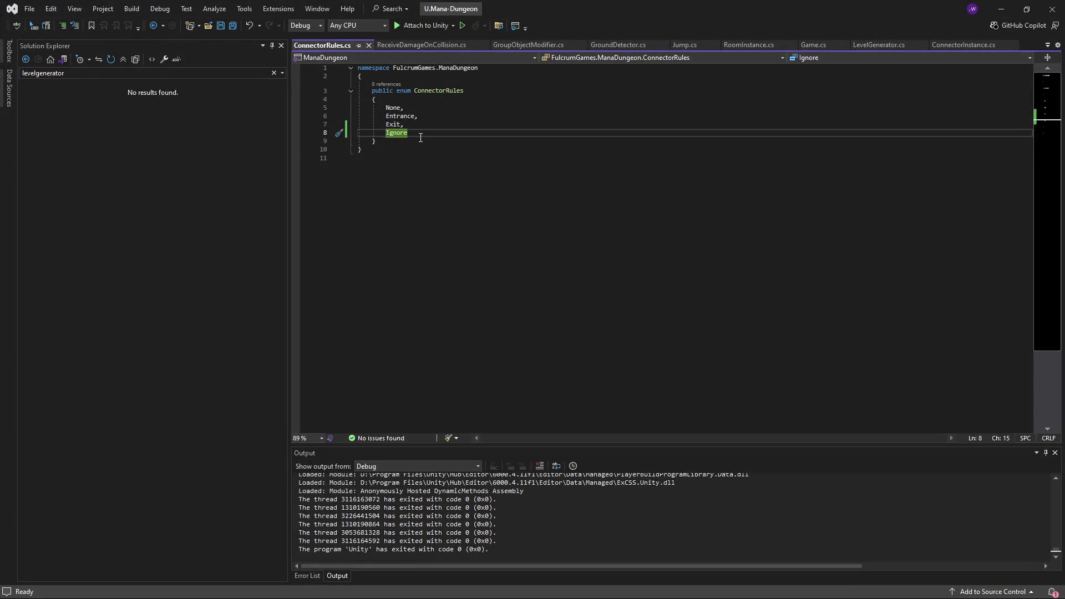
{"action": "key", "text": "ctrl+shift+l"}
{"action": "key", "text": "ctrl+s"}
{"action": "left_click", "coordinate": [997, 11]}
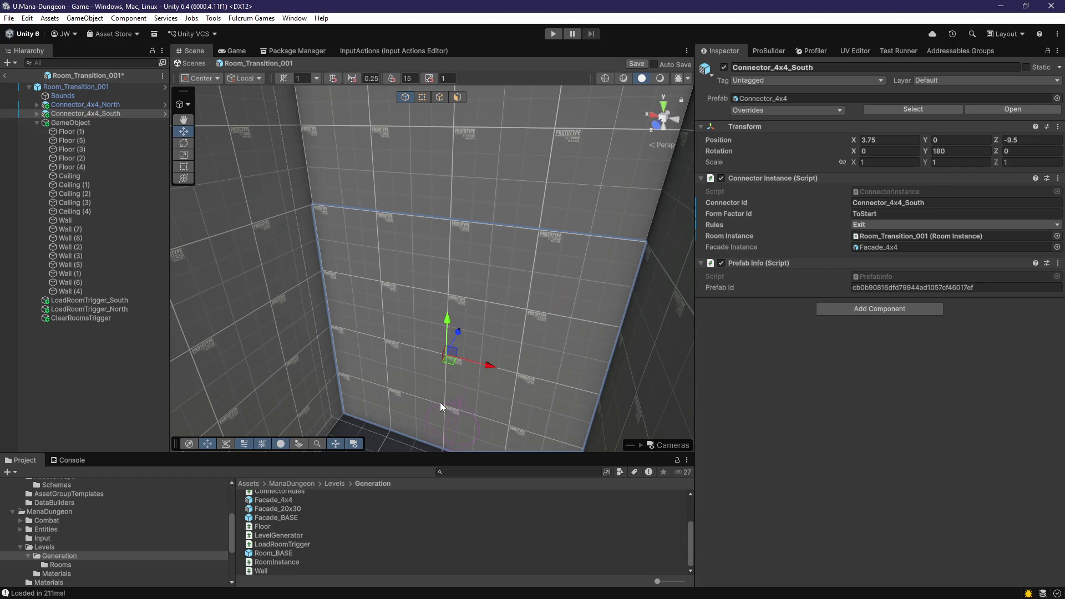
{"action": "mouse_move", "coordinate": [456, 367]}
{"action": "left_mouse_down"}
{"action": "mouse_move", "coordinate": [429, 331]}
{"action": "mouse_move", "coordinate": [434, 363]}
{"action": "mouse_move", "coordinate": [488, 369]}
{"action": "left_mouse_up"}
{"action": "scroll", "coordinate": [488, 368], "scroll_direction": "up", "scroll_amount": 3}
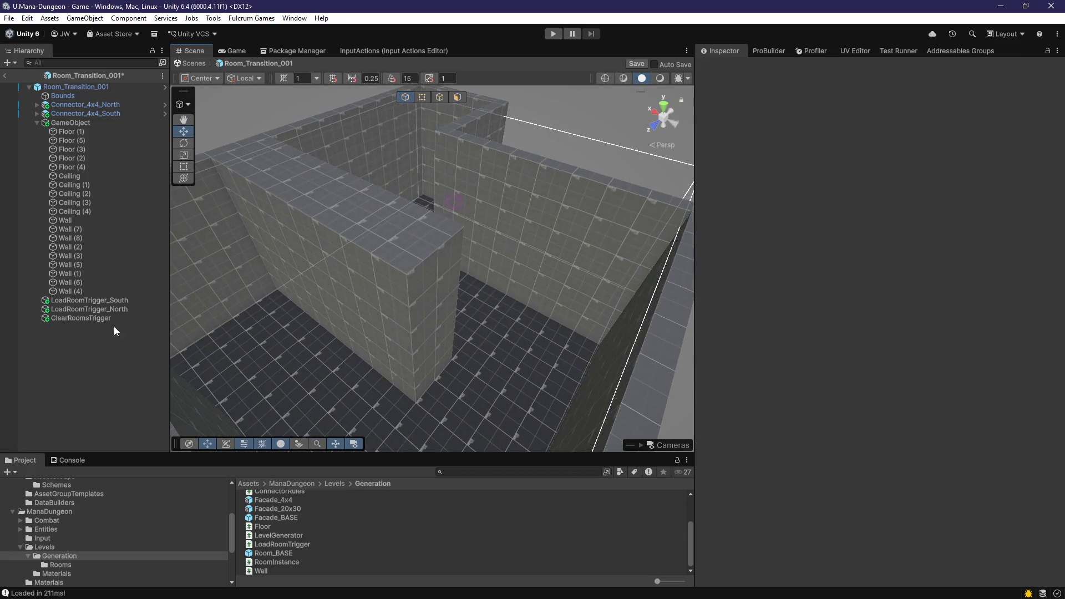
Step: Select LoadRoomTrigger_South in Unity and frame it in the scene view
{"action": "left_click", "coordinate": [91, 310]}
{"action": "key", "text": "f"}
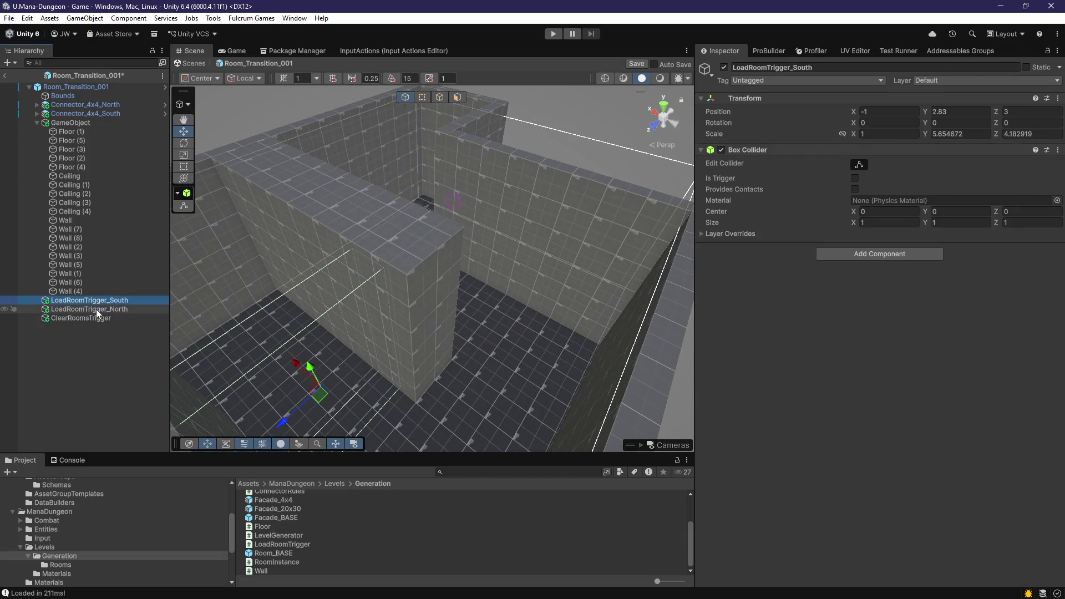
{"action": "key", "text": "alt+Tab"}
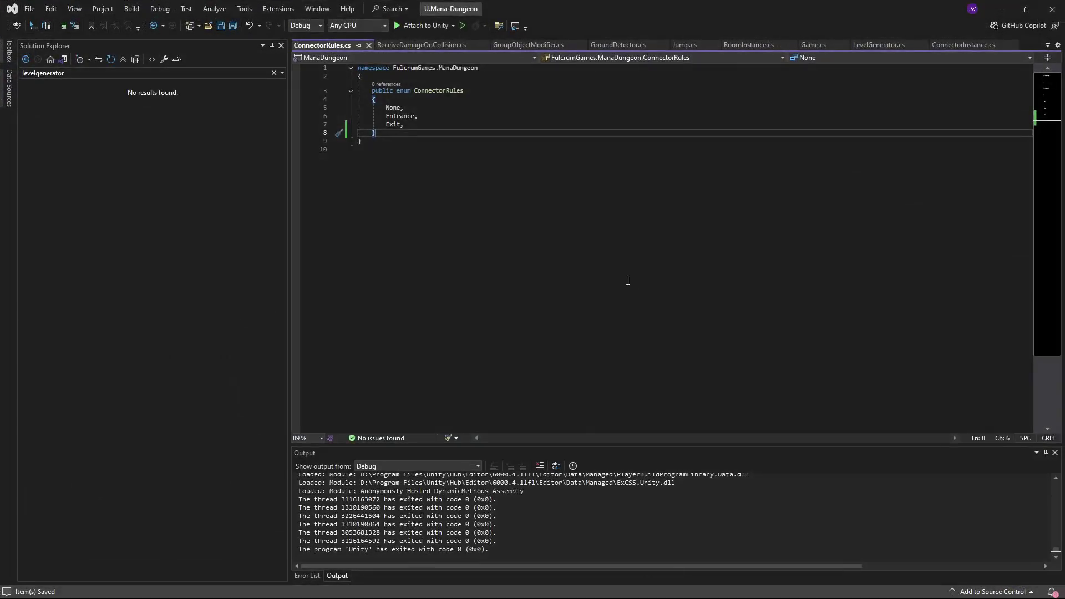
Step: Close ConnectorRules and open LoadRoomTrigger.cs via a 'loadroom' Solution Explorer search
{"action": "left_click", "coordinate": [405, 49]}
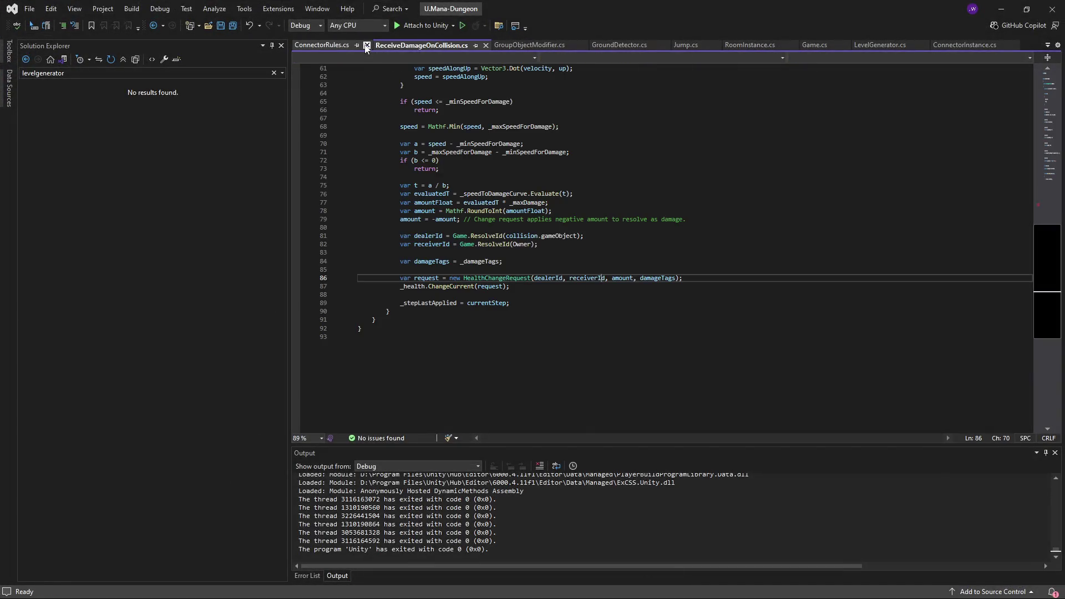
{"action": "triple_click", "coordinate": [164, 68]}
{"action": "key", "text": "BackSpace"}
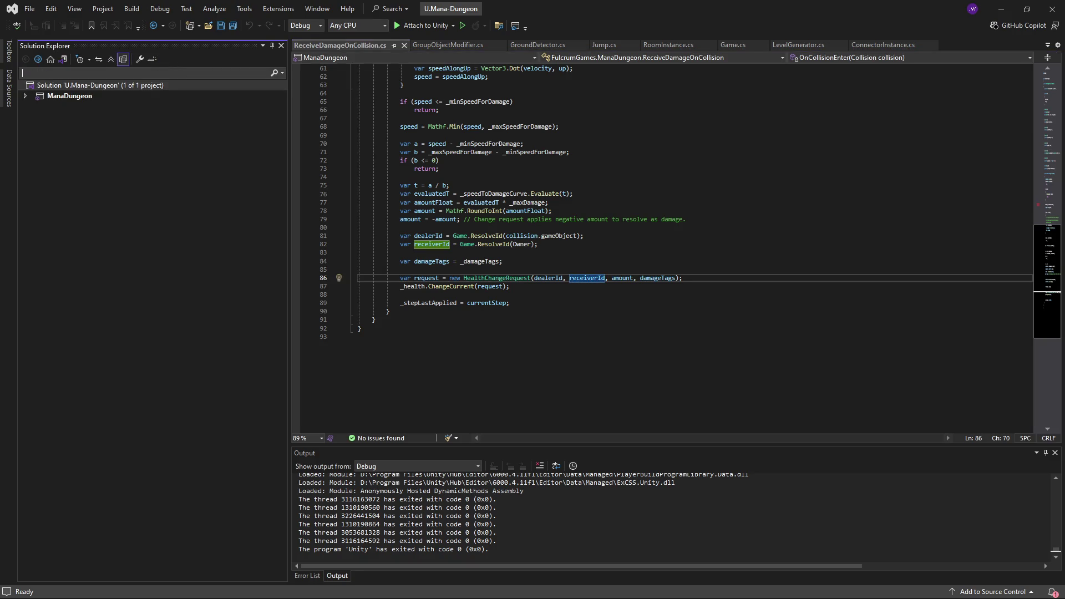
{"action": "type", "text": "loadoom"}
{"action": "double_click", "coordinate": [229, 153]}
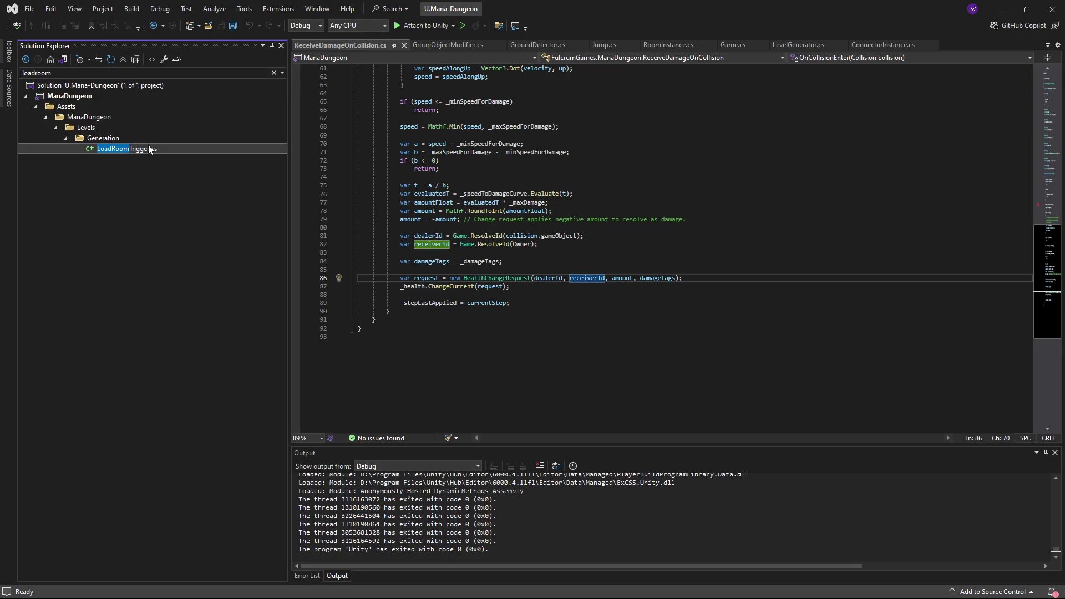
Step: Start a 'namespace FulcrumGames.Mana' declaration below the using line
{"action": "left_click", "coordinate": [436, 83]}
{"action": "key", "text": "Return"}
{"action": "type", "text": "namespace FulcrumGames.Mana"}
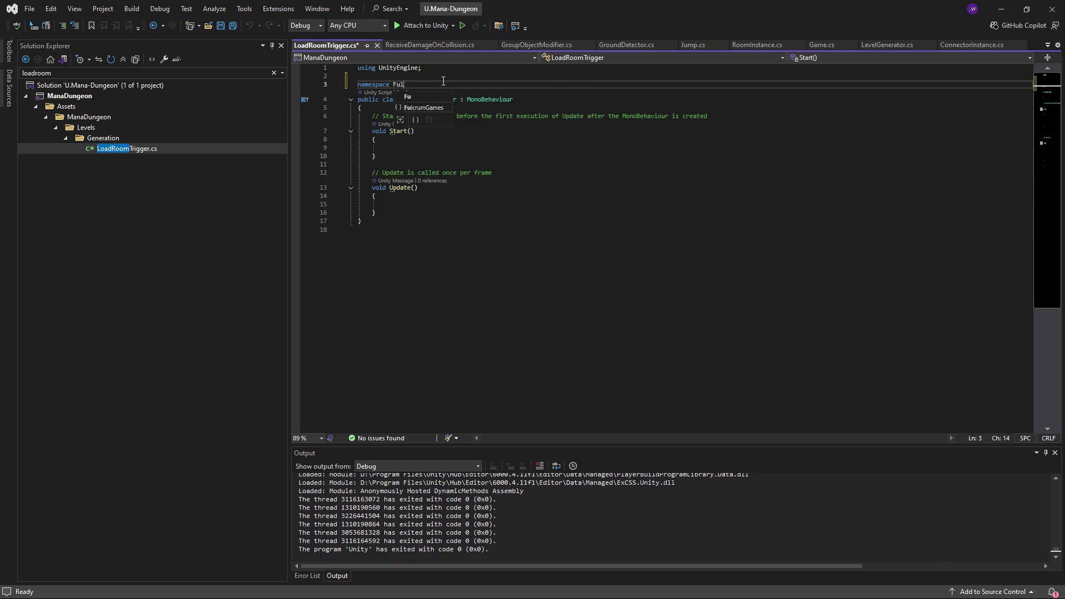
Step: Wrap the LoadRoomTrigger class in namespace FulcrumGames.ManaDungeon and save
{"action": "key", "text": "Tab"}
{"action": "key", "text": "Return"}
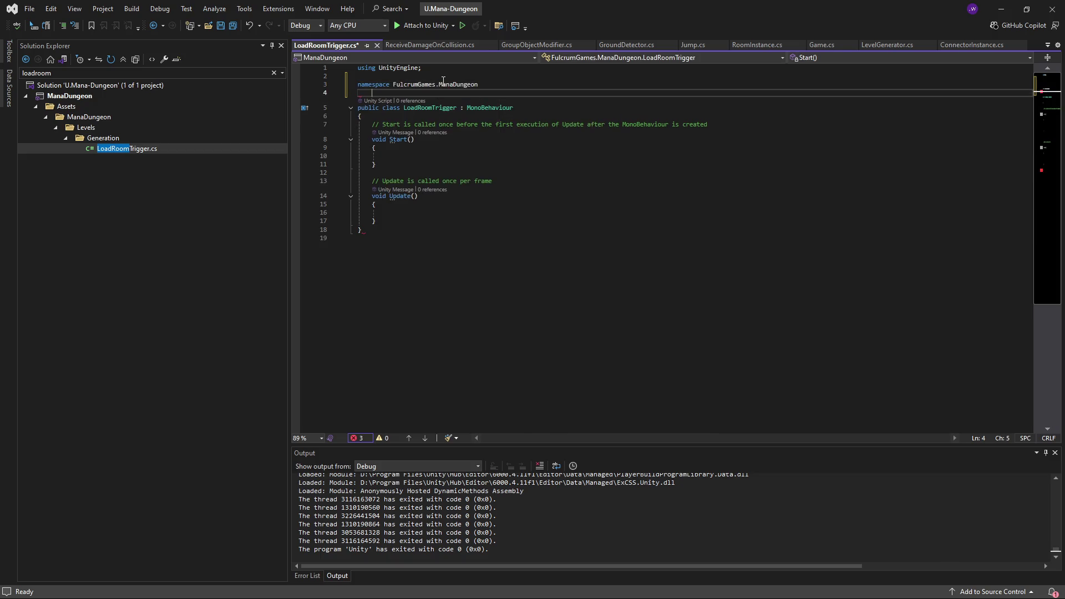
{"action": "type", "text": "{"}
{"action": "key", "text": "Return"}
{"action": "key", "text": "ctrl+x"}
{"action": "key", "text": "Up"}
{"action": "key", "text": "Up"}
{"action": "key", "text": "ctrl+v"}
{"action": "key", "text": "ctrl+s"}
Step: Replace the Start and Update stubs with [SerializeField] private ConnectorInstance _connector;
{"action": "mouse_move", "coordinate": [422, 226]}
{"action": "left_mouse_down"}
{"action": "mouse_move", "coordinate": [358, 212]}
{"action": "mouse_move", "coordinate": [358, 124]}
{"action": "left_mouse_up"}
{"action": "type", "text": "[]SerializeField"}
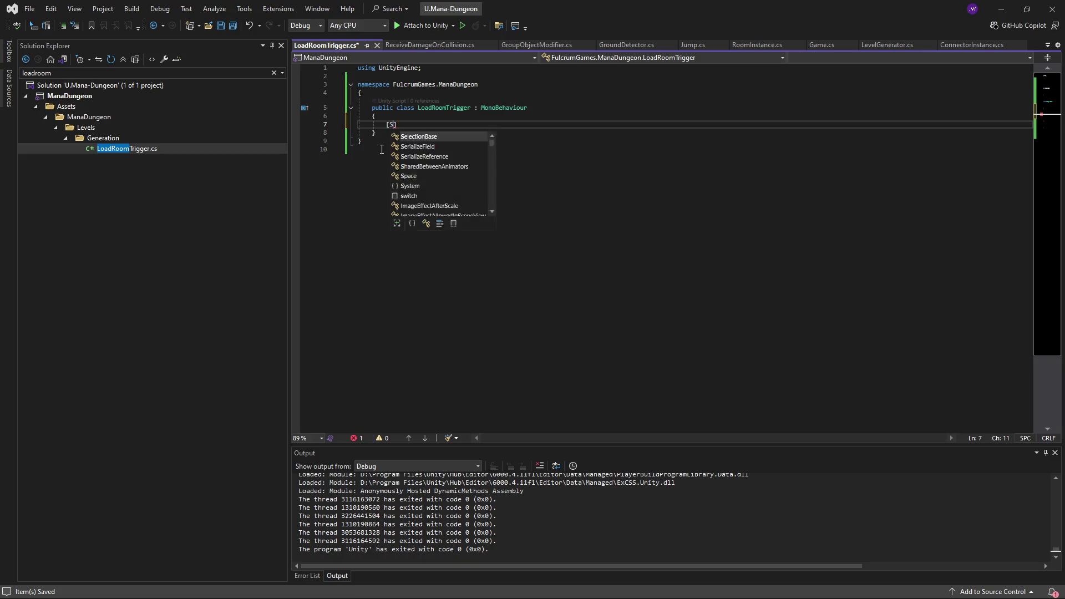
{"action": "type", "text": "]"}
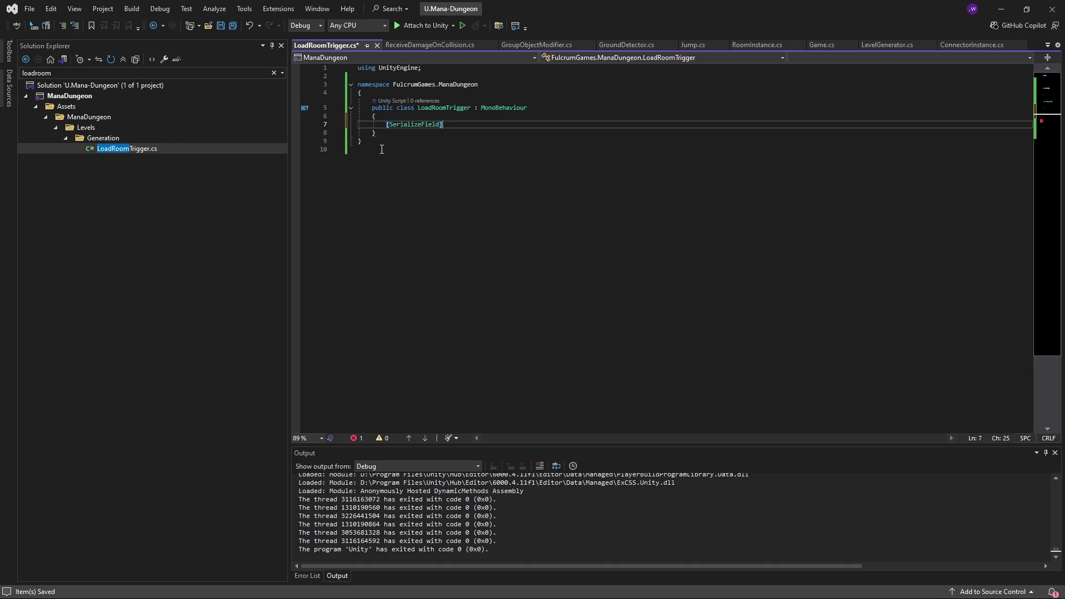
{"action": "key", "text": "Return"}
{"action": "type", "text": "privatre"}
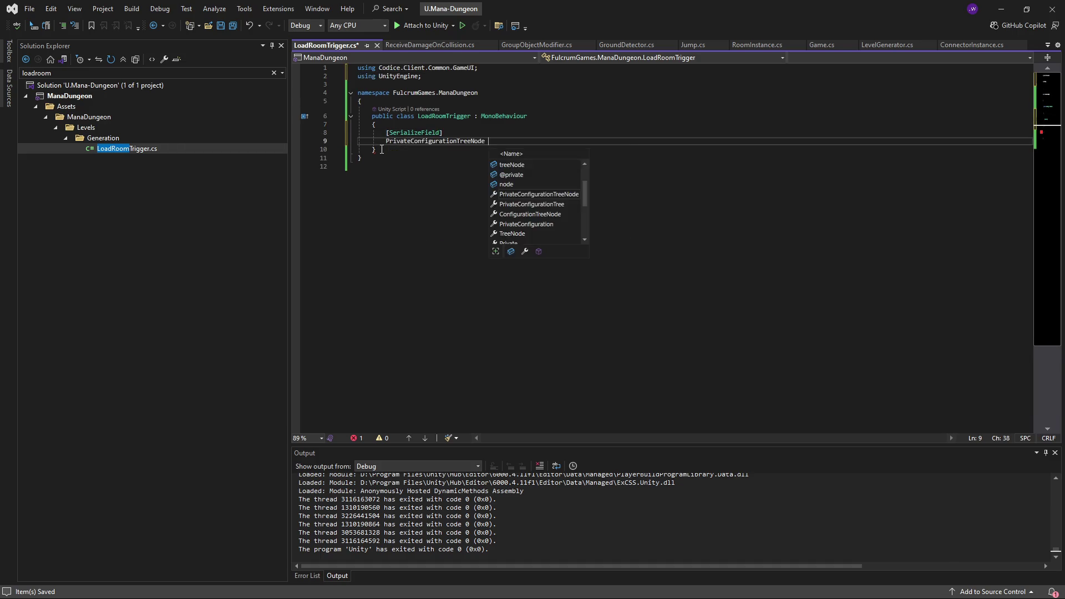
{"action": "key", "text": "BackSpace"}
{"action": "key", "text": "BackSpace"}
{"action": "key", "text": "BackSpace"}
{"action": "type", "text": "e "}
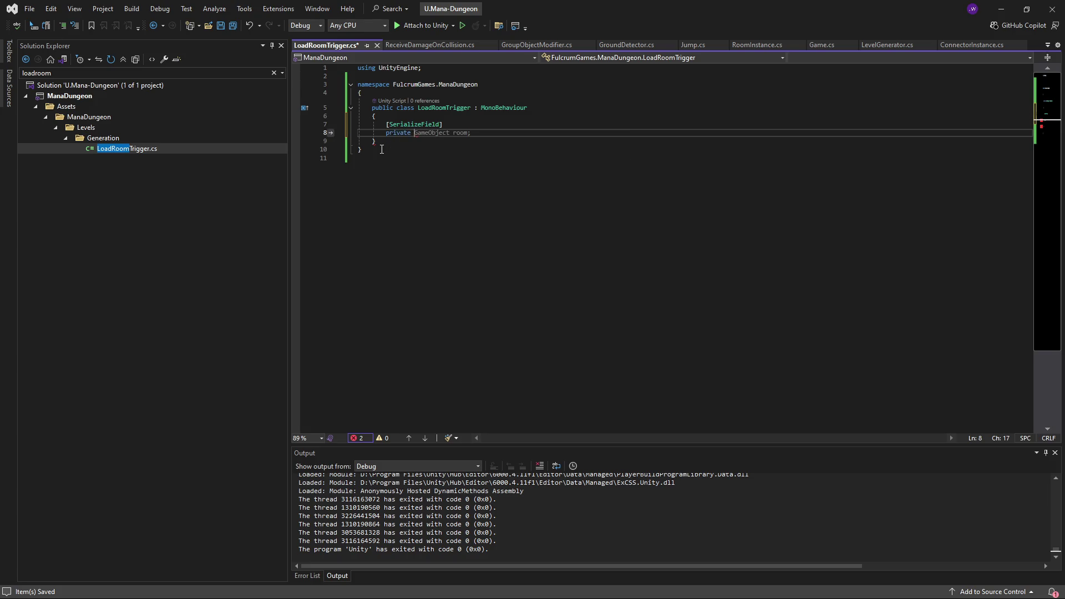
{"action": "type", "text": "Connec"}
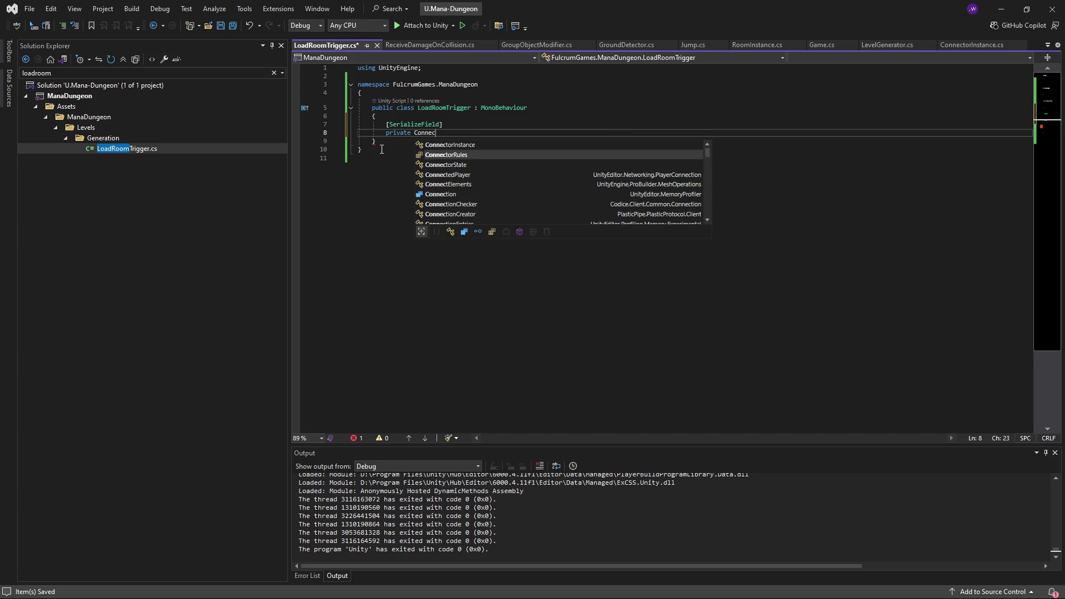
{"action": "type", "text": "torInstance _connector;"}
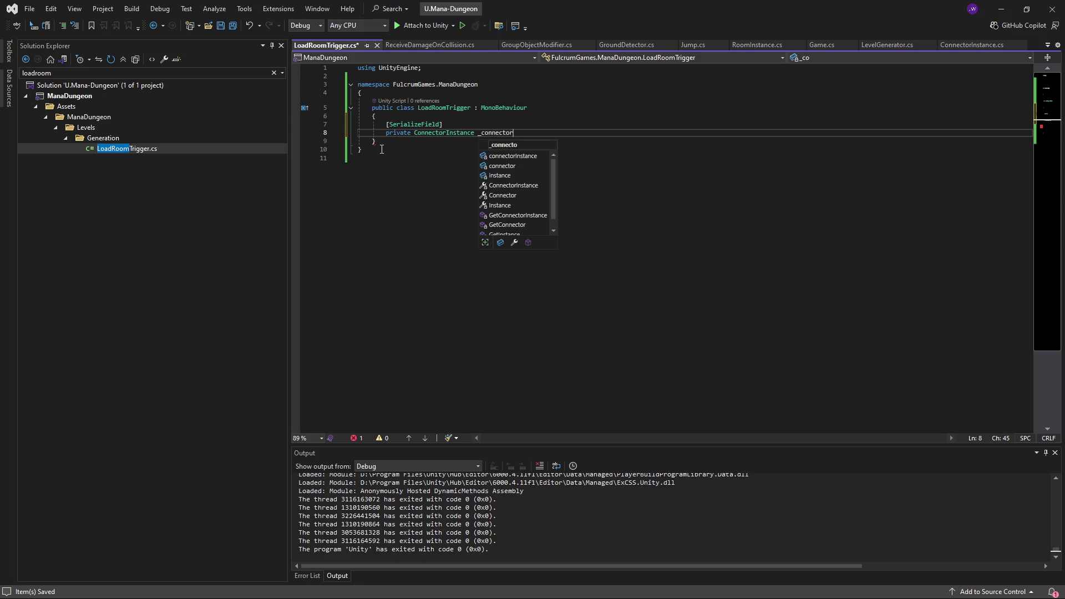
{"action": "key", "text": "Return"}
{"action": "key", "text": "Return"}
{"action": "type", "text": "priv"}
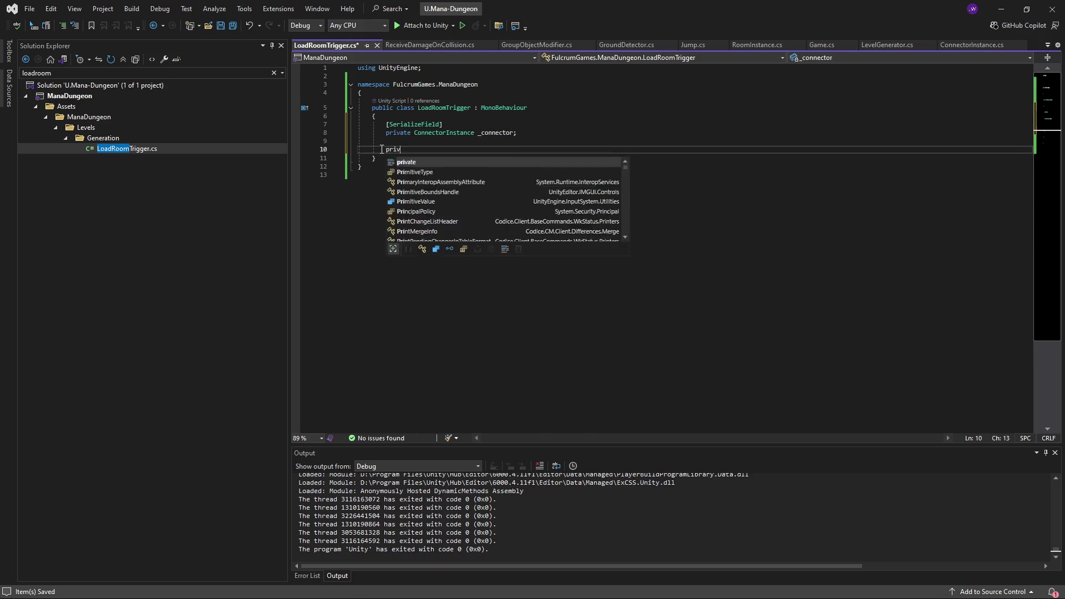
{"action": "type", "text": "ate void OnTriggerEnte"}
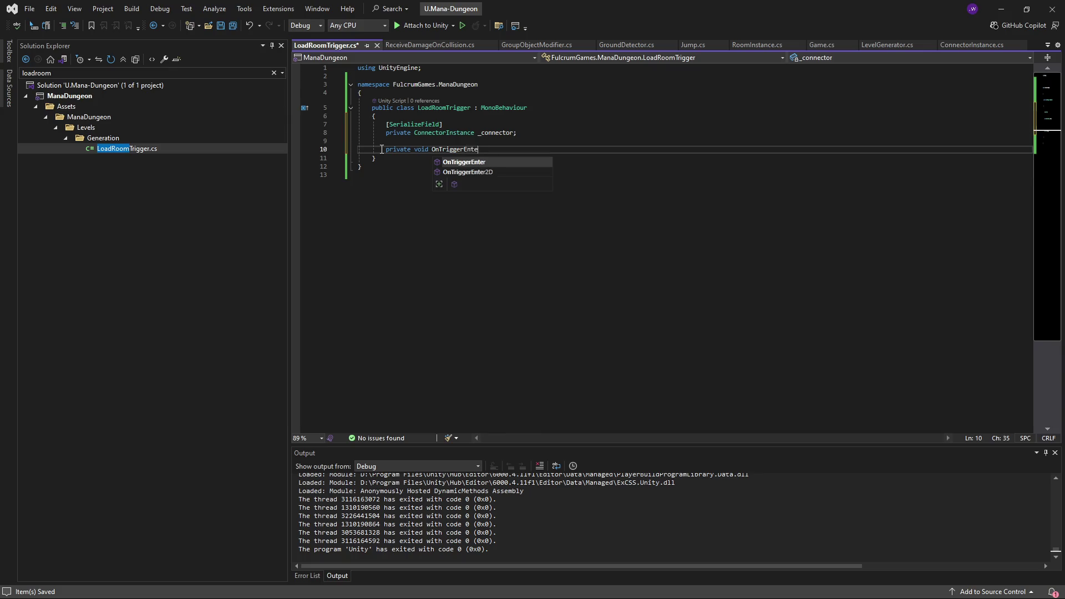
Step: Add OnTriggerEnter with an if (!Game.Instance) return; guard and save
{"action": "key", "text": "Return"}
{"action": "type", "text": "if ()"}
{"action": "key", "text": "Left"}
{"action": "type", "text": "!Game.Ins"}
{"action": "key", "text": "Tab"}
{"action": "key", "text": "End"}
{"action": "key", "text": "Return"}
{"action": "type", "text": "return;"}
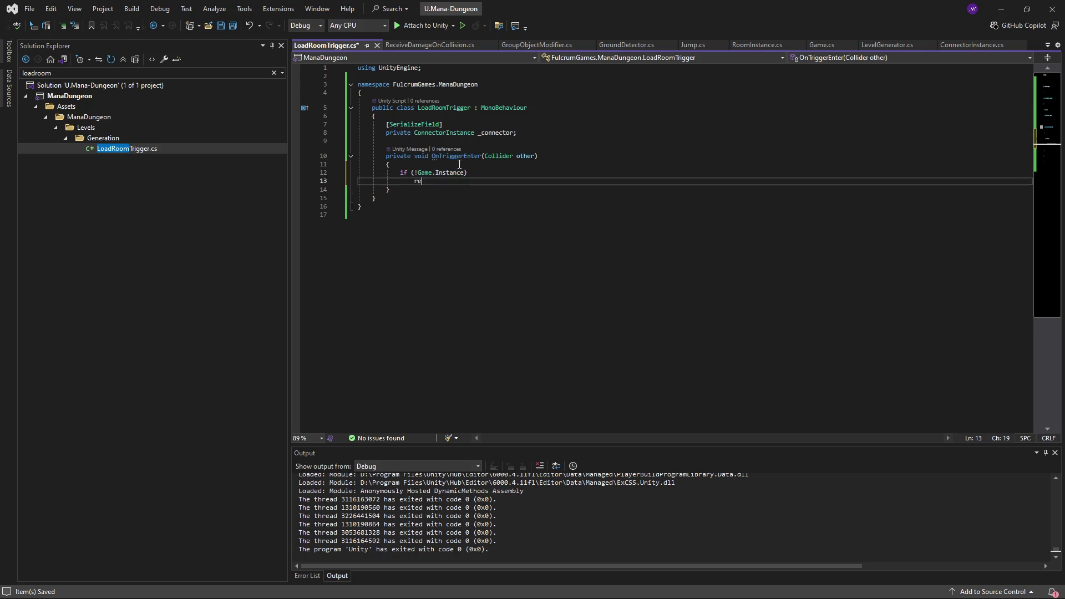
{"action": "key", "text": "Return"}
{"action": "key", "text": "Return"}
{"action": "key", "text": "BackSpace"}
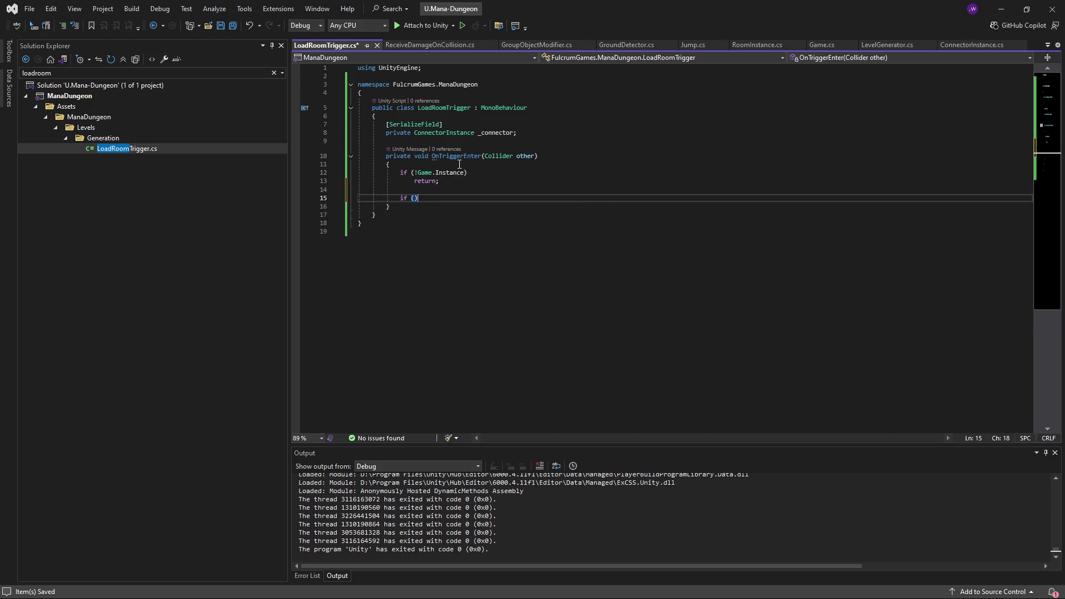
{"action": "key", "text": "BackSpace"}
{"action": "key", "text": "BackSpace"}
{"action": "key", "text": "ctrl+s"}
Step: Try adding || !Game.Instance.Player to the guard, then remove it again
{"action": "left_click", "coordinate": [481, 175]}
{"action": "type", "text": "|| !"}
{"action": "type", "text": "Game.Instance.Player"}
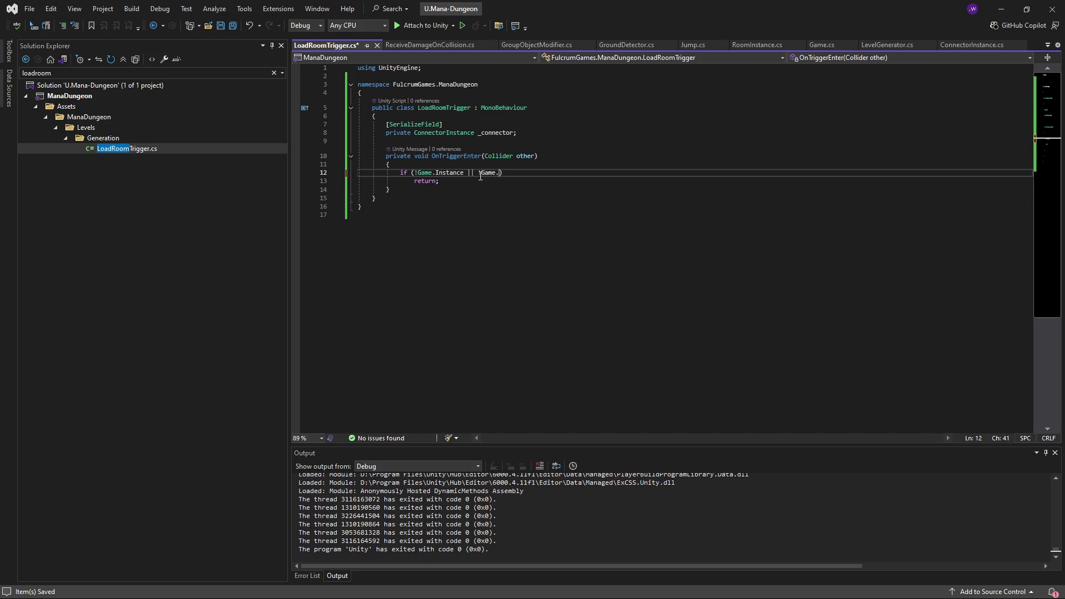
{"action": "key", "text": "Escape"}
{"action": "key", "text": "ctrl+s"}
{"action": "key", "text": "Down"}
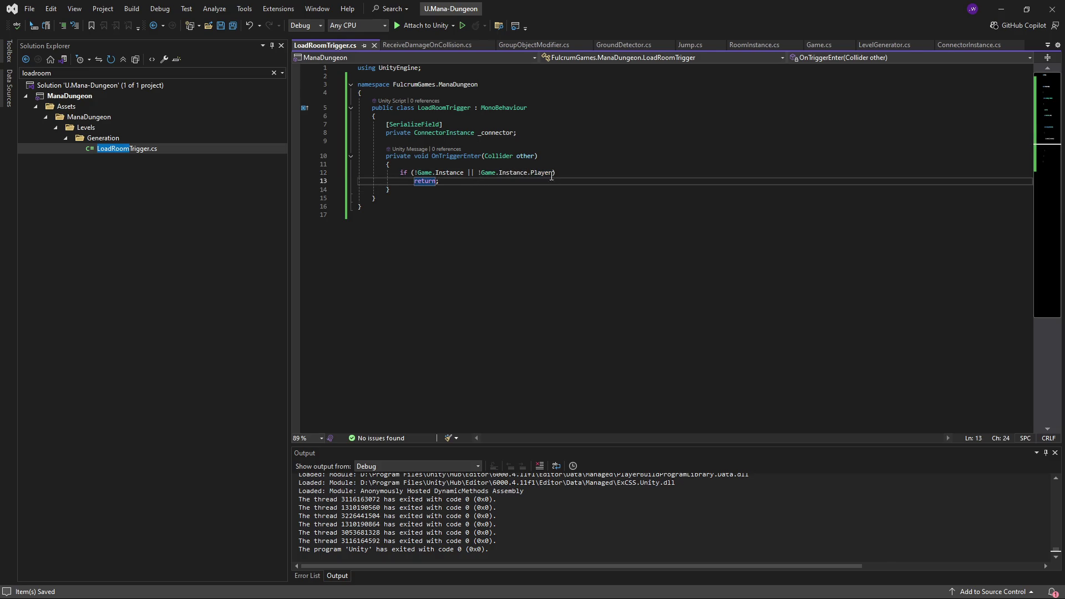
{"action": "left_click", "coordinate": [553, 173]}
{"action": "key", "text": "ctrl+shift+Left"}
{"action": "key", "text": "ctrl+shift+Left"}
{"action": "key", "text": "ctrl+shift+Left"}
{"action": "key", "text": "BackSpace"}
{"action": "key", "text": "BackSpace"}
{"action": "key", "text": "Down"}
{"action": "key", "text": "End"}
{"action": "key", "text": "Return"}
{"action": "key", "text": "Return"}
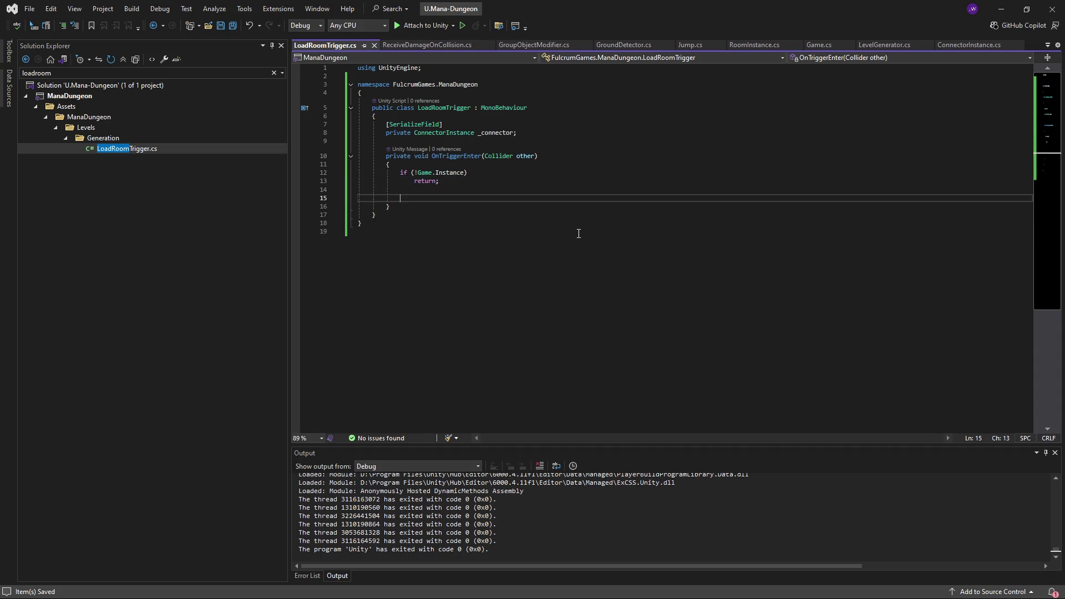
Step: Declare var otherObject = other.gameObject and write if (Game.Instance.IsPlayer(otherObject))
{"action": "double_click", "coordinate": [449, 173]}
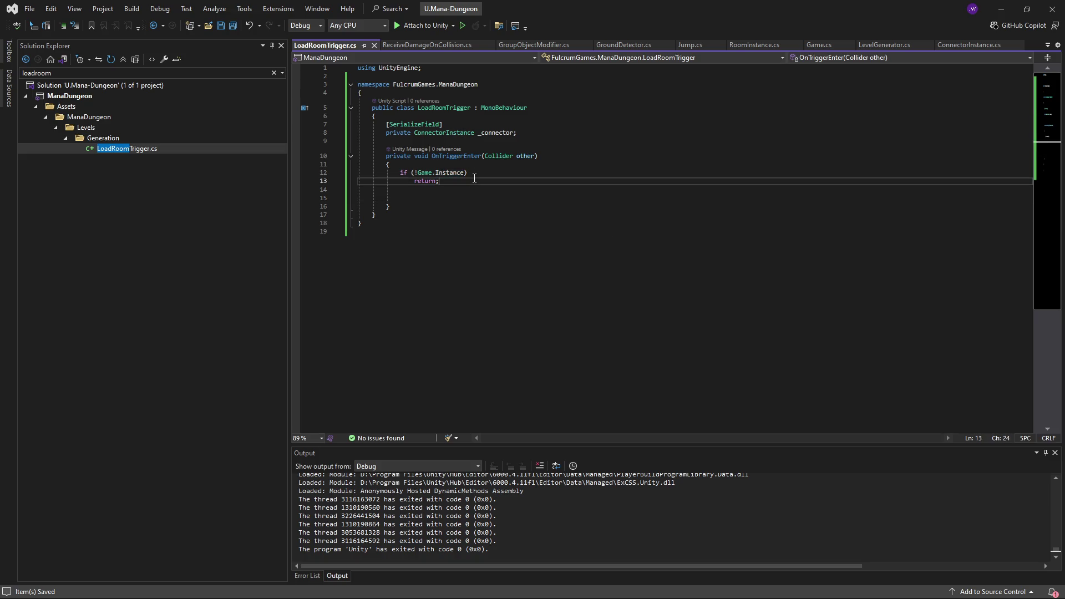
{"action": "left_click", "coordinate": [460, 189]}
{"action": "left_click", "coordinate": [463, 198]}
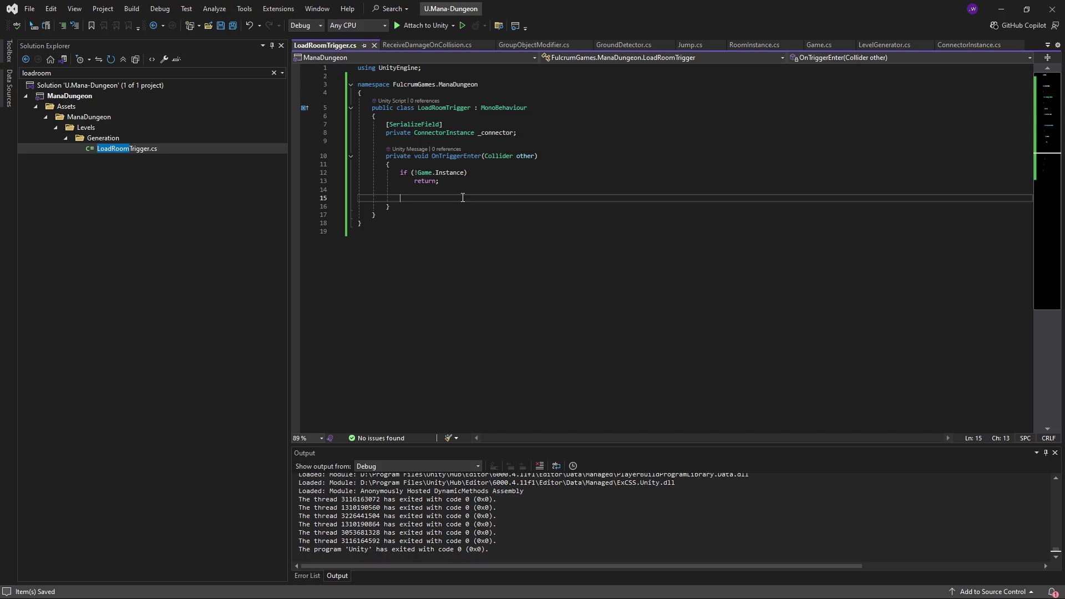
{"action": "type", "text": "var otherObject = other.gameObj"}
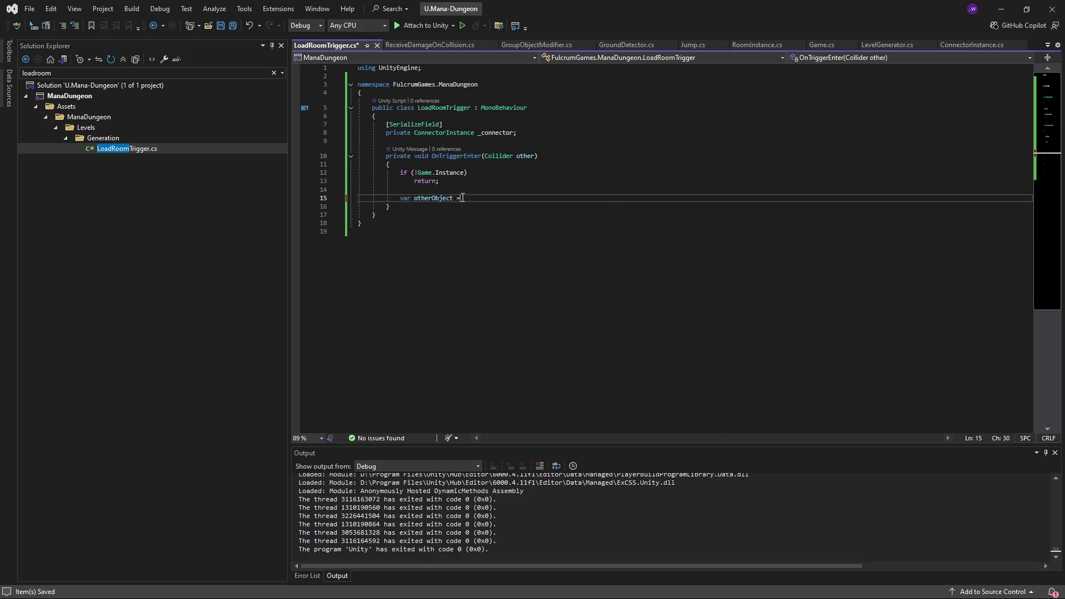
{"action": "key", "text": "Tab"}
{"action": "key", "text": "Return"}
{"action": "type", "text": "if (Game.Inst"}
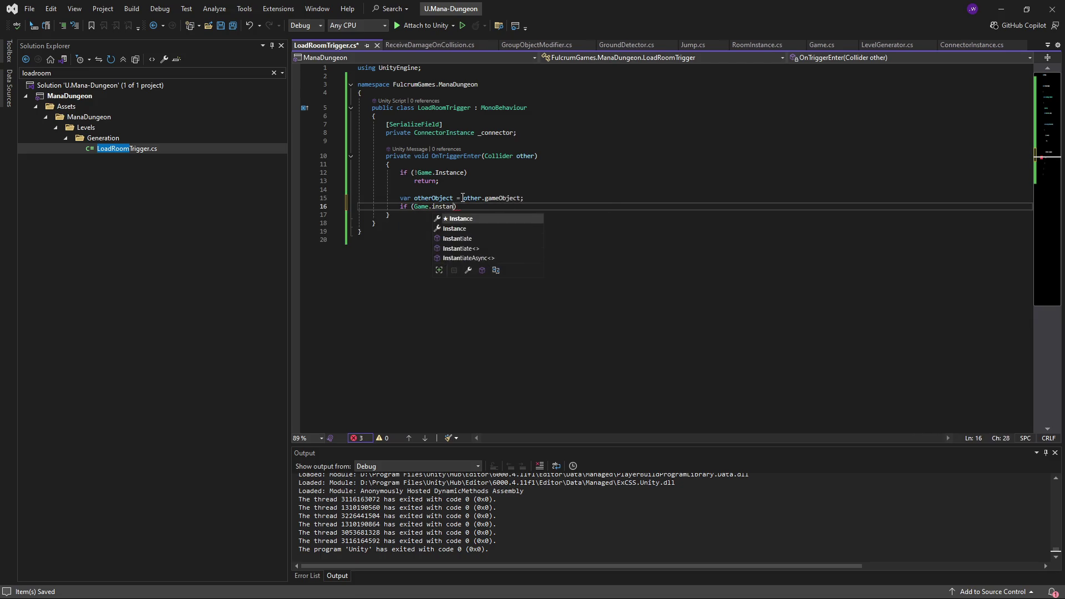
{"action": "key", "text": "Tab"}
{"action": "type", "text": ".IsPlayer("}
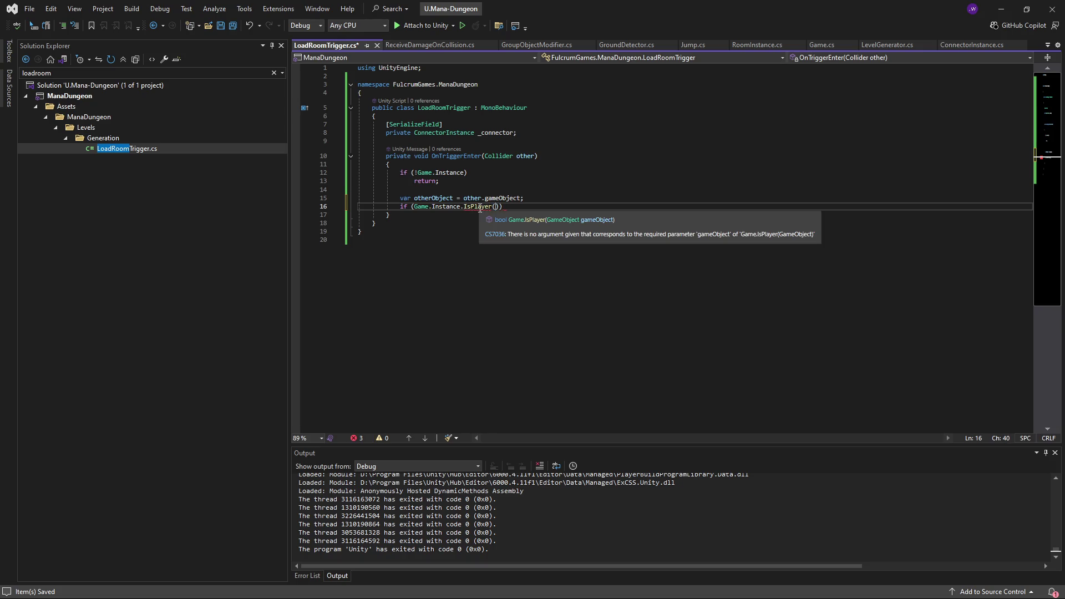
{"action": "type", "text": "other"}
{"action": "key", "text": "Tab"}
Step: Negate the IsPlayer check and add return; so non-player colliders exit early
{"action": "left_click", "coordinate": [414, 207]}
{"action": "type", "text": "!"}
{"action": "left_click", "coordinate": [572, 208]}
{"action": "key", "text": "Return"}
{"action": "type", "text": "retu"}
{"action": "key", "text": "Escape"}
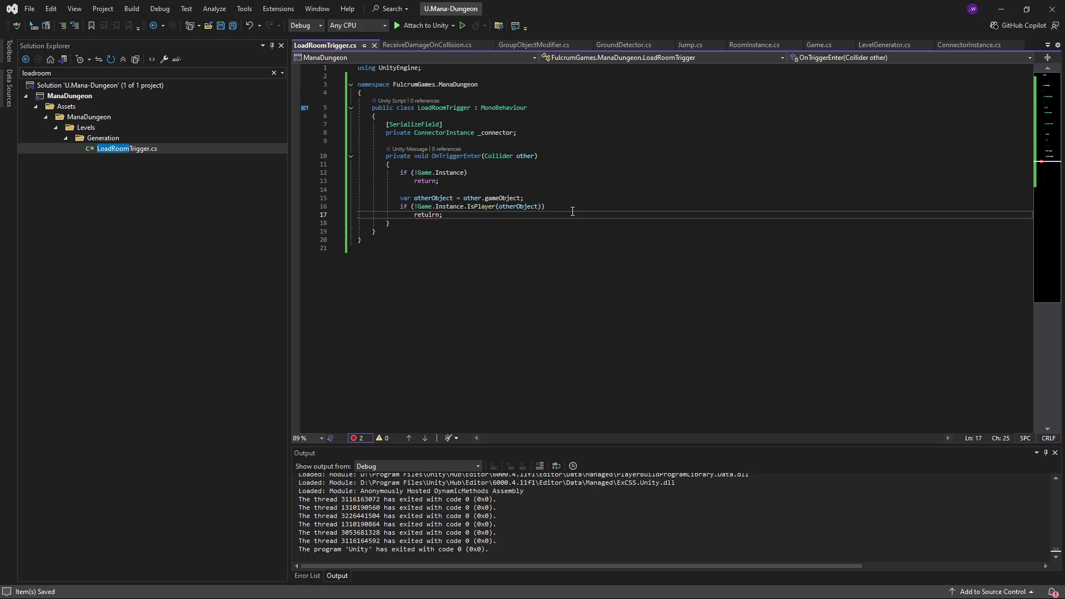
{"action": "key", "text": "BackSpace"}
{"action": "type", "text": "urn;"}
{"action": "key", "text": "Return"}
{"action": "key", "text": "Return"}
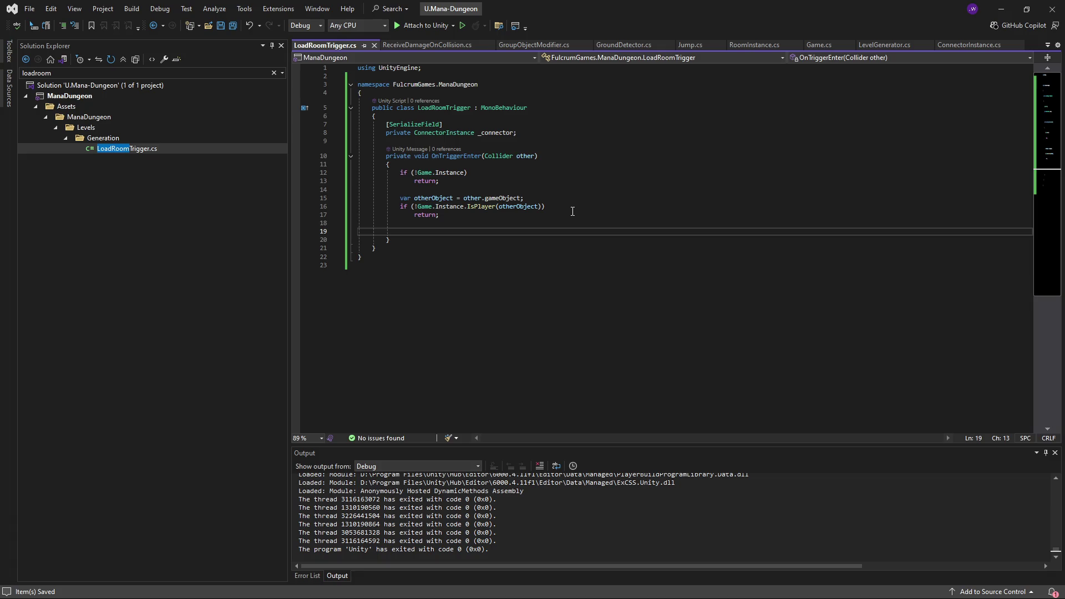
Step: Call Game.Instance.LevelGenerator.TryLoadRoomForConnector(_connector, out _); and save
{"action": "type", "text": "Game."}
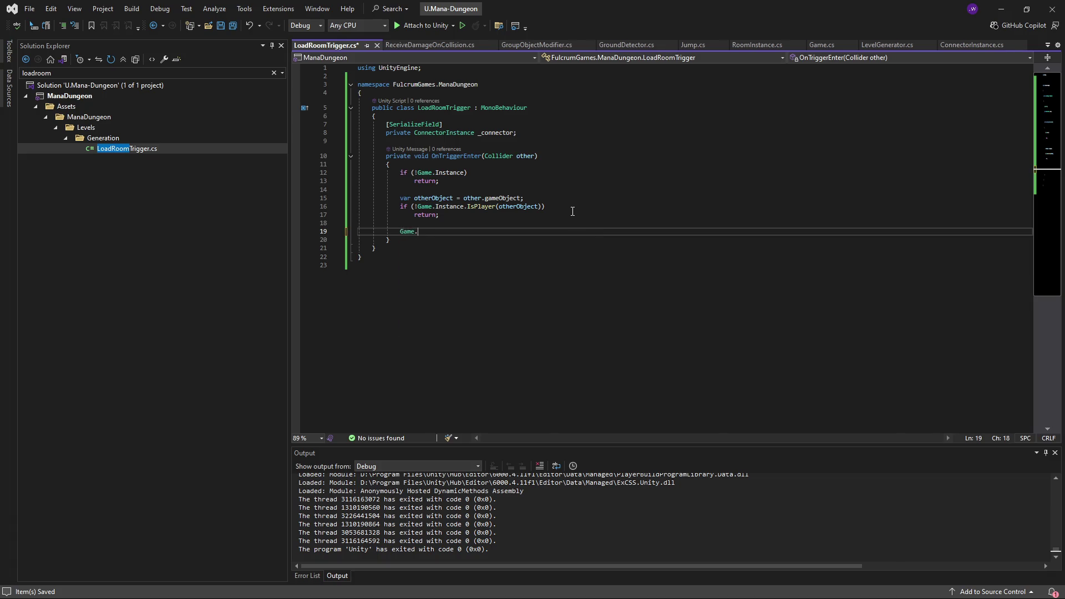
{"action": "type", "text": "Instance.LevelGenerator.Load"}
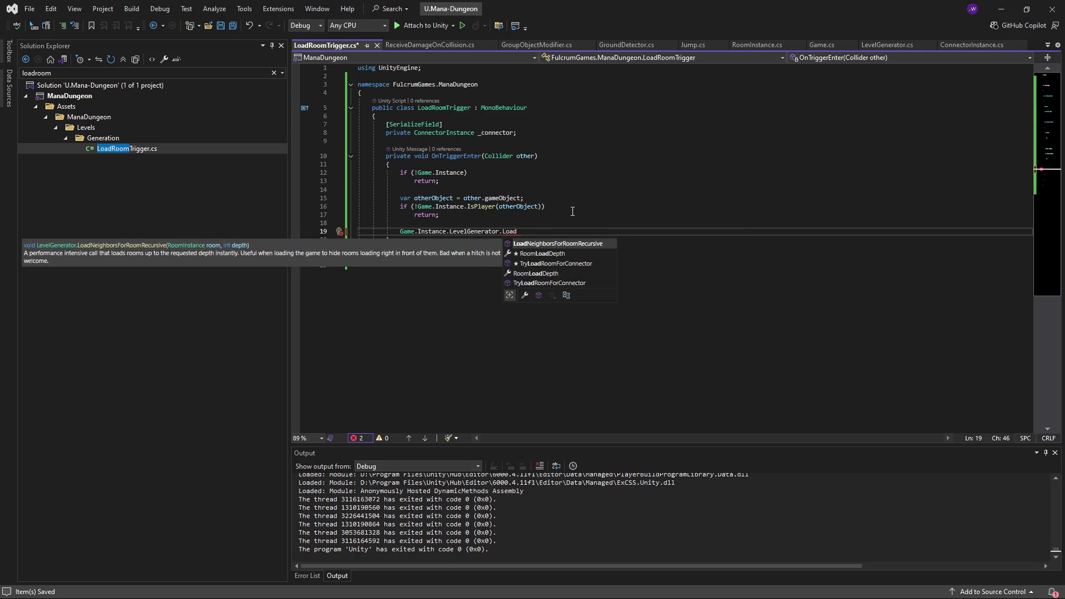
{"action": "key", "text": "Down"}
{"action": "key", "text": "Down"}
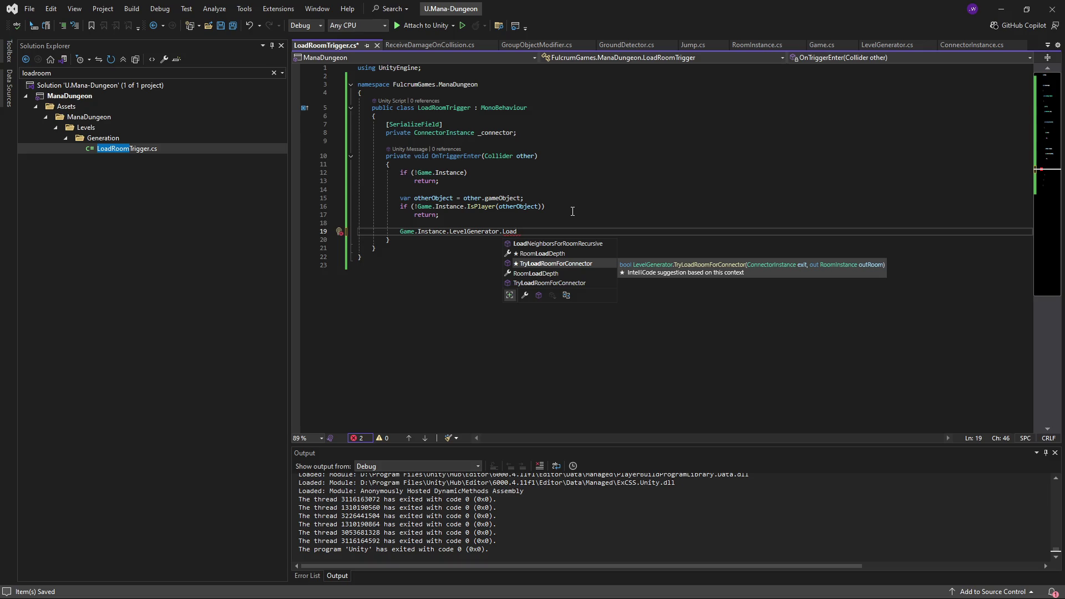
{"action": "key", "text": "Tab"}
{"action": "type", "text": "("}
{"action": "type", "text": "_connector, "}
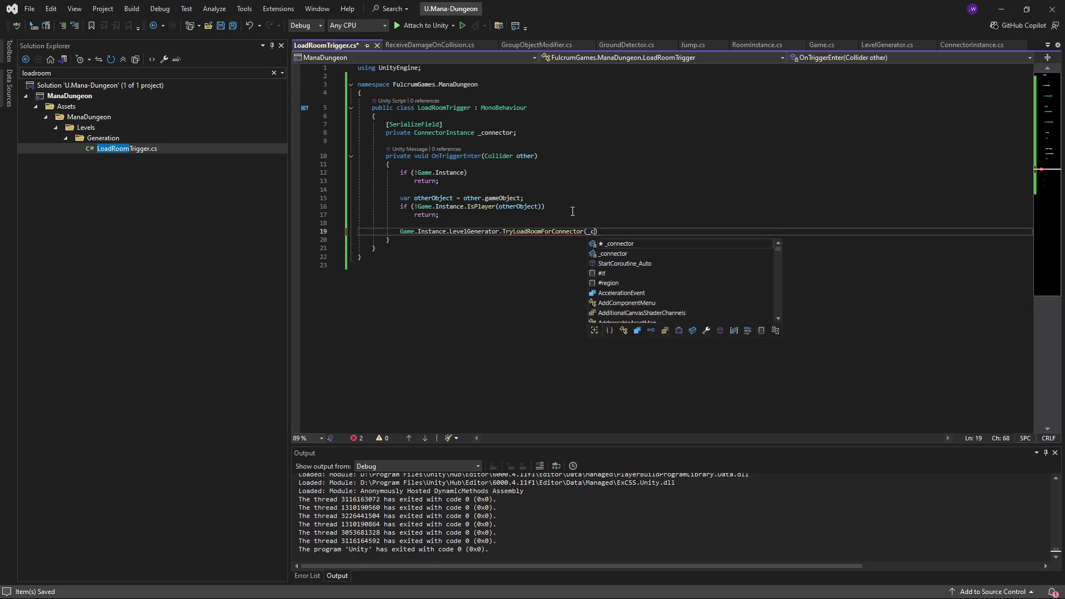
{"action": "type", "text": "out _);"}
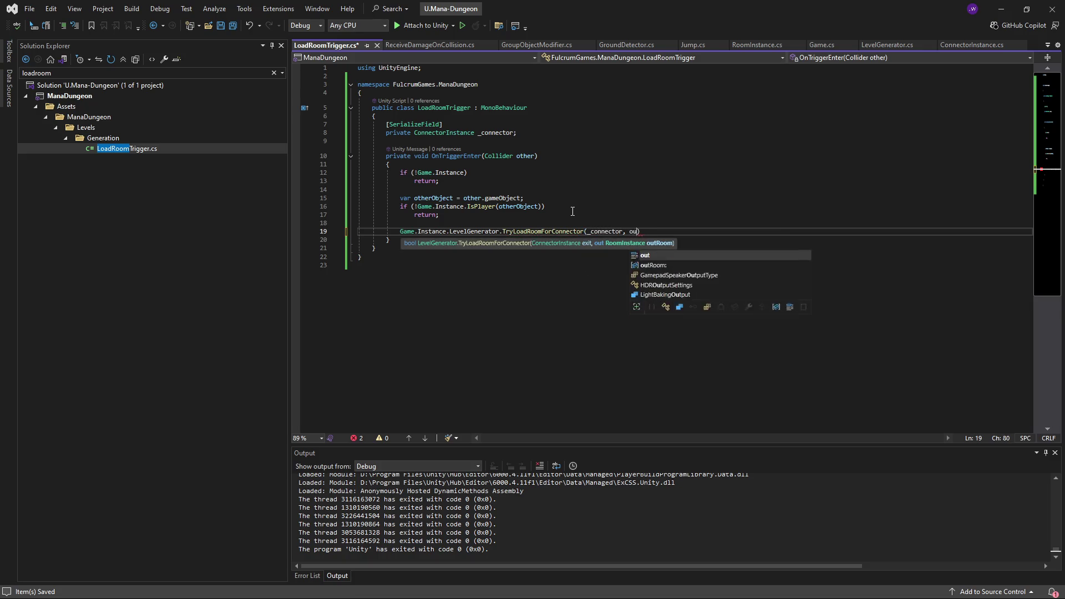
{"action": "key", "text": "ctrl+s"}
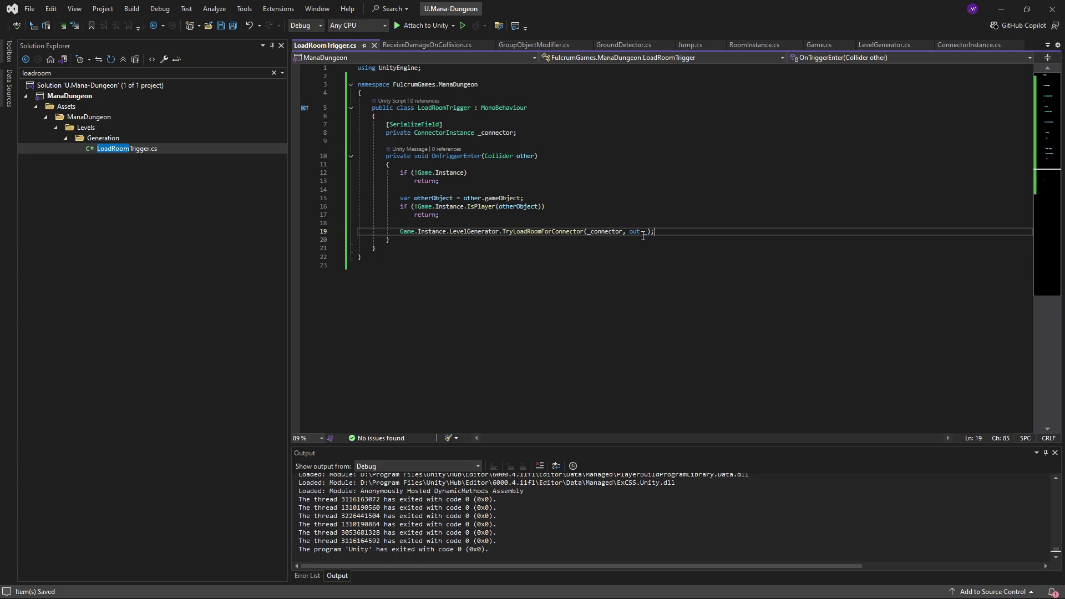
Step: Insert an if (!_connector) return; guard after the Game.Instance guard and save
{"action": "left_click", "coordinate": [650, 232]}
{"action": "key", "text": "Up"}
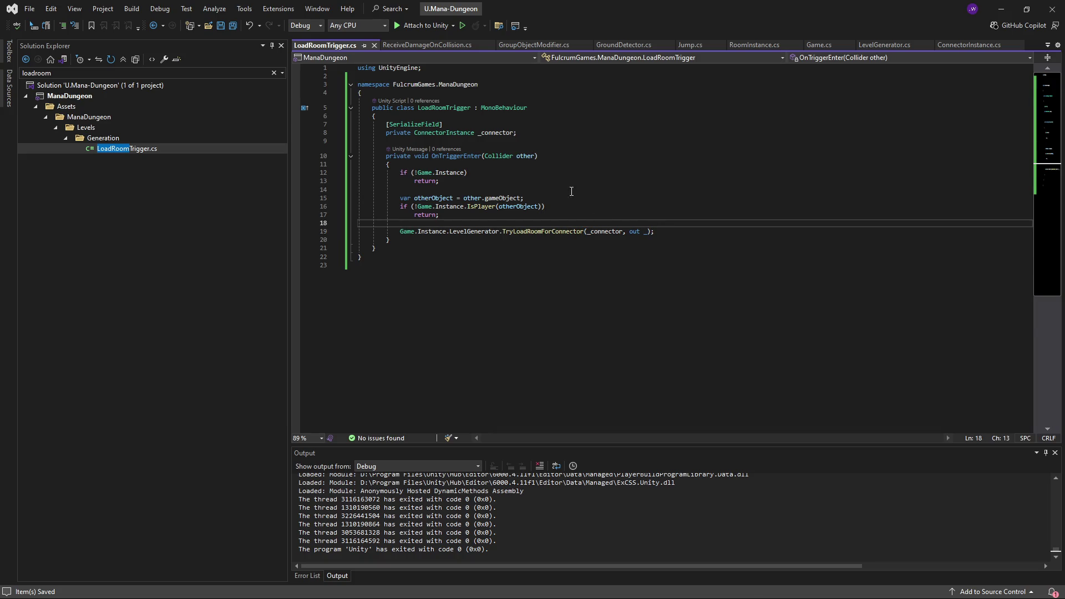
{"action": "left_click", "coordinate": [517, 181]}
{"action": "key", "text": "Return"}
{"action": "key", "text": "Return"}
{"action": "type", "text": "if (! "}
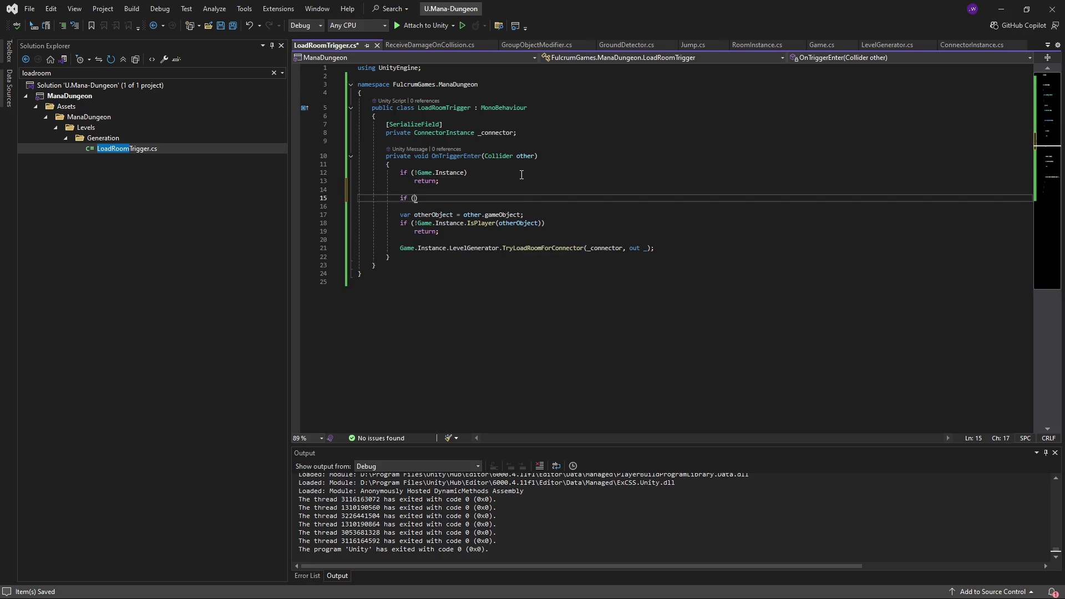
{"action": "type", "text": "connector)"}
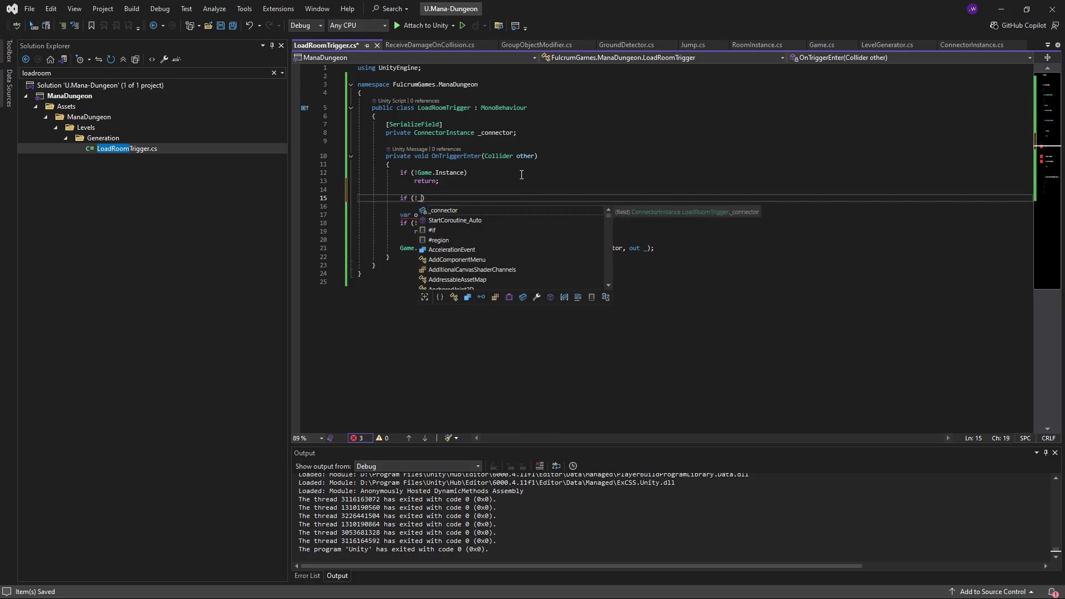
{"action": "key", "text": "Return"}
{"action": "type", "text": "return;"}
{"action": "key", "text": "ctrl+s"}
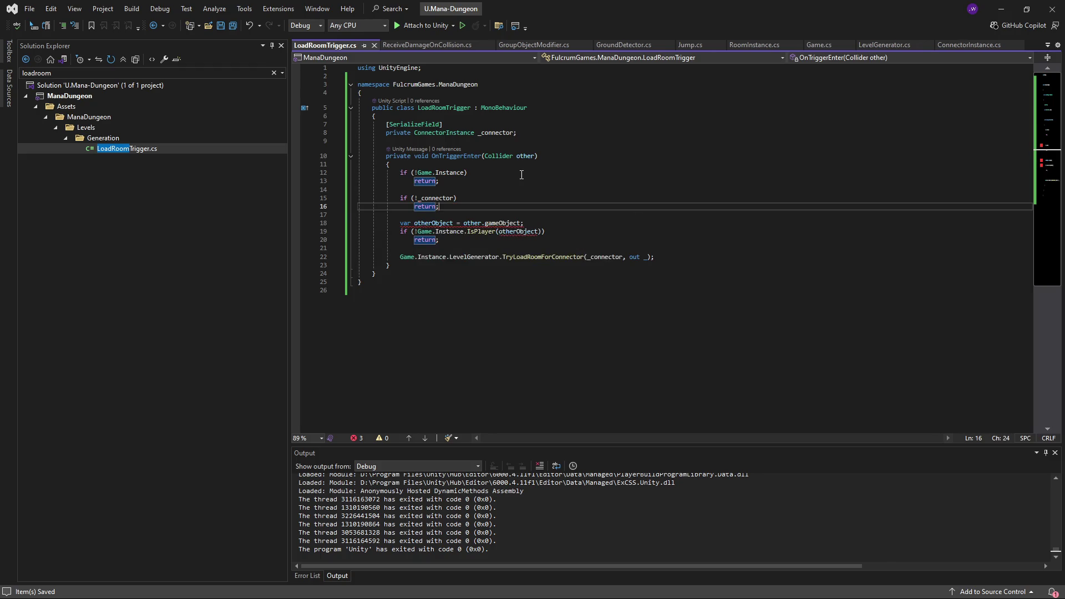
Step: Go to TryLoadRoomForConnector's definition in LevelGenerator.cs
{"action": "right_click", "coordinate": [545, 224]}
{"action": "left_click", "coordinate": [635, 266]}
{"action": "left_click", "coordinate": [689, 259]}
{"action": "double_click", "coordinate": [549, 258]}
{"action": "key", "text": "F12"}
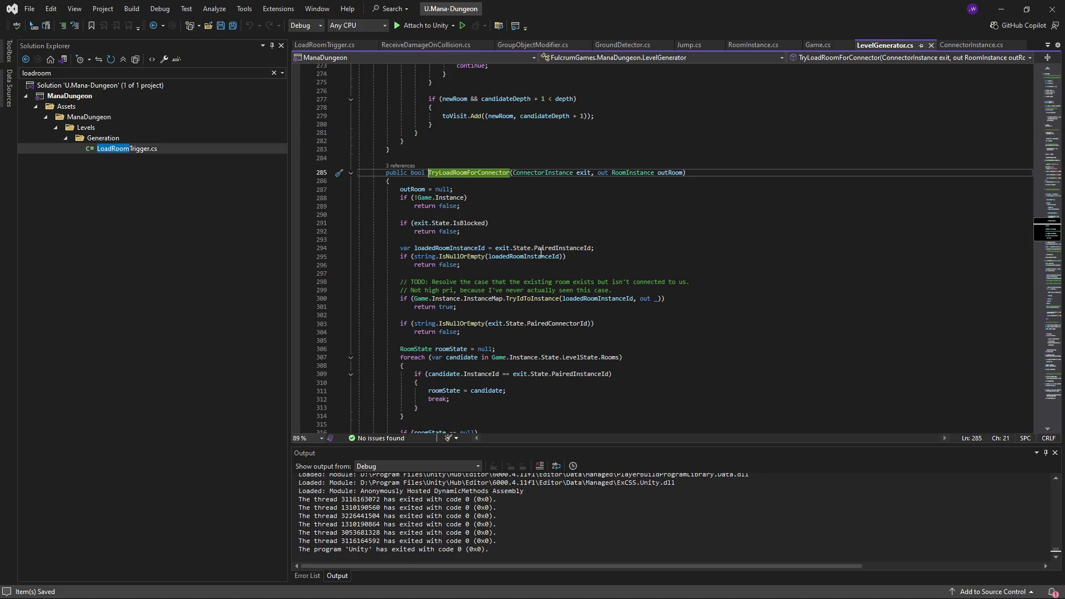
{"action": "mouse_move", "coordinate": [518, 249]}
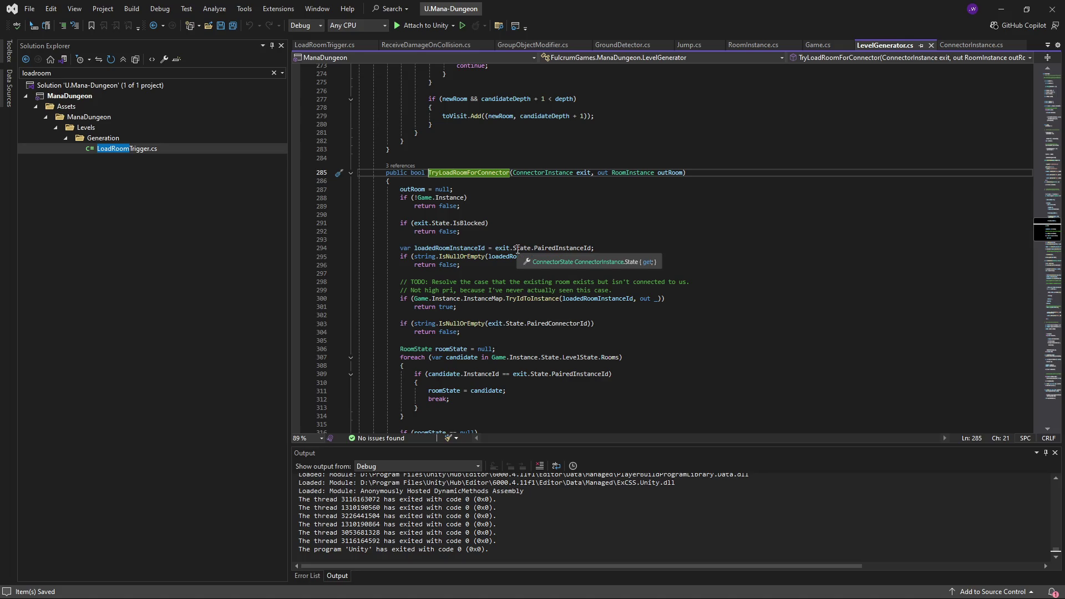
{"action": "mouse_move", "coordinate": [552, 250]}
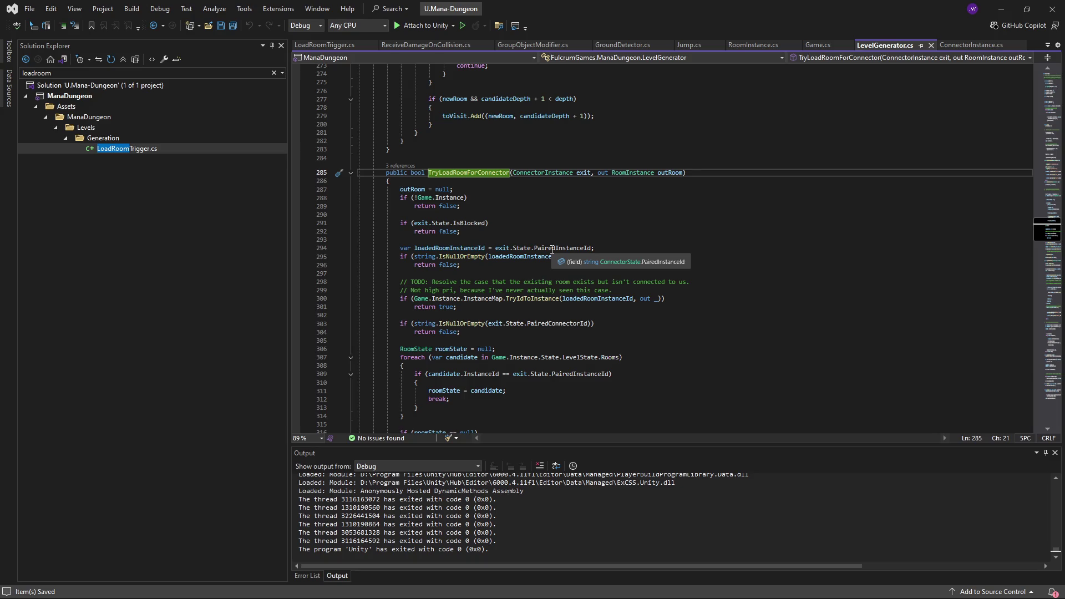
{"action": "double_click", "coordinate": [561, 248]}
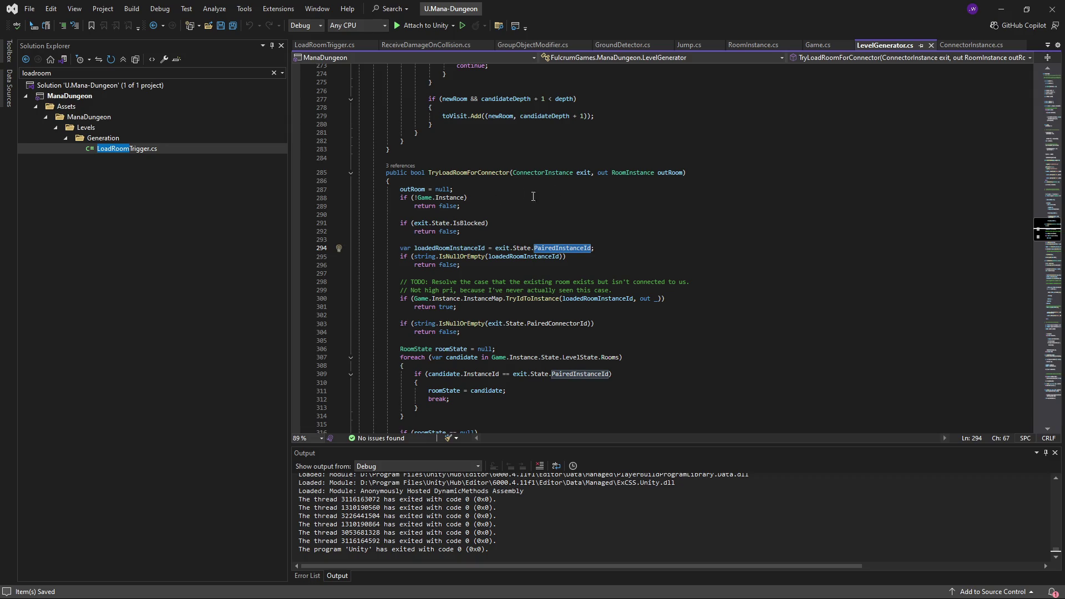
{"action": "left_click", "coordinate": [158, 25]}
{"action": "left_click", "coordinate": [550, 237]}
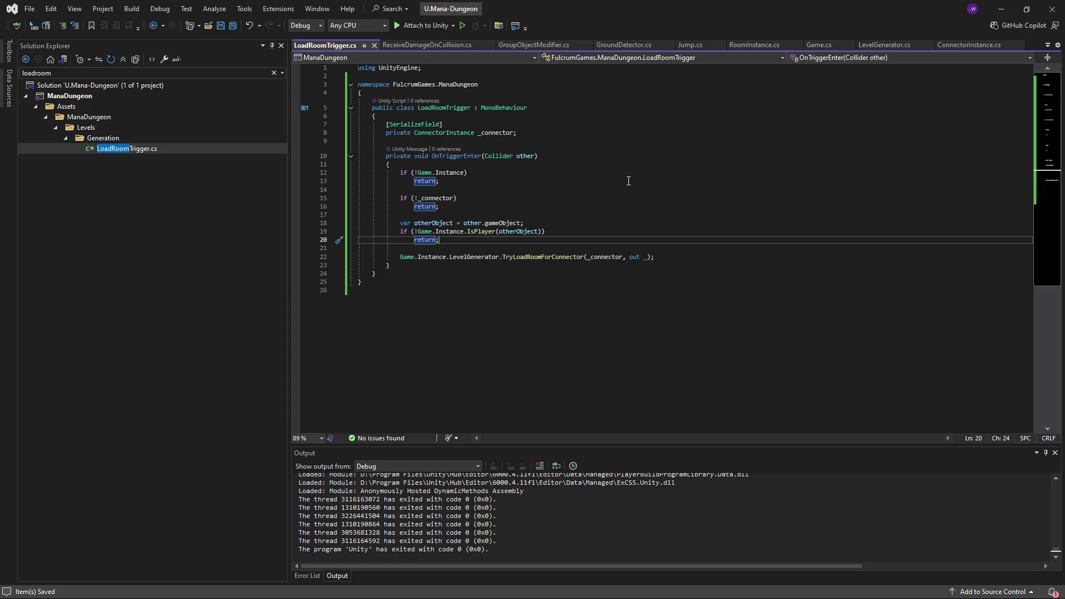
Step: Review the LoadRoomTrigger field and guards, then open TryLoadRoomForConnector's definition
{"action": "left_click", "coordinate": [597, 228]}
{"action": "left_click", "coordinate": [570, 135]}
{"action": "left_click", "coordinate": [460, 116]}
{"action": "left_click", "coordinate": [601, 173]}
{"action": "left_click", "coordinate": [610, 205]}
{"action": "left_click", "coordinate": [609, 198]}
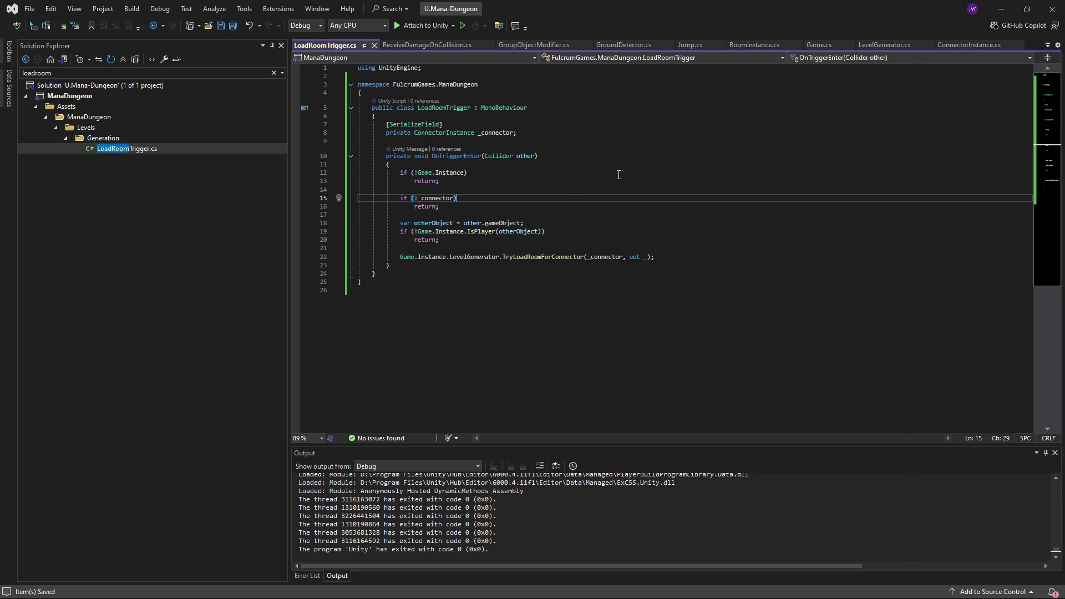
{"action": "left_click", "coordinate": [604, 258]}
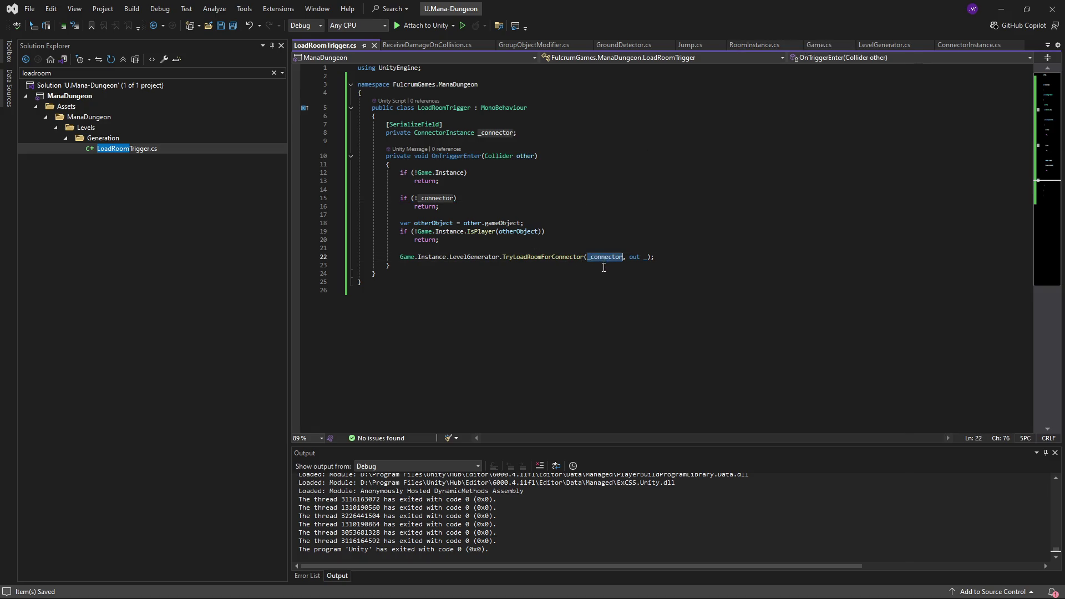
{"action": "left_click", "coordinate": [576, 248]}
{"action": "left_click", "coordinate": [544, 257], "text": "ctrl"}
Step: Inspect RequestRoomForConnectorSingle's signature in LevelGenerator.cs
{"action": "scroll", "coordinate": [546, 248], "scroll_direction": "up", "scroll_amount": 15}
{"action": "scroll", "coordinate": [546, 248], "scroll_direction": "up", "scroll_amount": 3}
{"action": "left_click", "coordinate": [531, 195]}
{"action": "scroll", "coordinate": [509, 252], "scroll_direction": "up", "scroll_amount": 6}
{"action": "scroll", "coordinate": [509, 253], "scroll_direction": "down", "scroll_amount": 10}
{"action": "scroll", "coordinate": [502, 262], "scroll_direction": "up", "scroll_amount": 10}
{"action": "scroll", "coordinate": [502, 262], "scroll_direction": "up", "scroll_amount": 1}
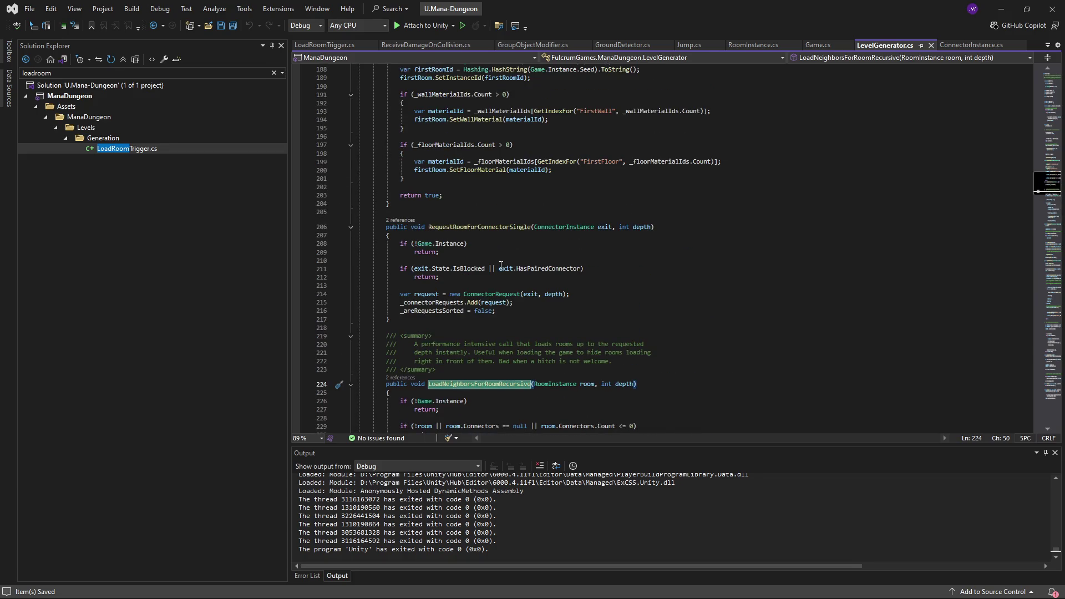
{"action": "double_click", "coordinate": [480, 229]}
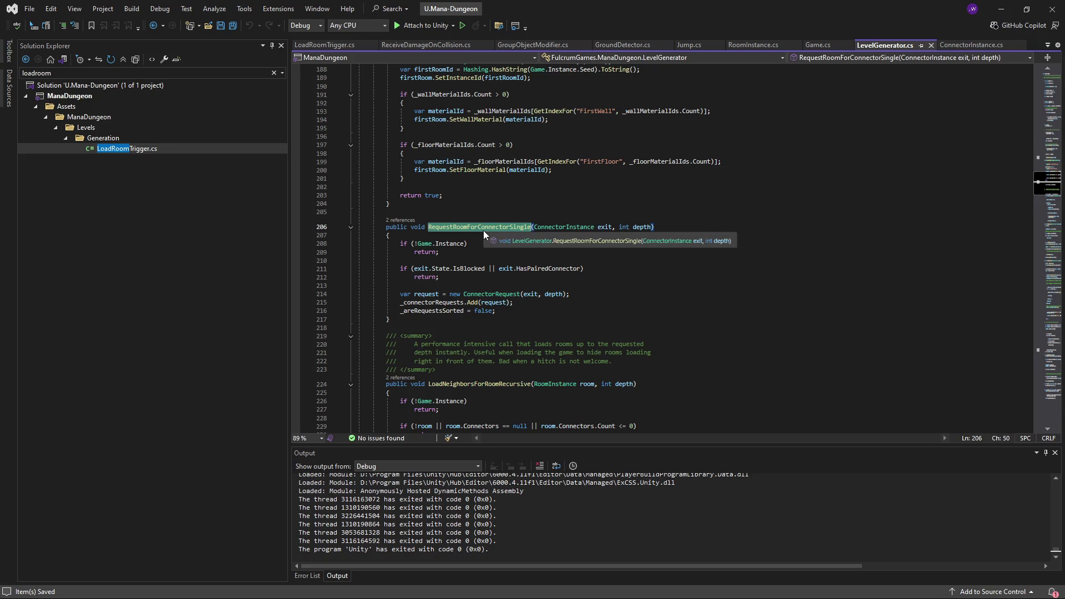
Step: Navigate back to the load call in LoadRoomTrigger.cs, undoing a stray blank line
{"action": "left_click", "coordinate": [155, 31]}
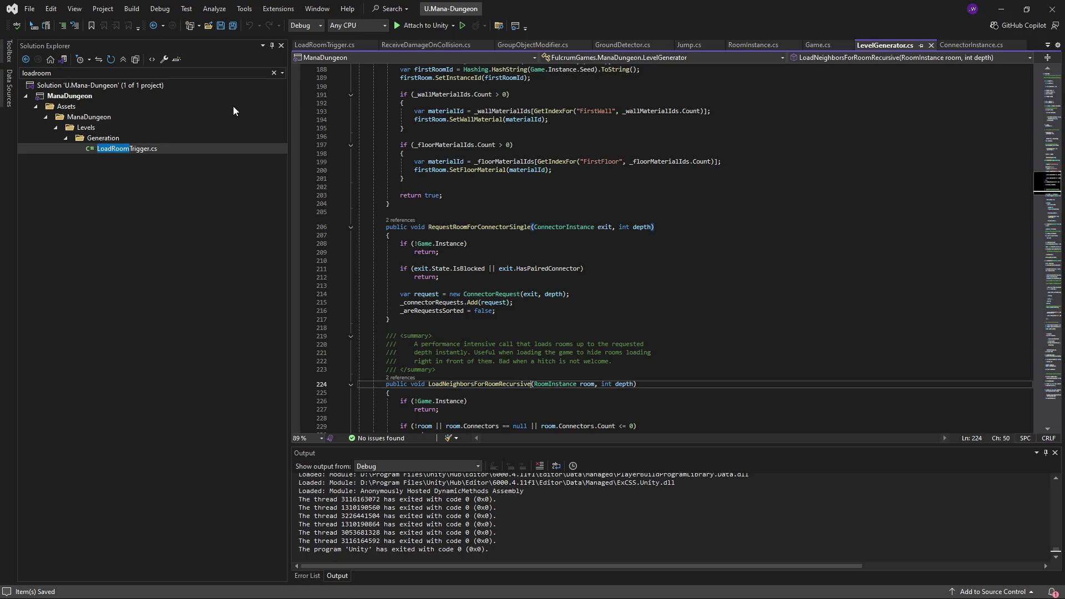
{"action": "left_click", "coordinate": [154, 30]}
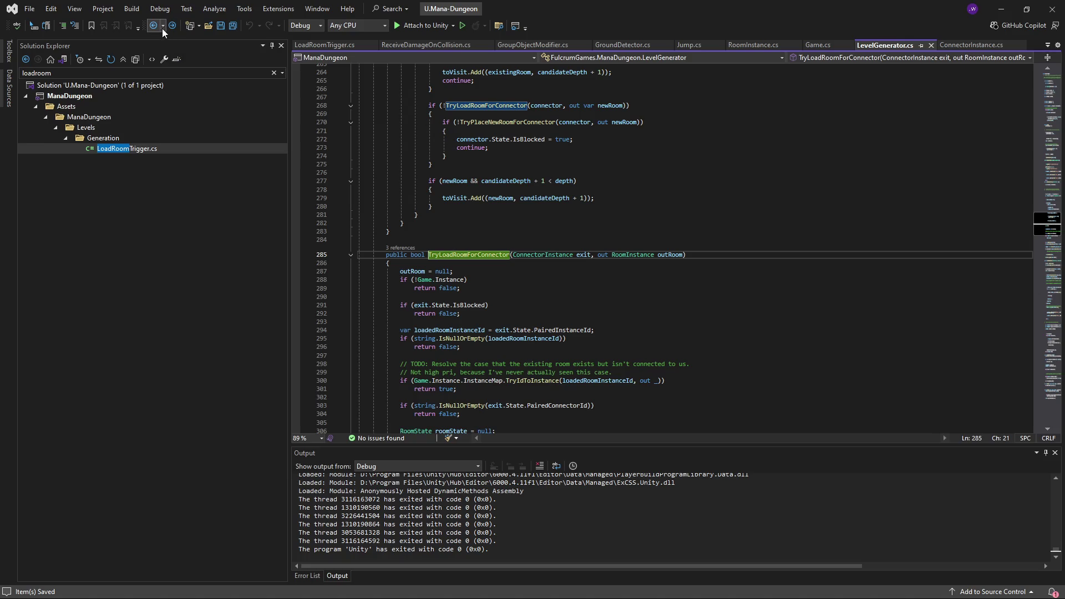
{"action": "left_click", "coordinate": [156, 28]}
{"action": "double_click", "coordinate": [531, 258]}
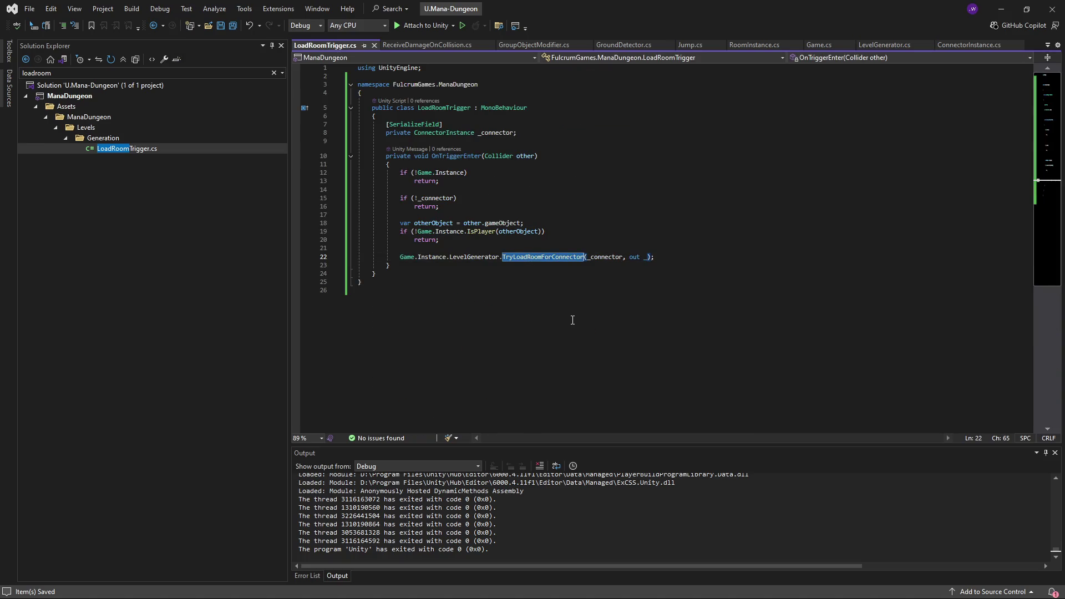
{"action": "left_click", "coordinate": [509, 240]}
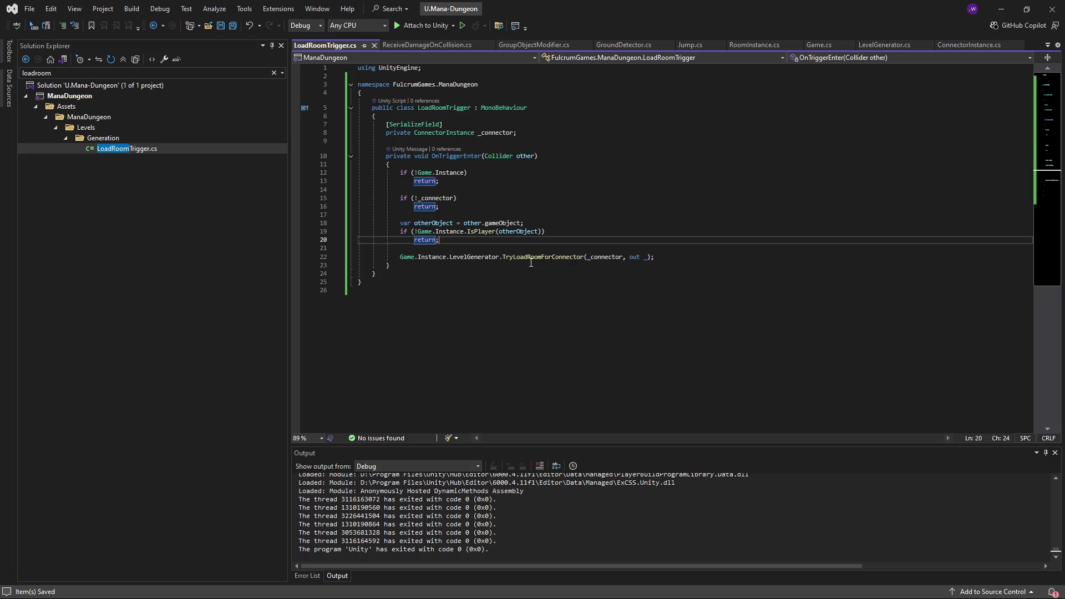
{"action": "key", "text": "Return"}
{"action": "key", "text": "ctrl+z"}
Step: Change the call to RequestRoomForConnectorSingle(_connector, depth: 1) and save
{"action": "double_click", "coordinate": [531, 256]}
{"action": "type", "text": "Request"}
{"action": "key", "text": "Tab"}
{"action": "key", "text": "ctrl+s"}
{"action": "key", "text": "BackSpace"}
{"action": "key", "text": "BackSpace"}
{"action": "key", "text": "BackSpace"}
{"action": "type", "text": "depth: 1"}
{"action": "key", "text": "ctrl+s"}
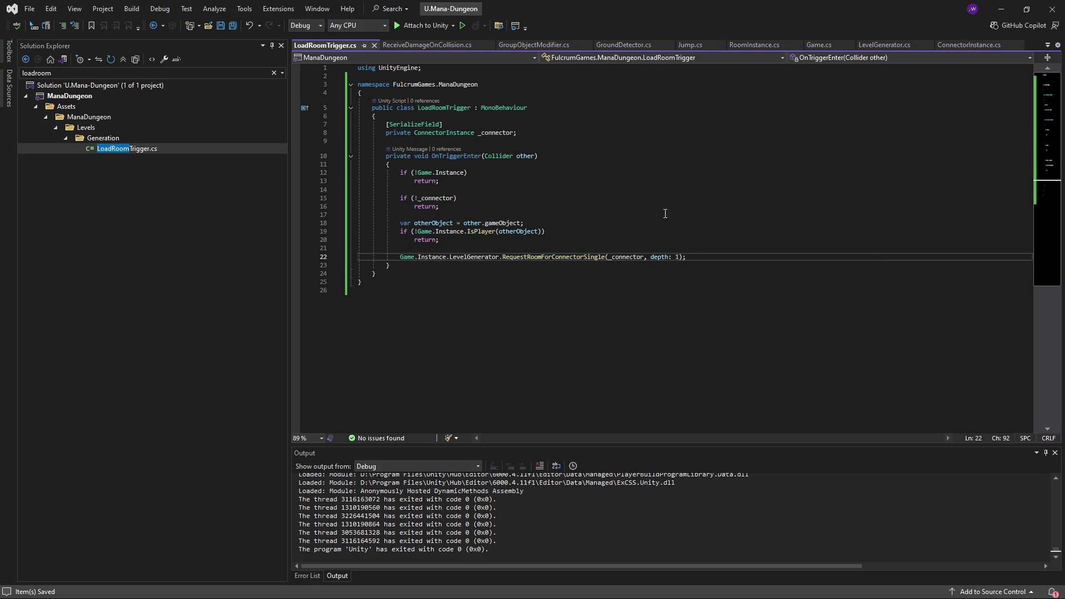